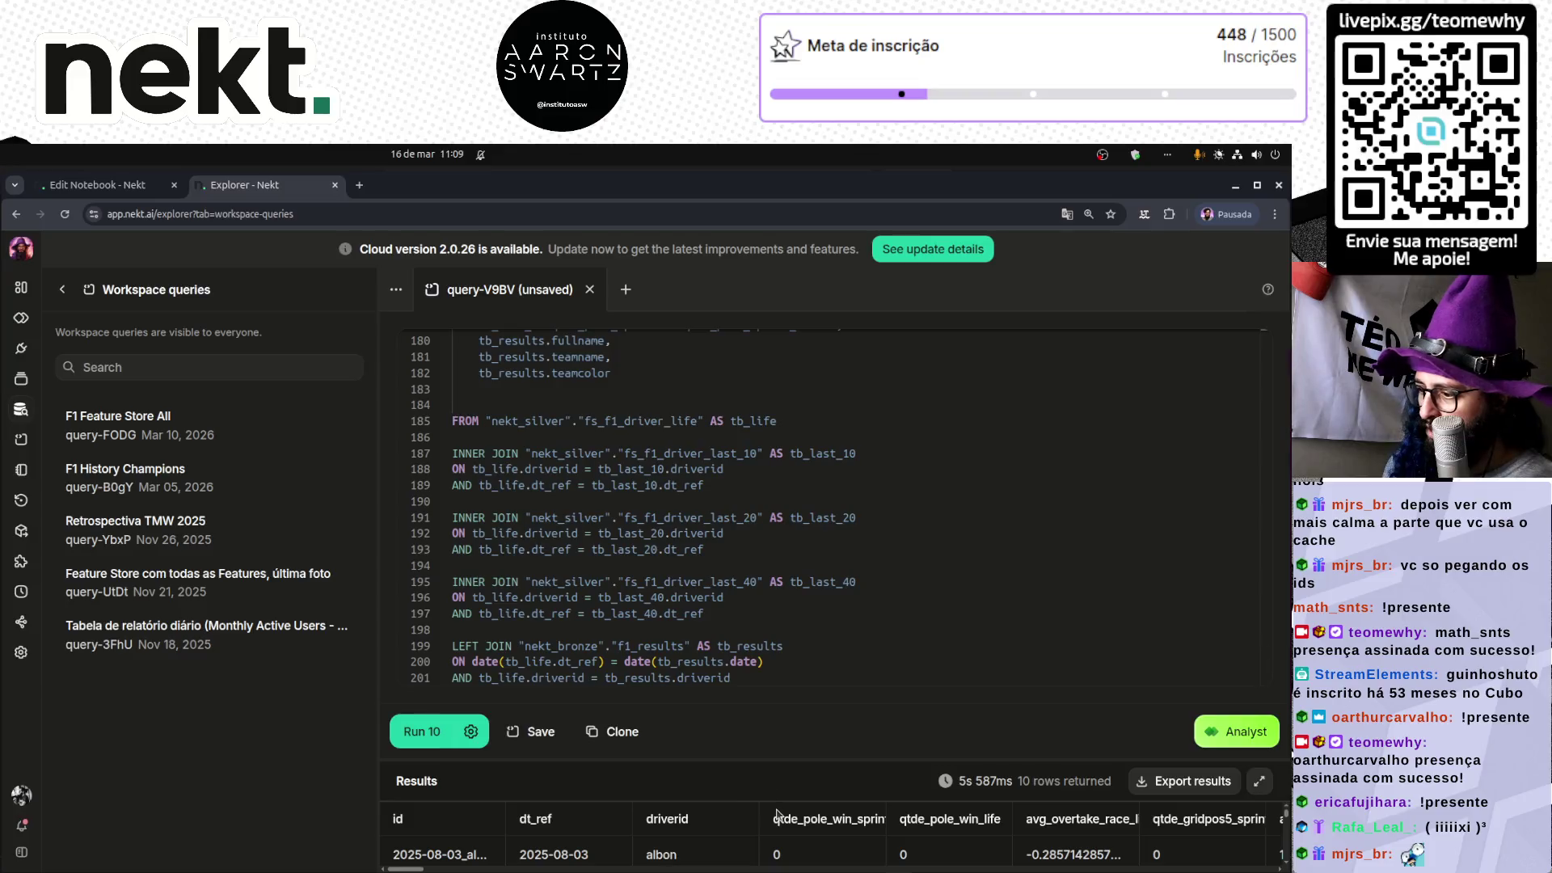
# - Change the ORDER BY to tb_life.dt_ref DESC, tb_life.driverid ASC and rerun the query
pyautogui.moveTo(798, 760); pyautogui.dragTo(781, 481)
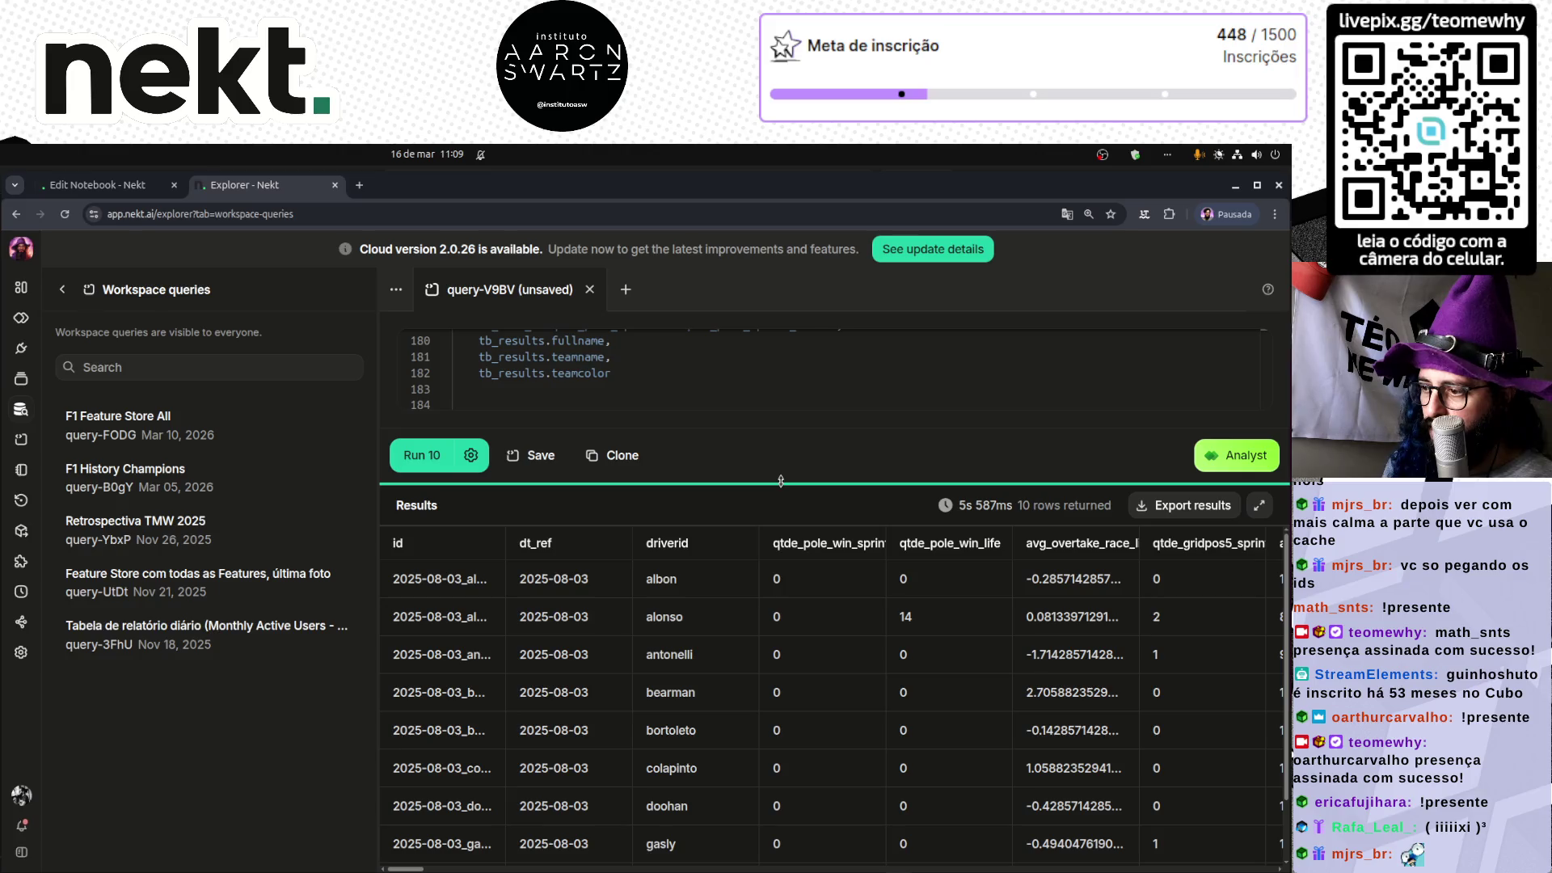
pyautogui.click(709, 595)
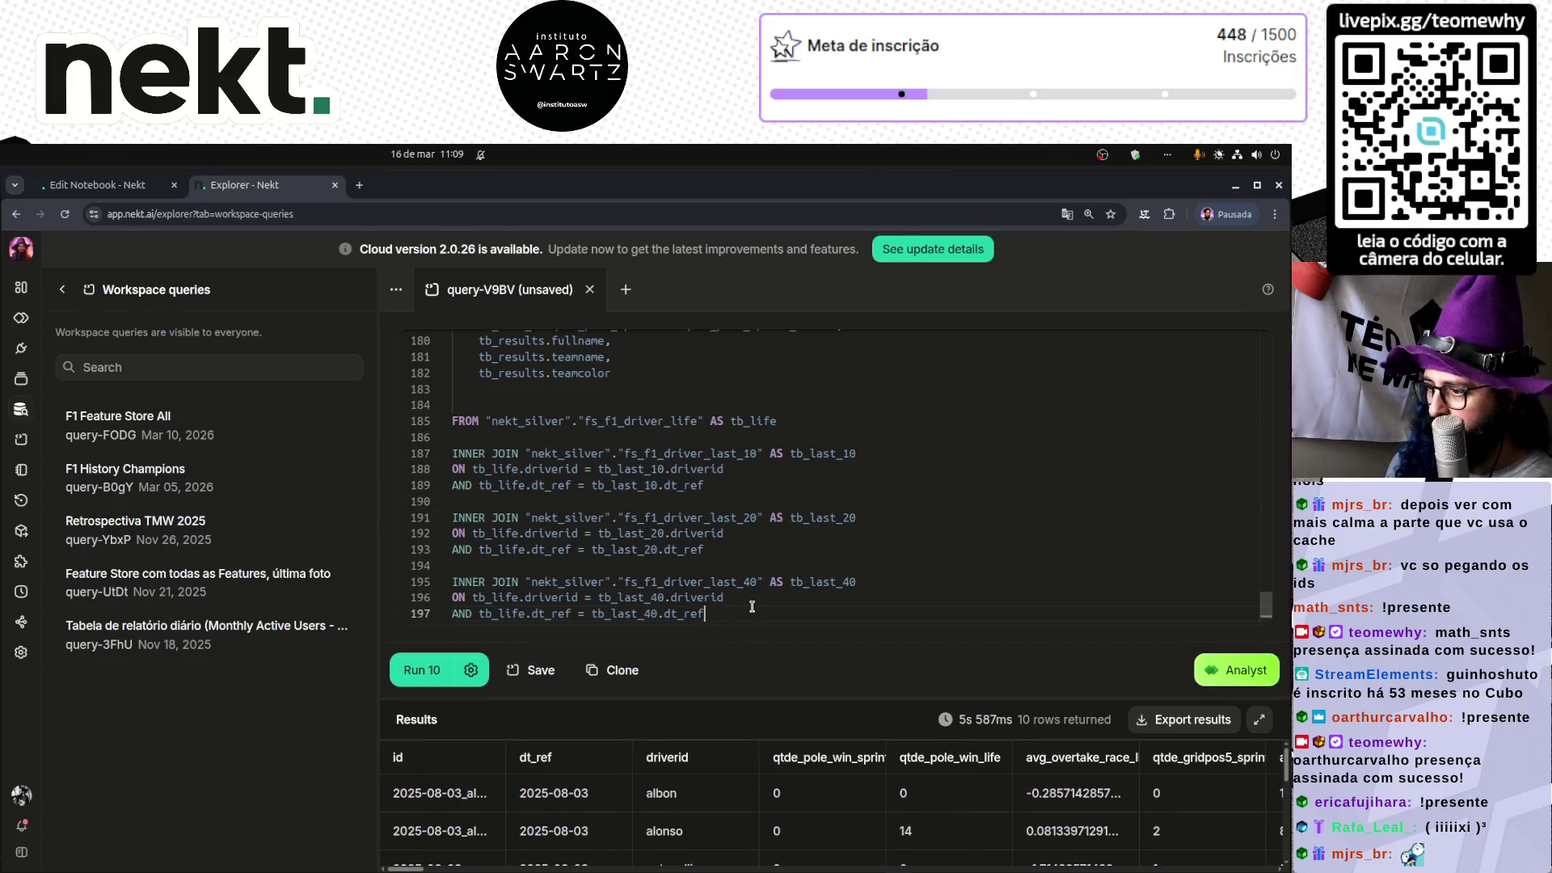
pyautogui.write('LEFT JOIN "nekt_bronze"."f1_results" AS tb_results ON date(tb_life.dt_ref) = date(tb_results.date) AND tb_life.driverid = tb_results.driverid')
pyautogui.write('ORDER BY')
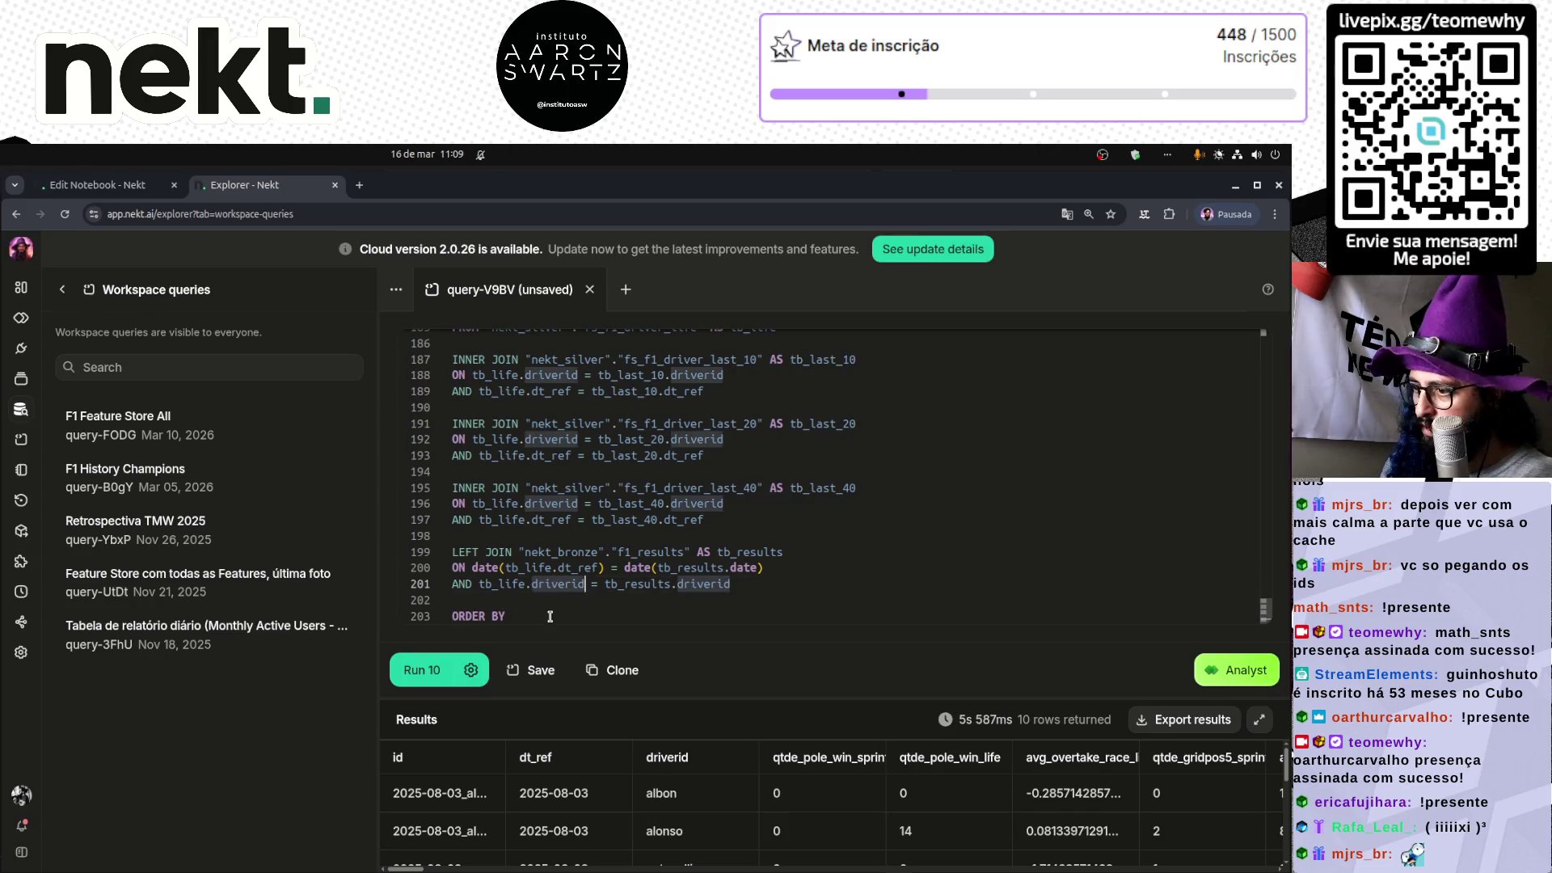
pyautogui.write(' driverid')
pyautogui.click(513, 616)
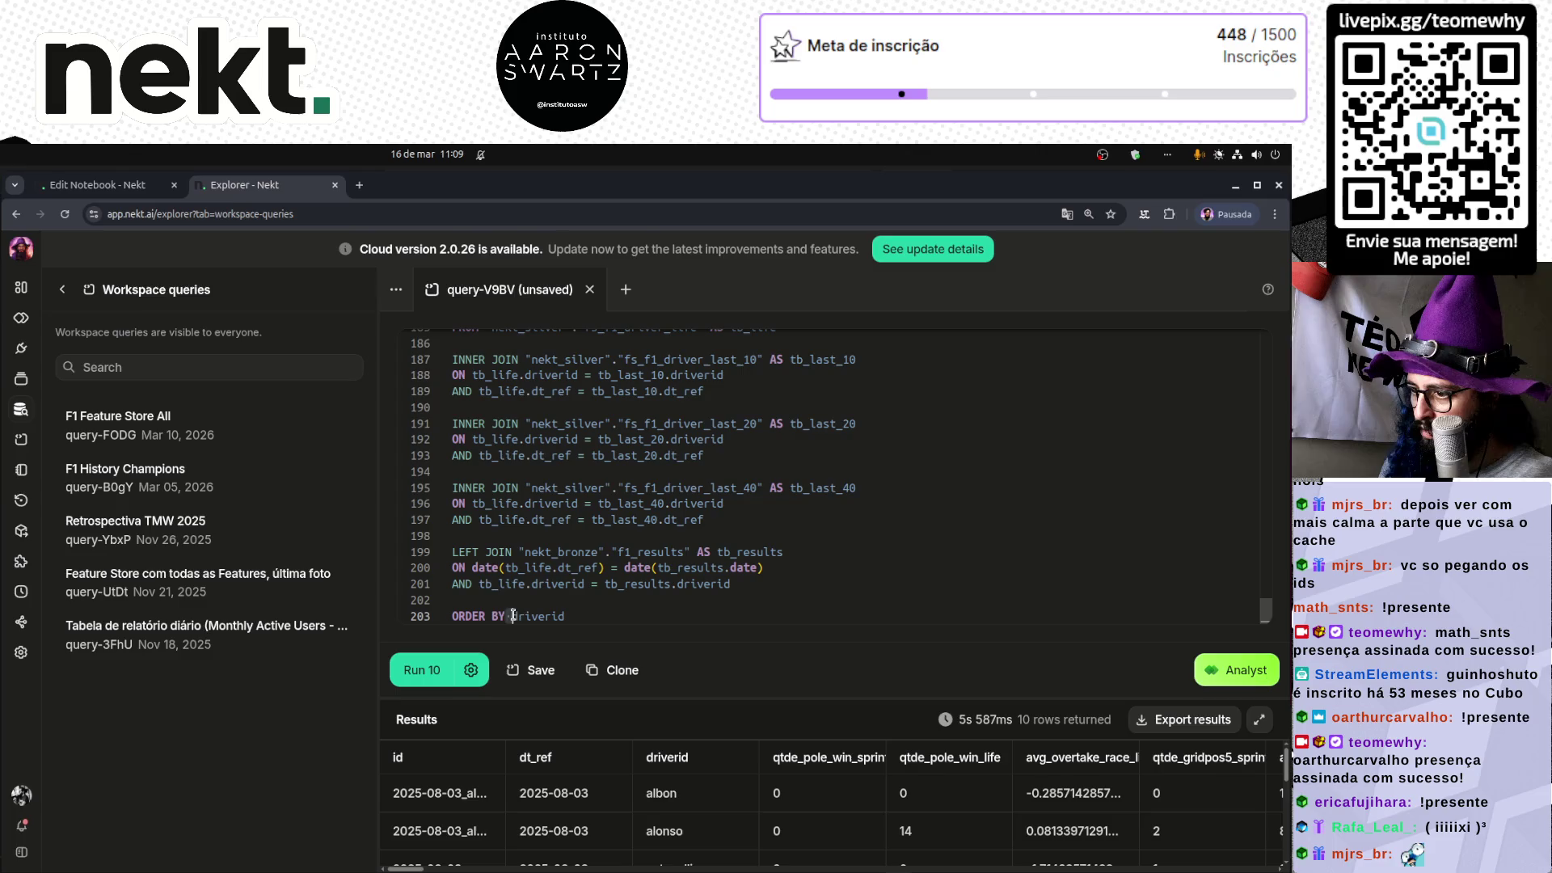
pyautogui.write('dt_ref, ')
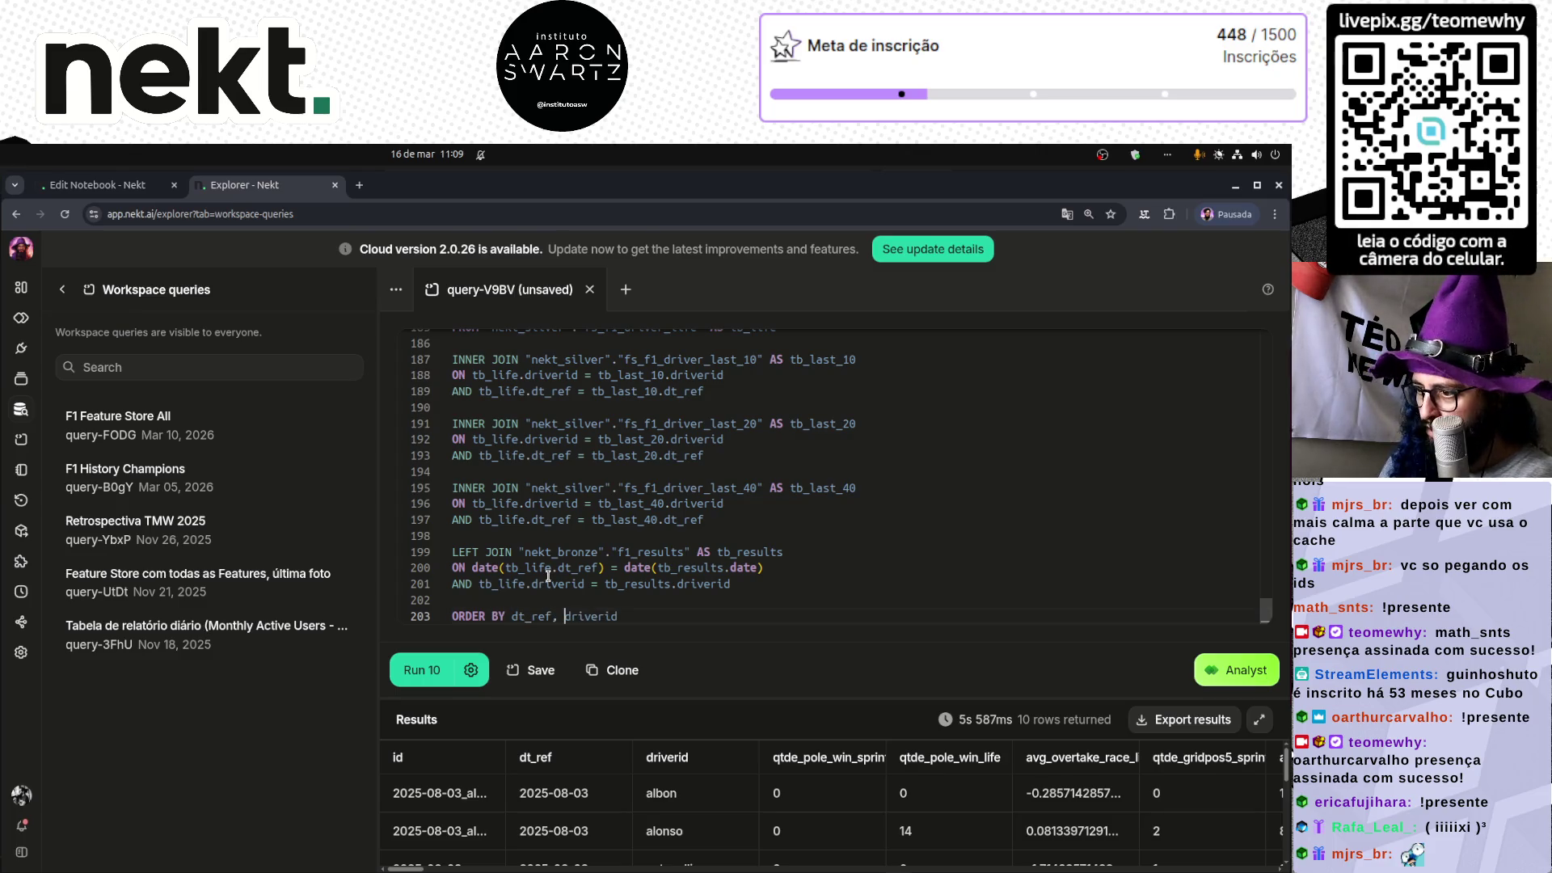
pyautogui.write('tb_life.')
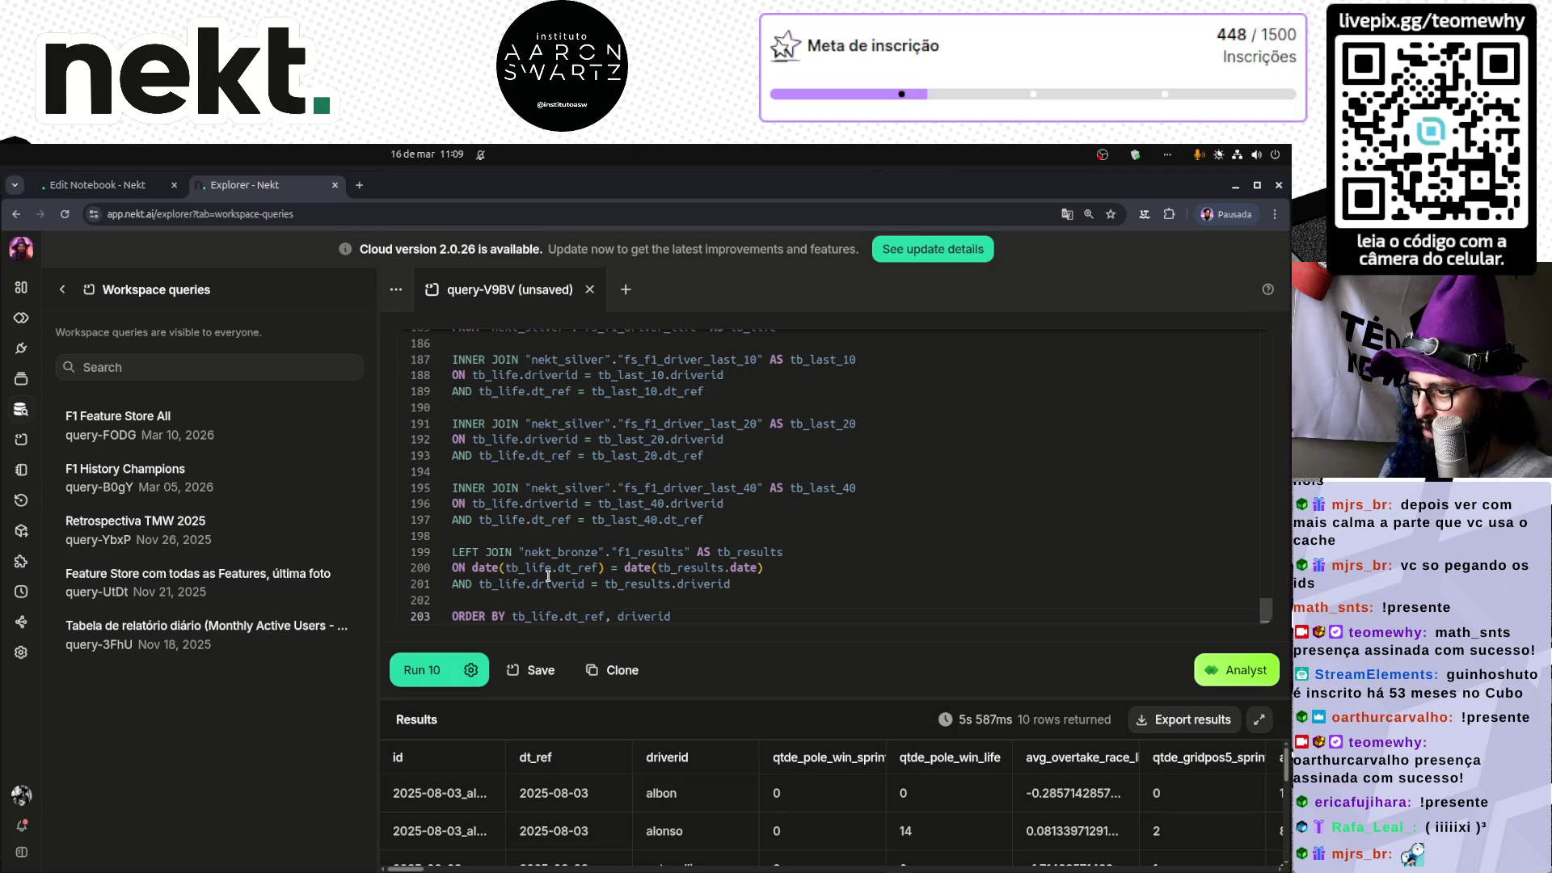
pyautogui.write(' DESC')
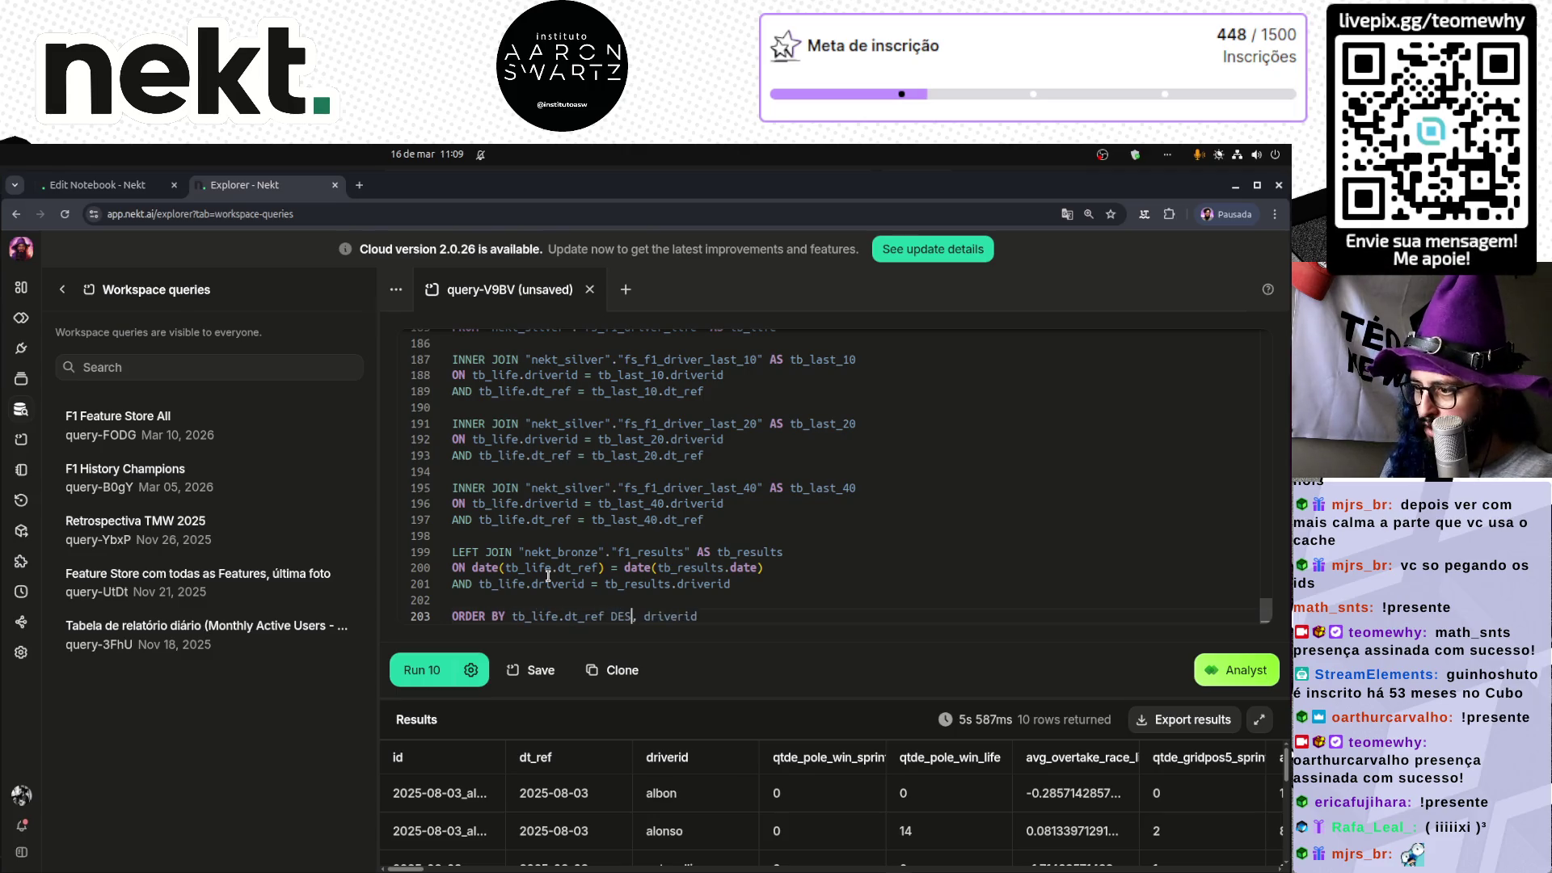
pyautogui.write('dt_ref')
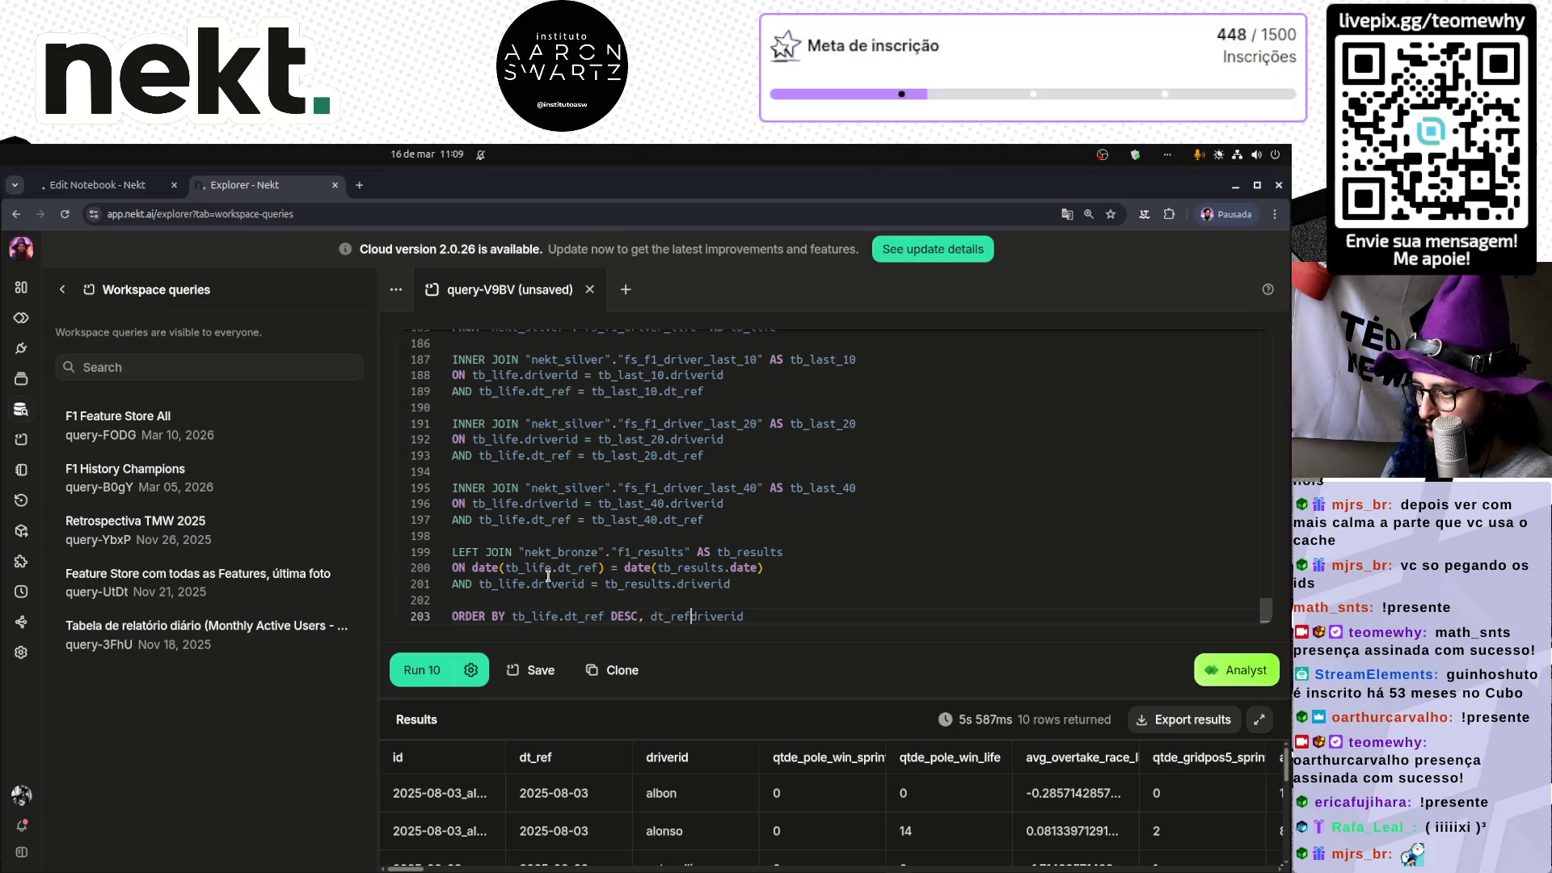
pyautogui.press('BackSpace')
pyautogui.press('BackSpace')
pyautogui.press('BackSpace')
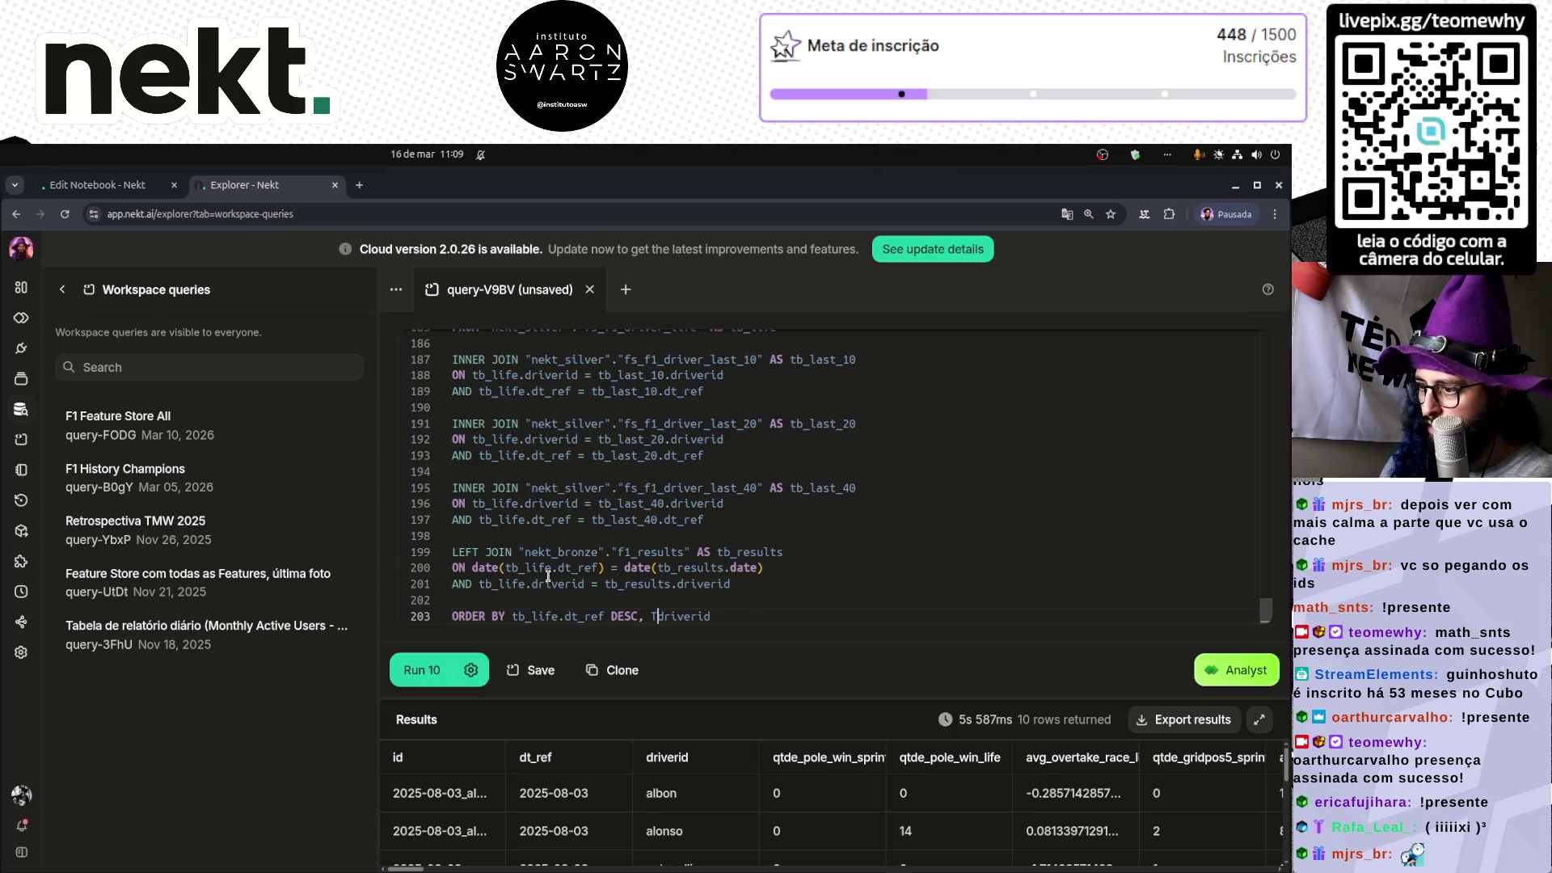
pyautogui.write('tb_life.')
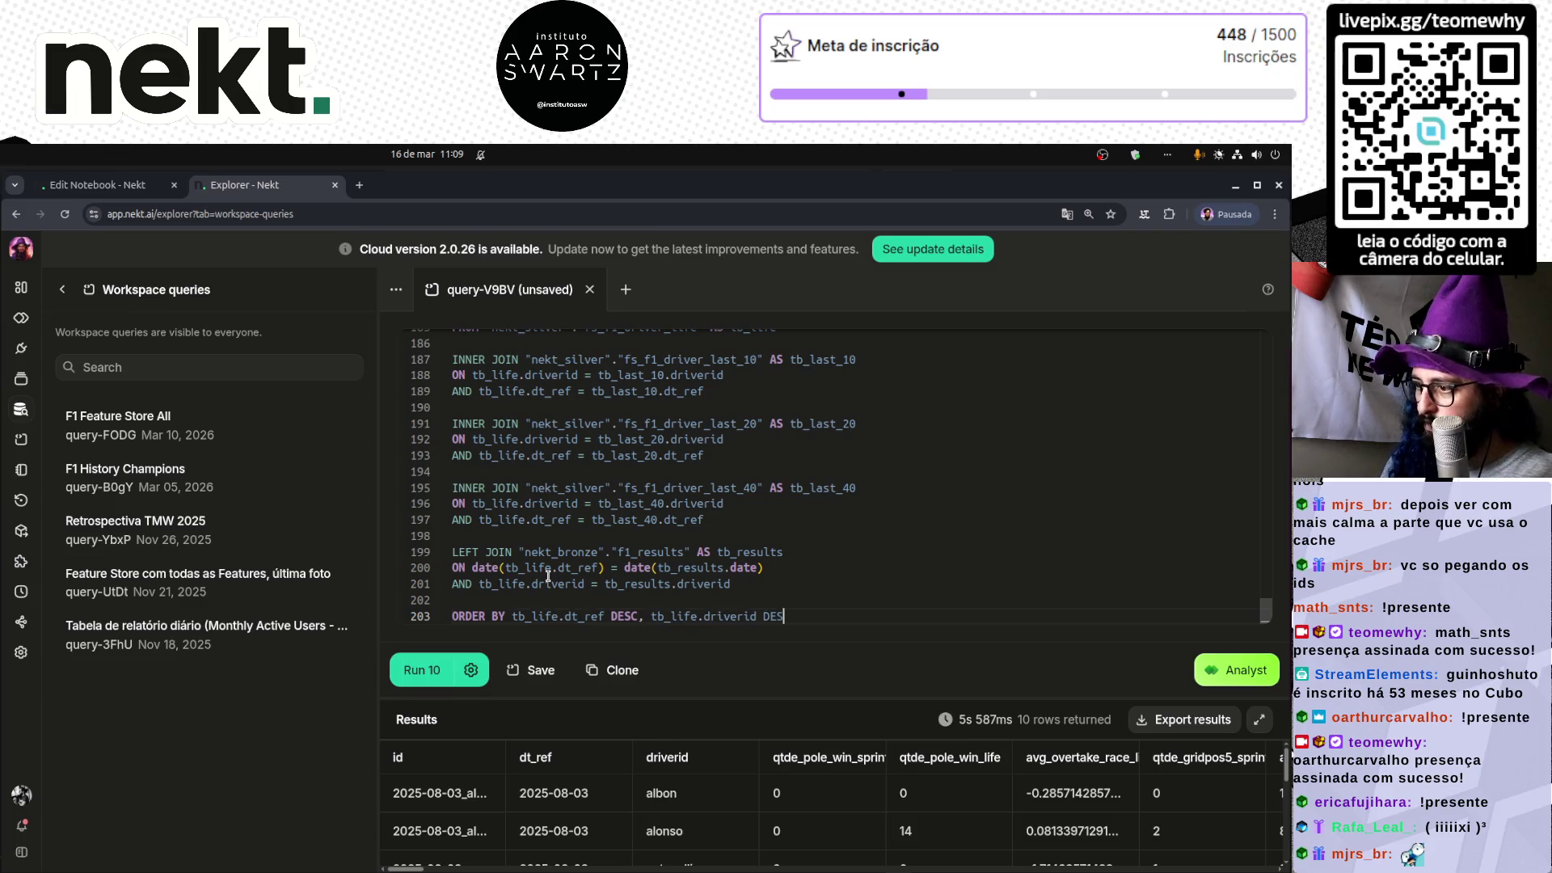
pyautogui.press('BackSpace')
pyautogui.press('BackSpace')
pyautogui.press('BackSpace')
pyautogui.hotkey('ctrl', 'Return')
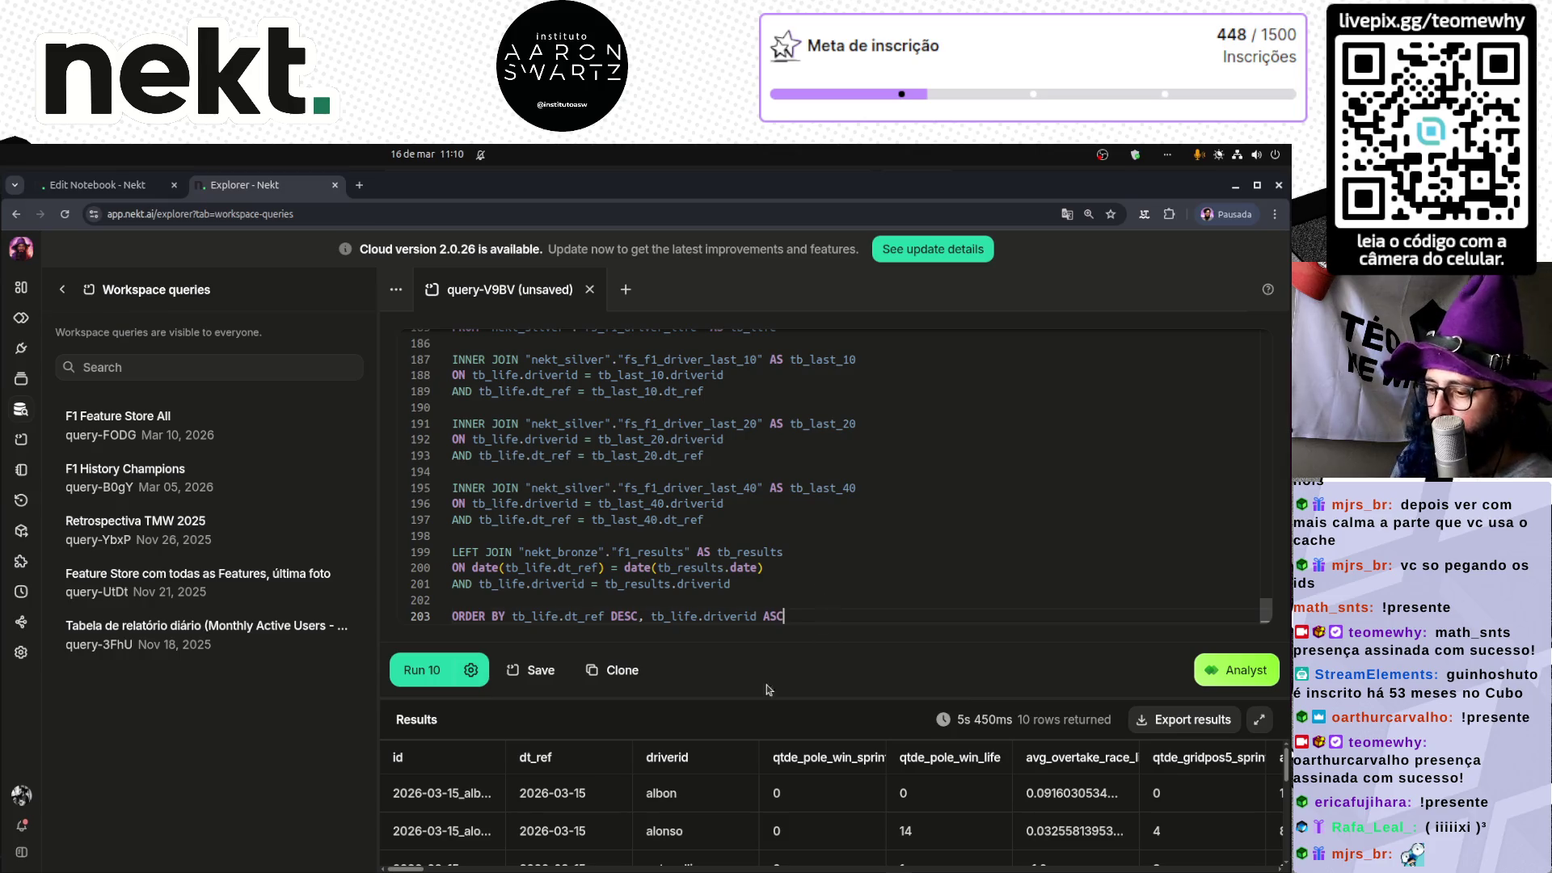
# - Save the updated query and check the newest dt_ref value, 2026-03-15
pyautogui.scroll(-3, 582, 820)
pyautogui.scroll(-1, 582, 820)
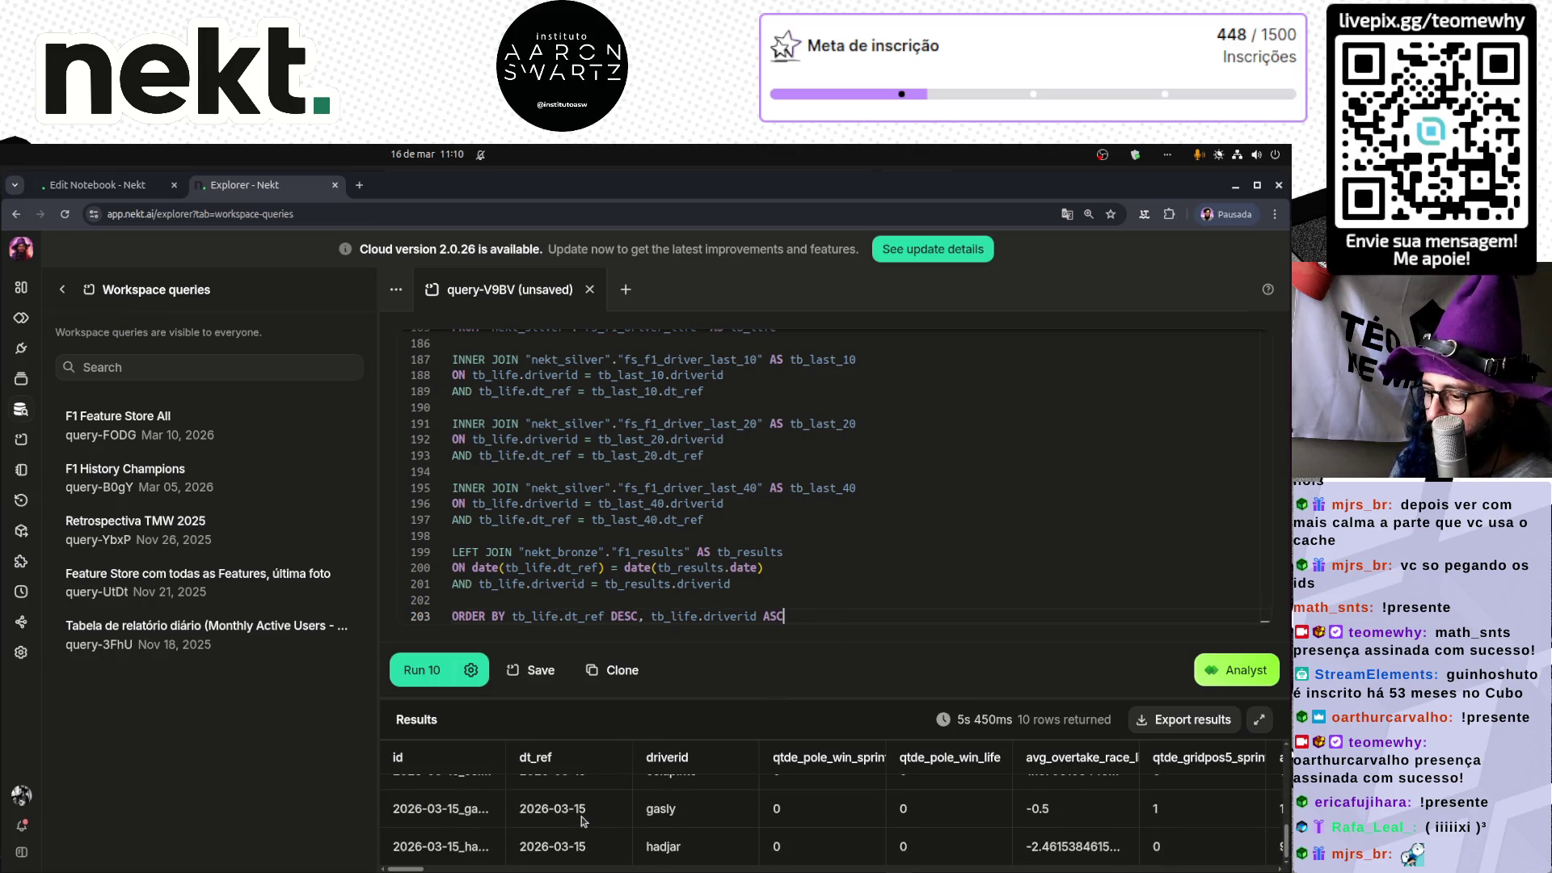
pyautogui.scroll(5, 626, 829)
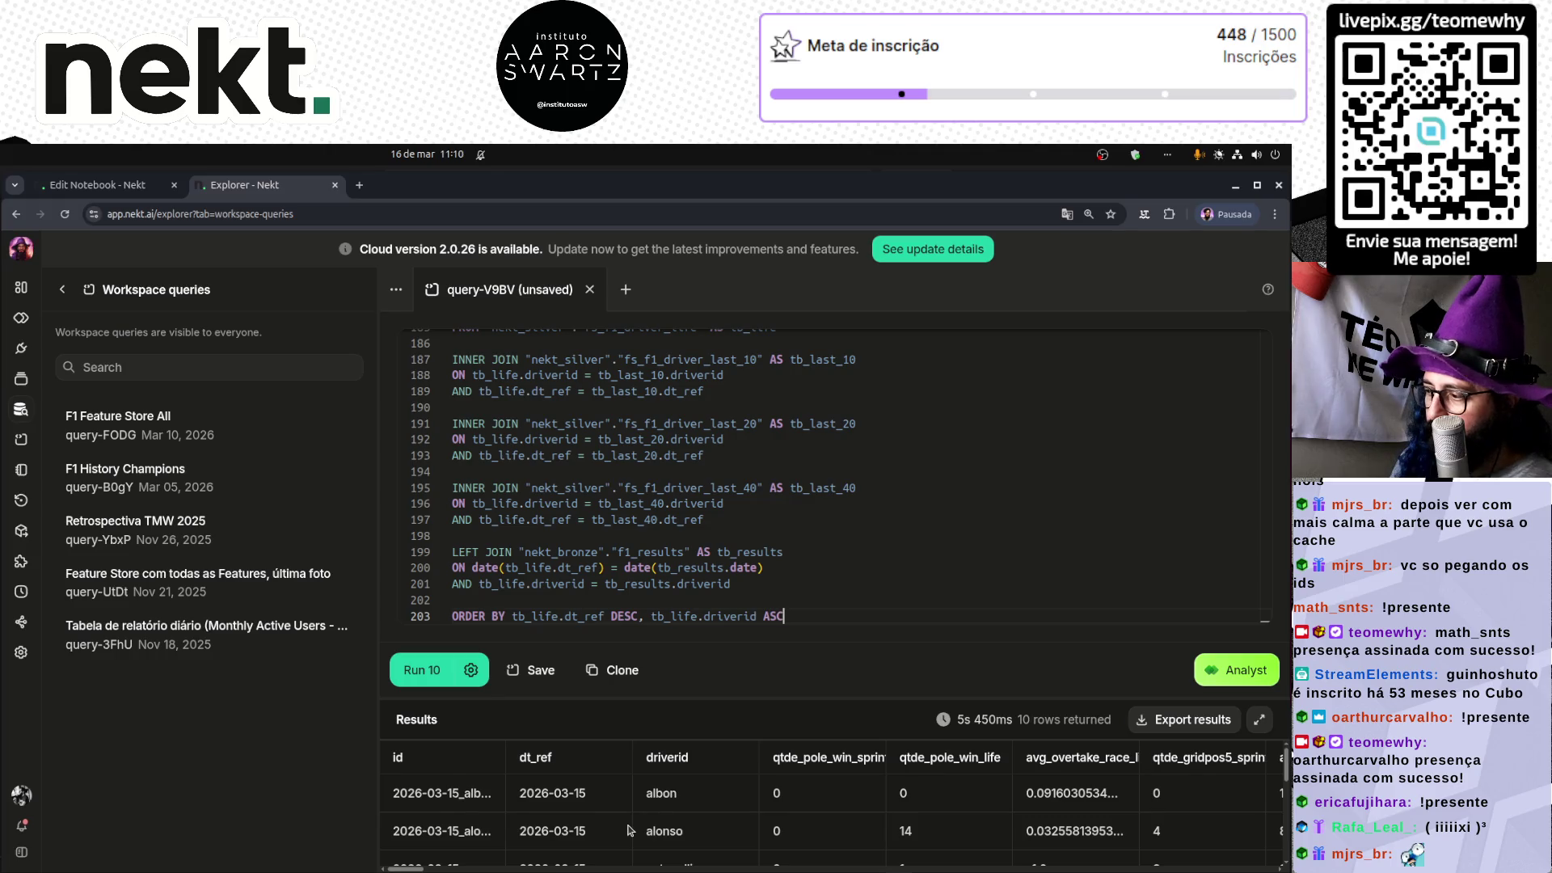
pyautogui.click(824, 552)
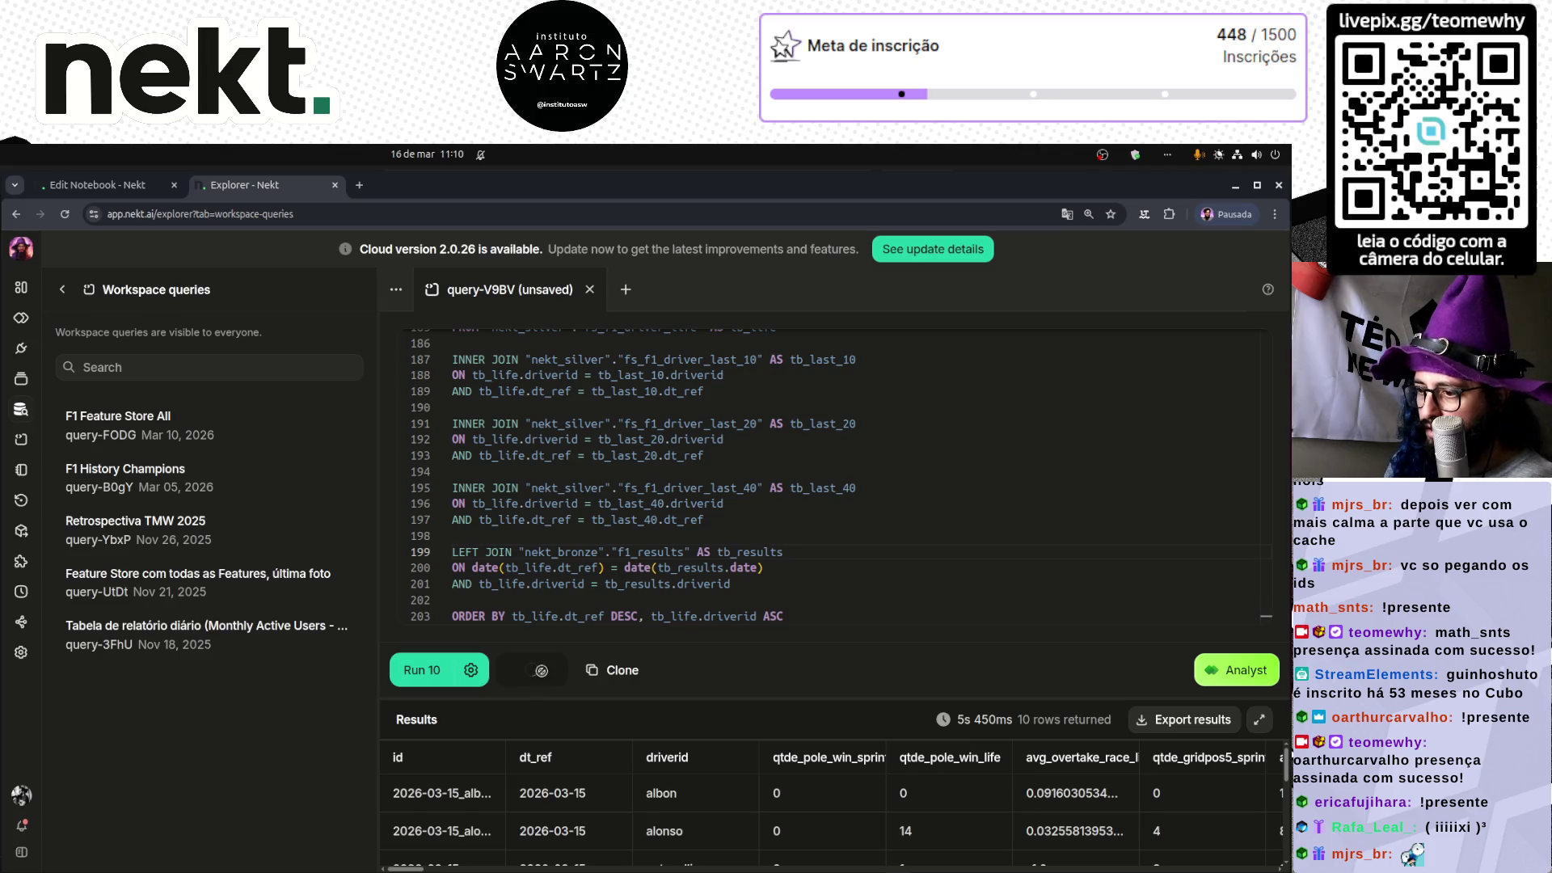
pyautogui.click(535, 670)
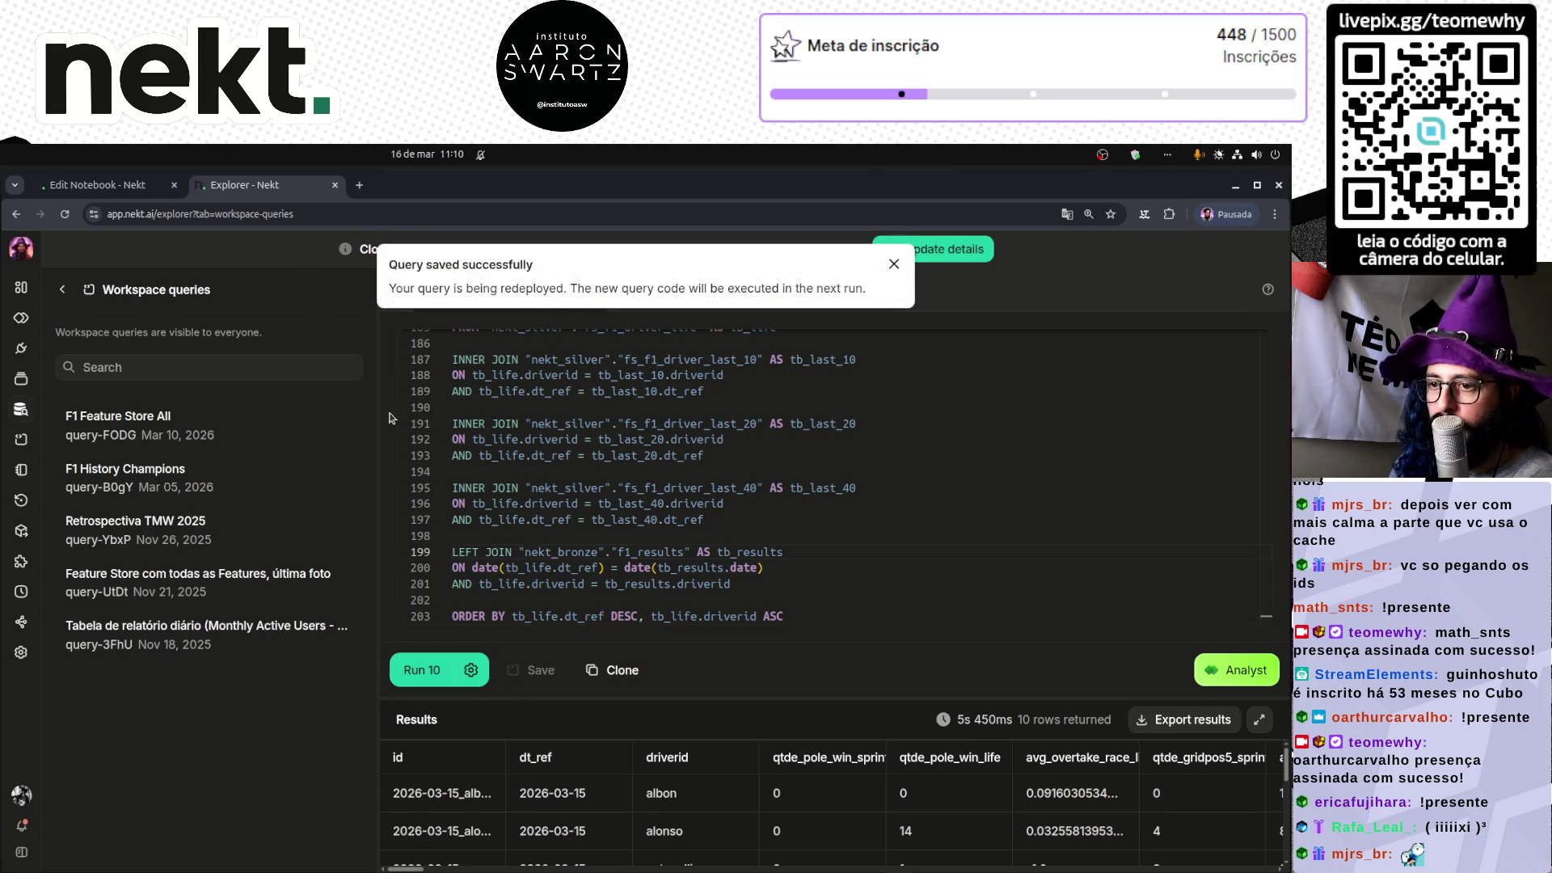
pyautogui.click(577, 796)
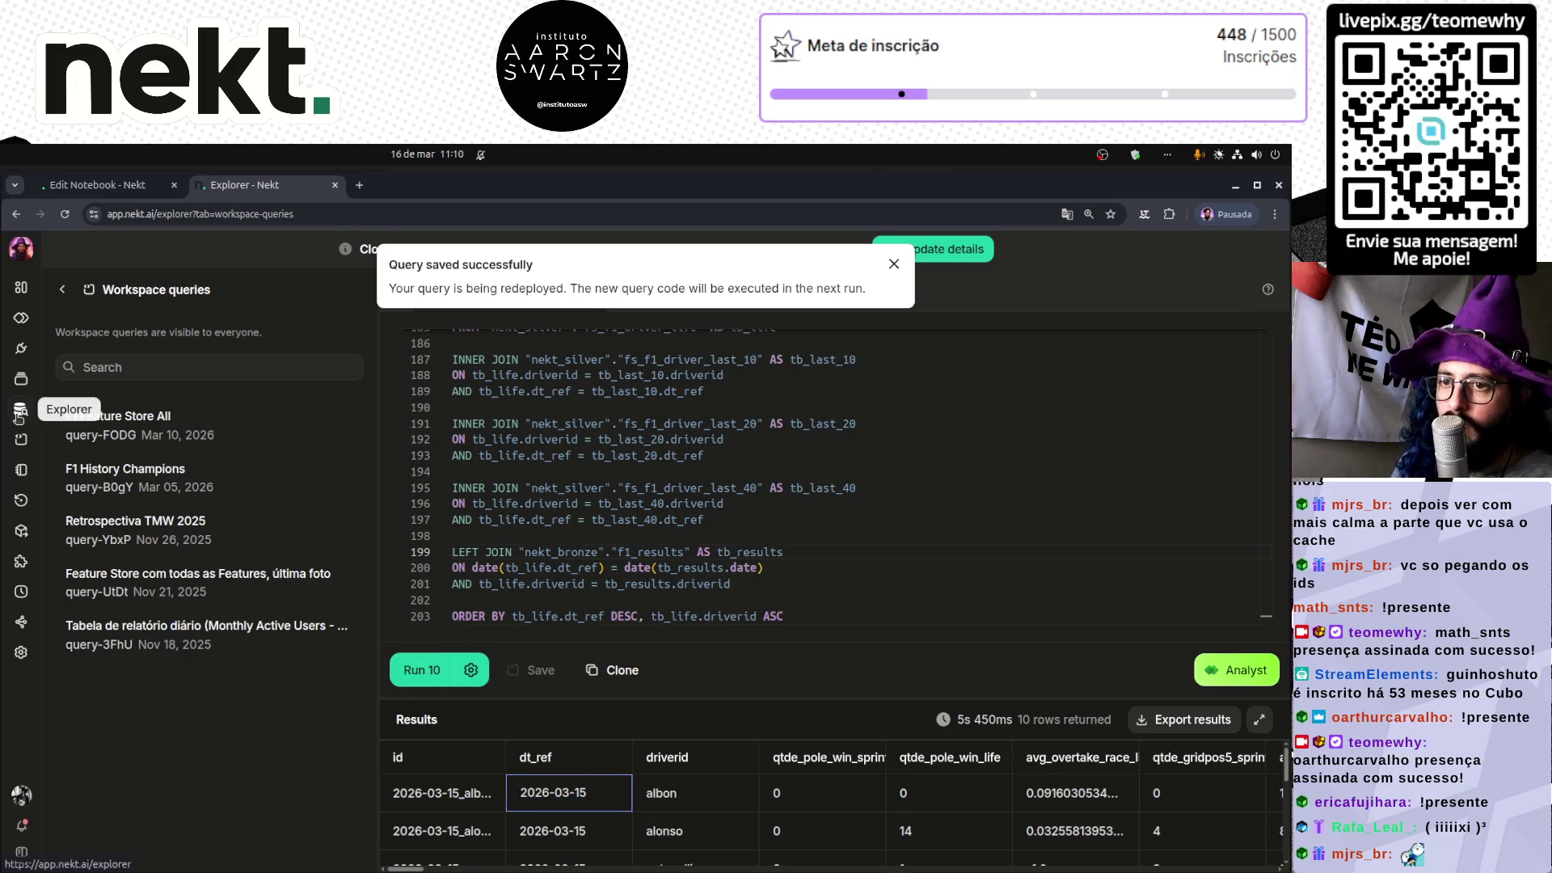
pyautogui.click(21, 409)
# - Start a new run of notebook-3ayS from its details page and view the Pipelines graph
pyautogui.click(21, 622)
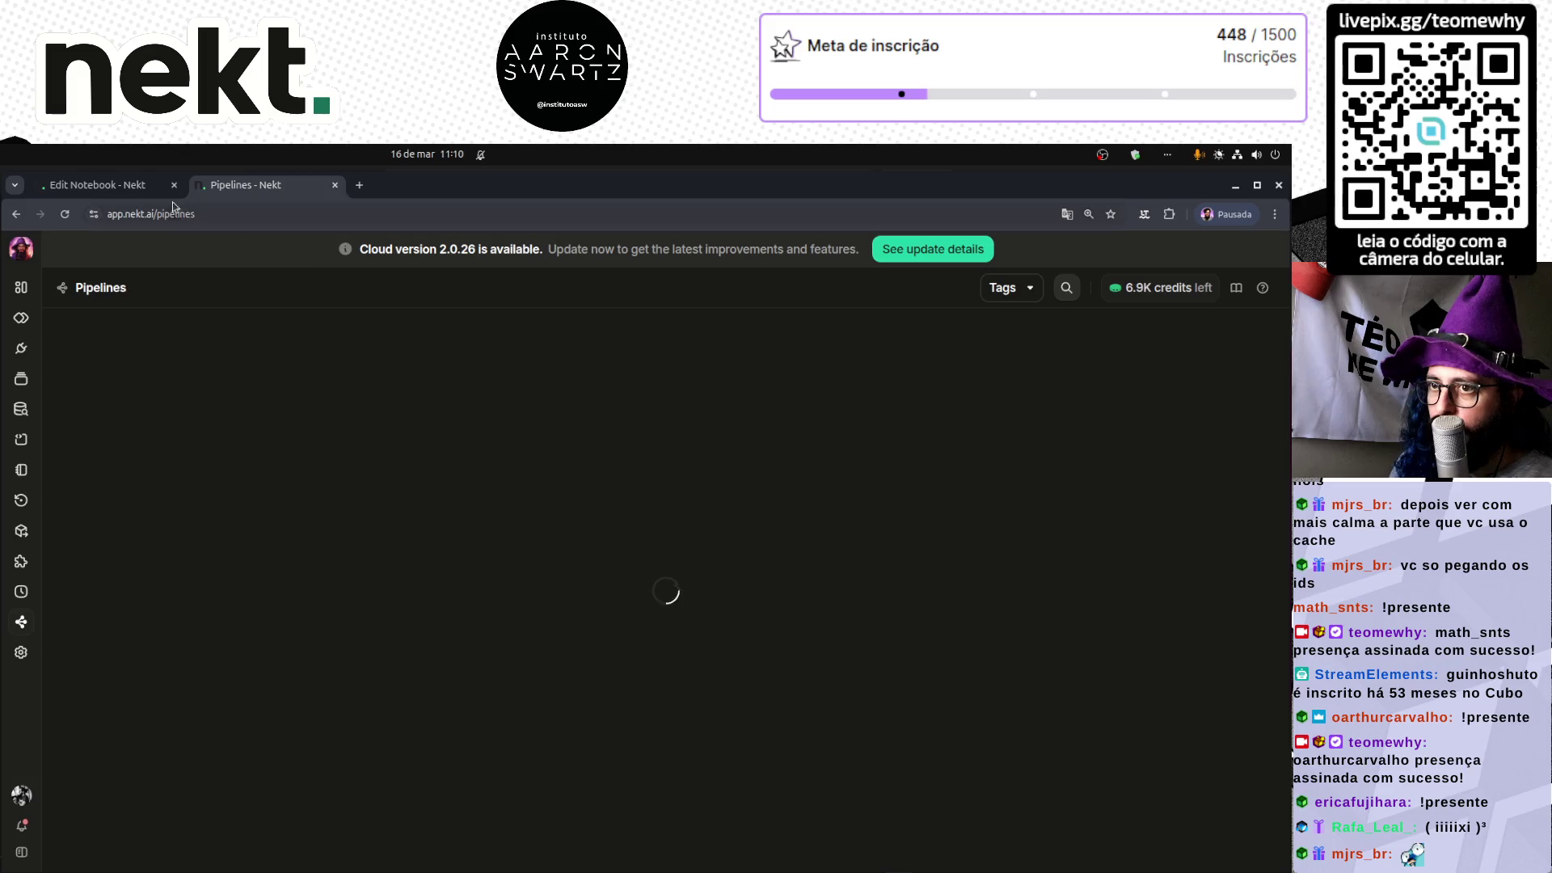
pyautogui.hotkey('ctrl', 'pageup')
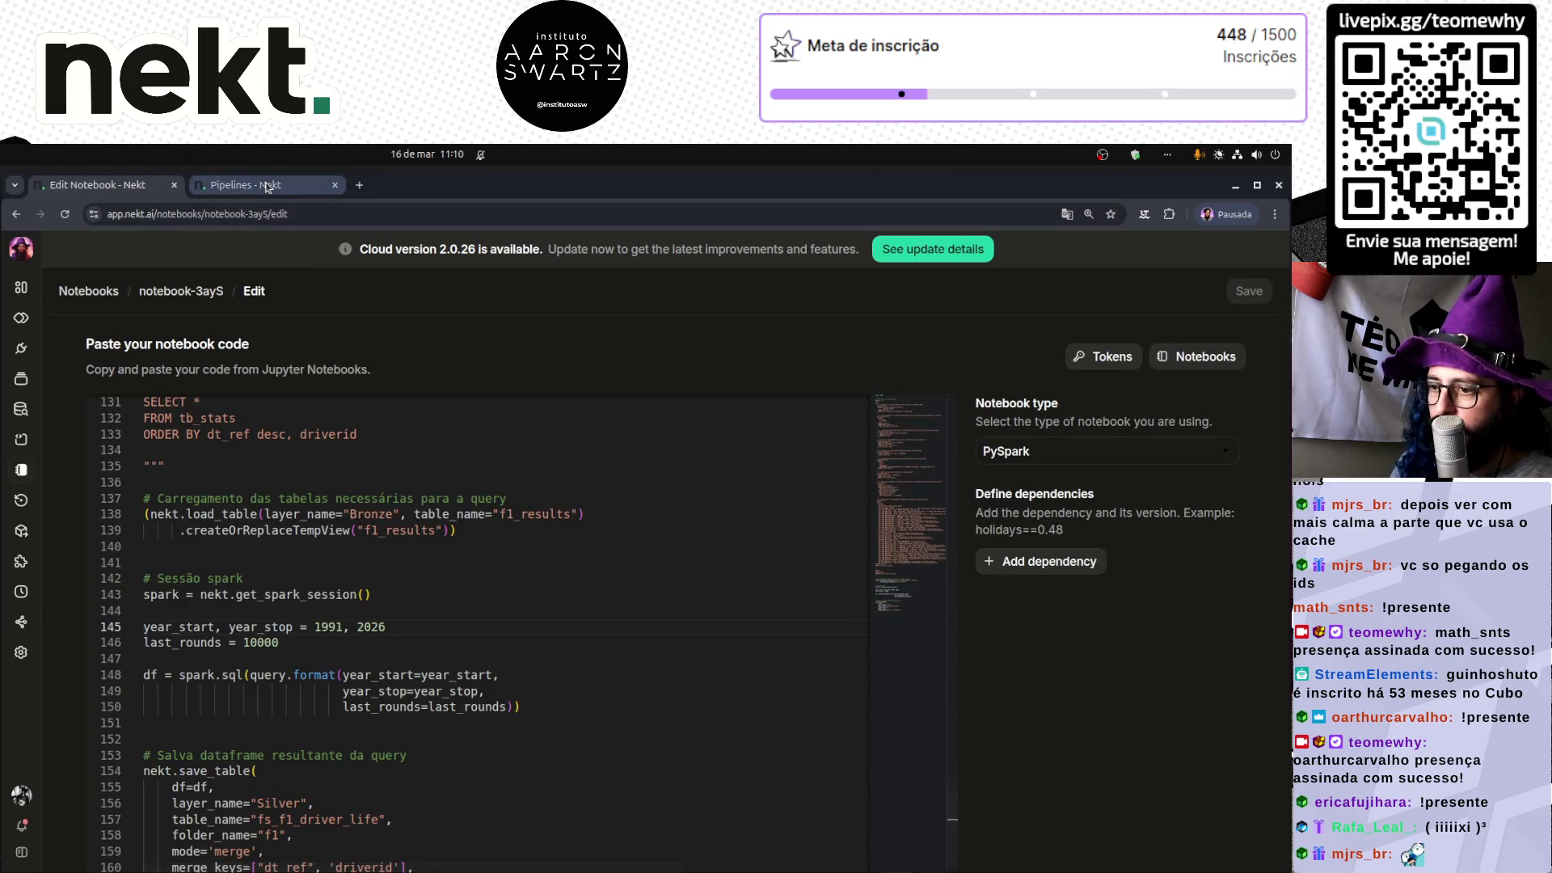
pyautogui.click(463, 626)
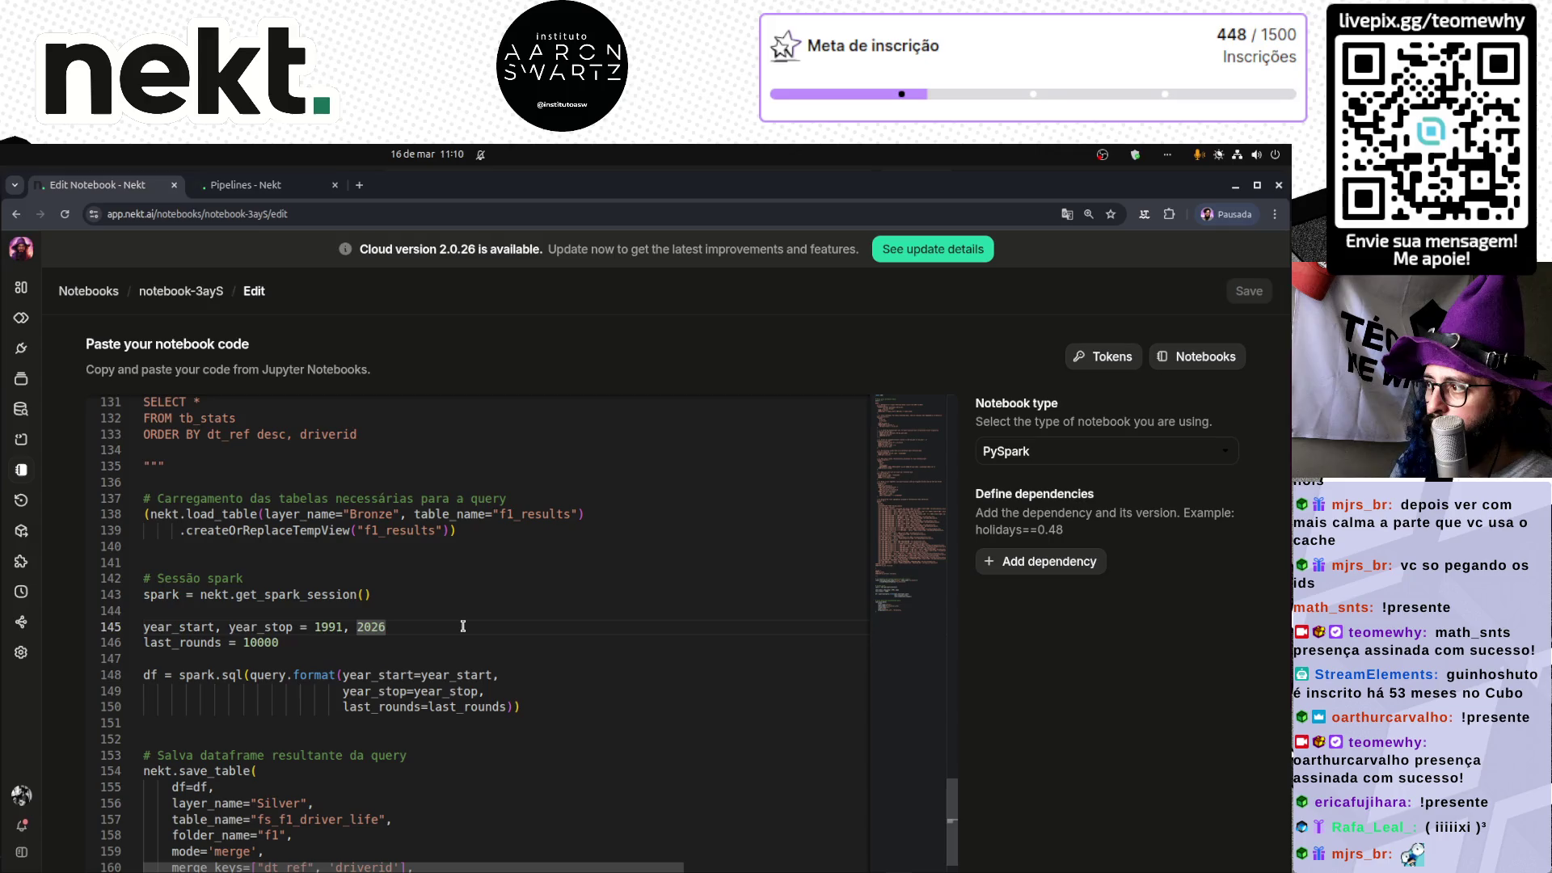
pyautogui.click(194, 293)
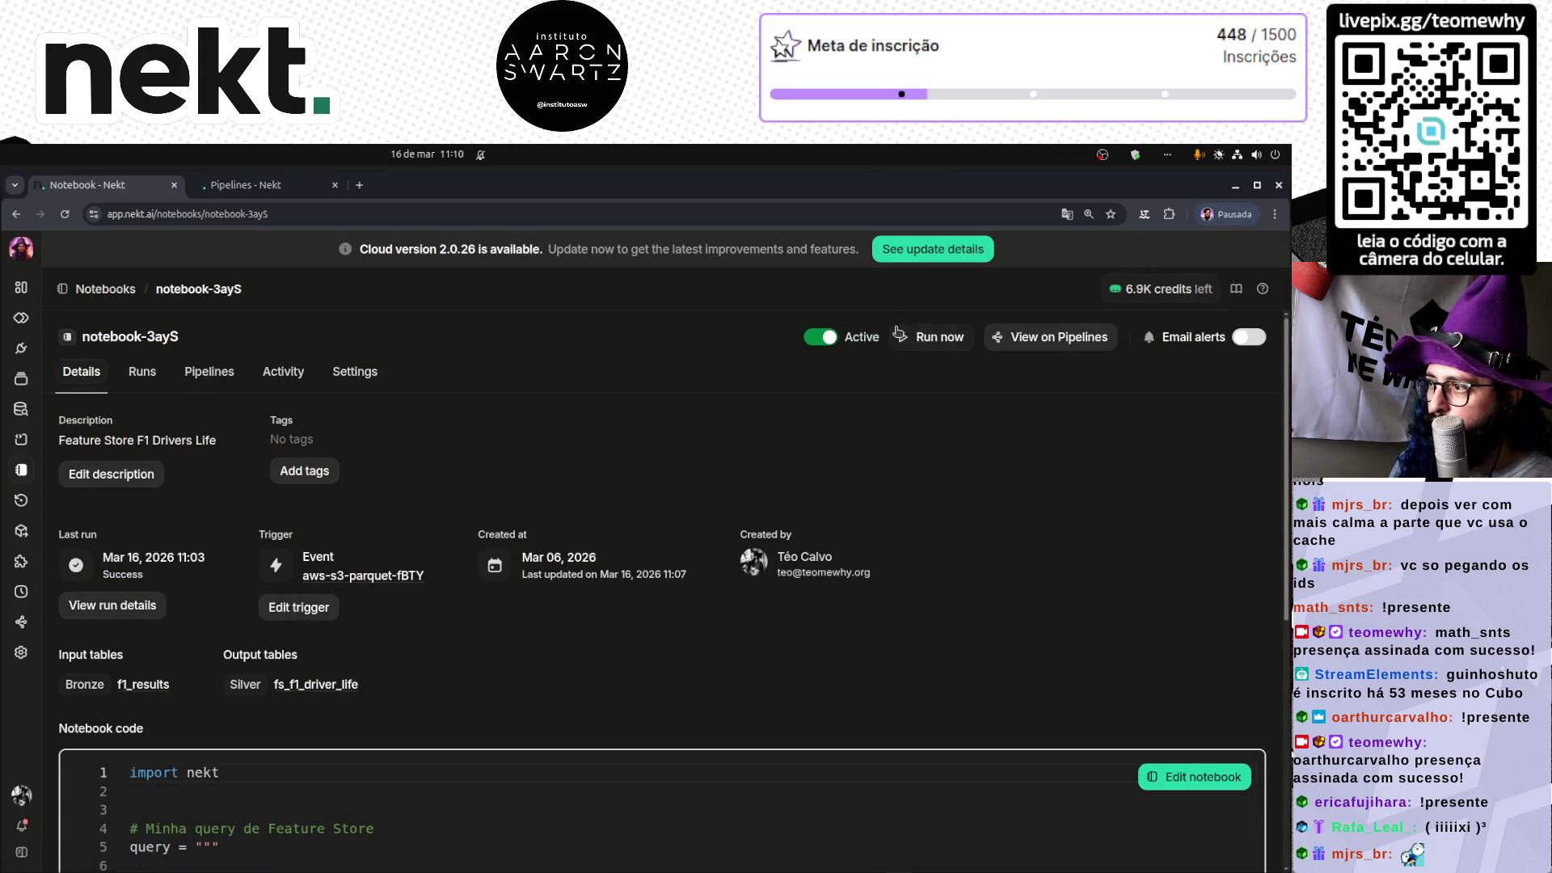
pyautogui.click(927, 343)
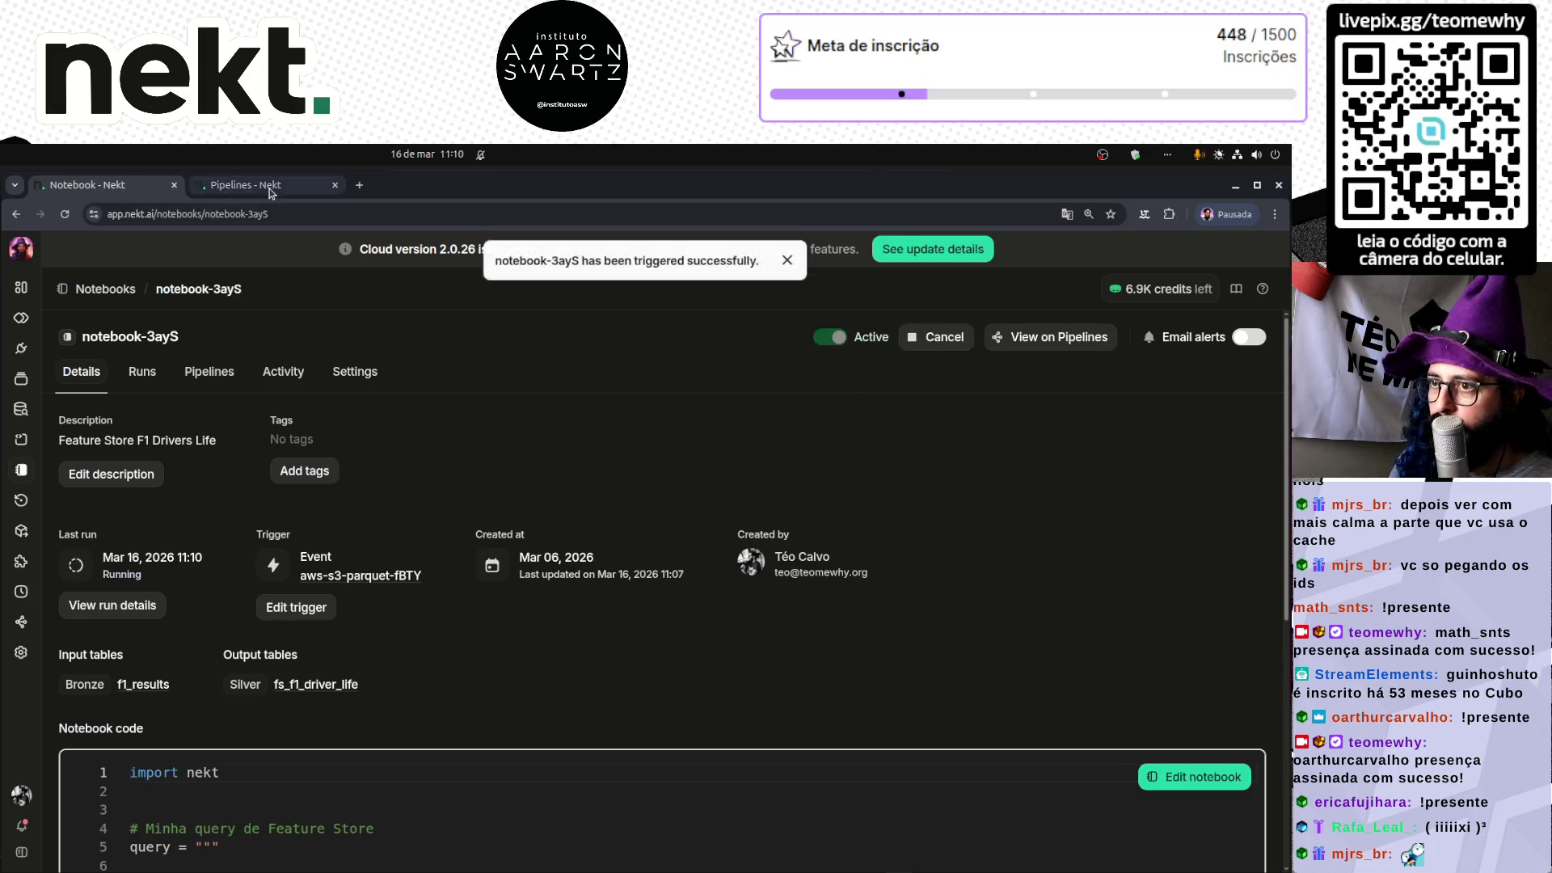
pyautogui.click(243, 184)
pyautogui.moveTo(822, 755); pyautogui.dragTo(768, 557)
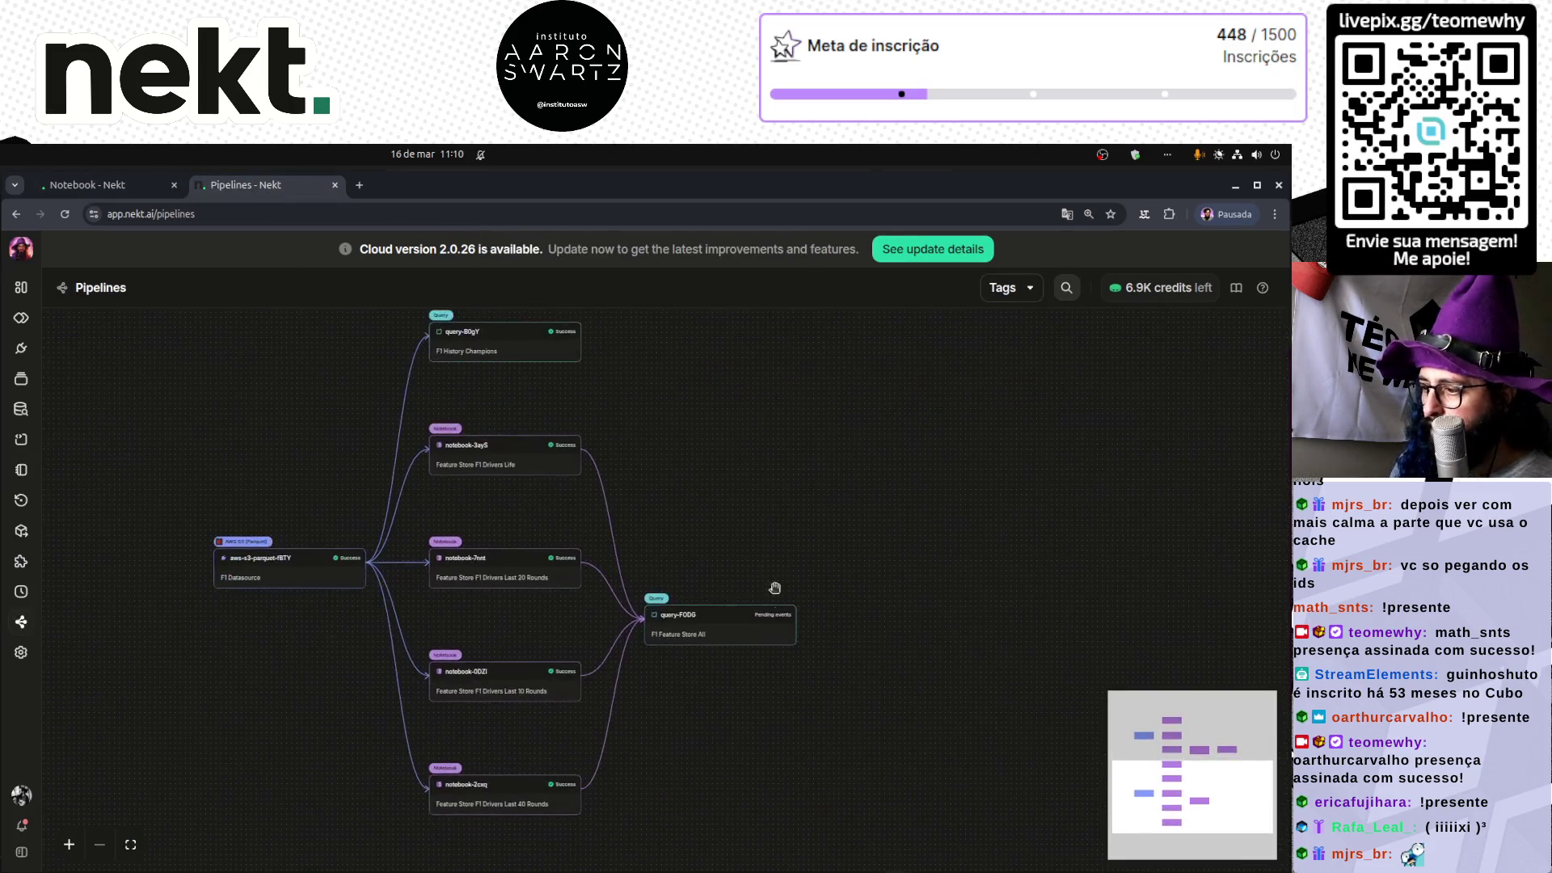
pyautogui.click(703, 636)
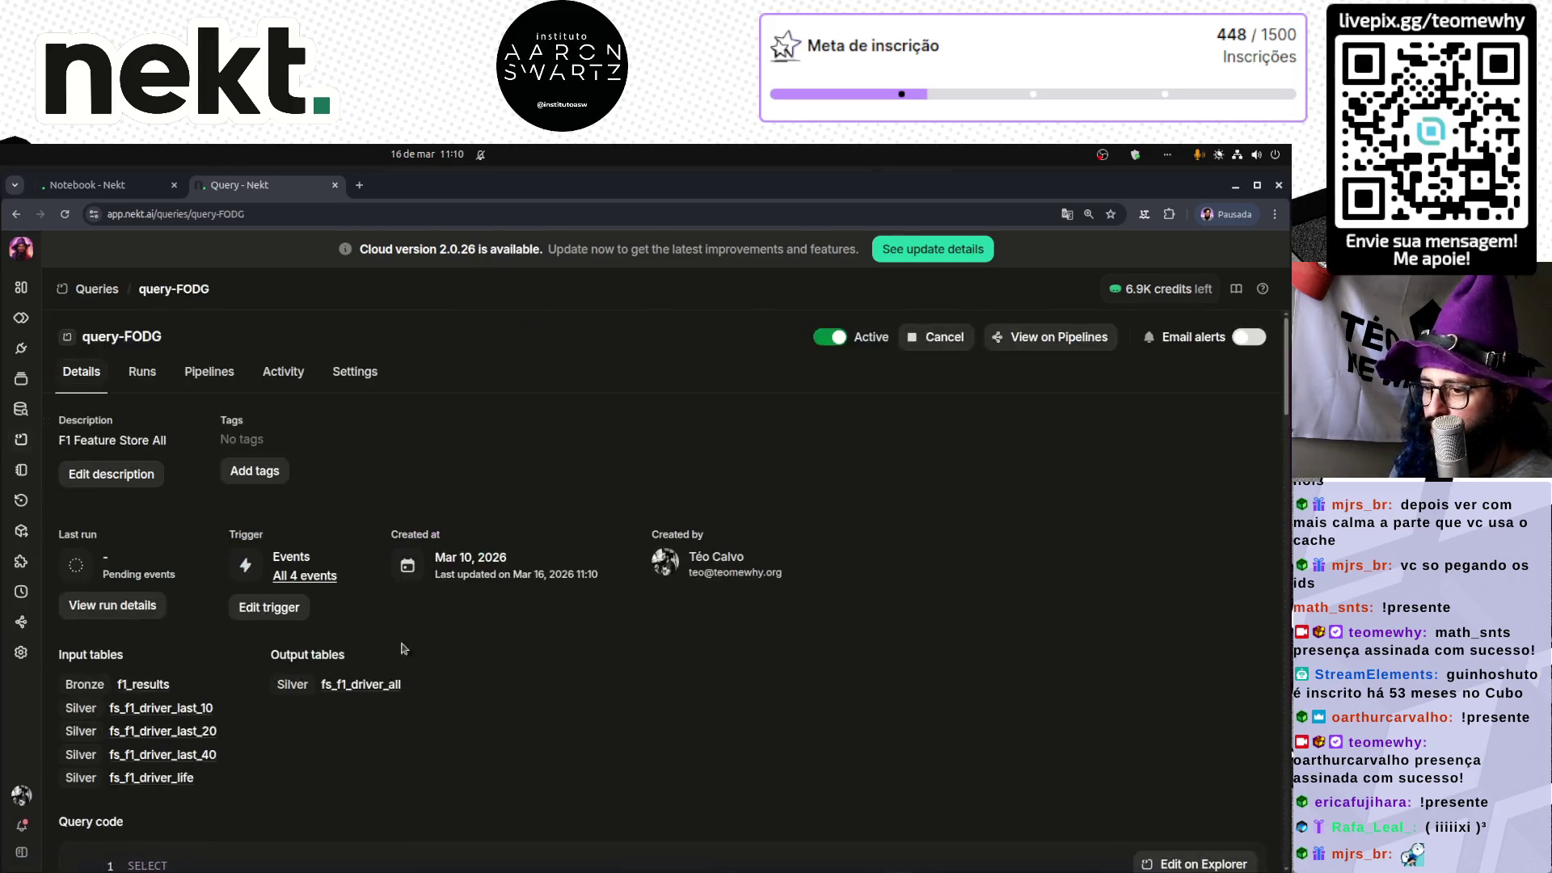
pyautogui.click(121, 607)
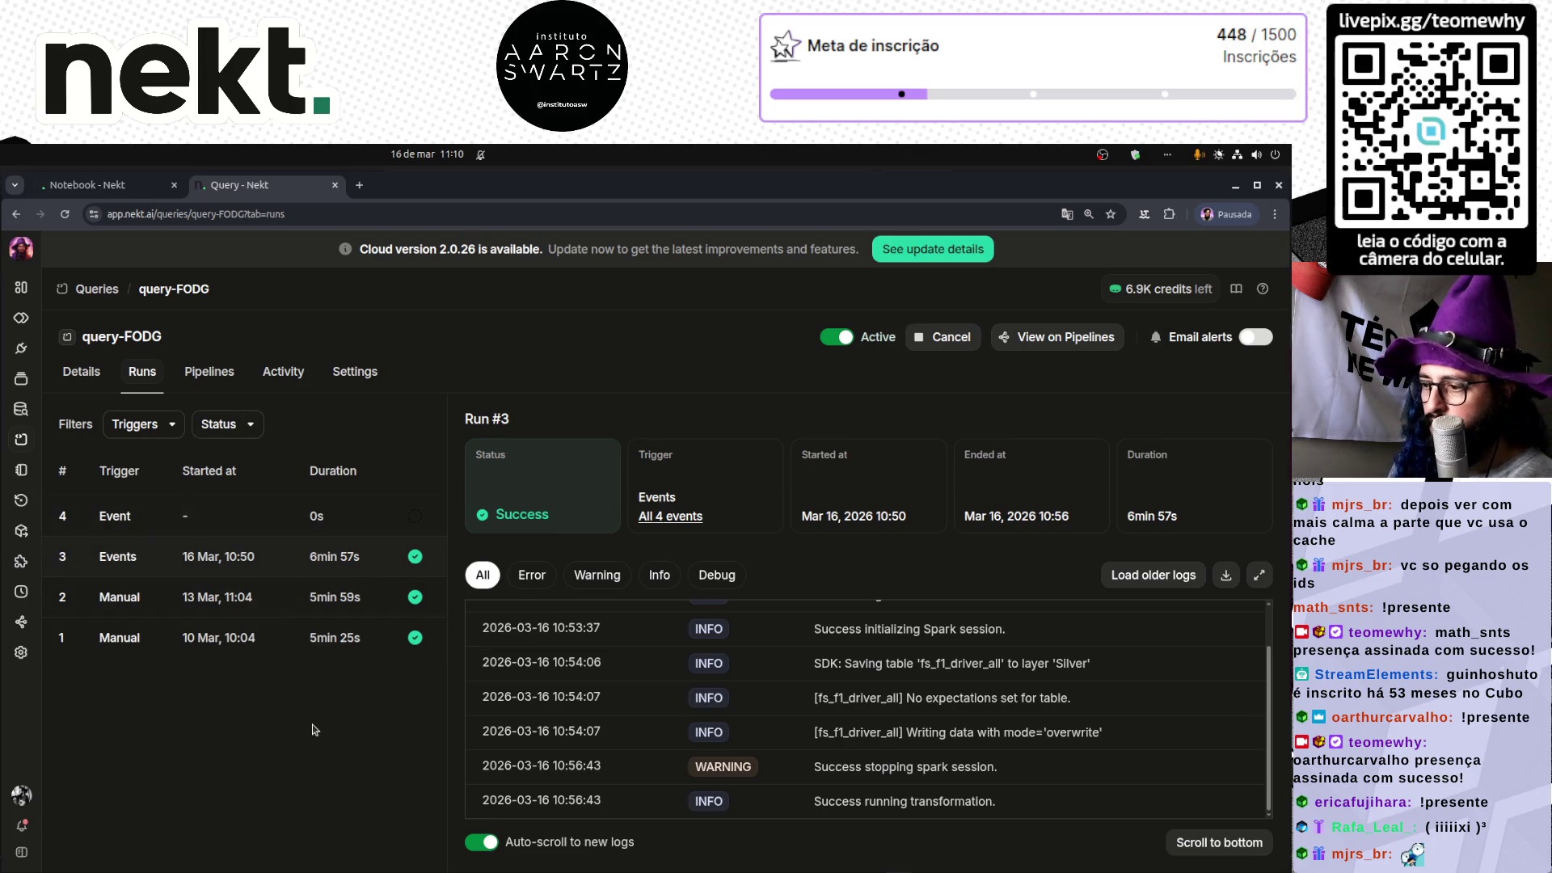
pyautogui.click(94, 380)
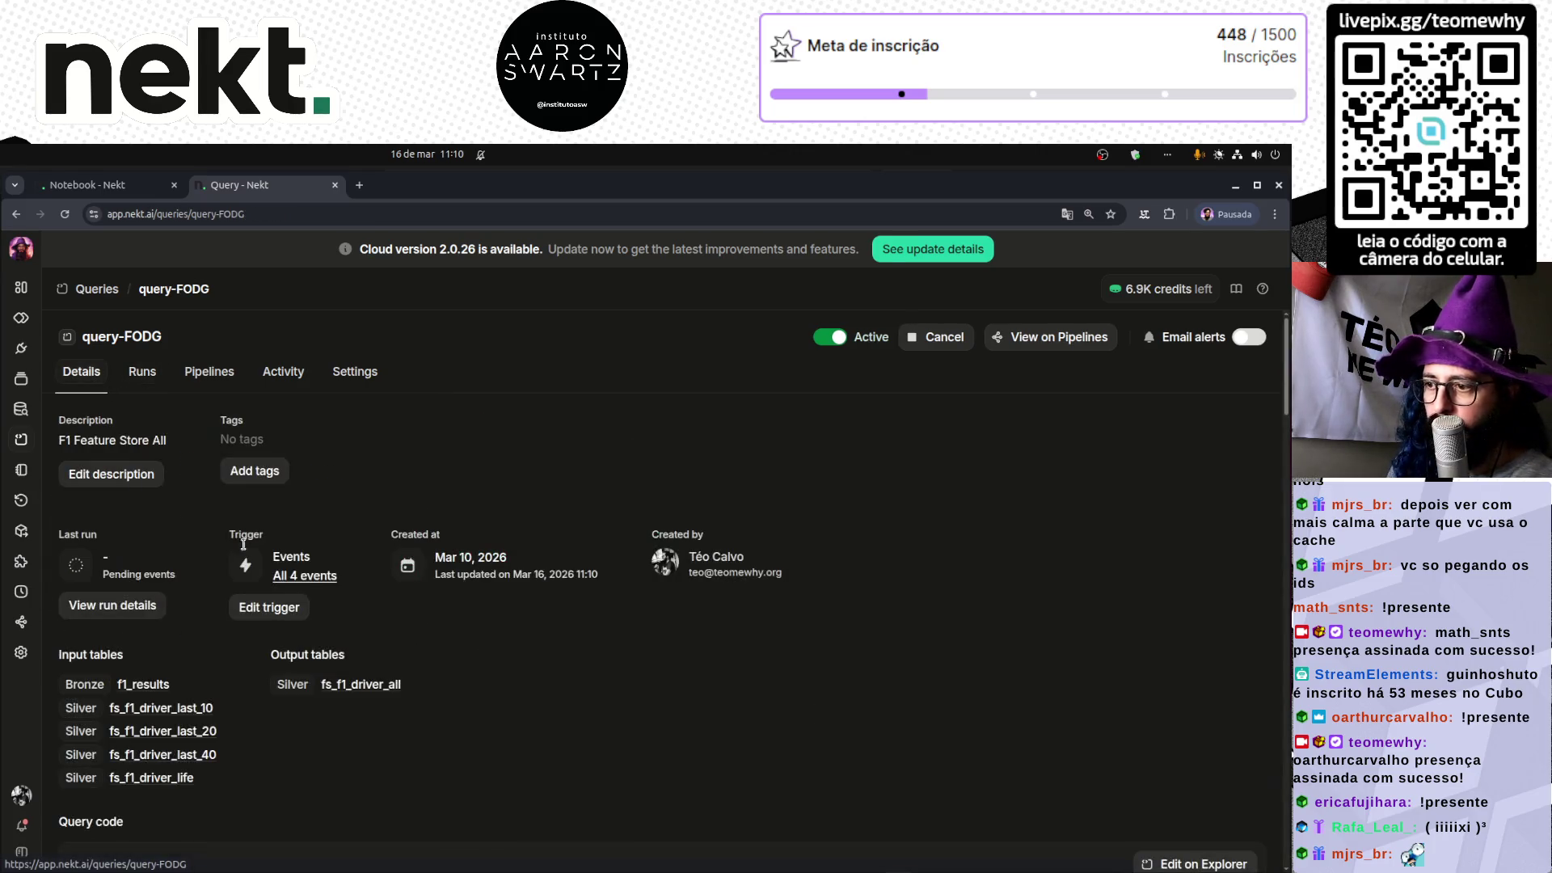
pyautogui.scroll(-3, 418, 738)
pyautogui.scroll(-5, 418, 738)
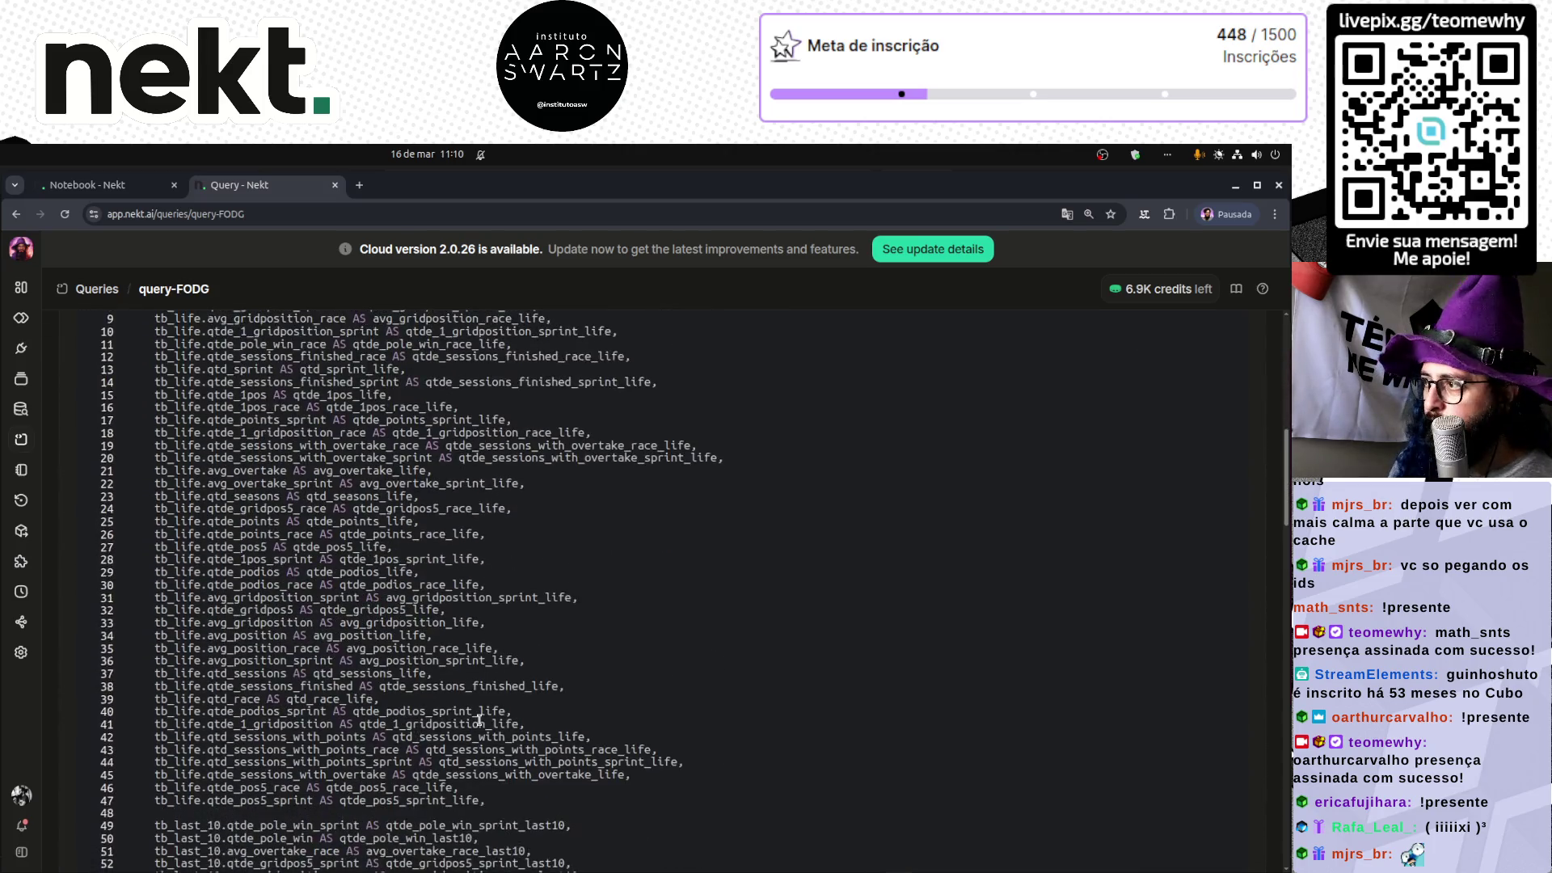
pyautogui.scroll(5, 477, 716)
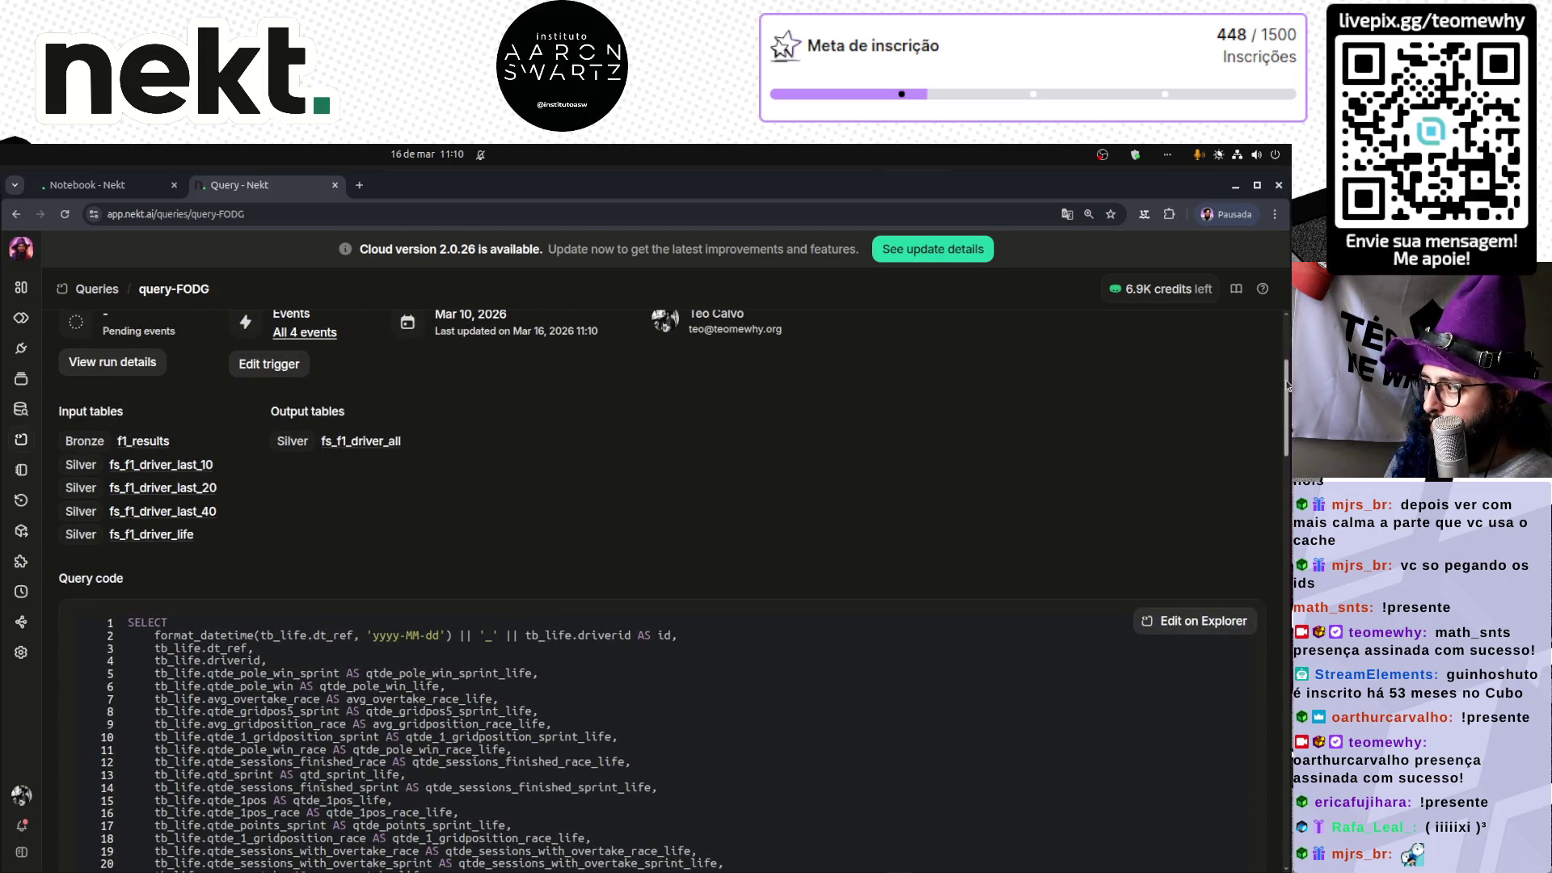
pyautogui.moveTo(1285, 396); pyautogui.dragTo(1289, 830)
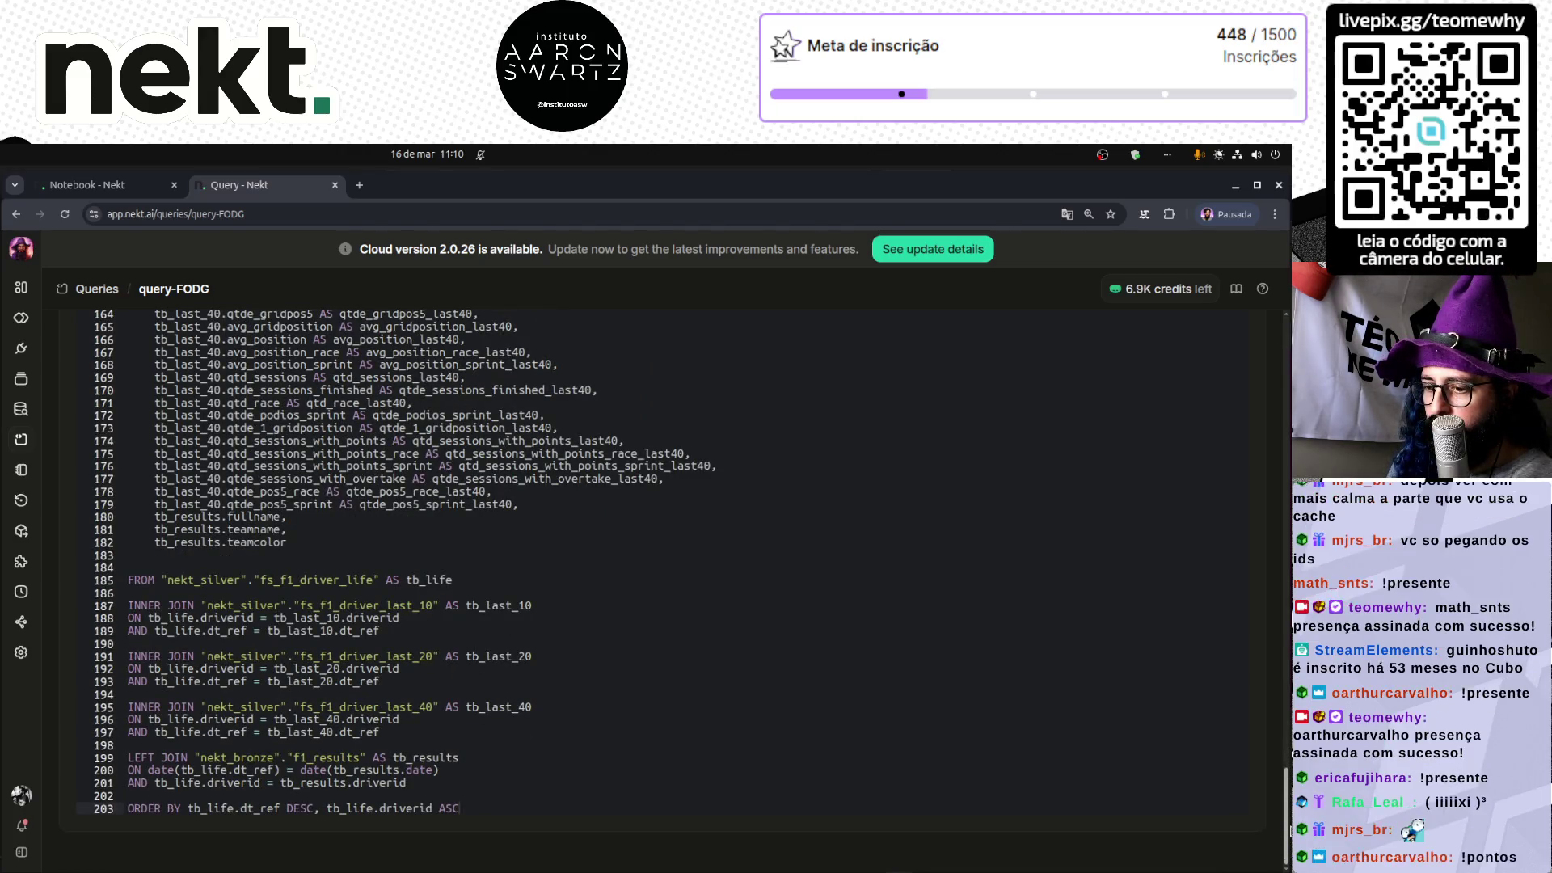
pyautogui.scroll(15, 1226, 368)
pyautogui.scroll(2, 1227, 368)
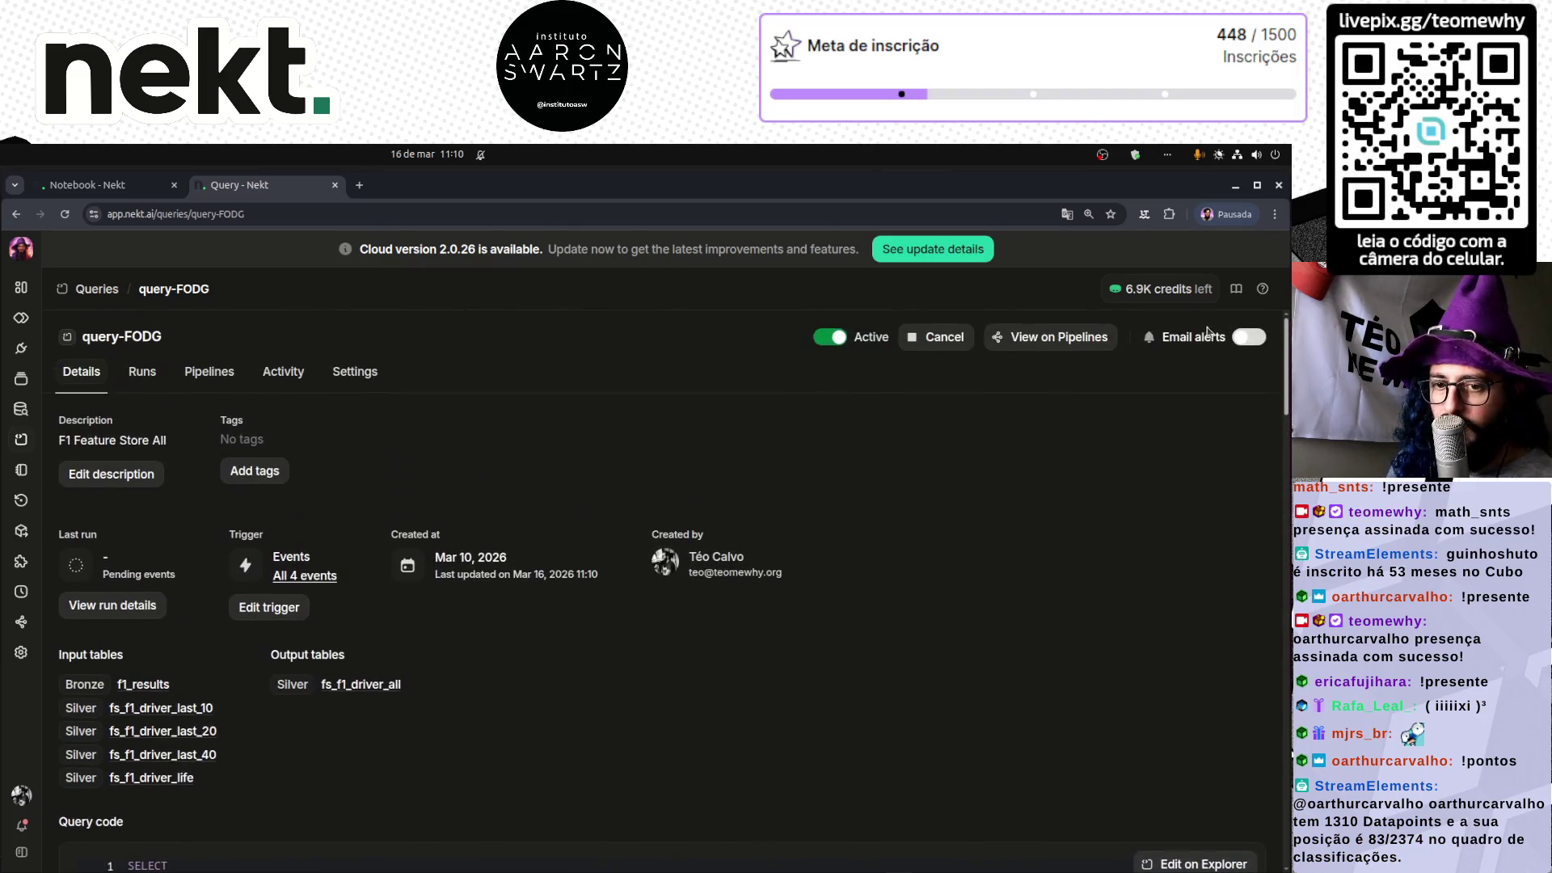
pyautogui.click(80, 289)
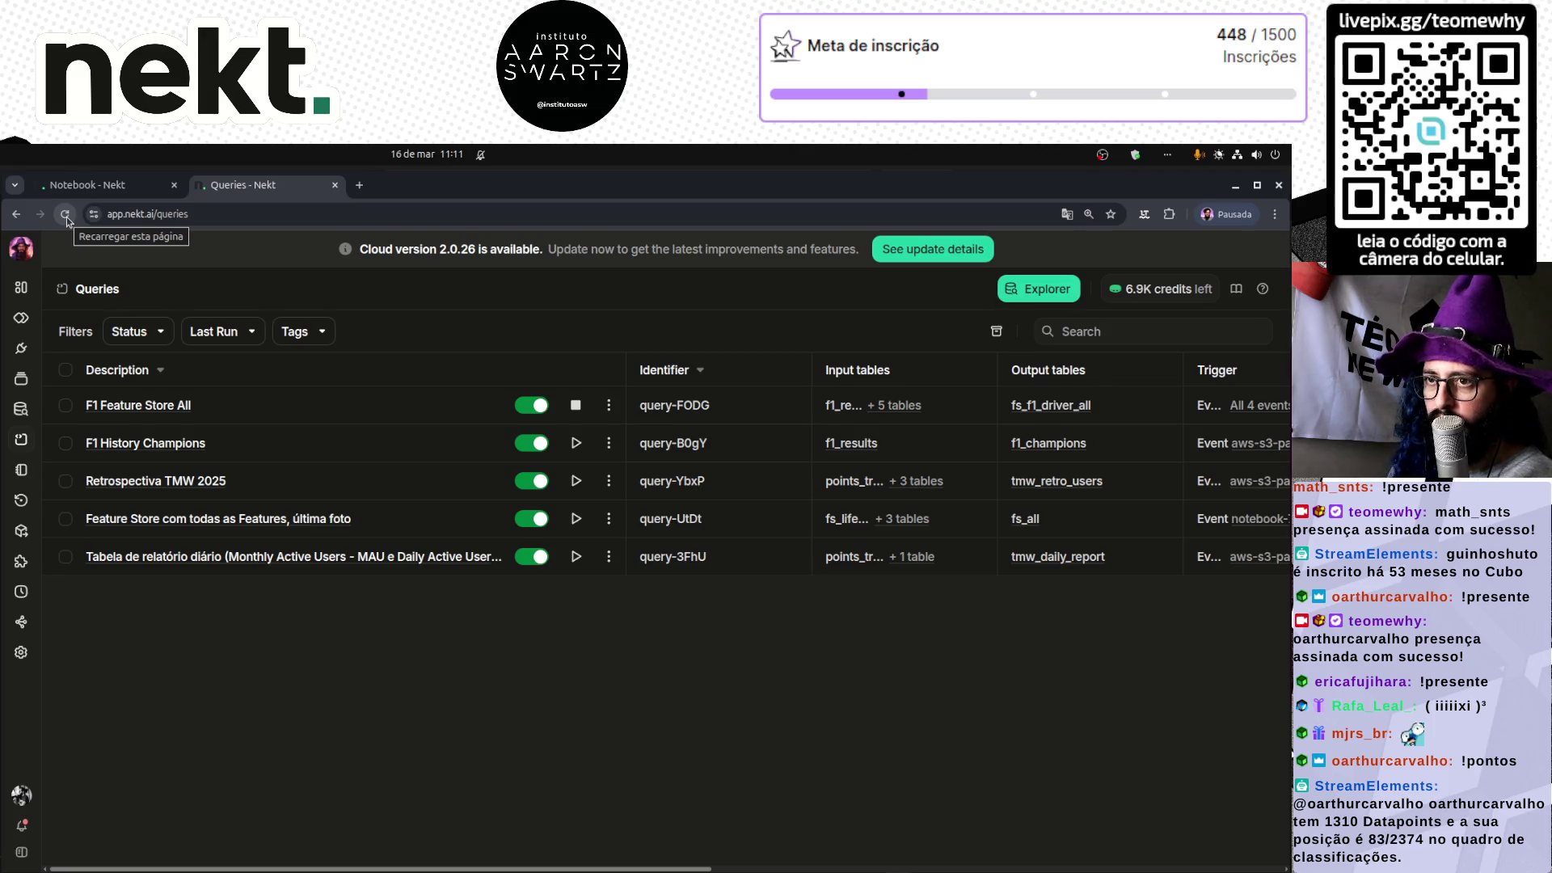
pyautogui.click(105, 186)
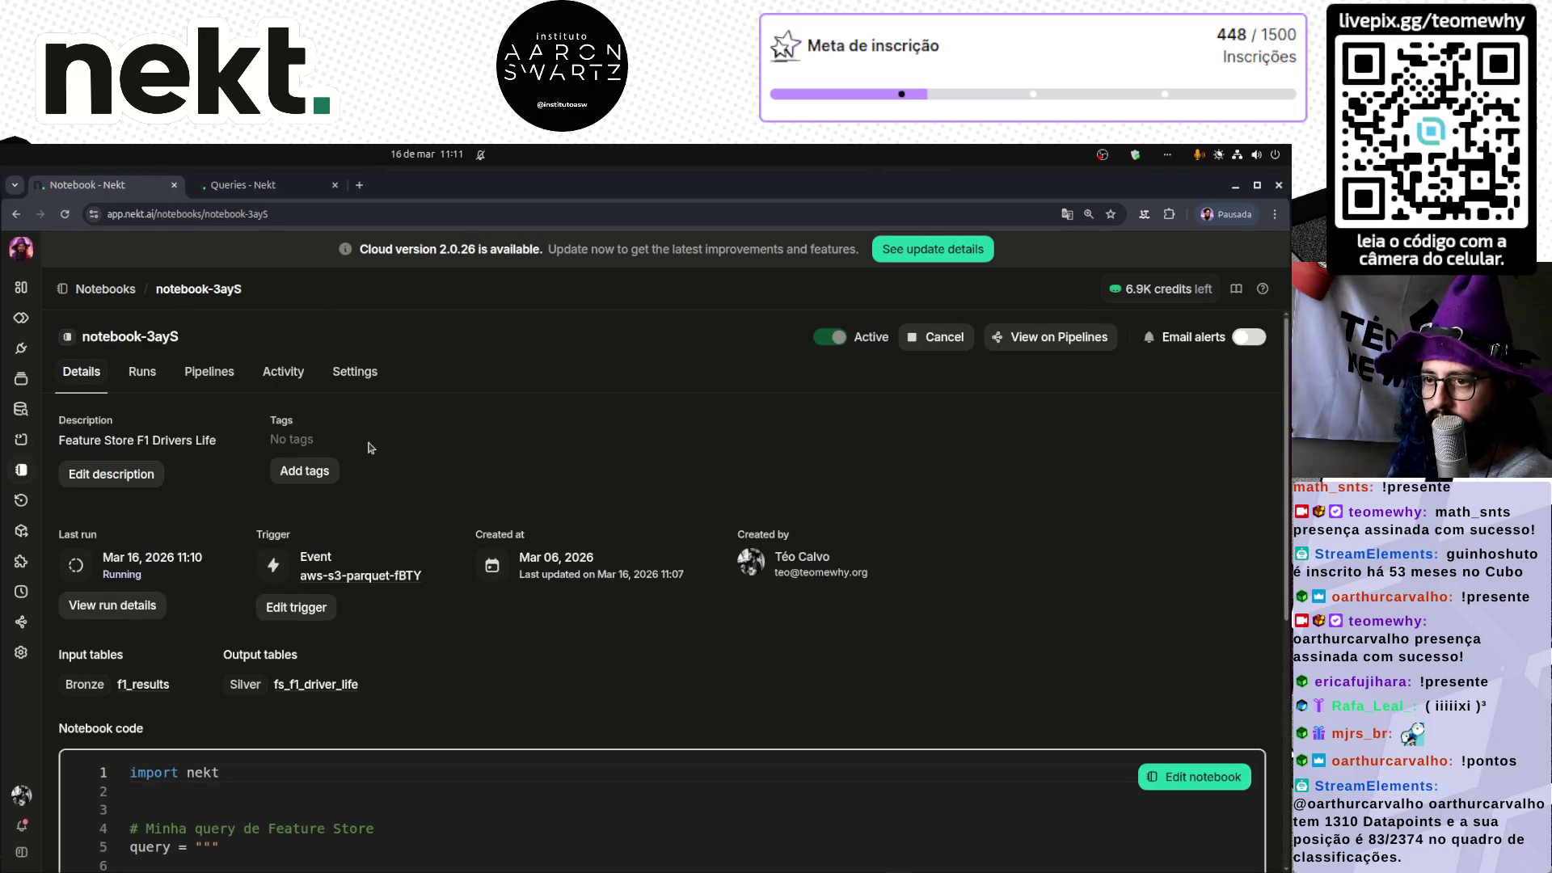
pyautogui.click(109, 614)
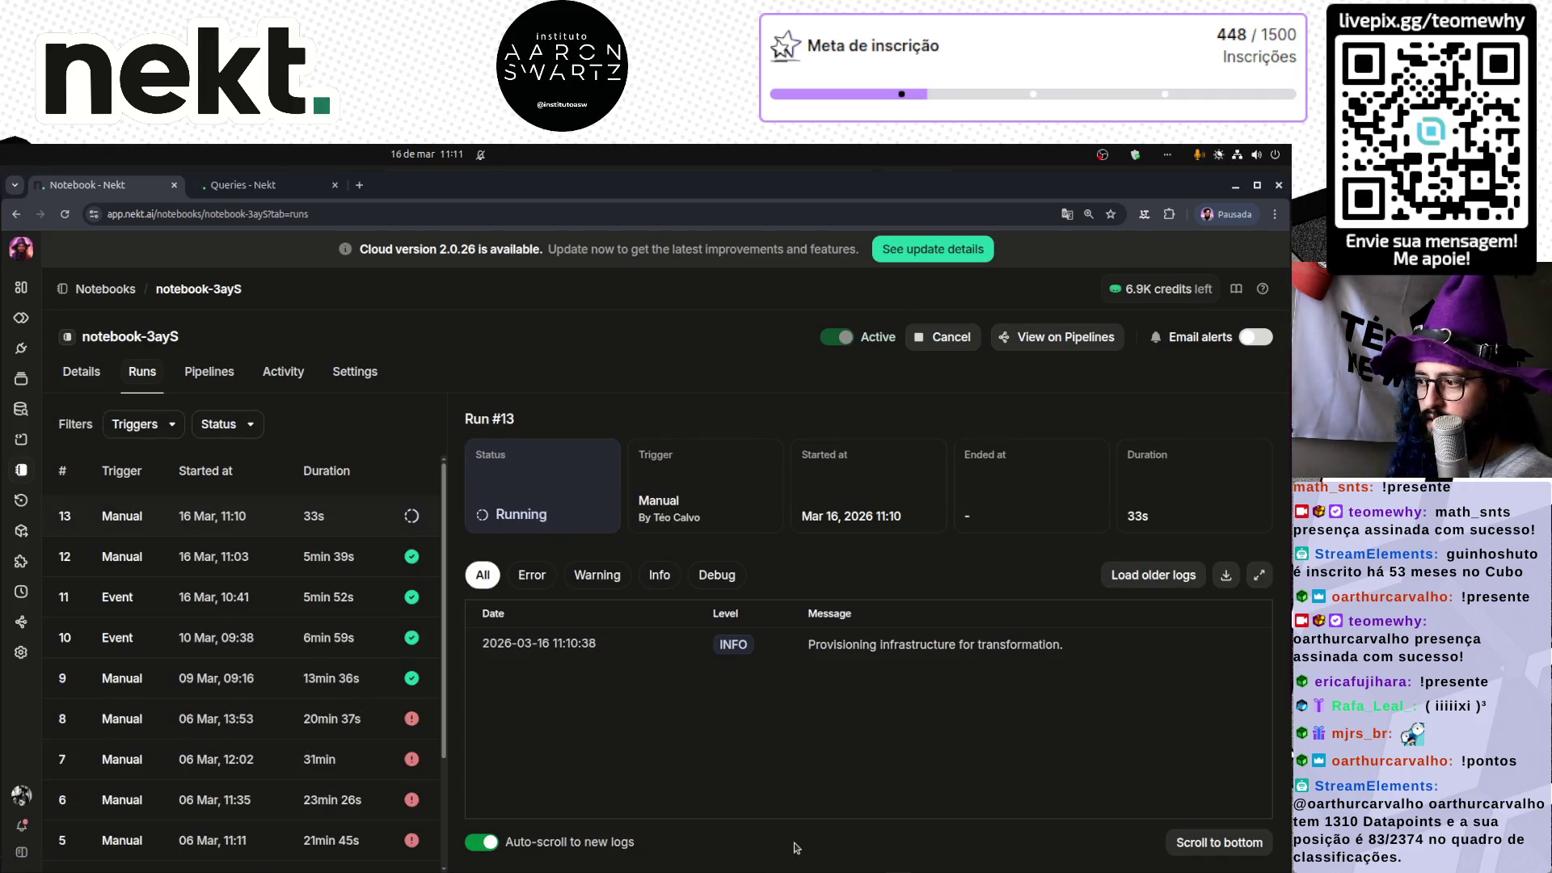
pyautogui.moveTo(469, 869)
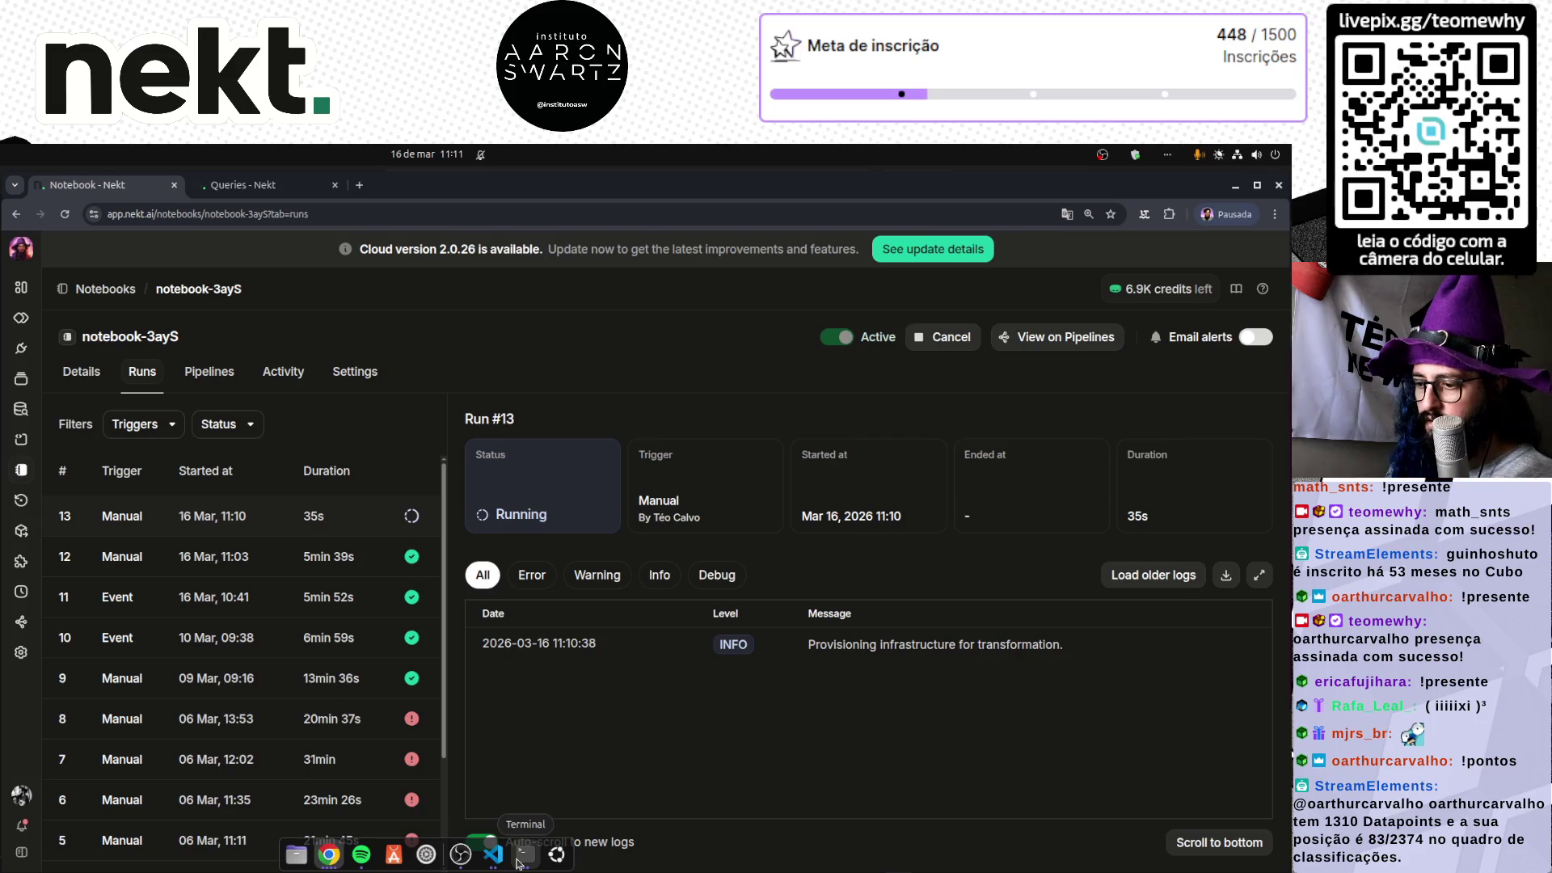
# - Confirm the server terminal logs 'Enviando f1_driver', then return to the Nekt notebook window
pyautogui.click(518, 862)
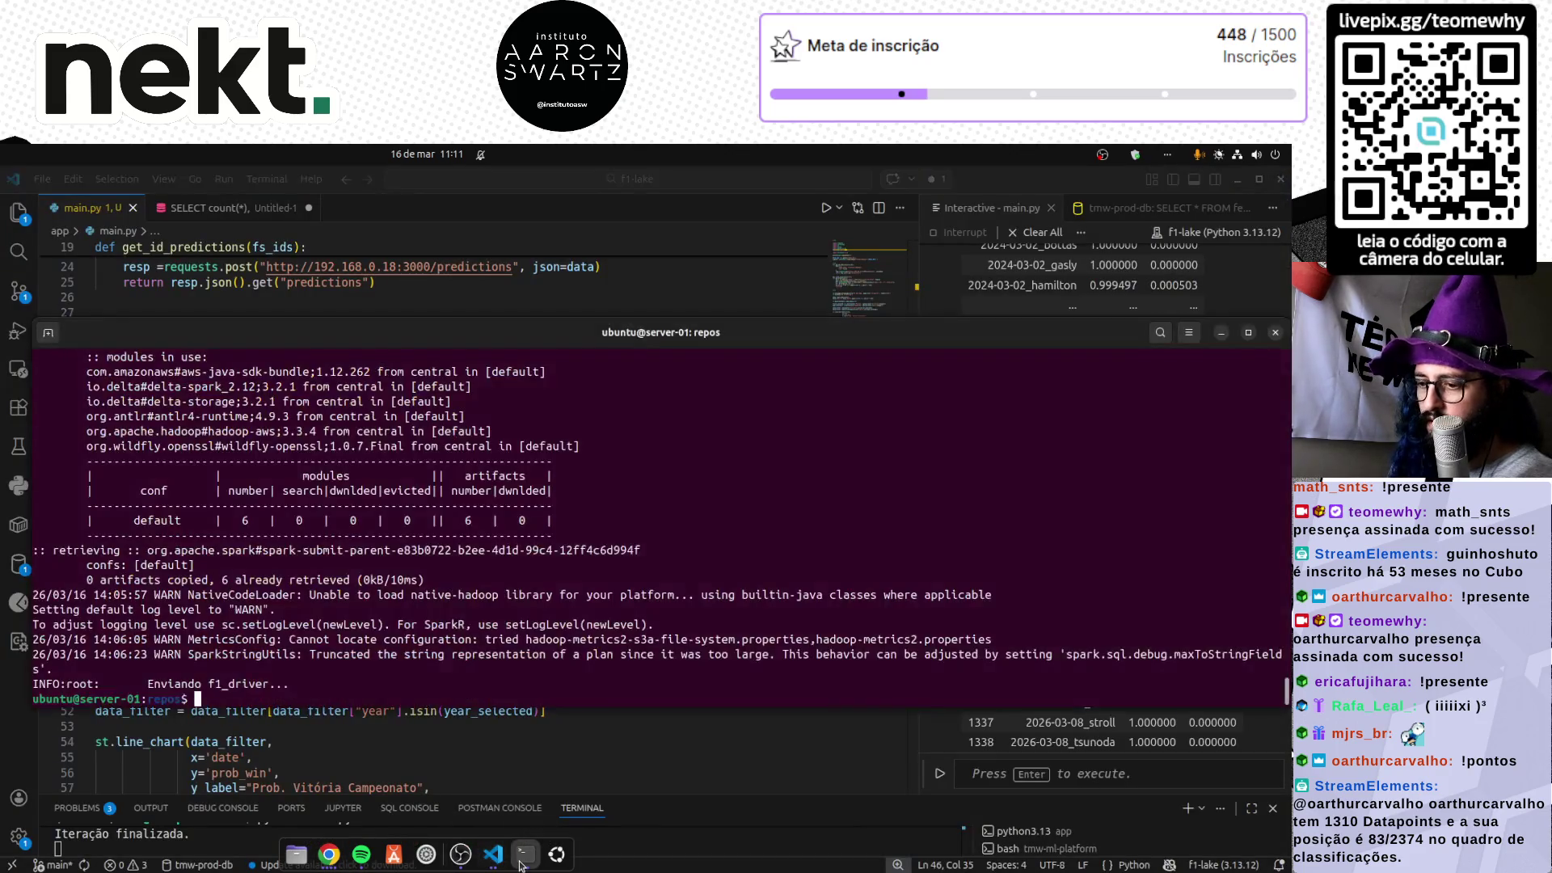
pyautogui.tripleClick(173, 685)
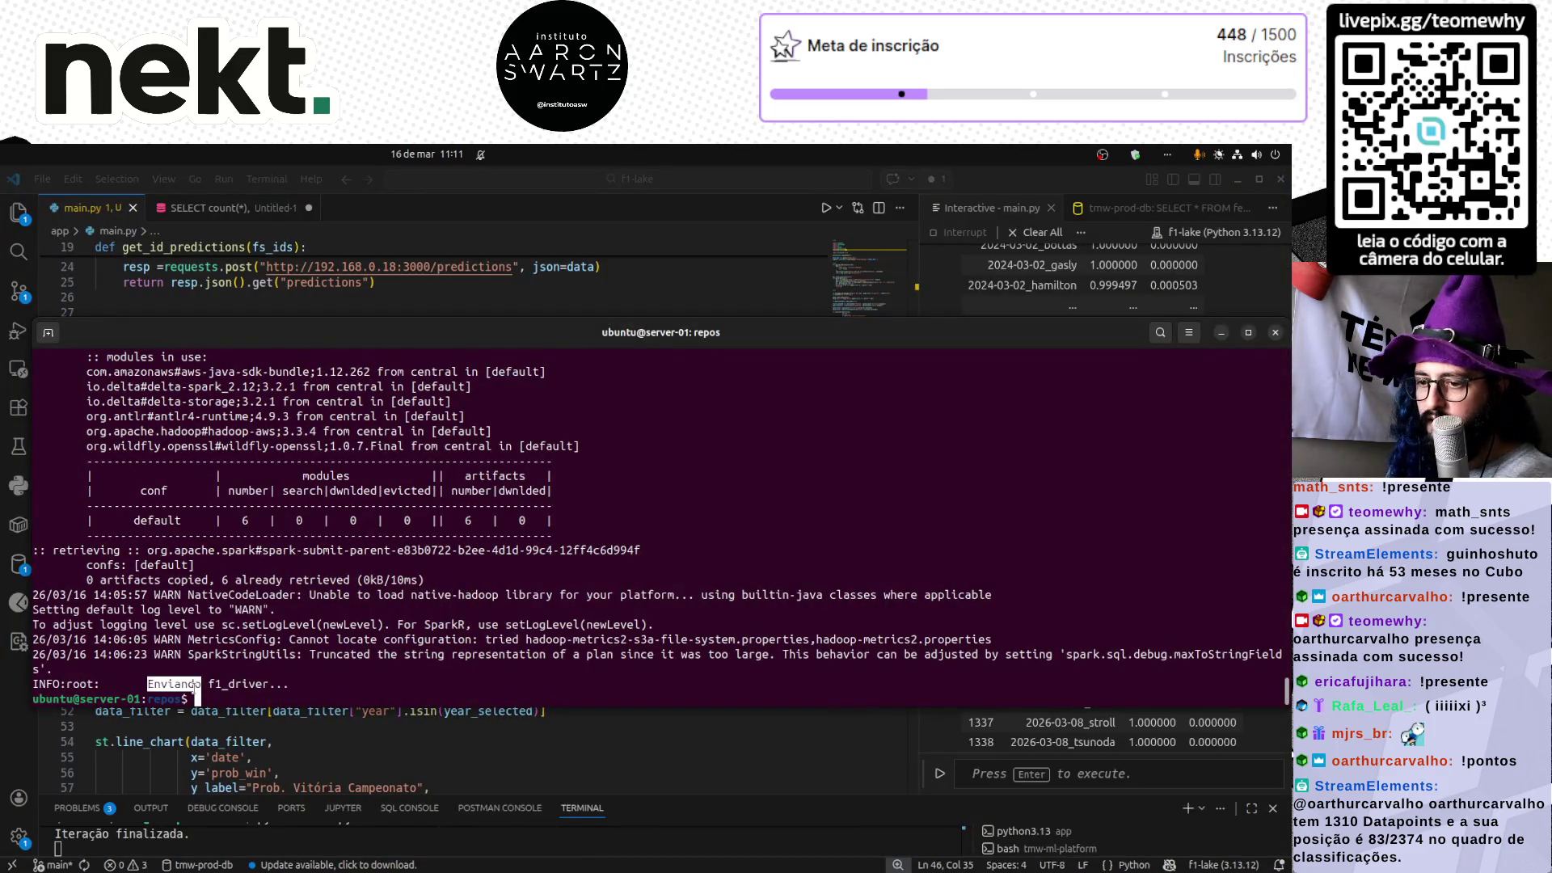
pyautogui.click(421, 780)
pyautogui.click(338, 858)
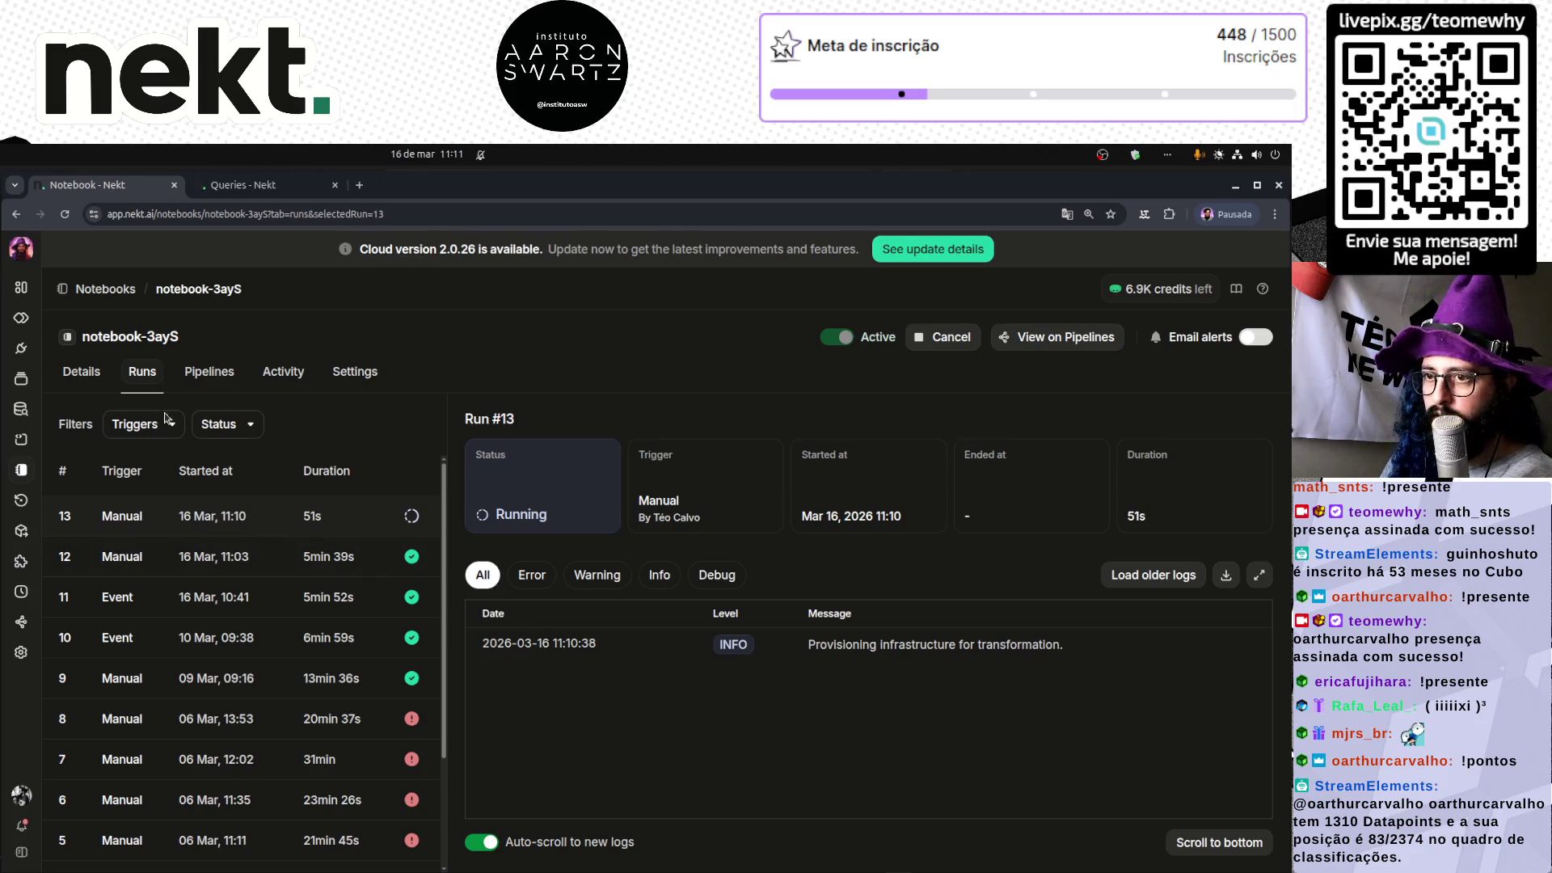
# - Cancel the pending Run #4 of query-FODG and reload the runs page
pyautogui.click(90, 372)
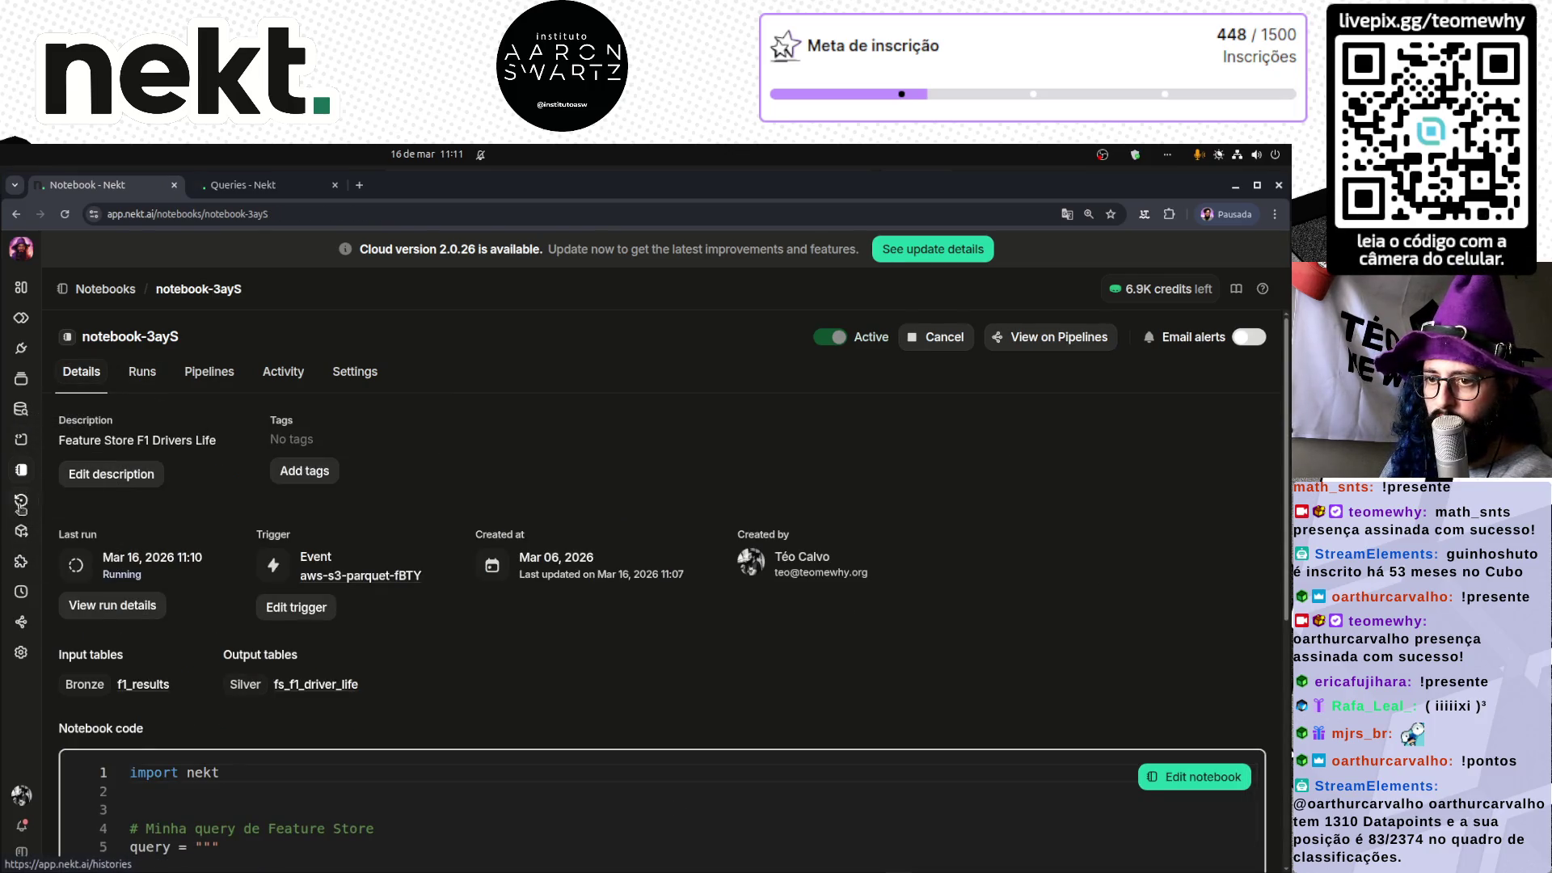
pyautogui.click(20, 593)
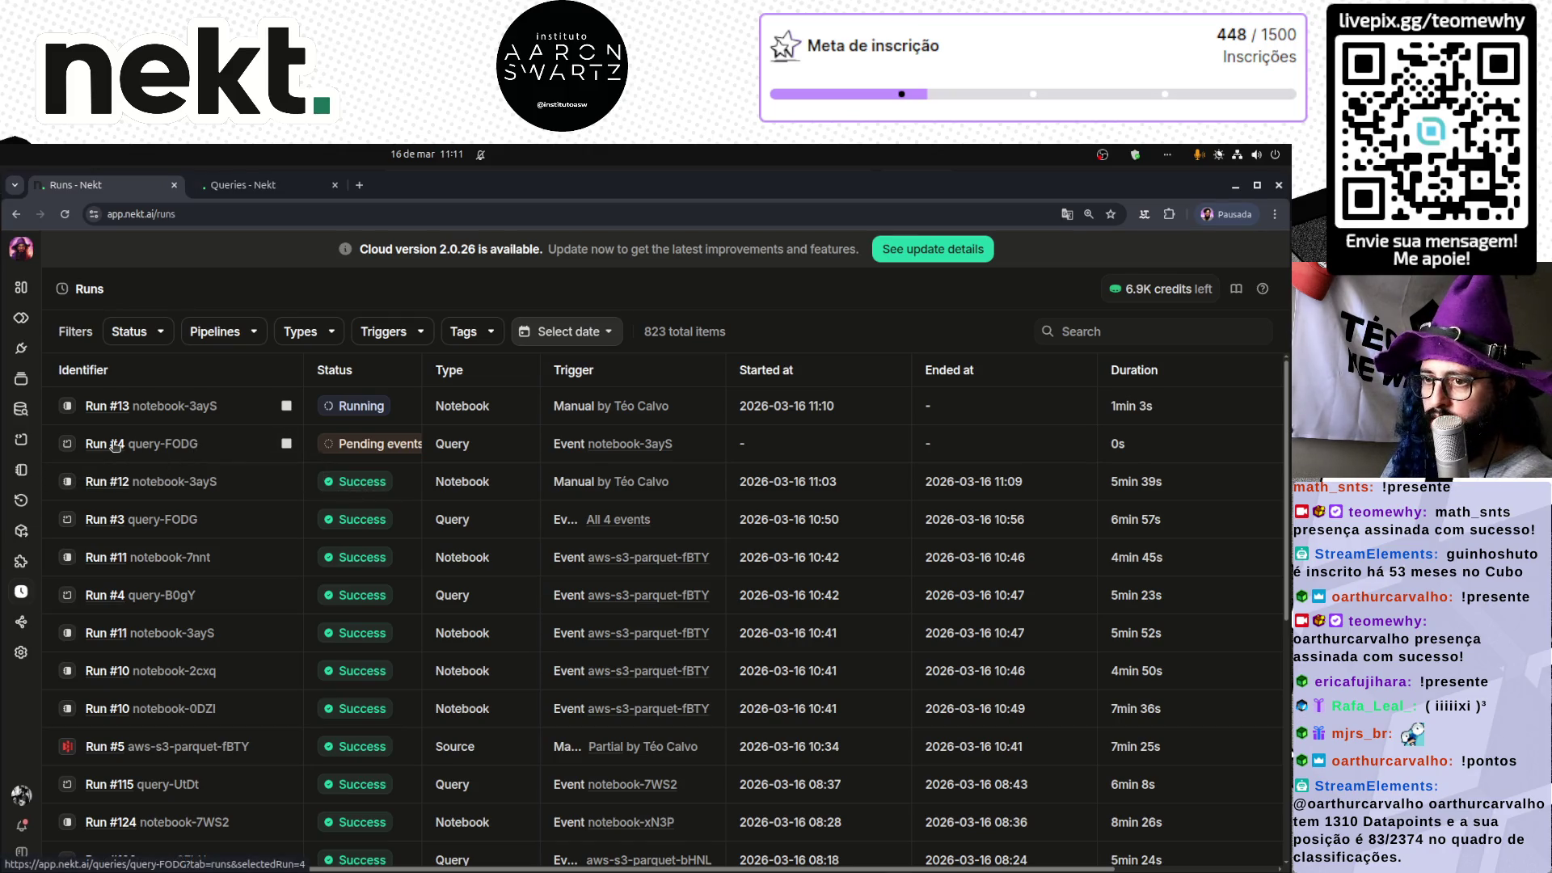
pyautogui.click(115, 445)
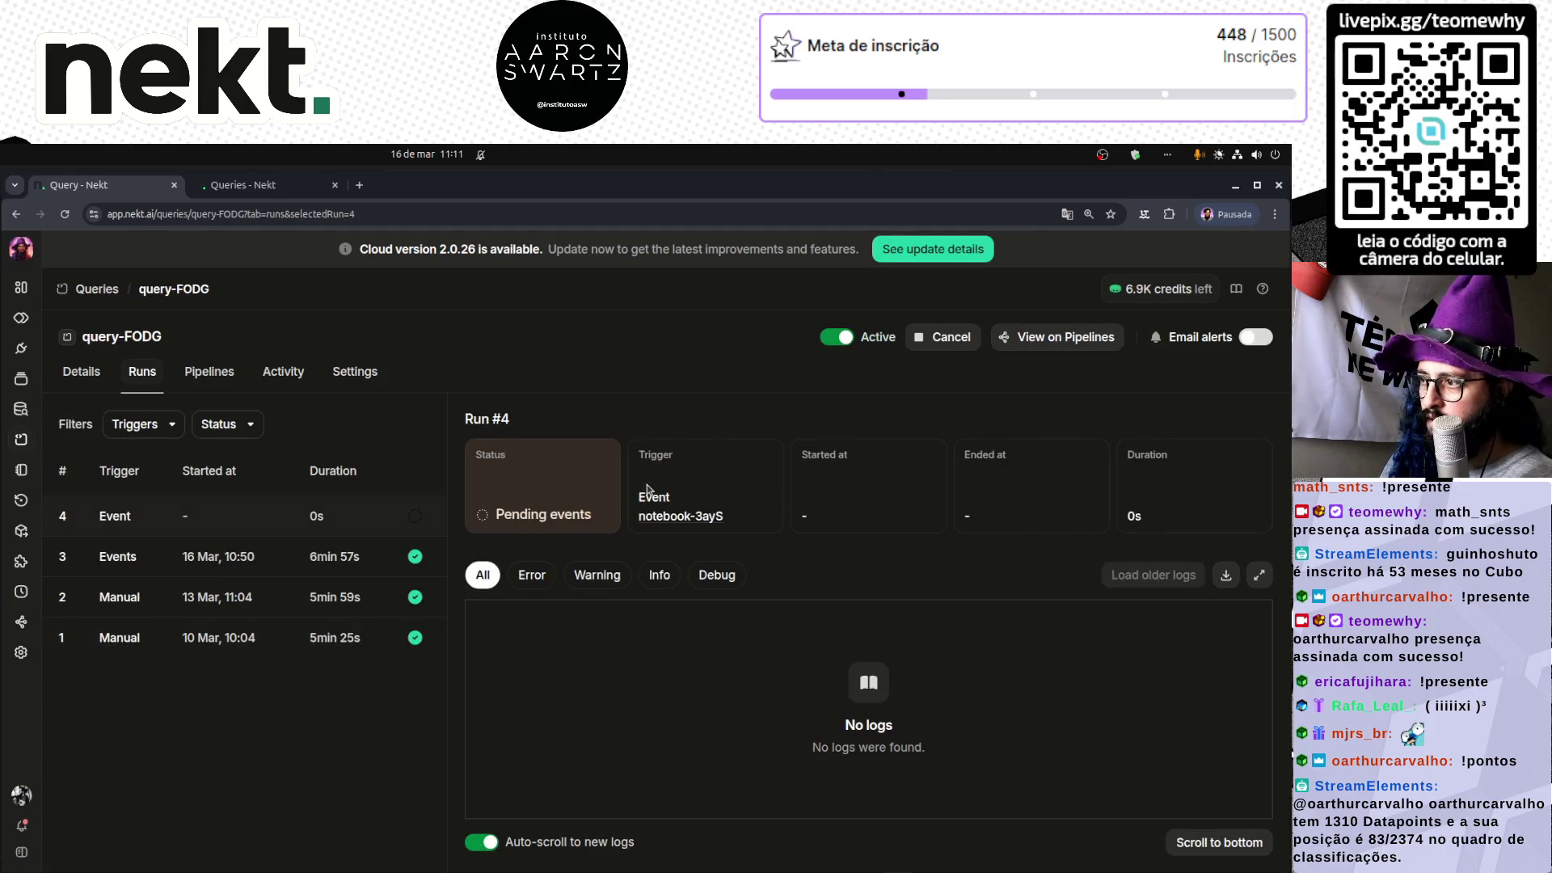
pyautogui.click(942, 336)
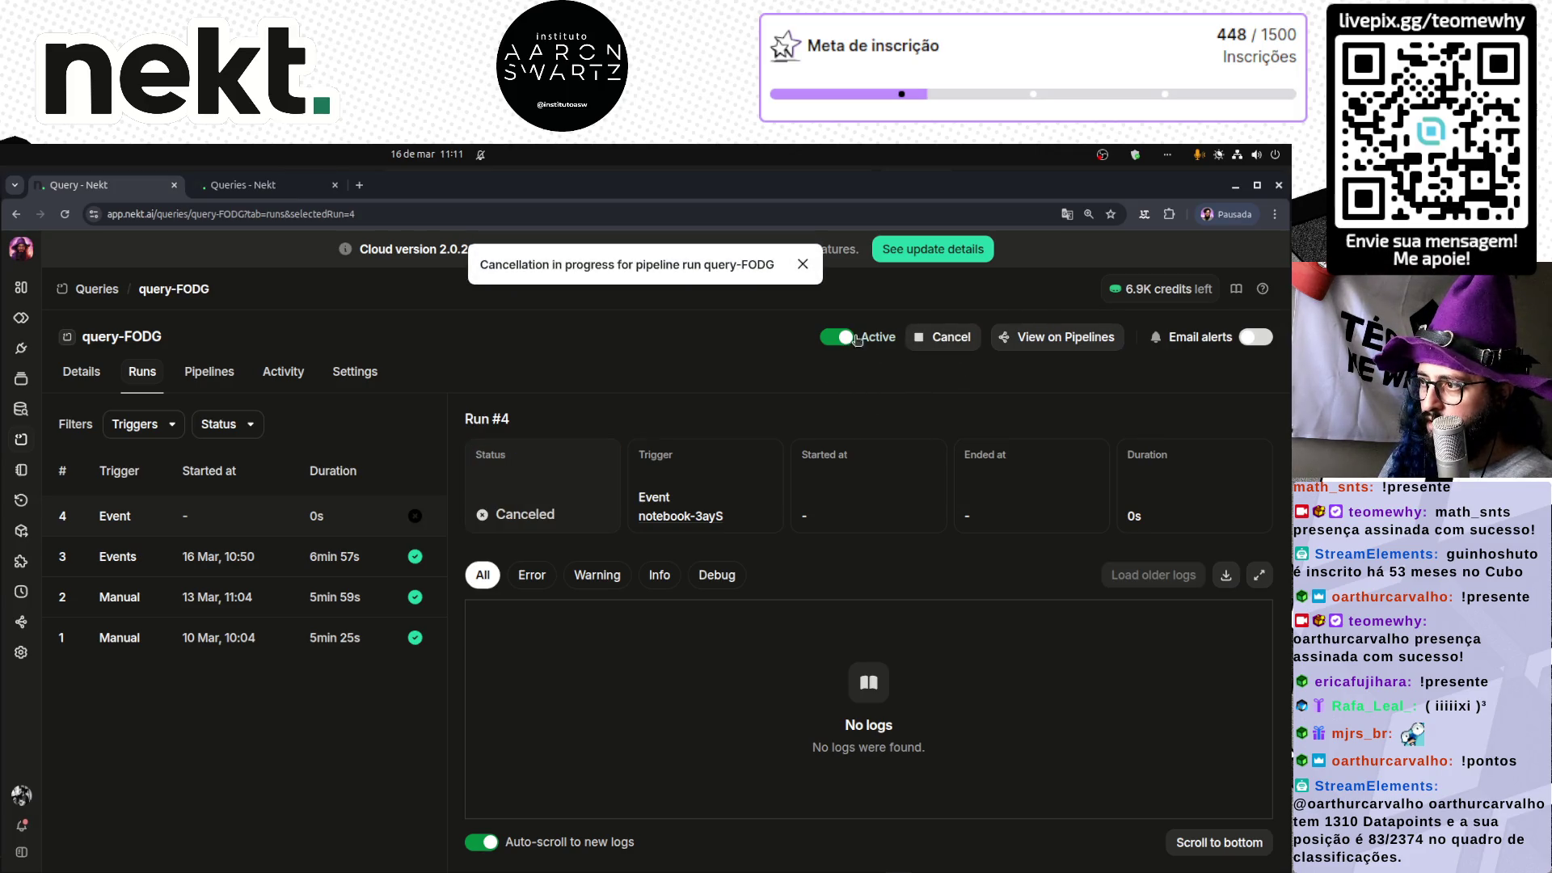
pyautogui.click(803, 264)
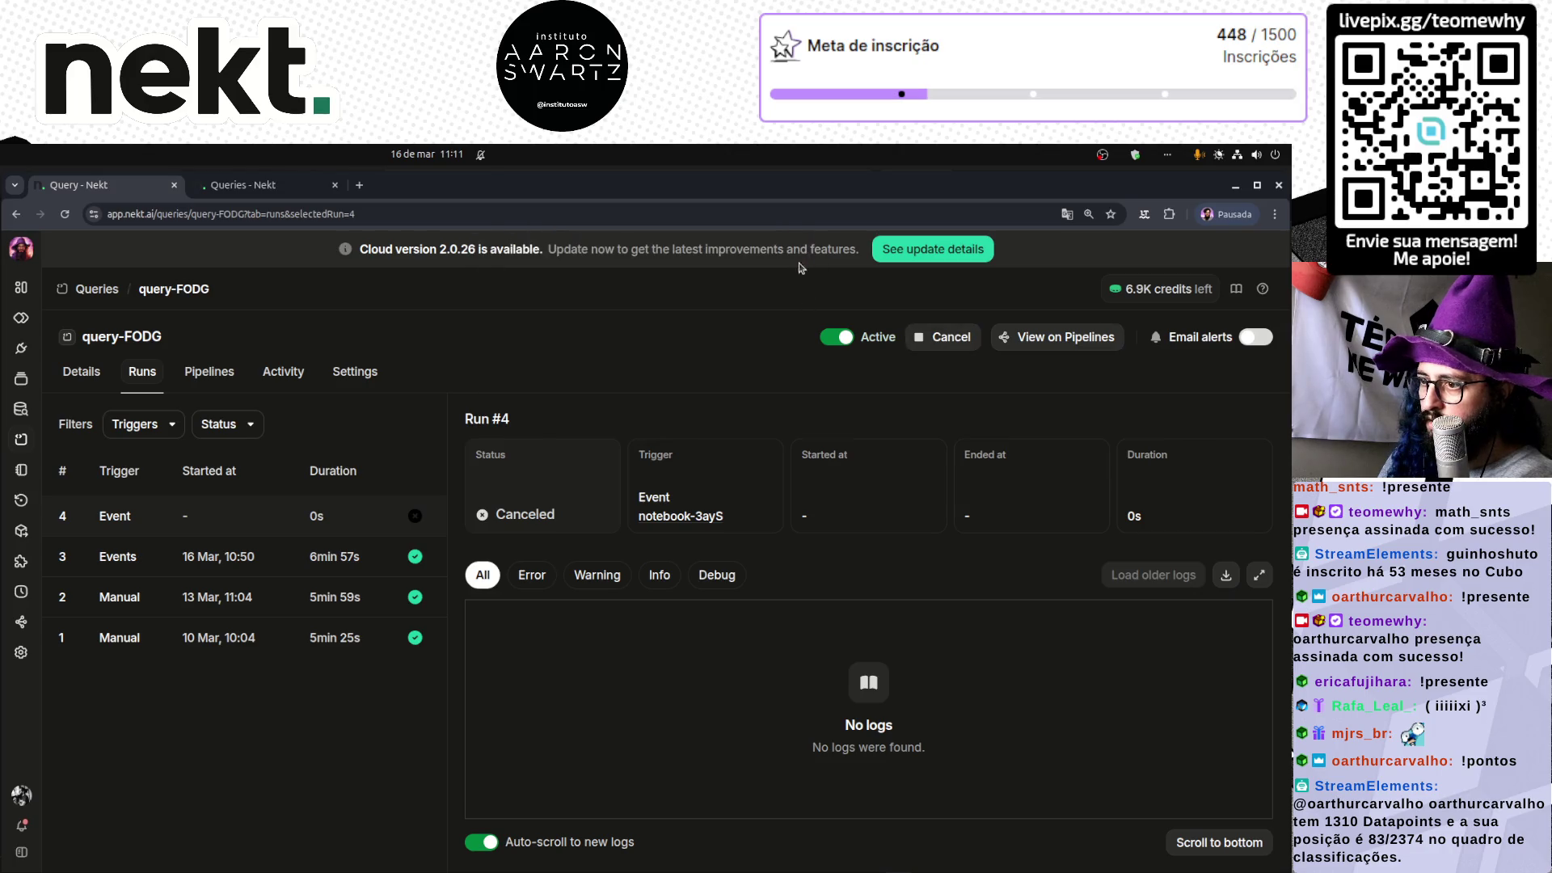
pyautogui.click(64, 214)
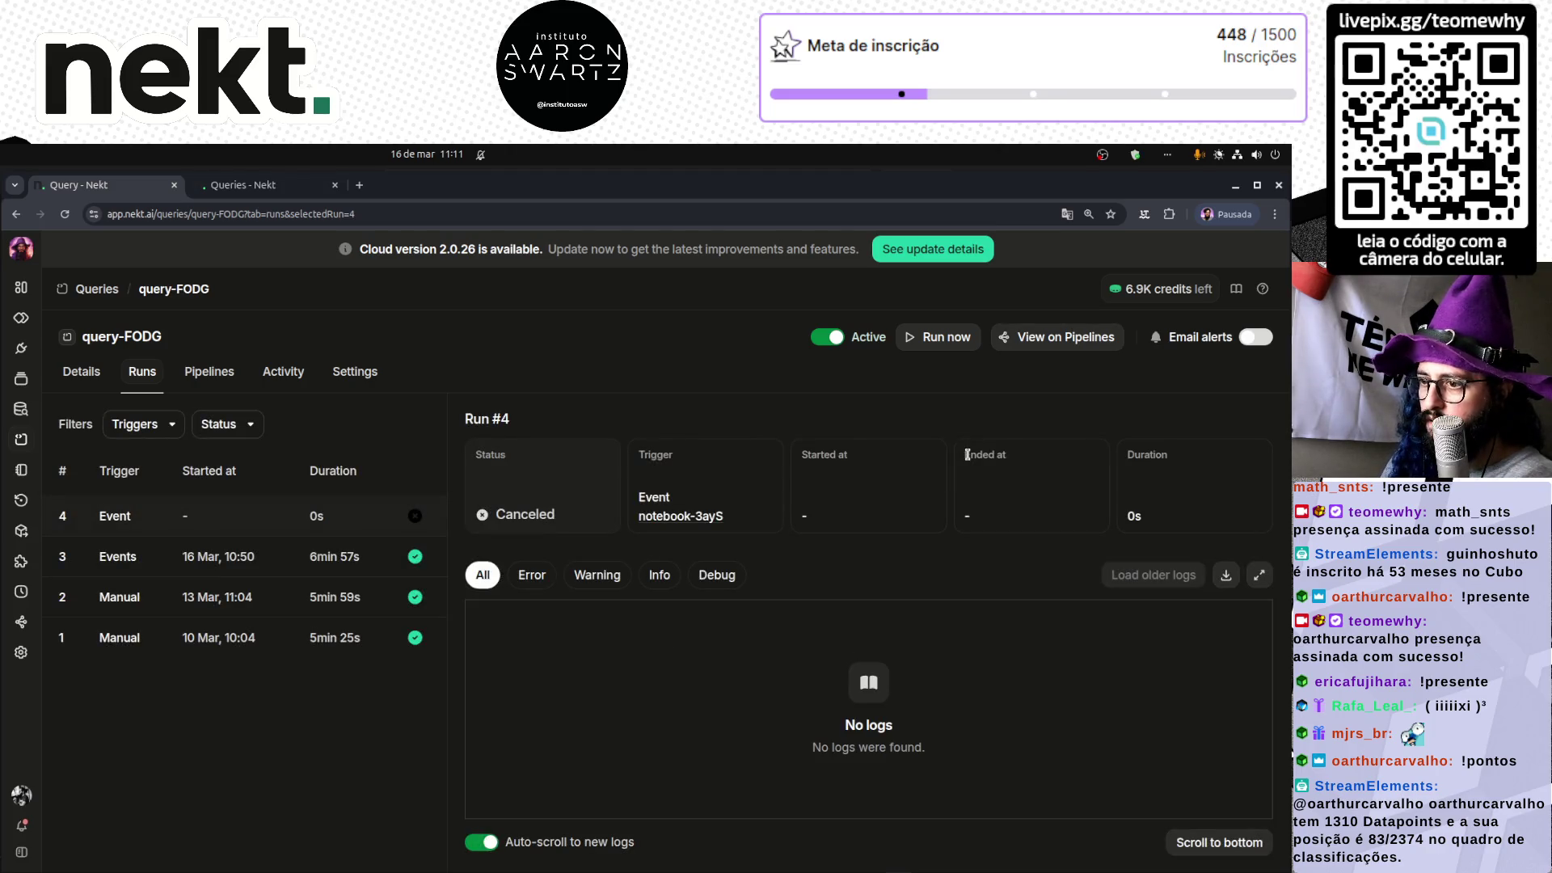
# - Go back to the runs list of the Feature Store F1 Drivers Life notebook
pyautogui.click(21, 441)
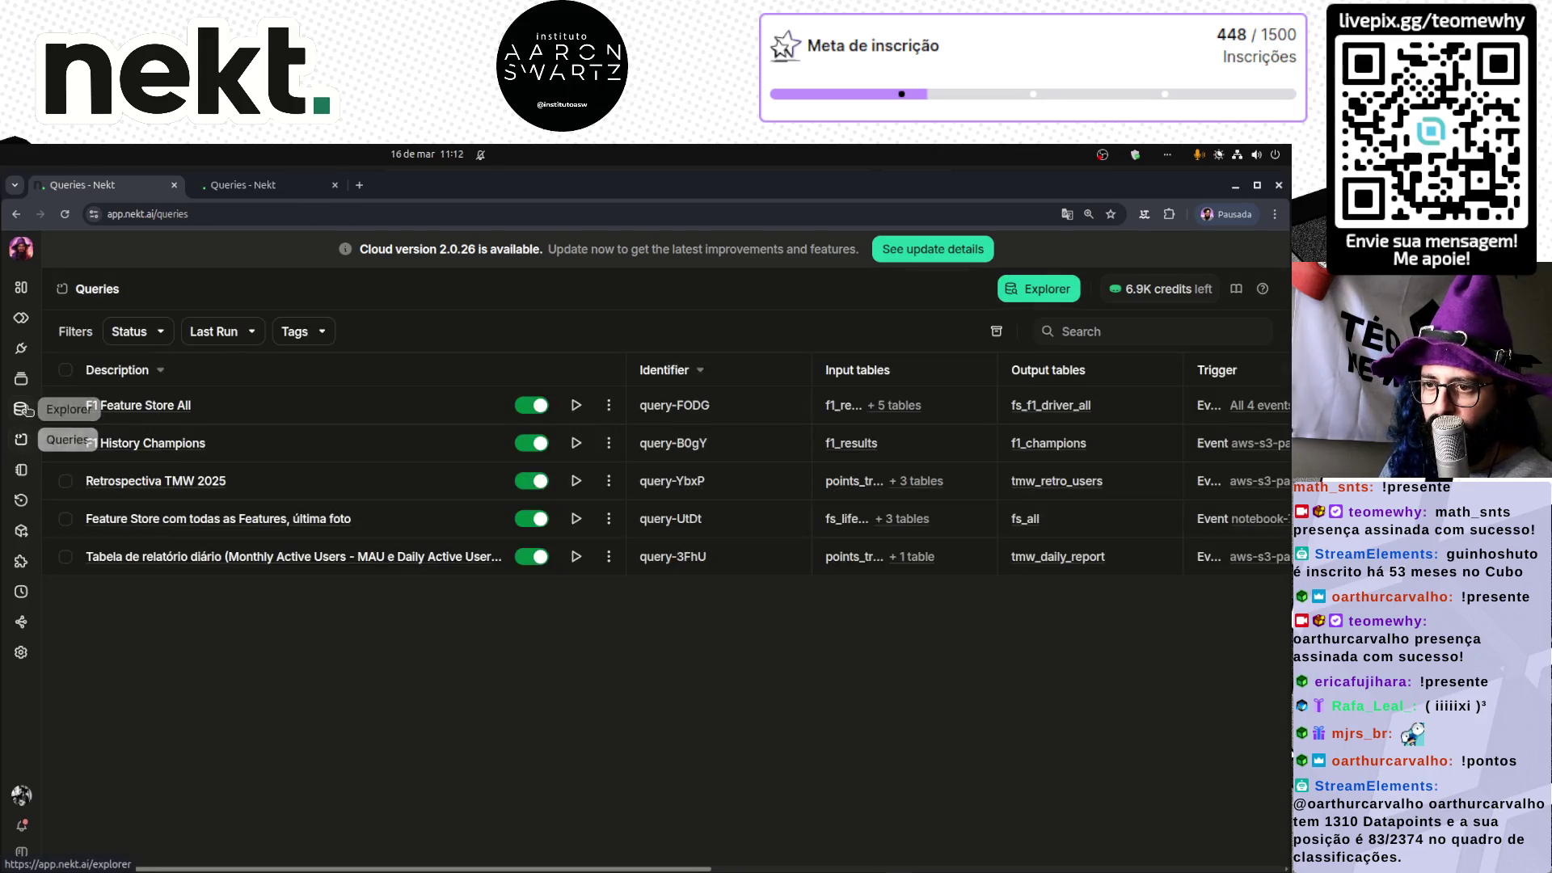
pyautogui.click(21, 470)
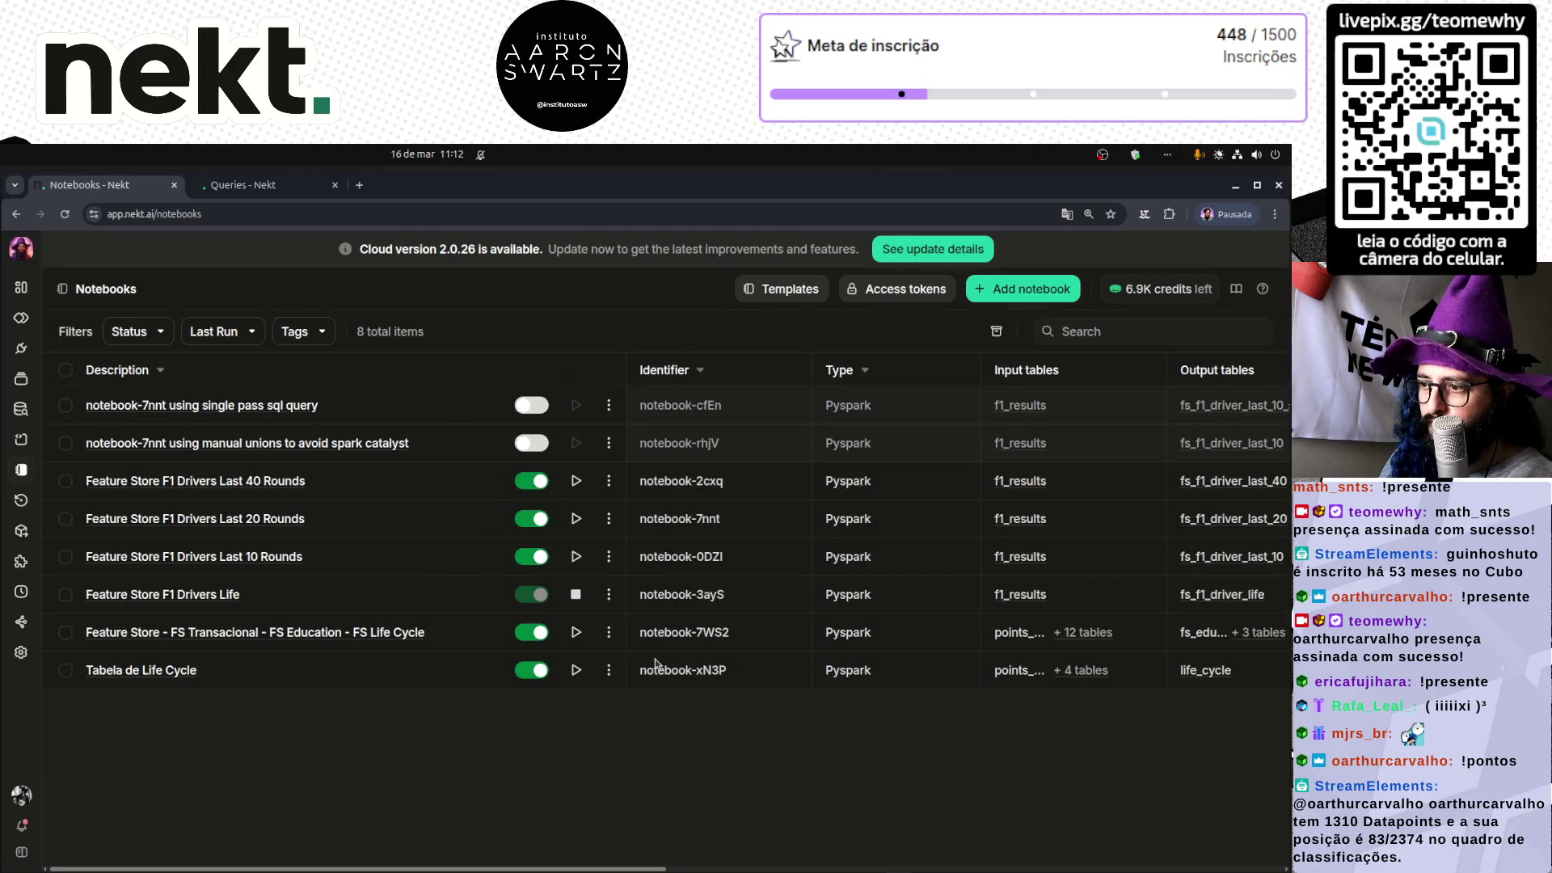
pyautogui.click(204, 595)
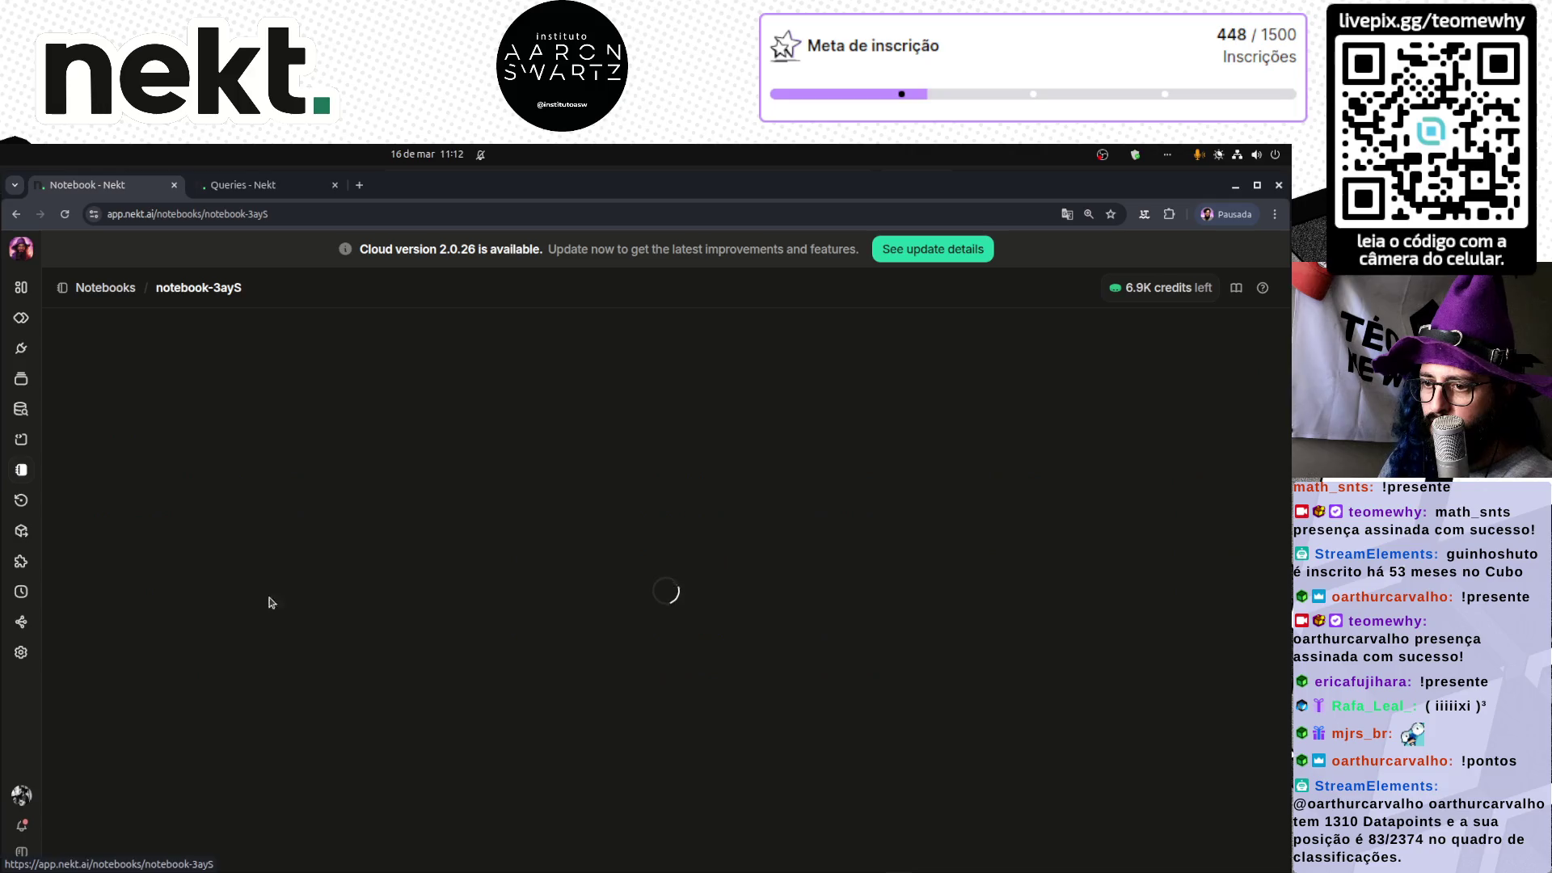
pyautogui.click(129, 608)
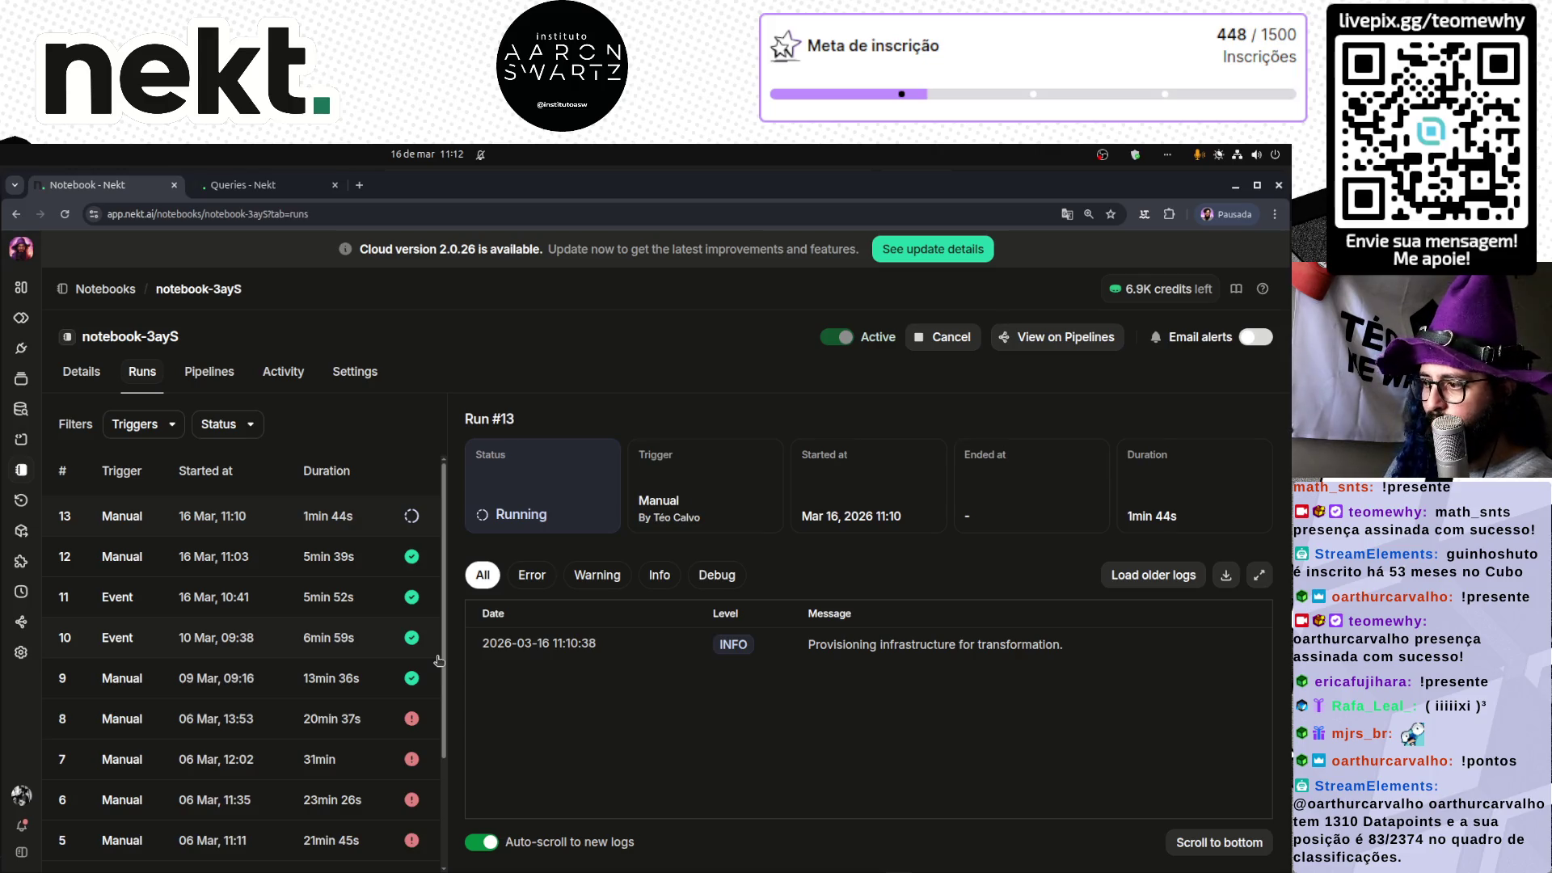
# - Interrupt the running python main.py script in the VS Code terminal, then return to Nekt
pyautogui.click(493, 853)
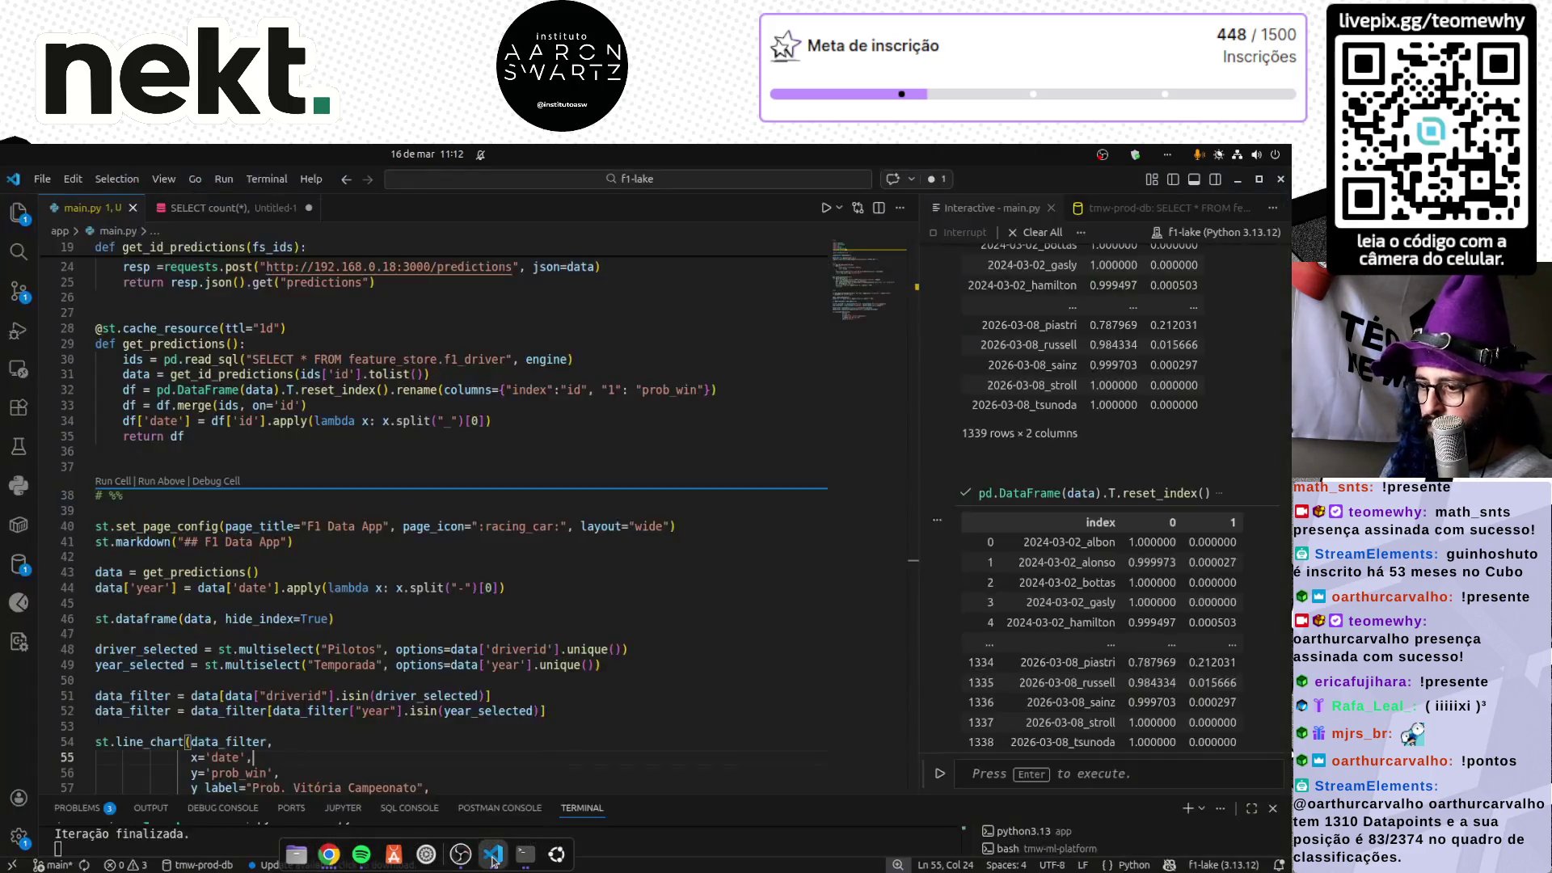
pyautogui.moveTo(642, 799)
pyautogui.mouseDown()
pyautogui.moveTo(642, 671)
pyautogui.moveTo(601, 444)
pyautogui.moveTo(614, 505)
pyautogui.mouseUp()
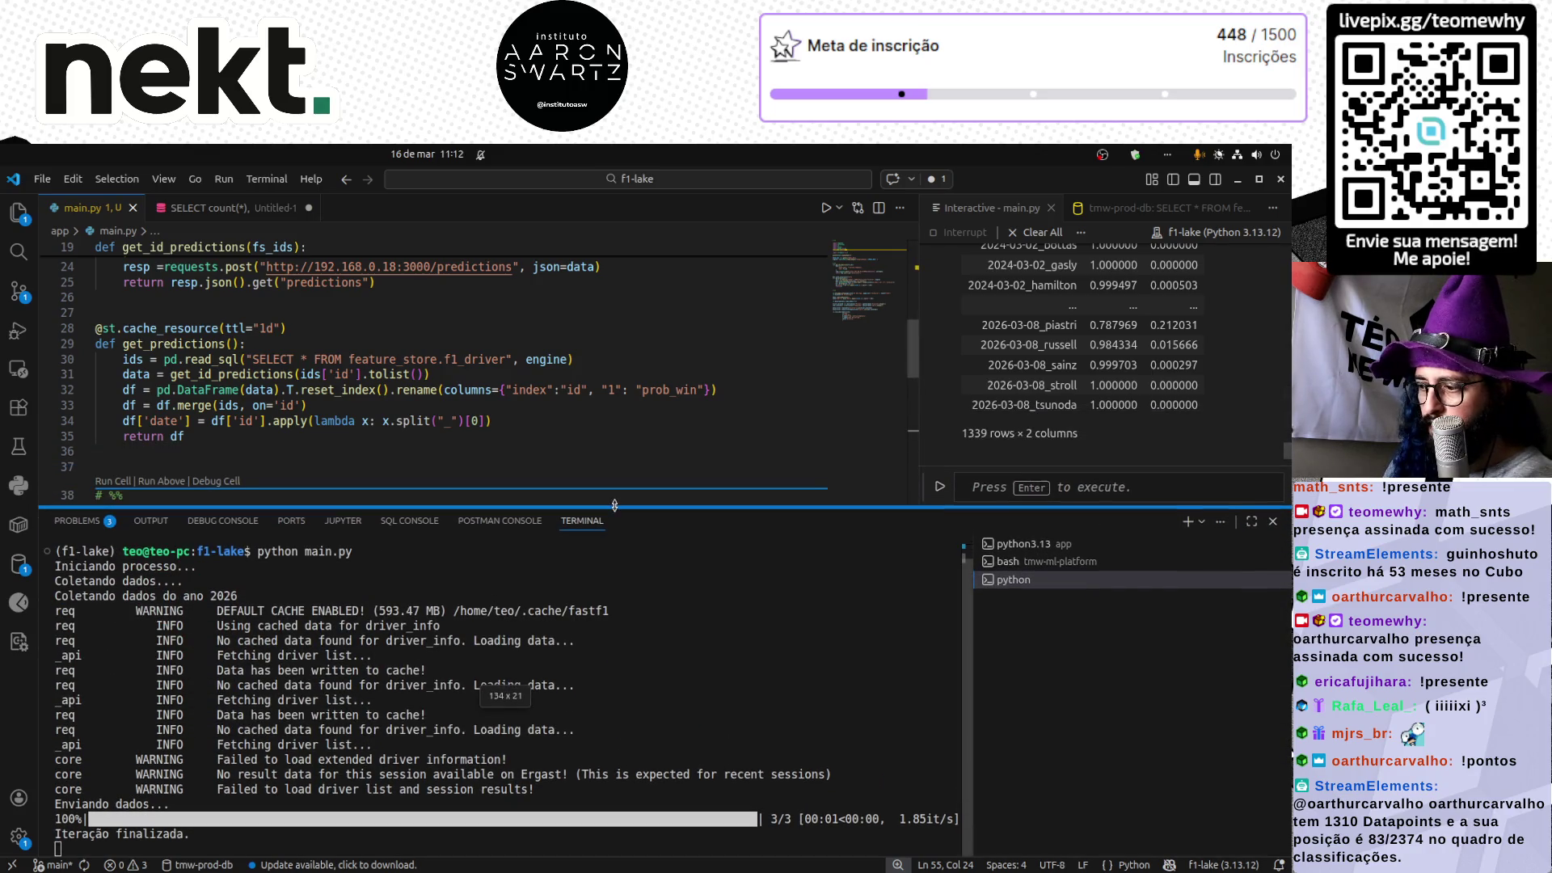
pyautogui.hotkey('ctrl', 'c')
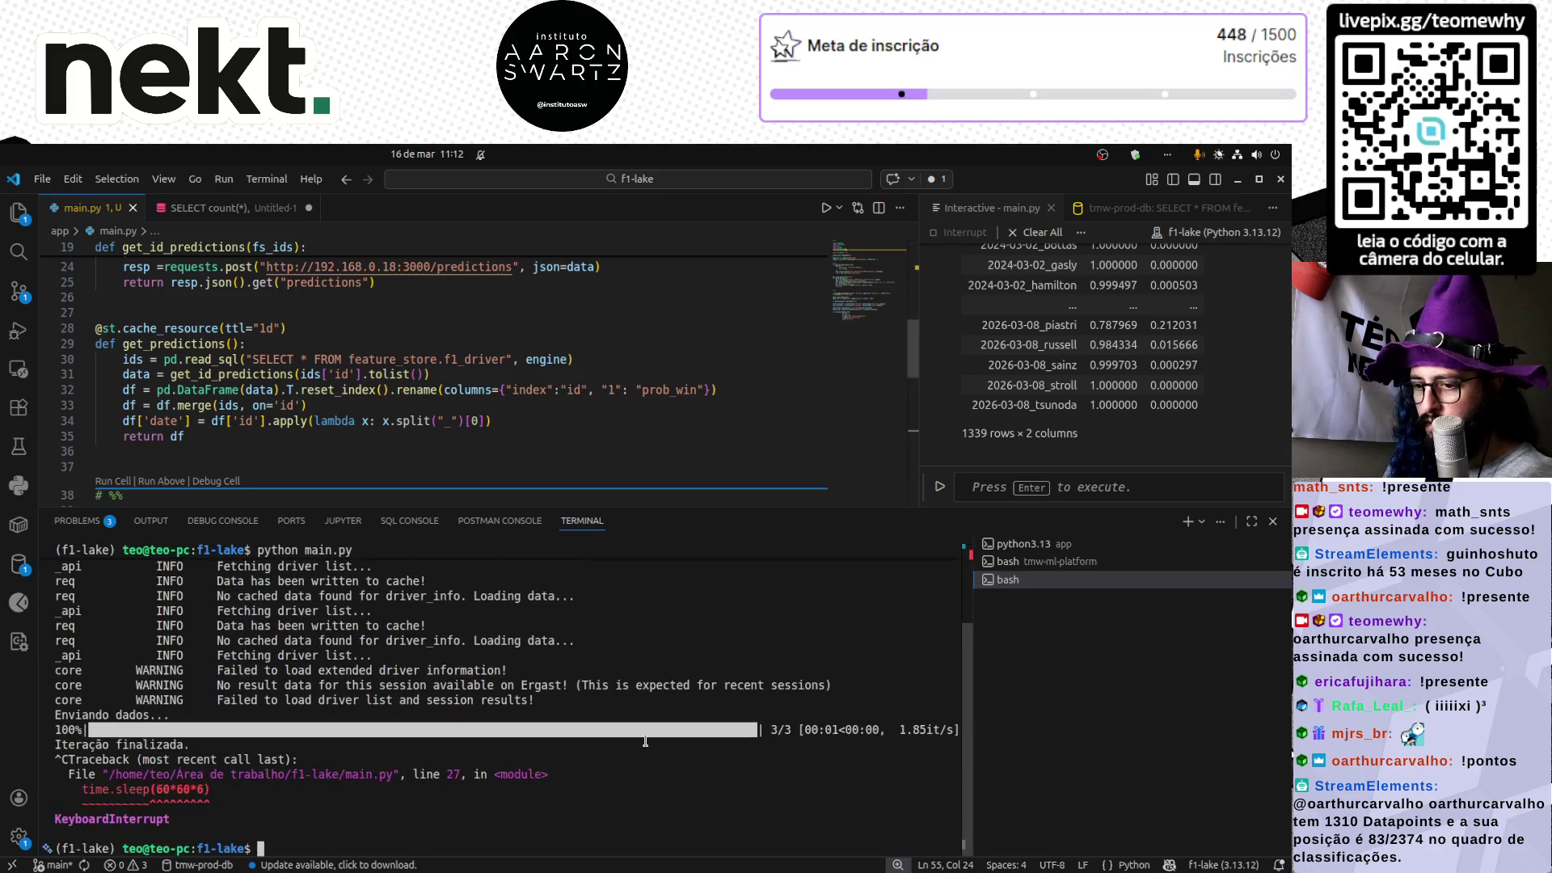
pyautogui.click(329, 855)
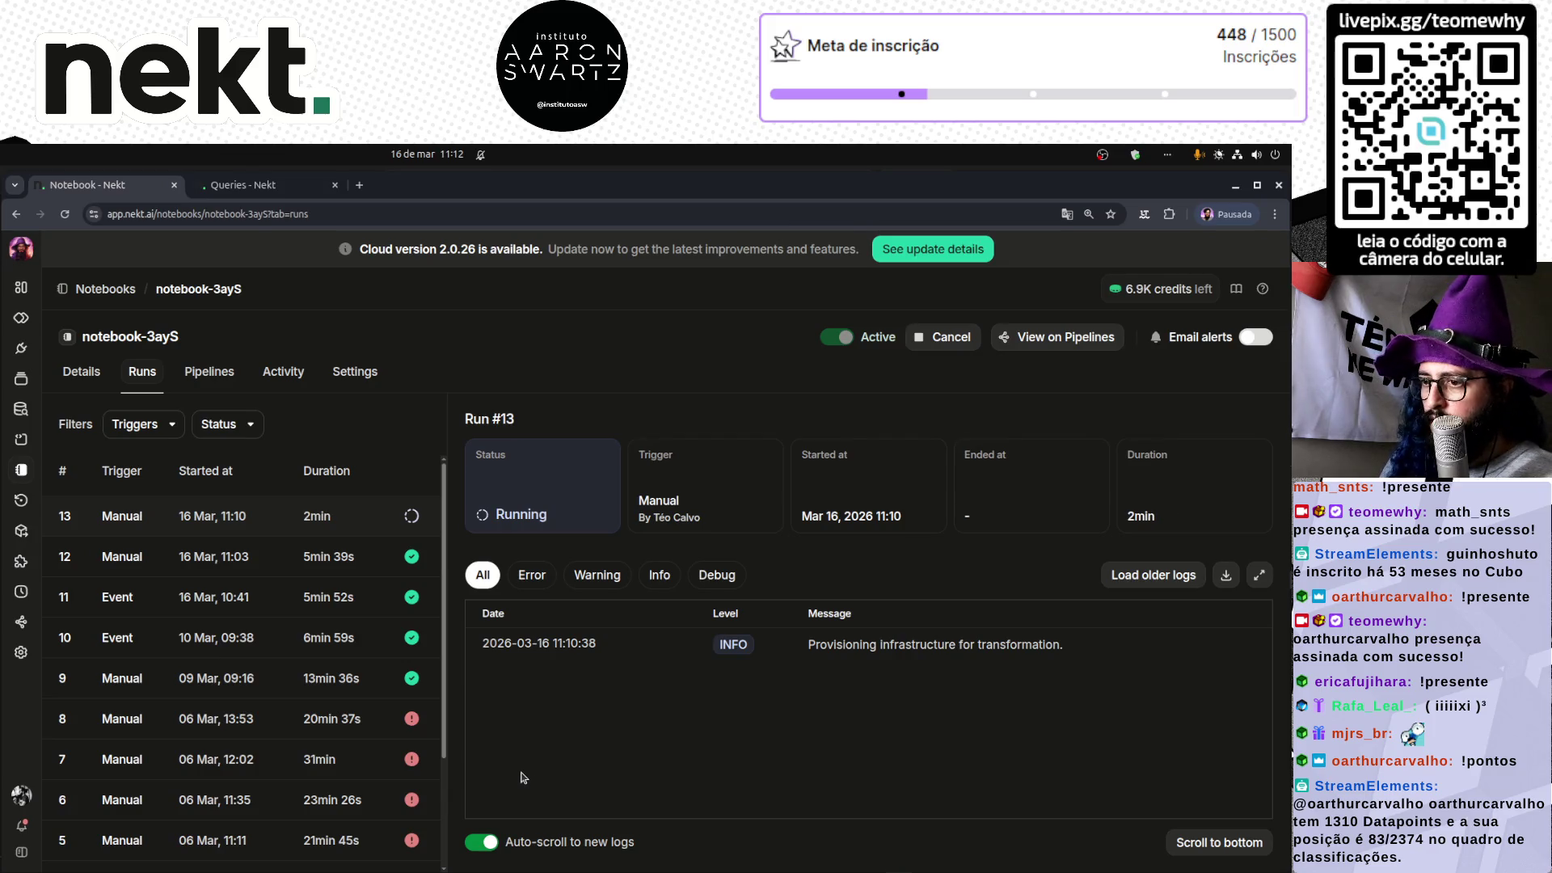
# - Reload Run #13's details to confirm it is still running, then switch to VS Code
pyautogui.click(272, 530)
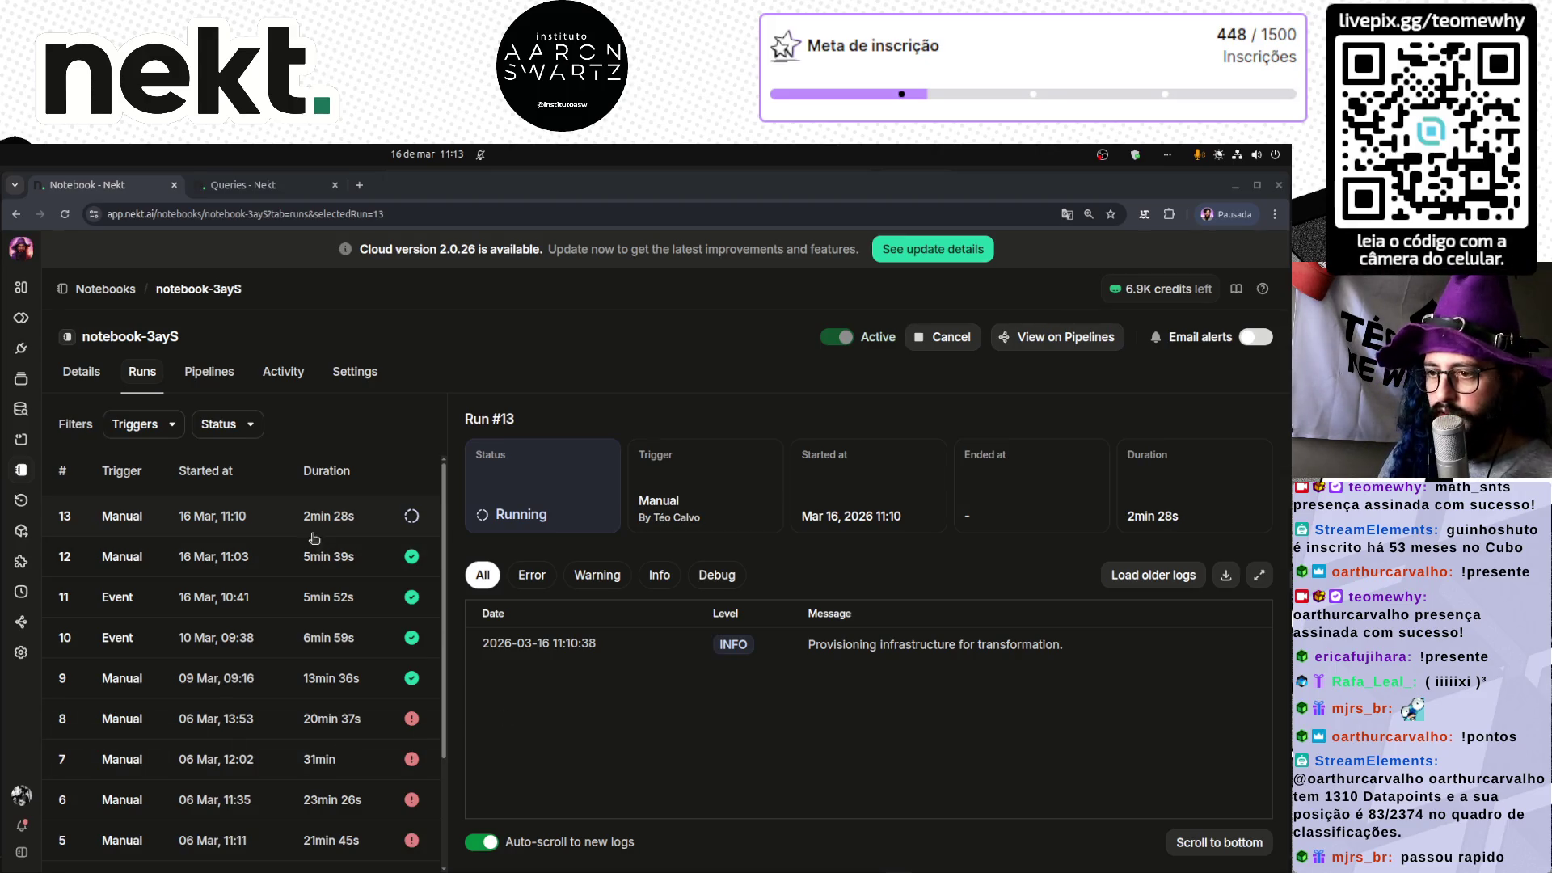
pyautogui.press('F5')
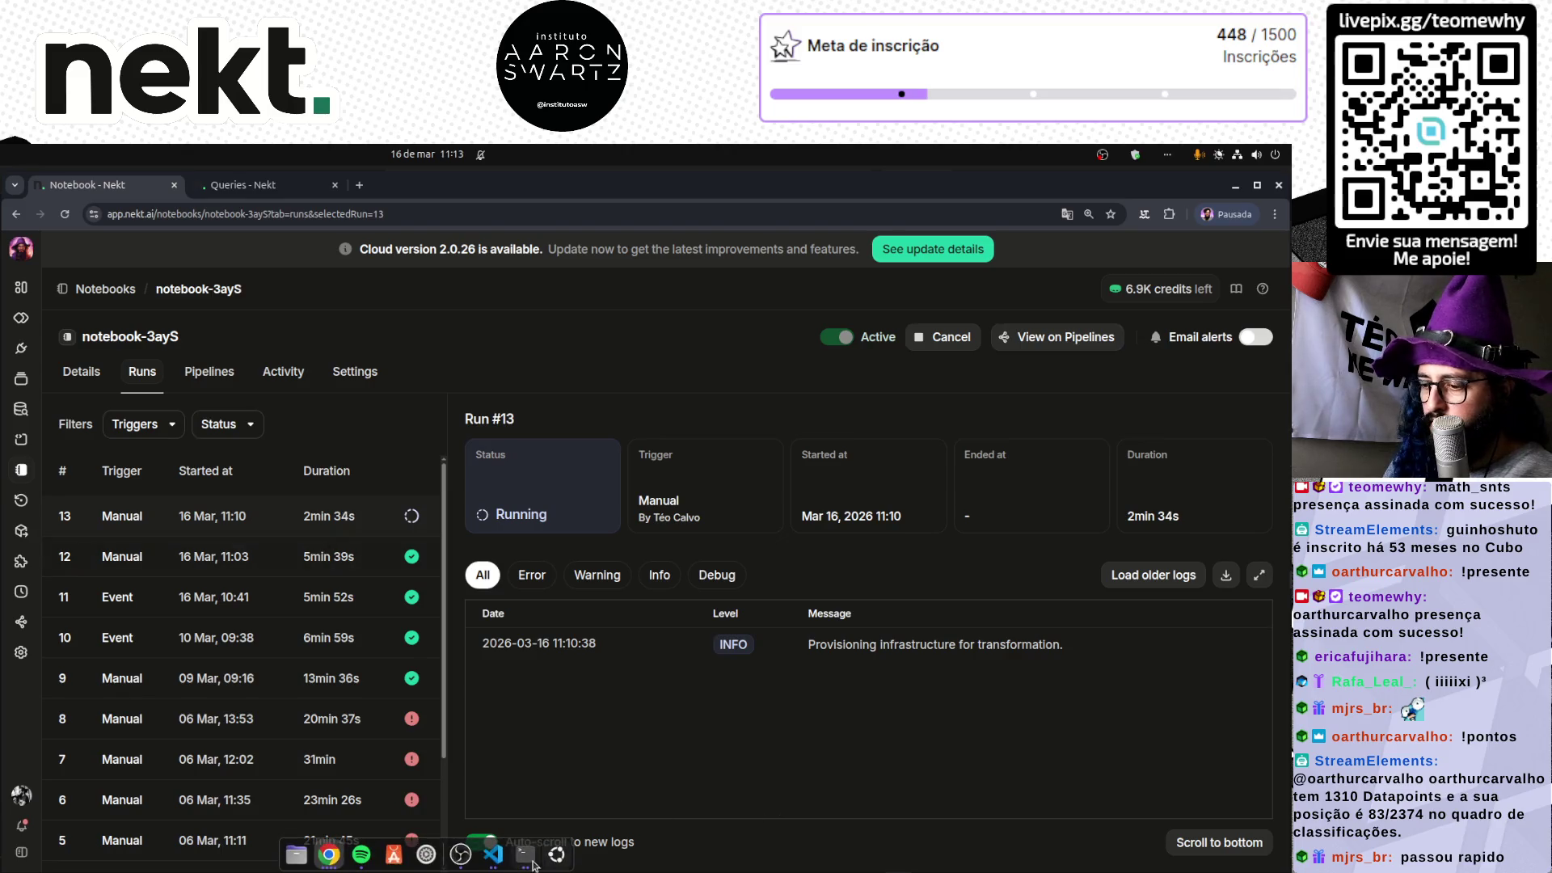
pyautogui.click(493, 854)
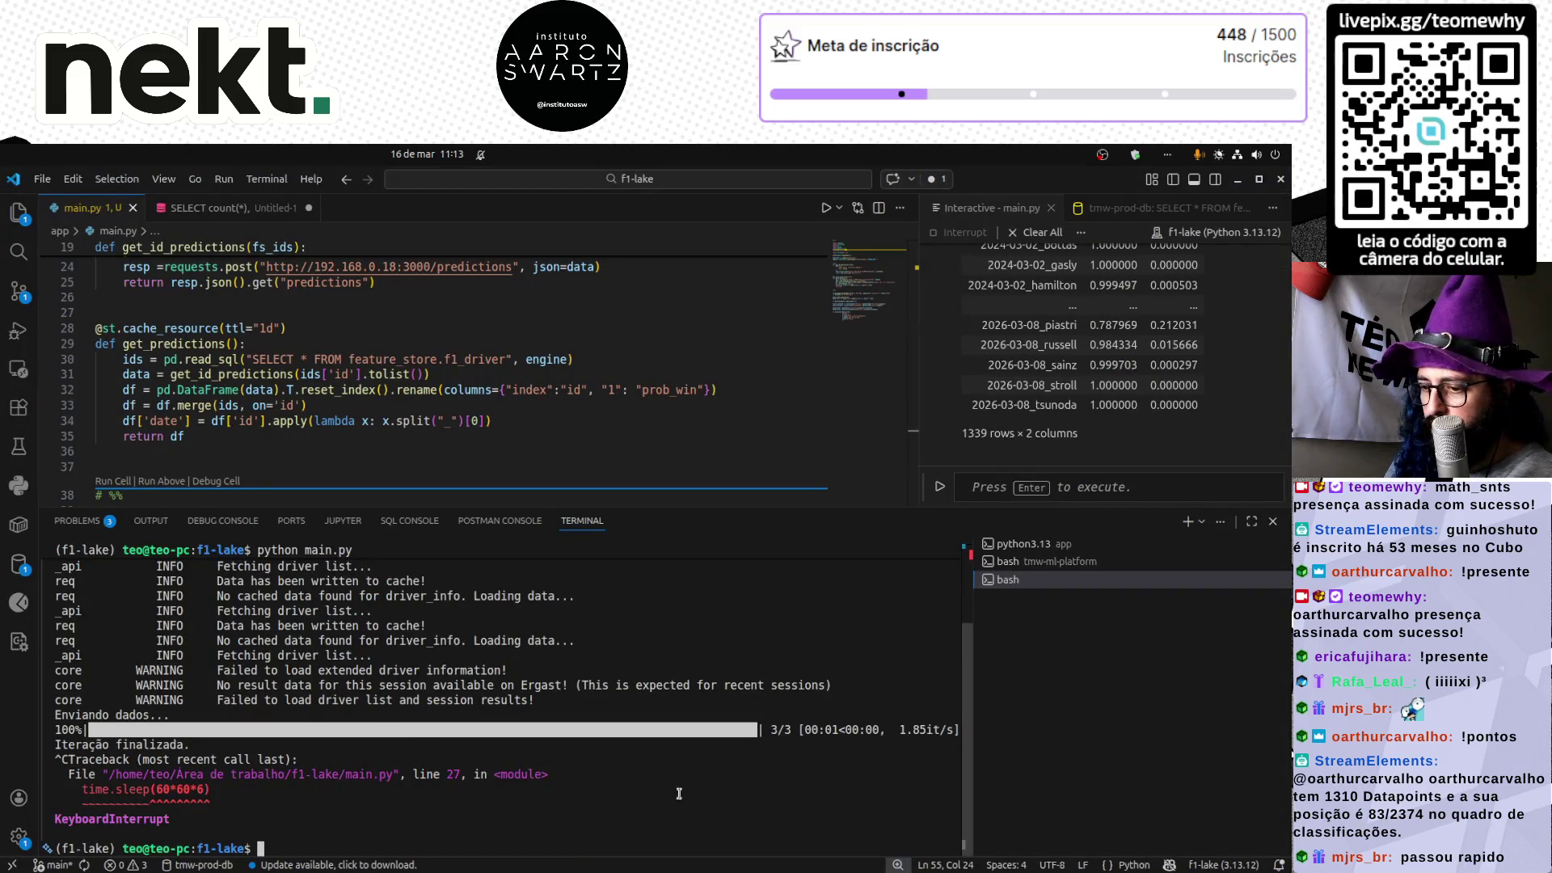
# - Check the streamlit run main.py terminal, then bring the CasaOS dashboard window forward
pyautogui.click(1041, 550)
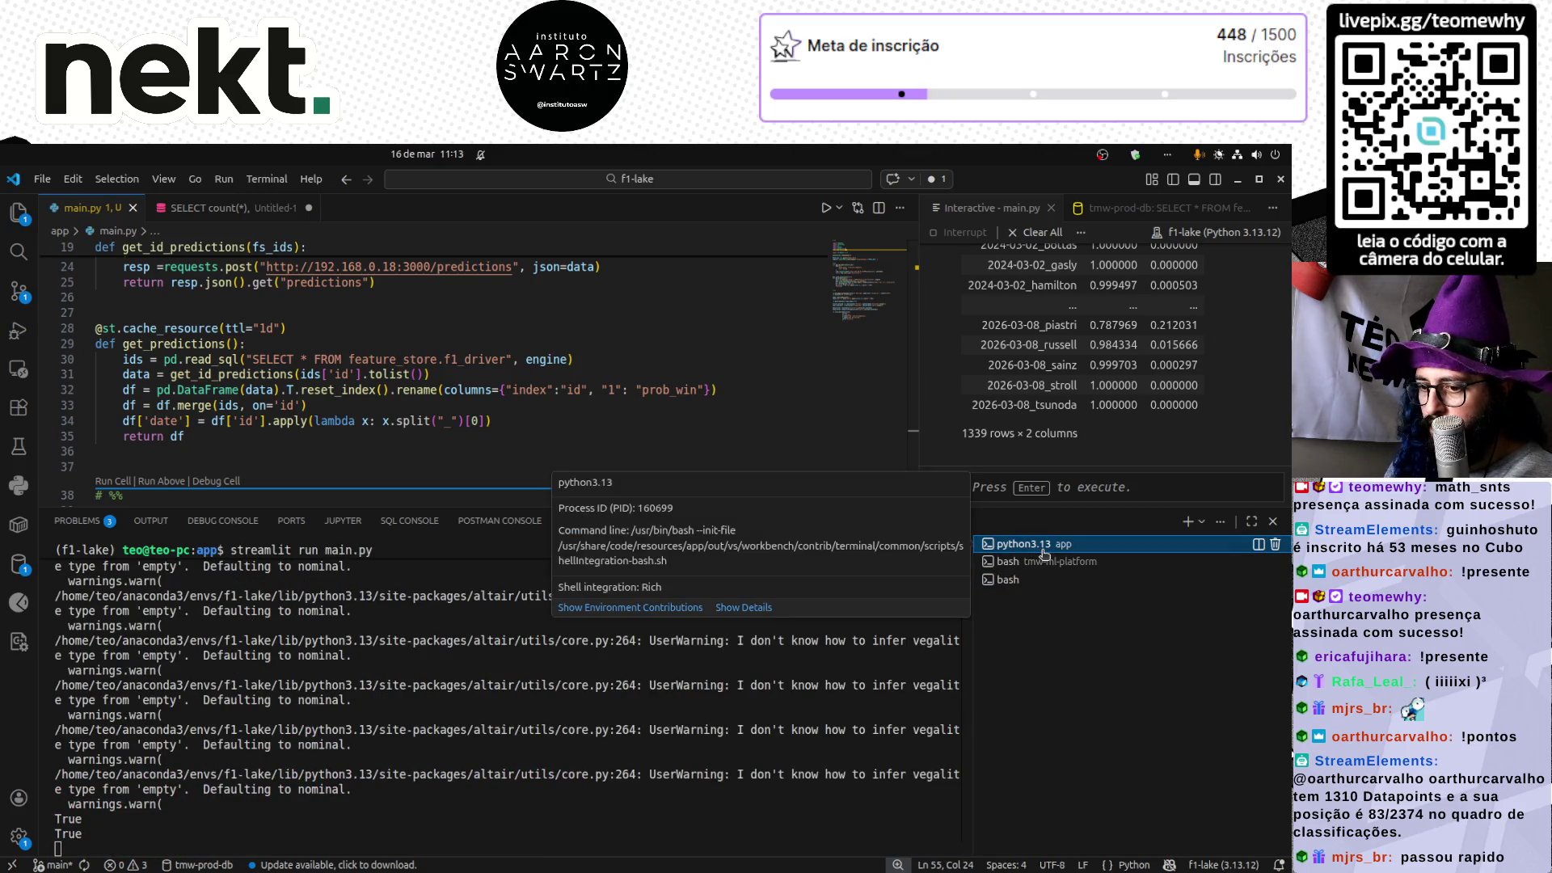
pyautogui.moveTo(371, 869)
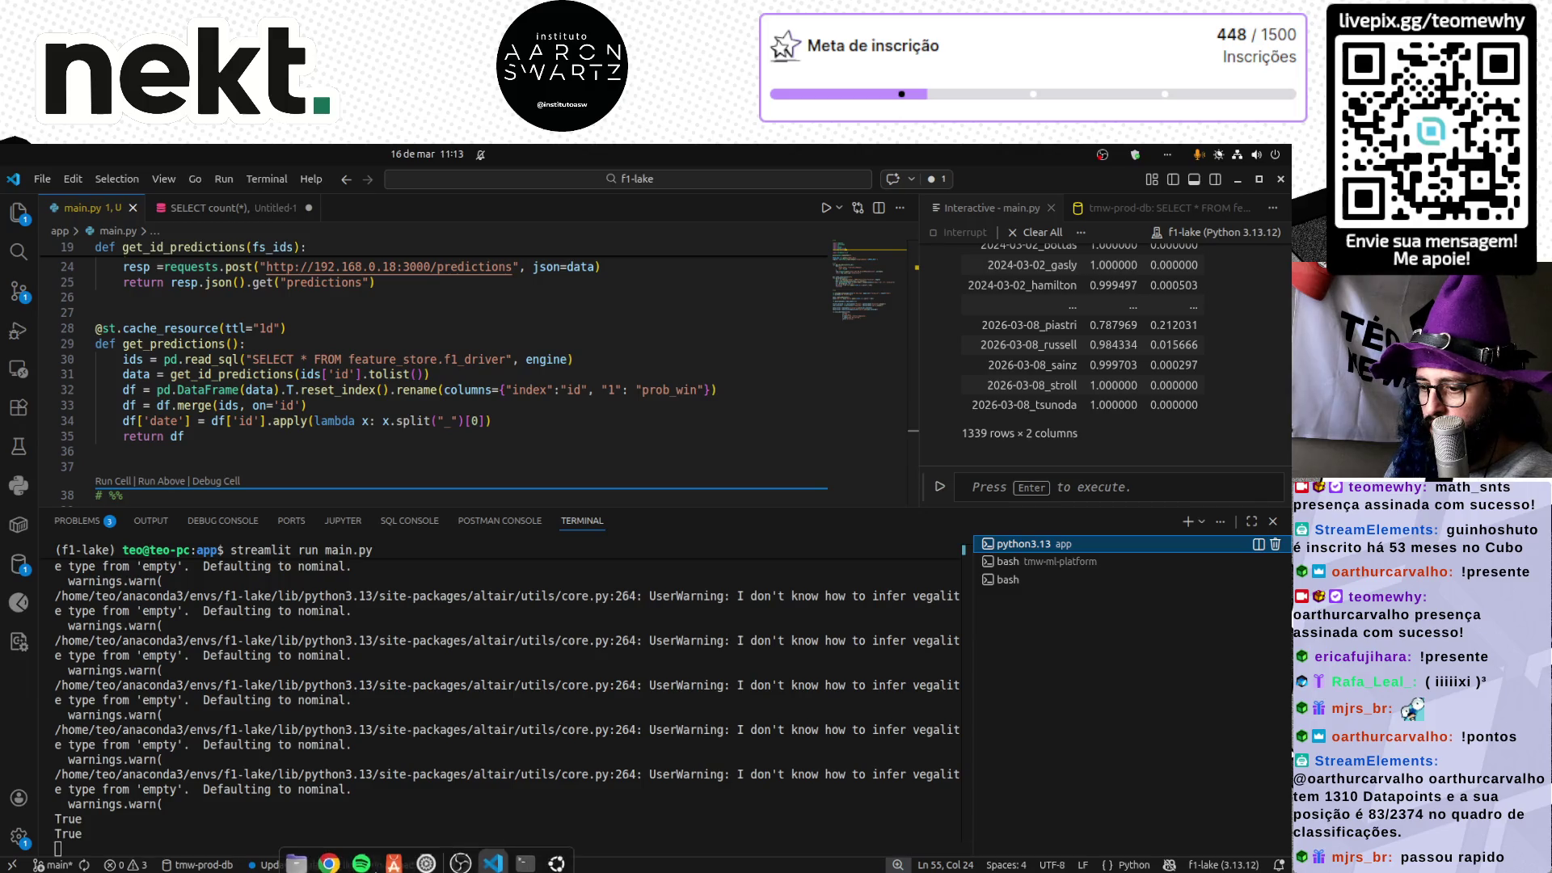
pyautogui.click(328, 858)
pyautogui.click(329, 858)
pyautogui.click(216, 503)
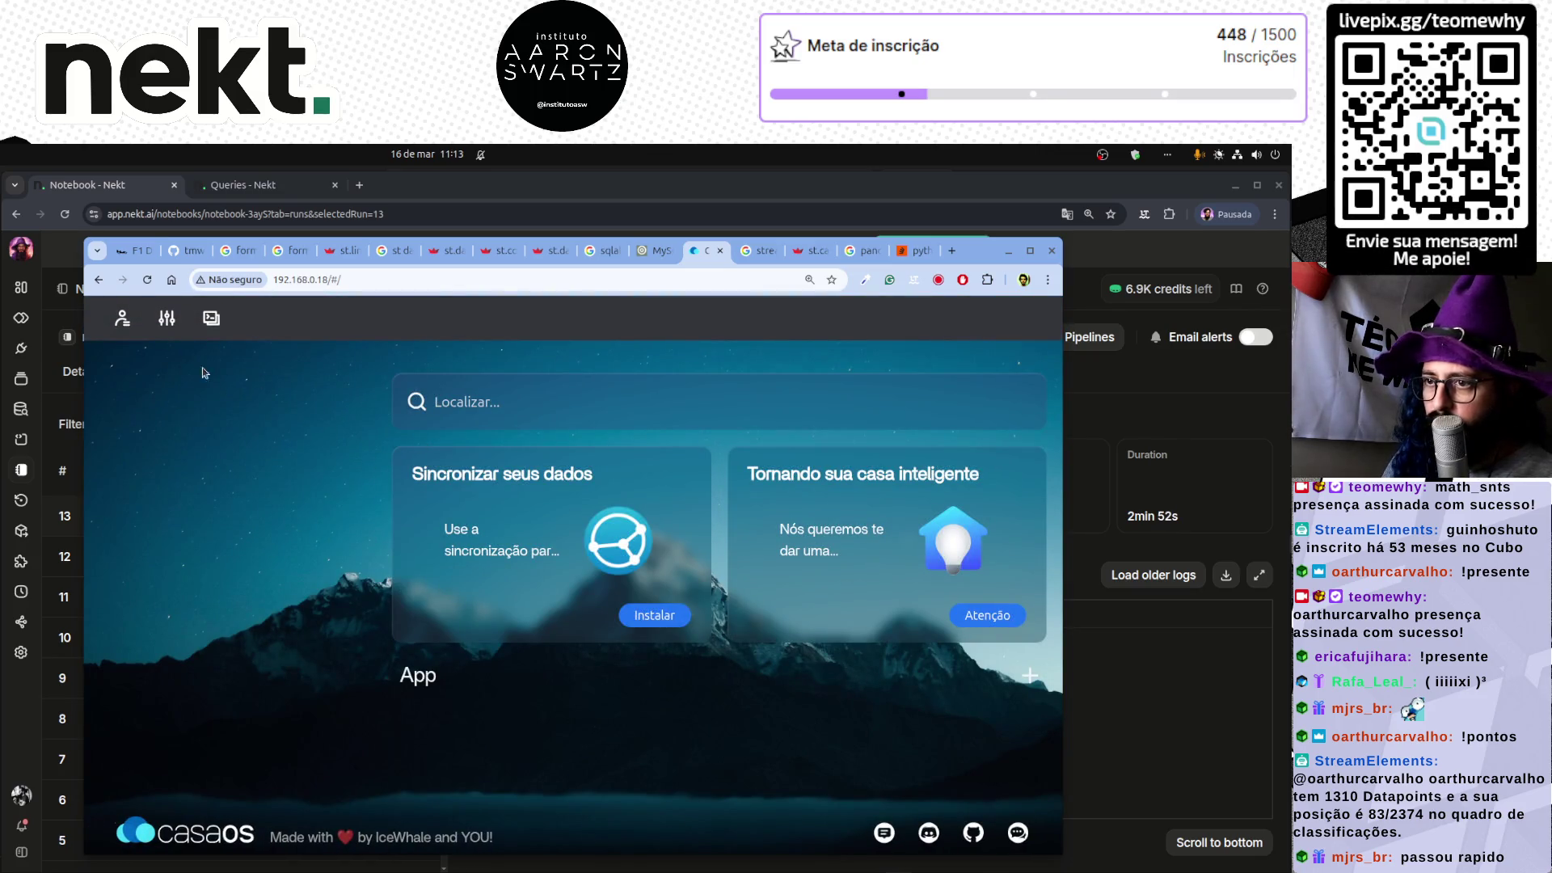
# - Widen the CasaOS window and browse its Terminal/Logs and Settings panels before returning to server-01
pyautogui.moveTo(85, 396); pyautogui.dragTo(0, 355)
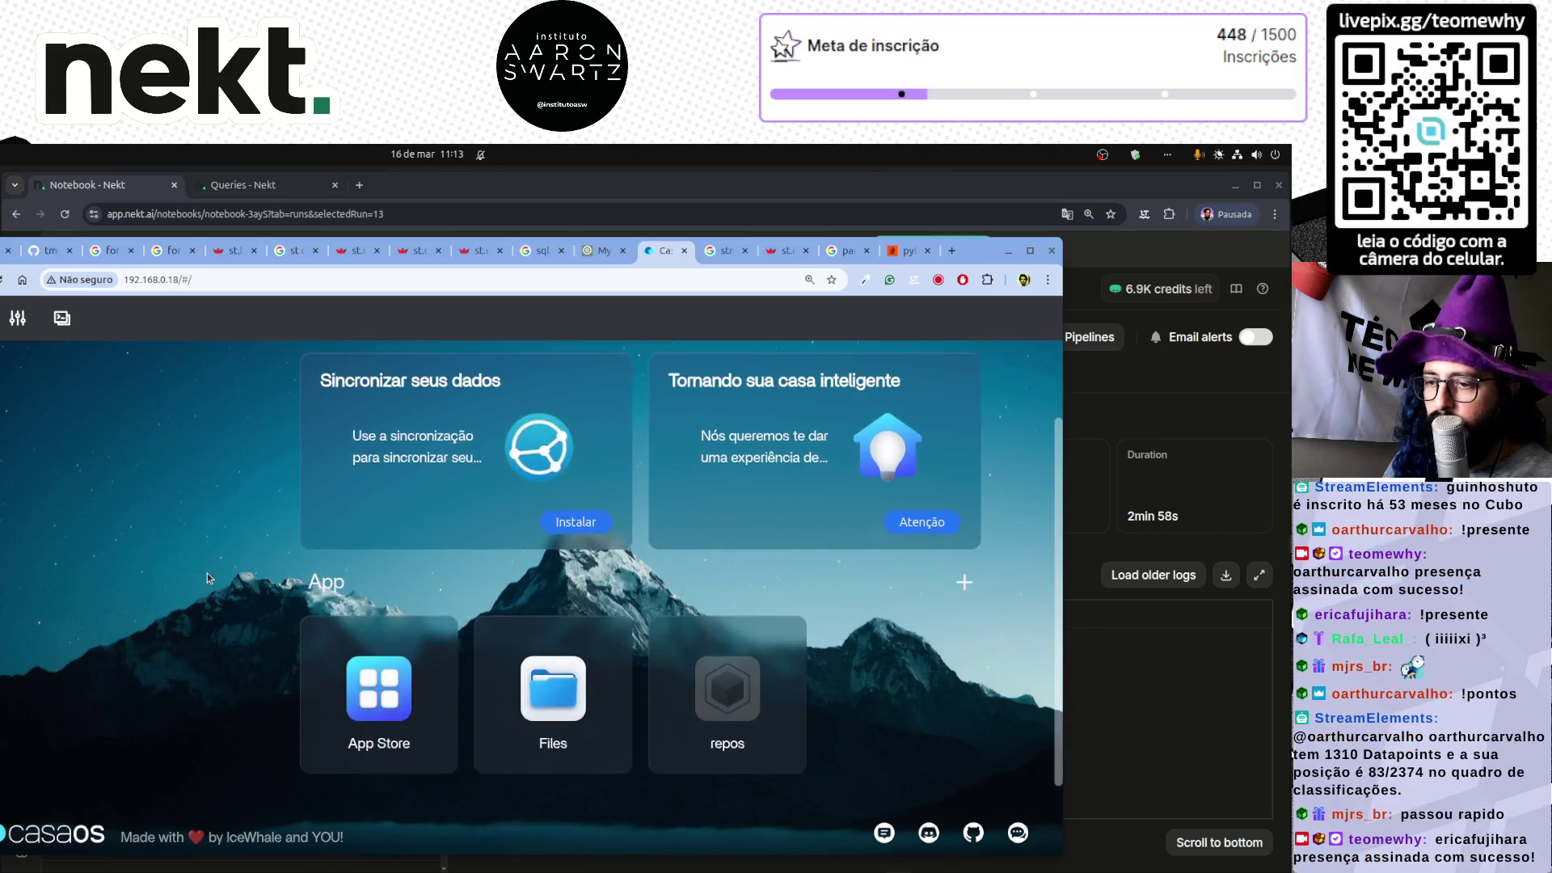
pyautogui.click(61, 319)
pyautogui.click(870, 348)
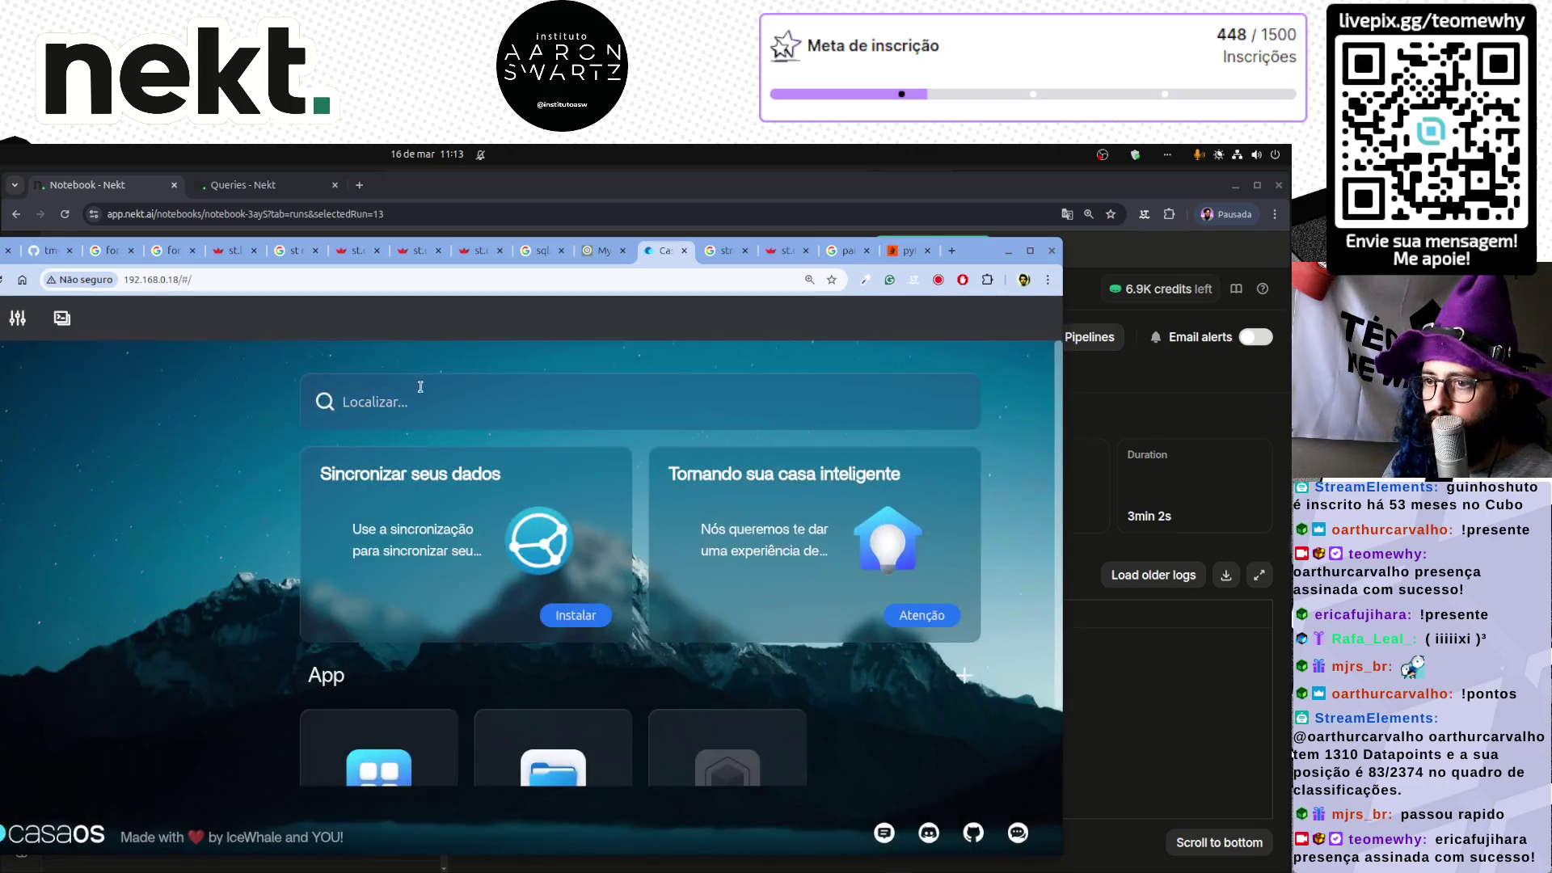
pyautogui.click(17, 319)
pyautogui.click(17, 320)
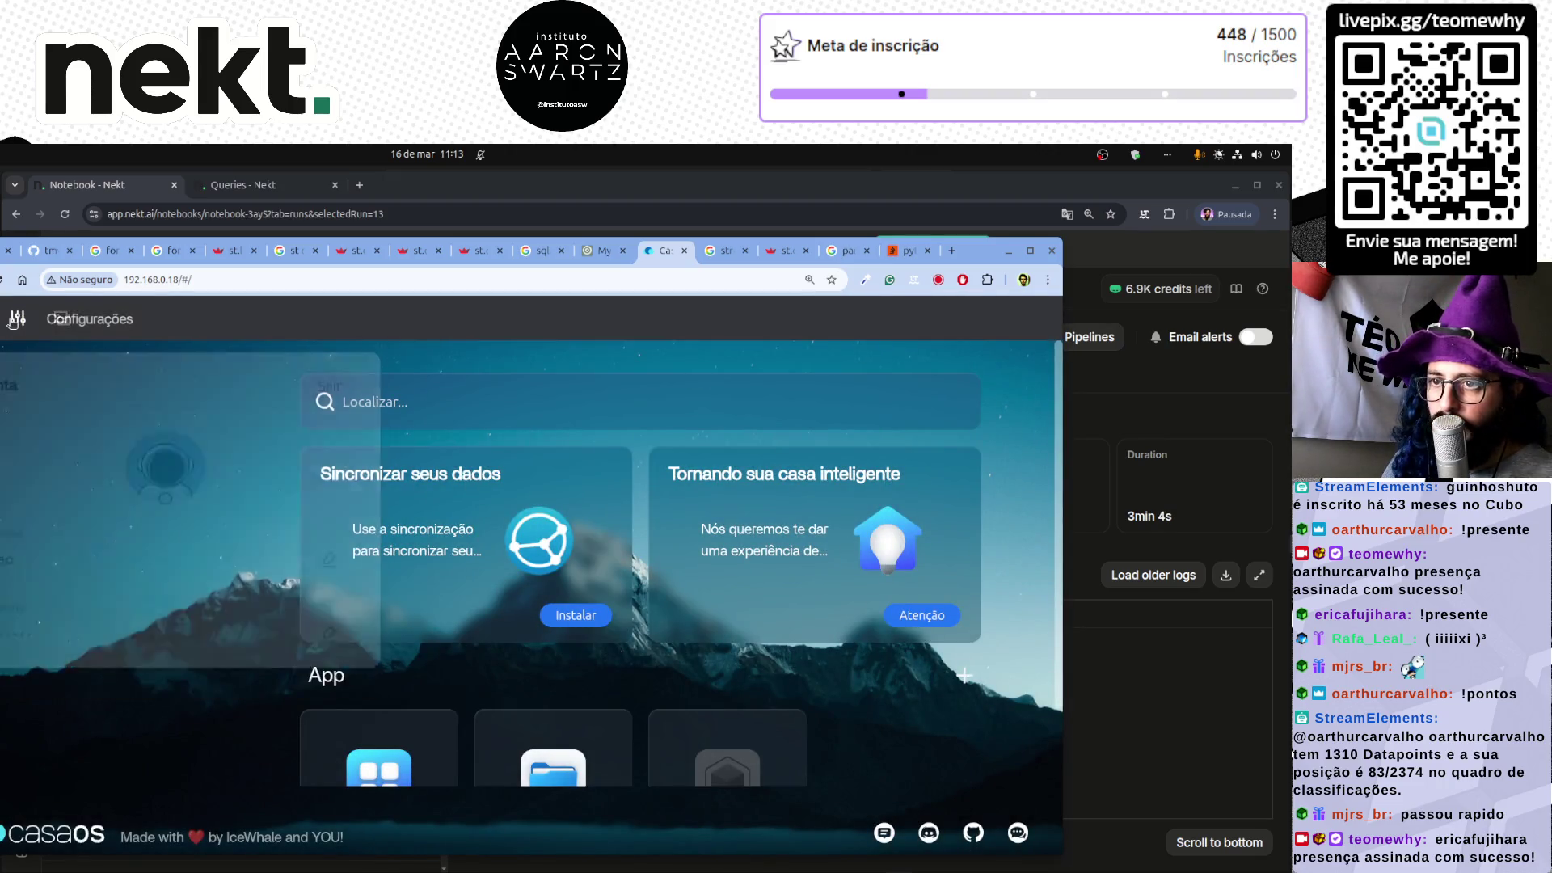
pyautogui.click(17, 321)
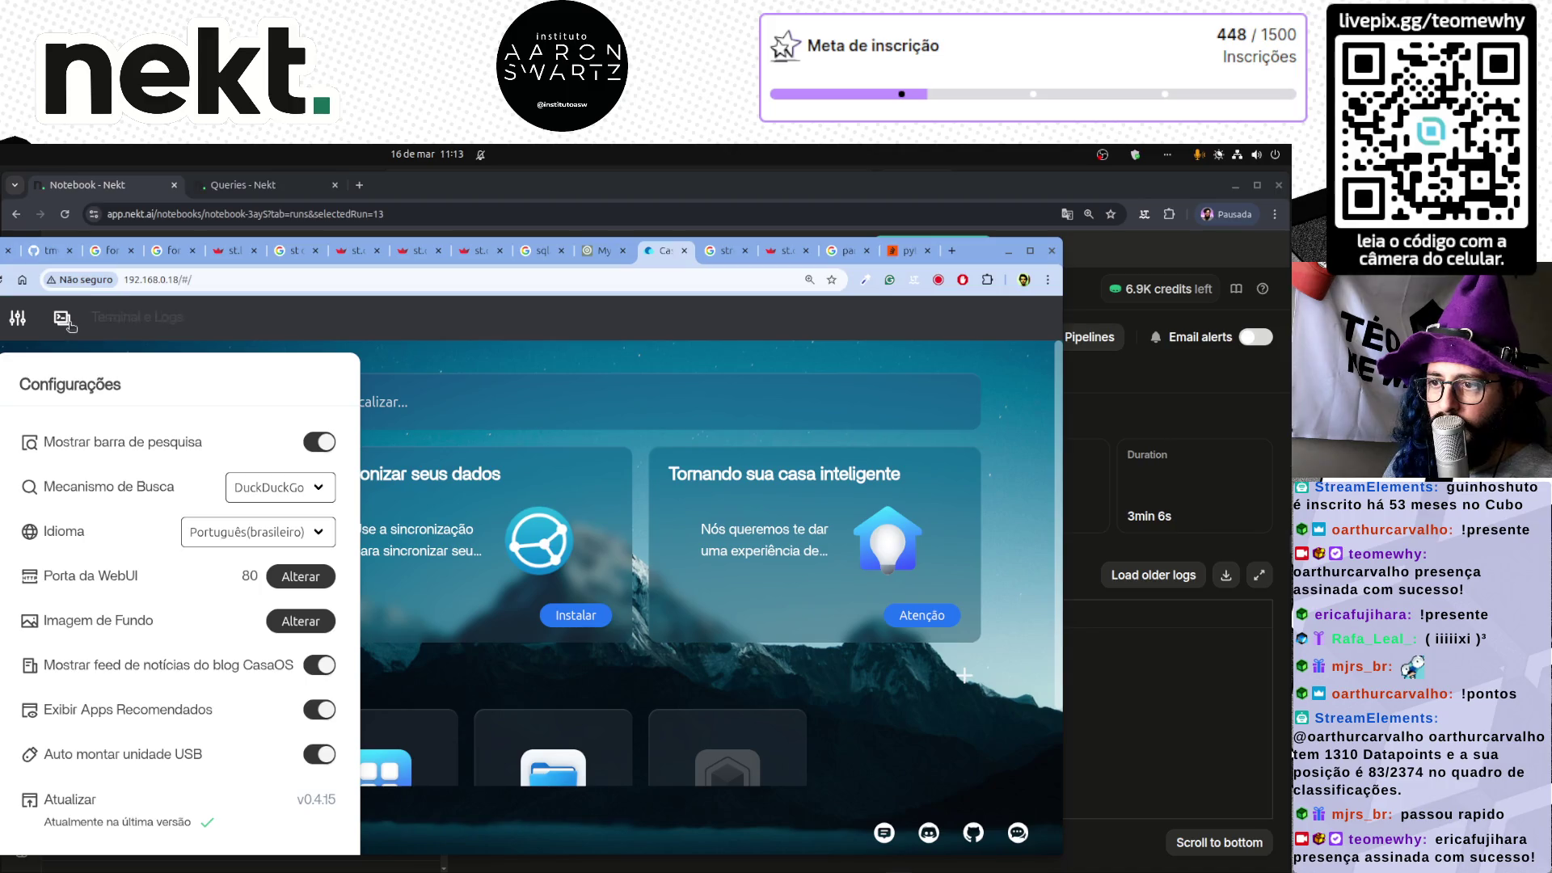
pyautogui.click(67, 323)
pyautogui.click(871, 349)
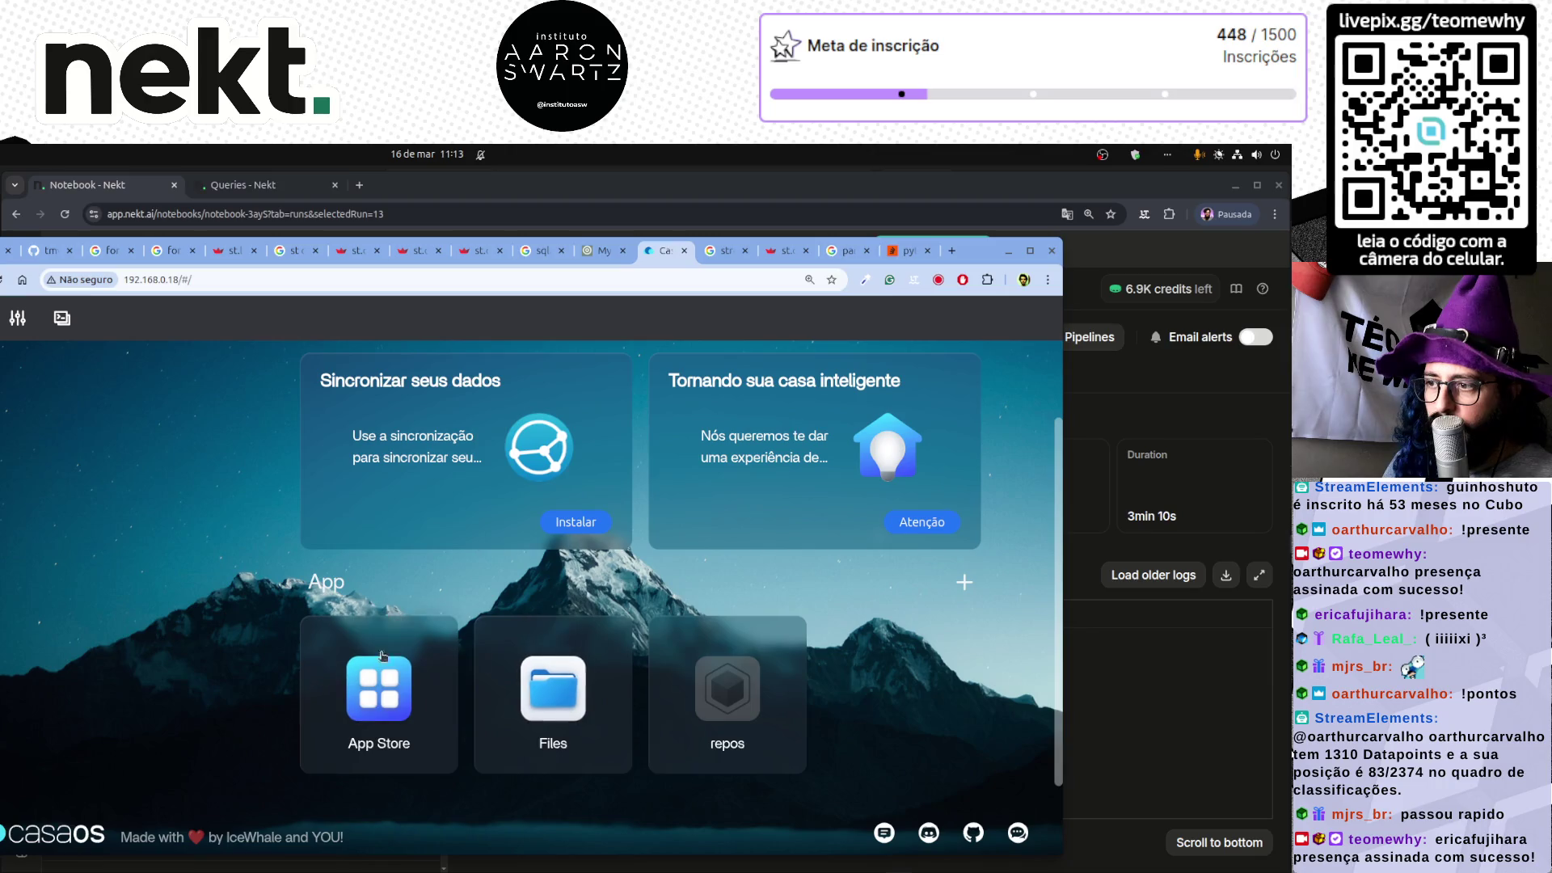
pyautogui.click(525, 854)
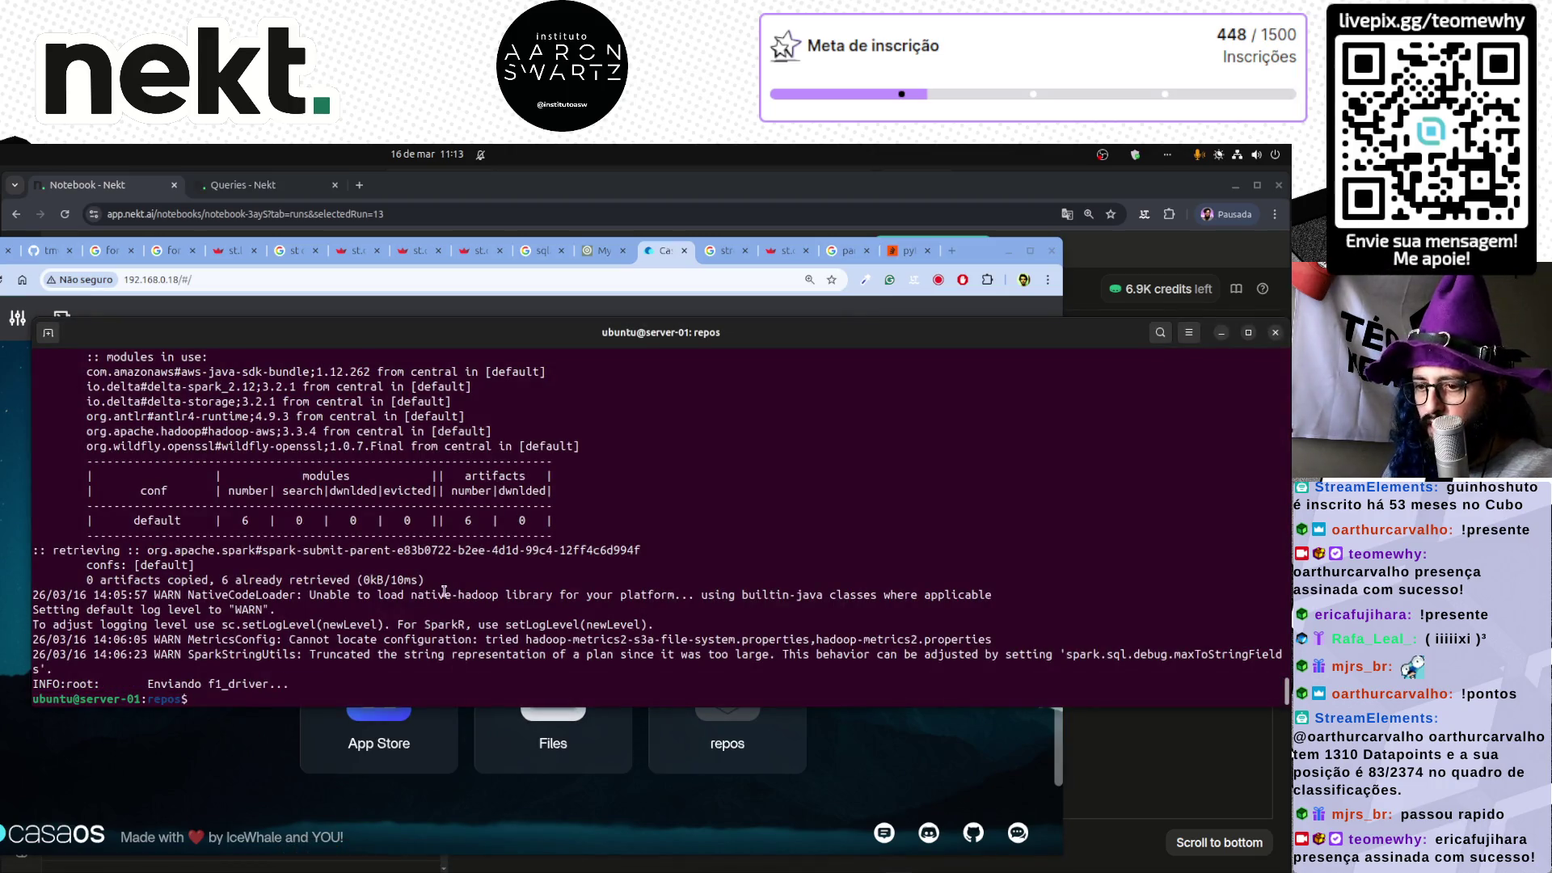
# - Run free -h to read 7,6Gi total, 2,4Gi used and 5,2Gi available memory
pyautogui.write('free -hm')
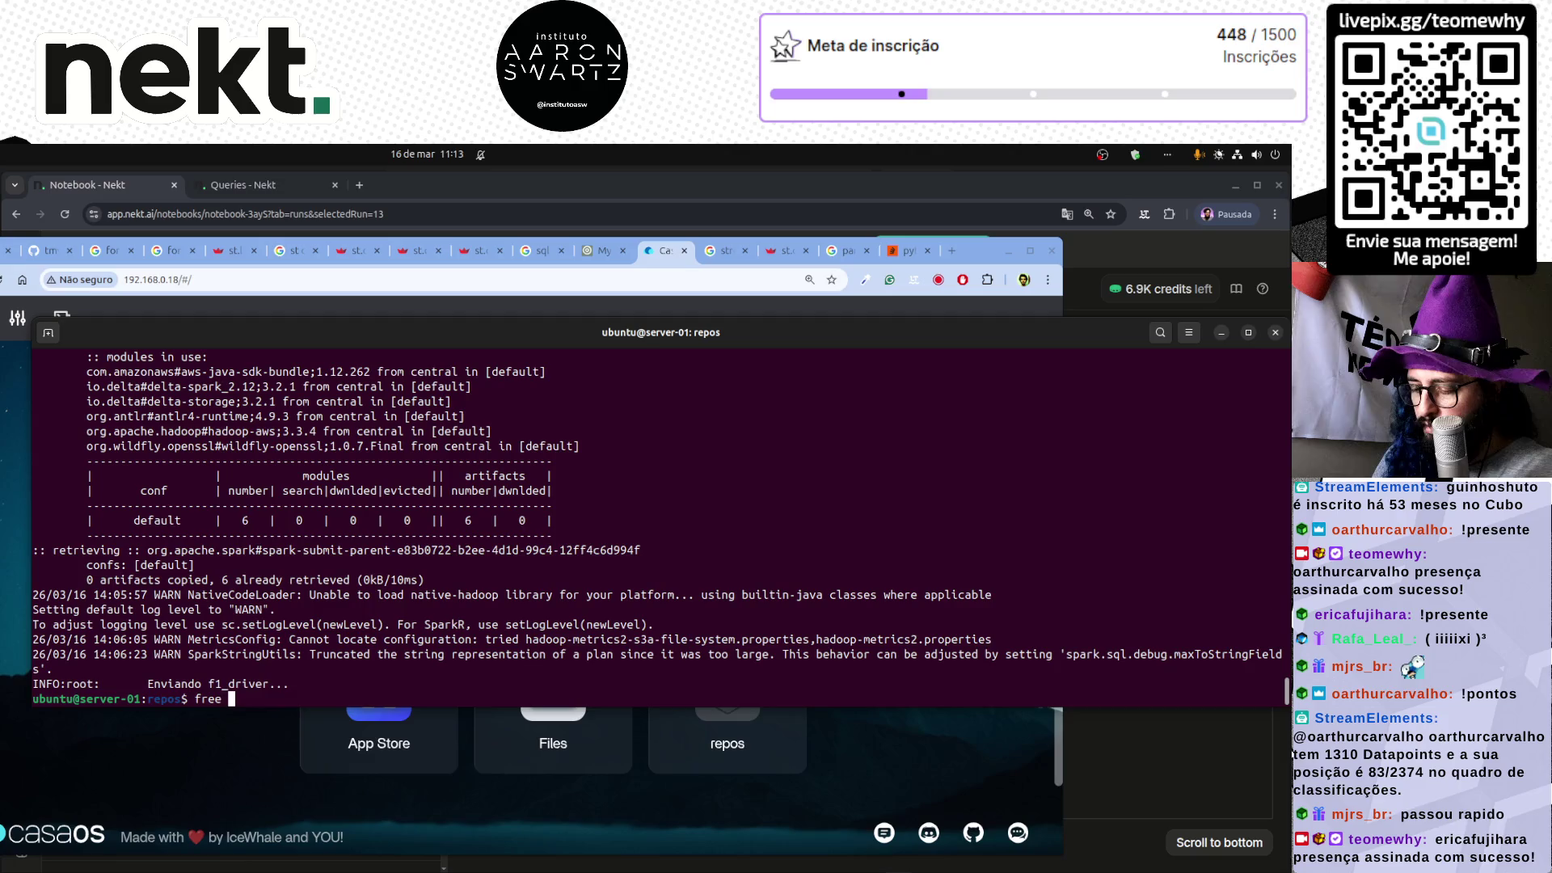
pyautogui.press('BackSpace')
pyautogui.press('Return')
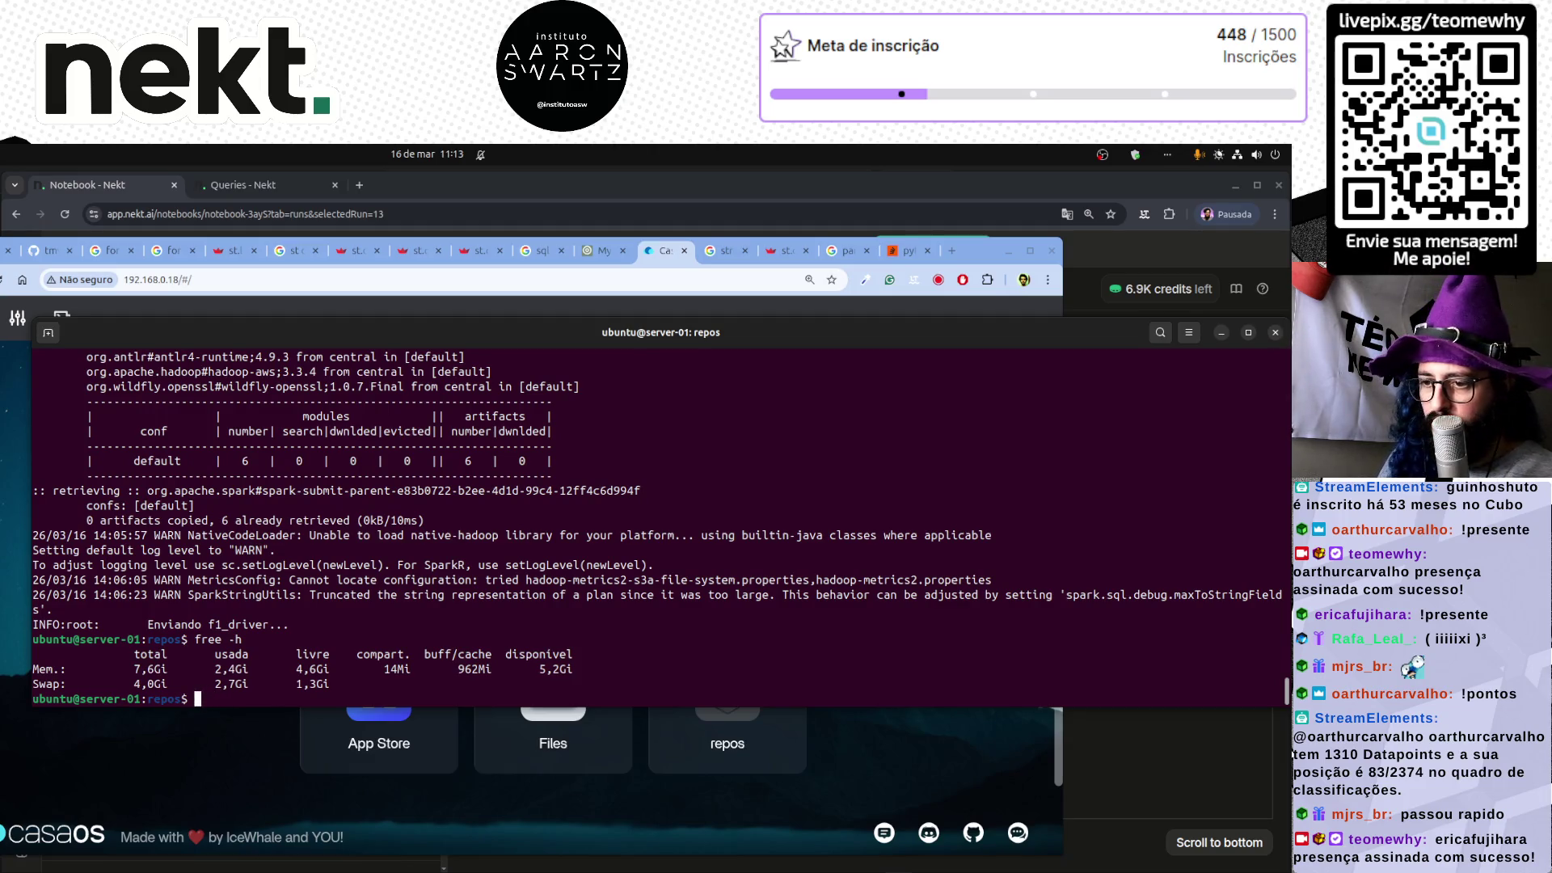
pyautogui.tripleClick(231, 668)
pyautogui.hotkey('alt', 'Tab')
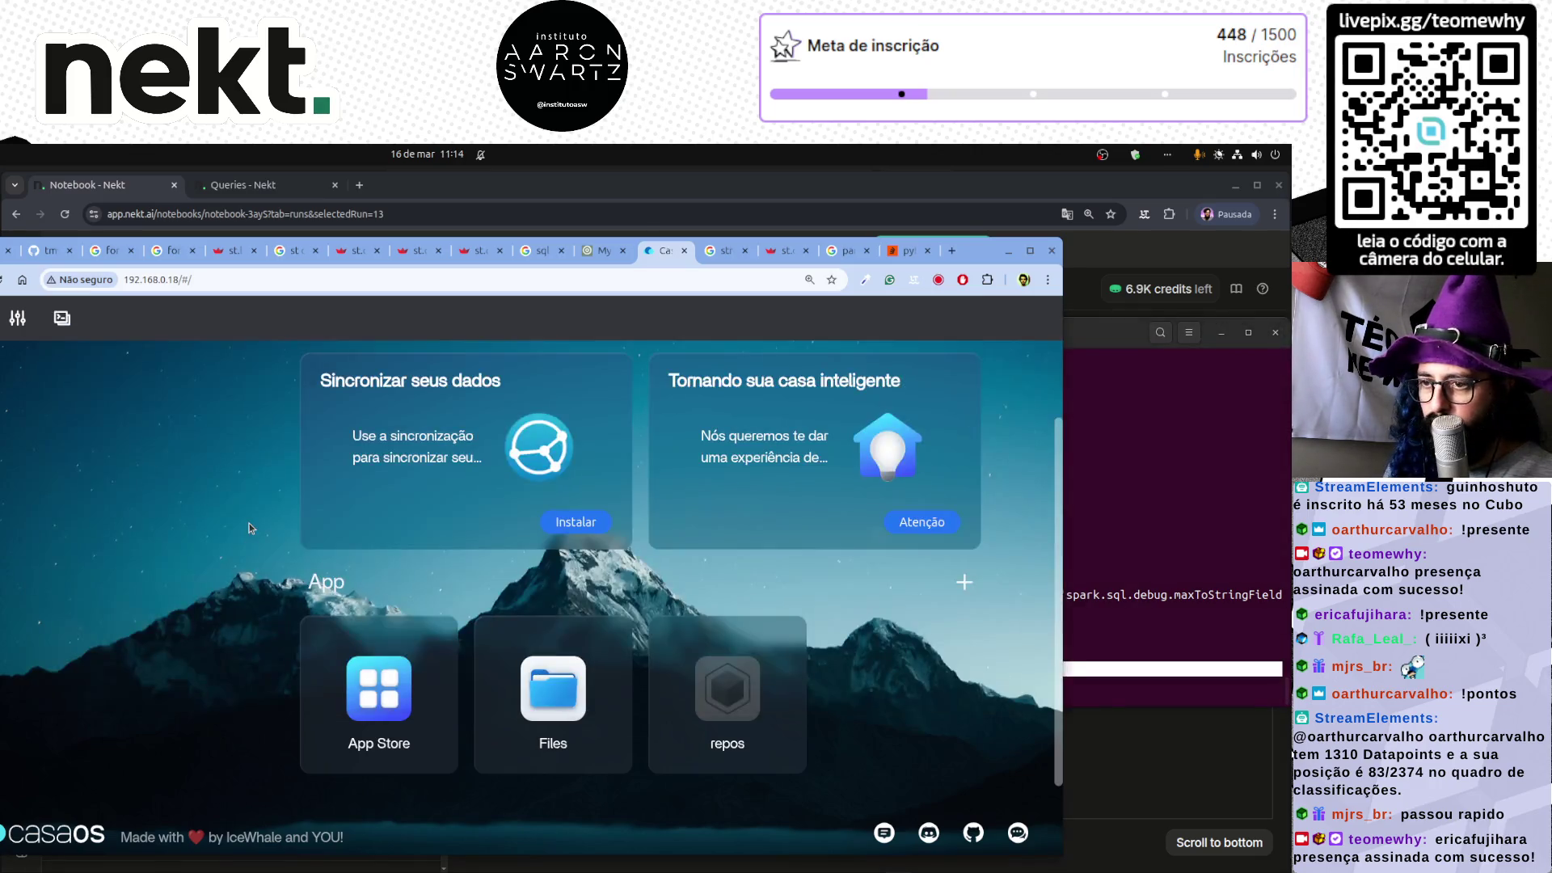
pyautogui.hotkey('alt', 'Tab')
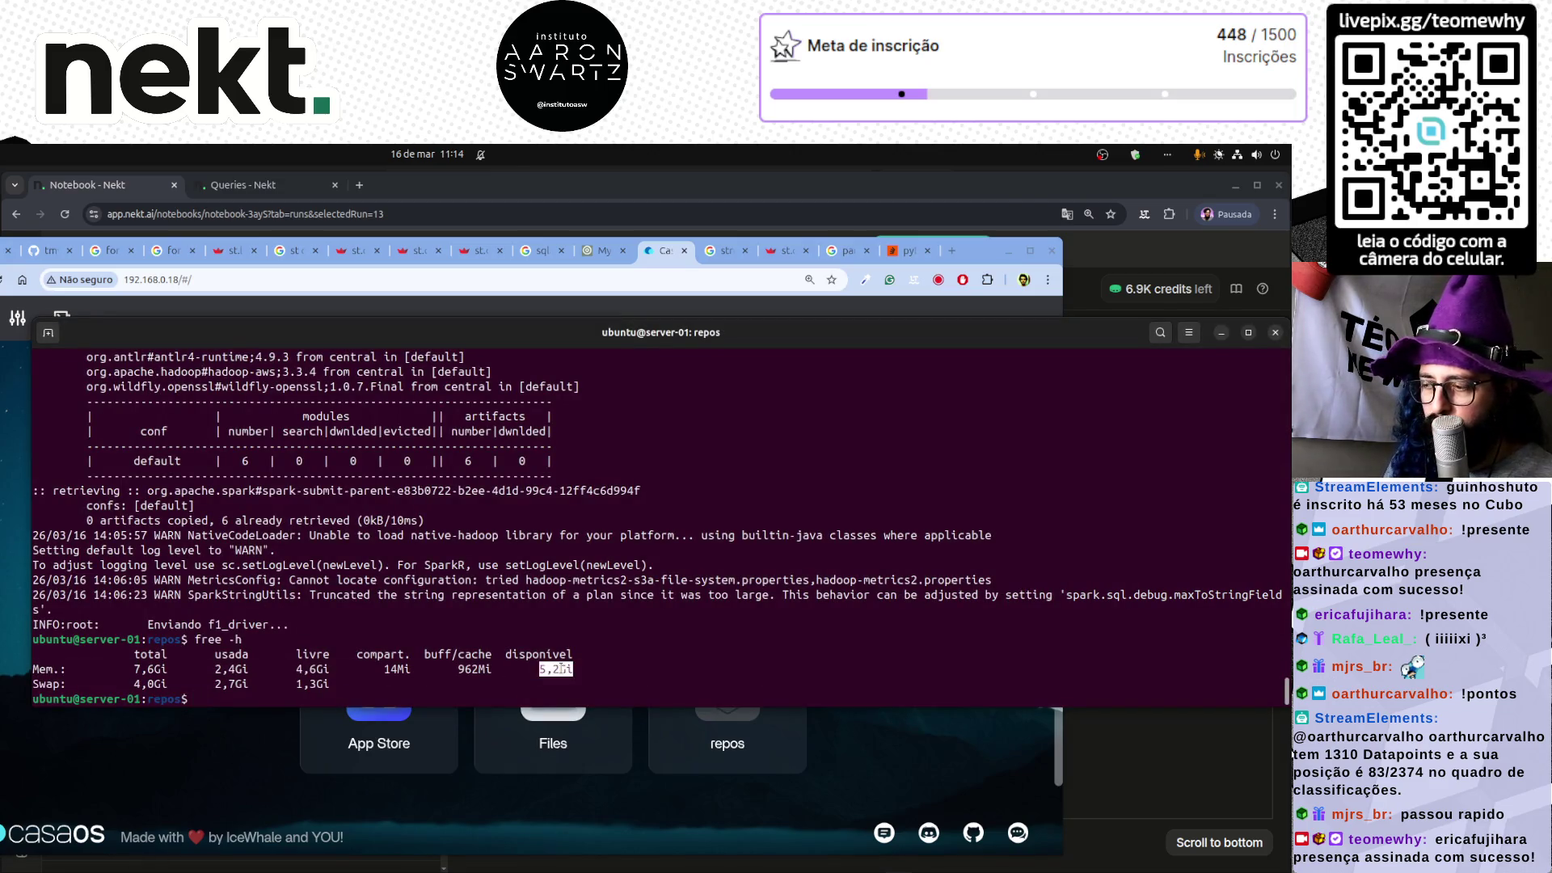
pyautogui.click(177, 744)
# - Reload CasaOS and switch the Status do Sistema widget to per-container RAM usage
pyautogui.scroll(2, 207, 517)
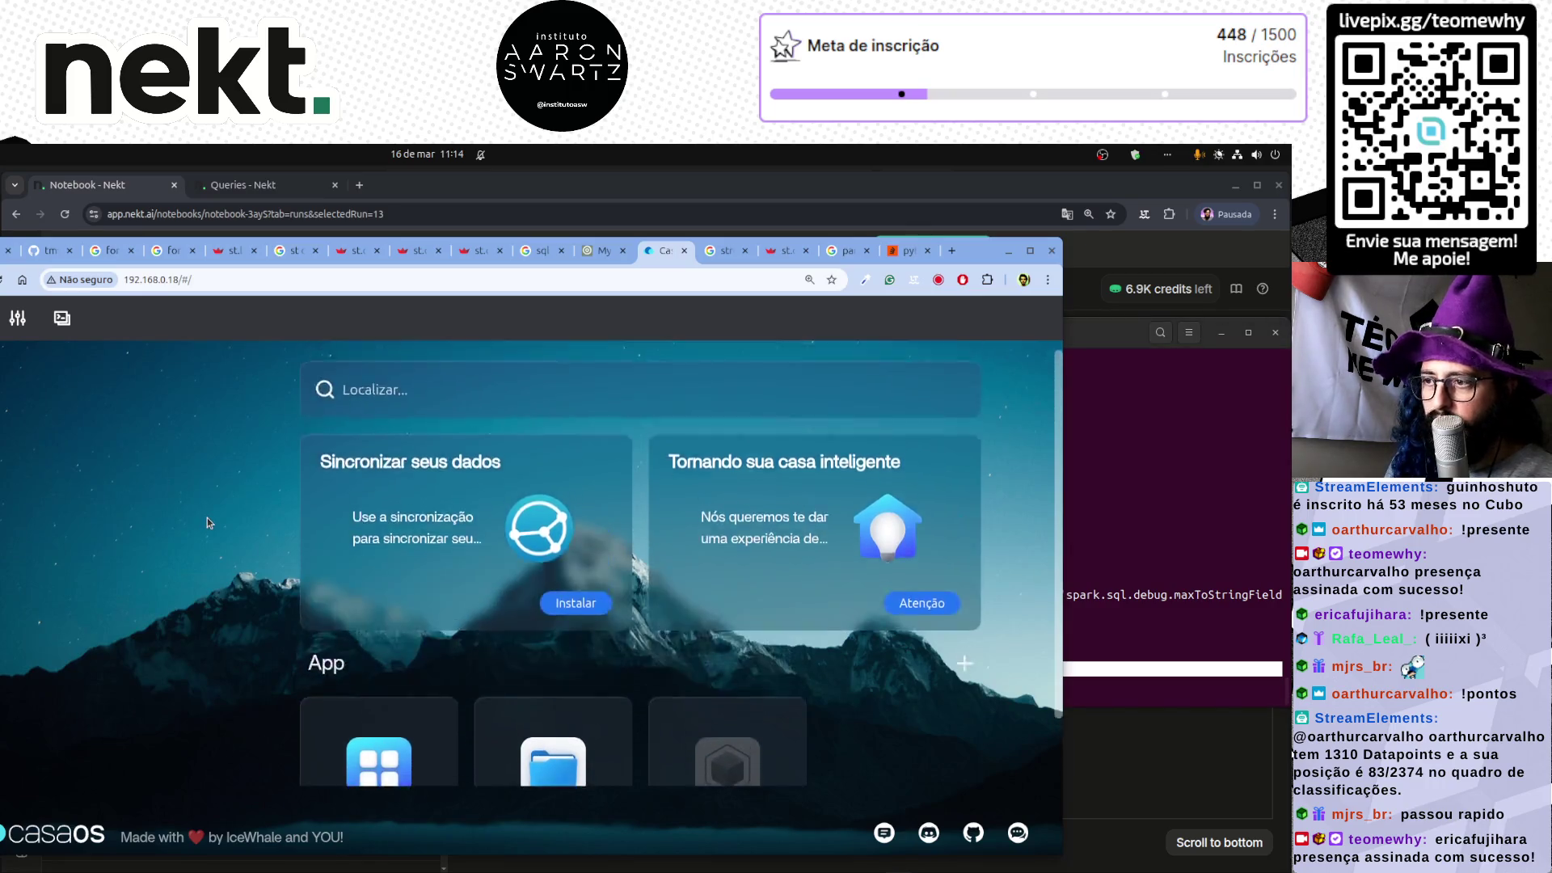
pyautogui.press('F5')
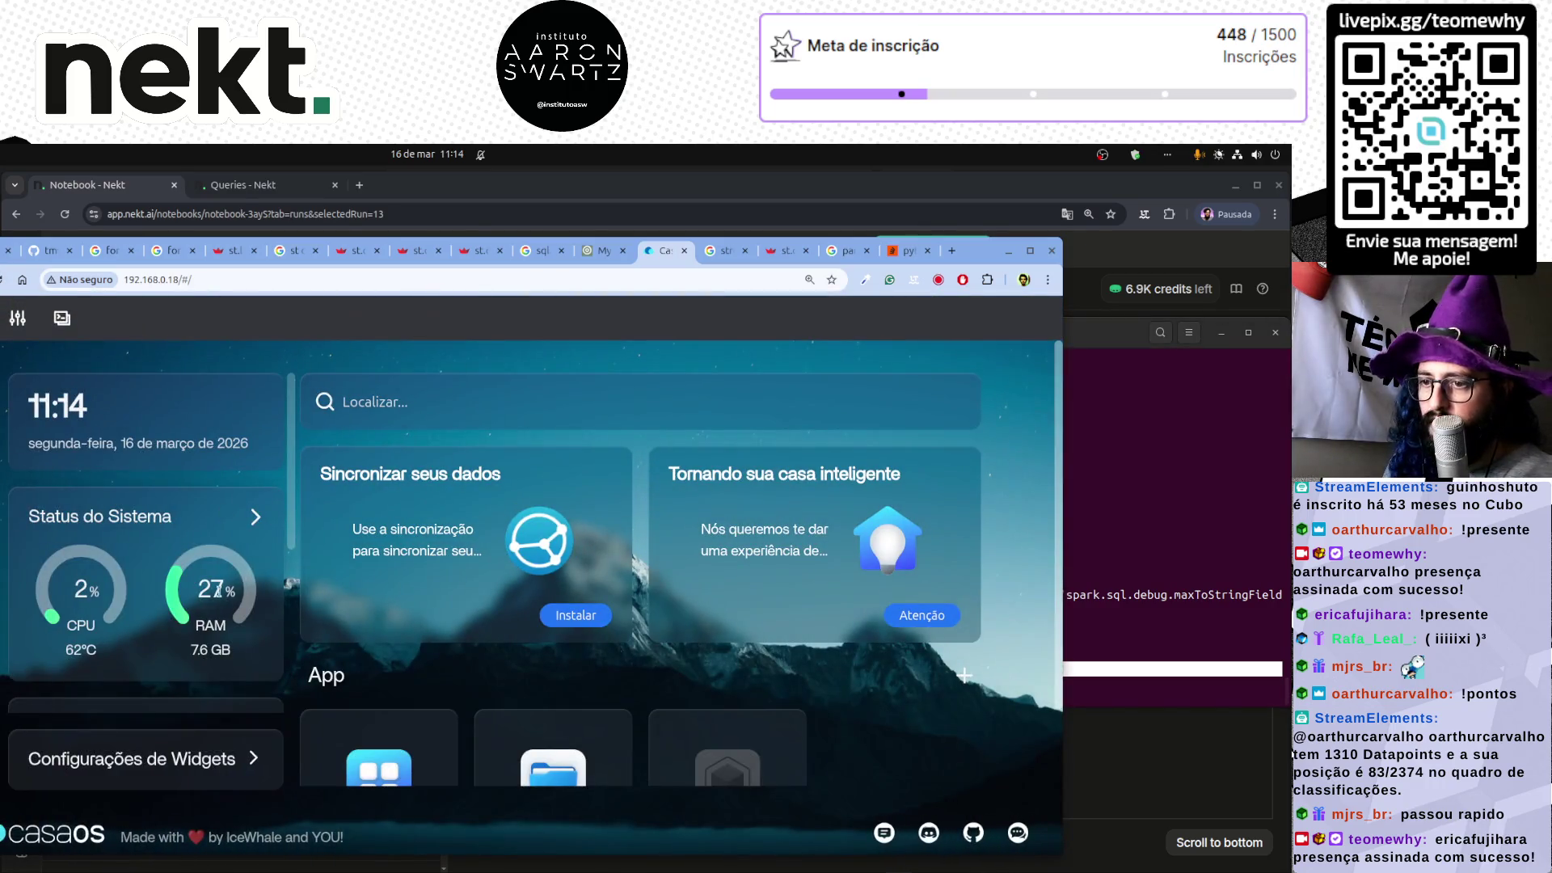
pyautogui.scroll(-3, 211, 493)
pyautogui.scroll(2, 219, 511)
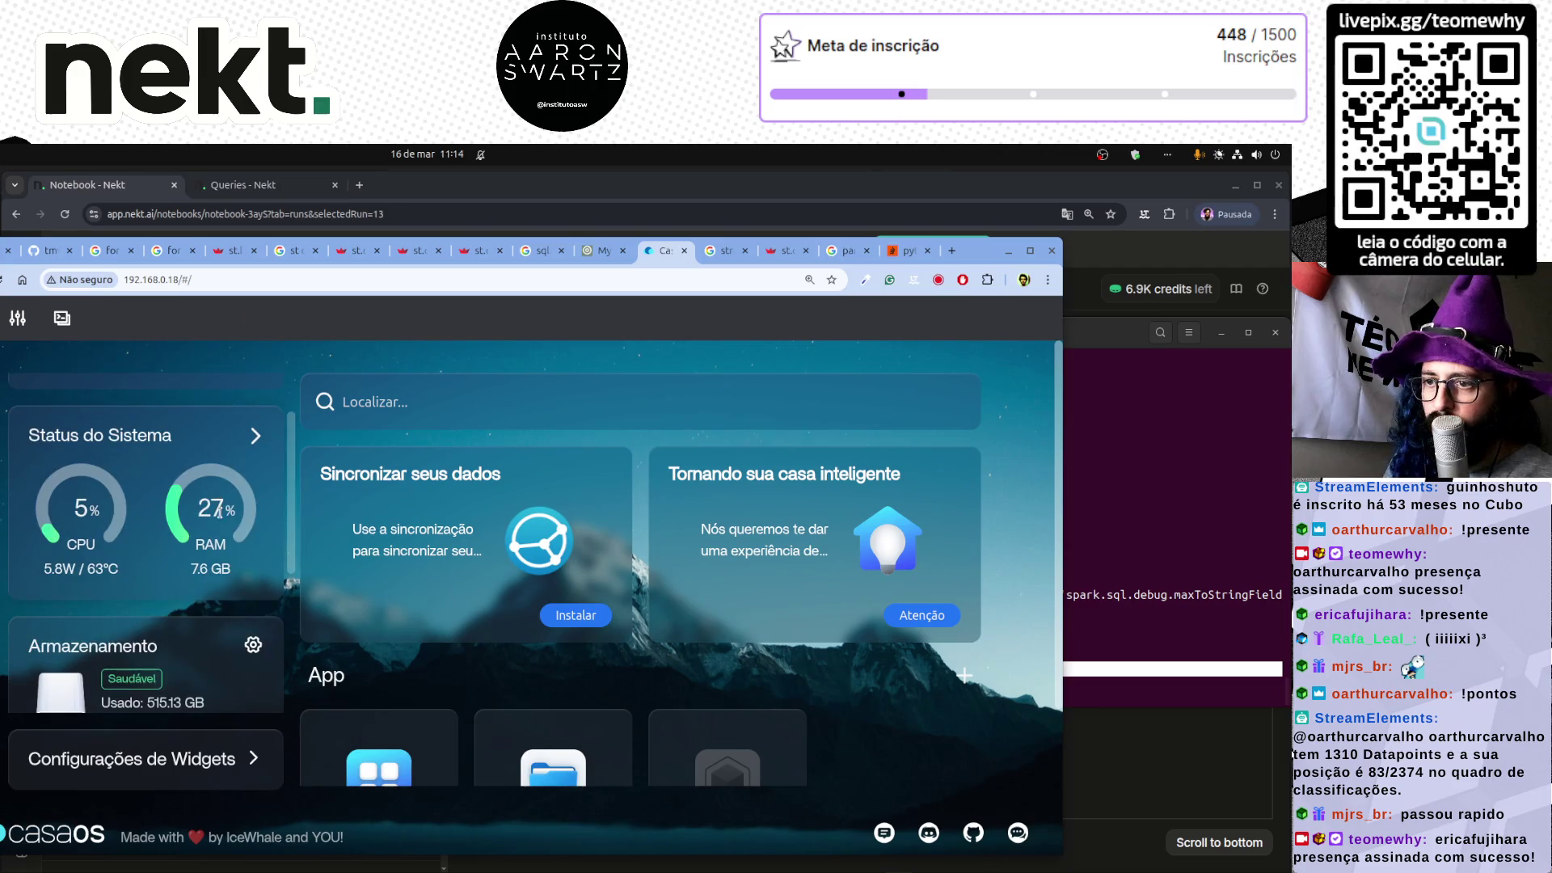
pyautogui.click(255, 436)
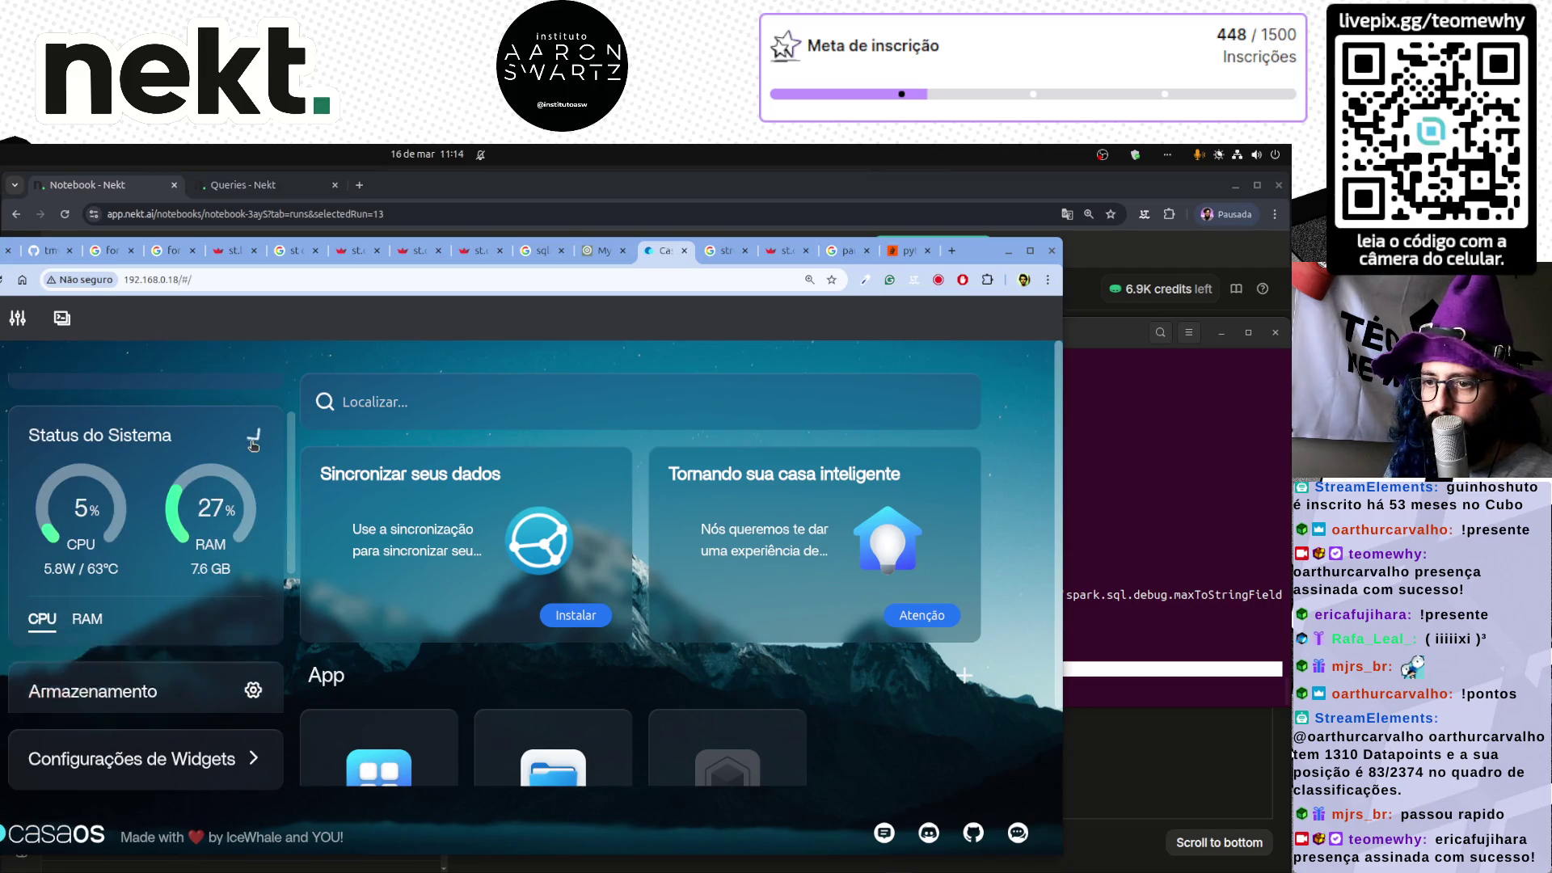
pyautogui.click(77, 620)
pyautogui.scroll(-2, 167, 672)
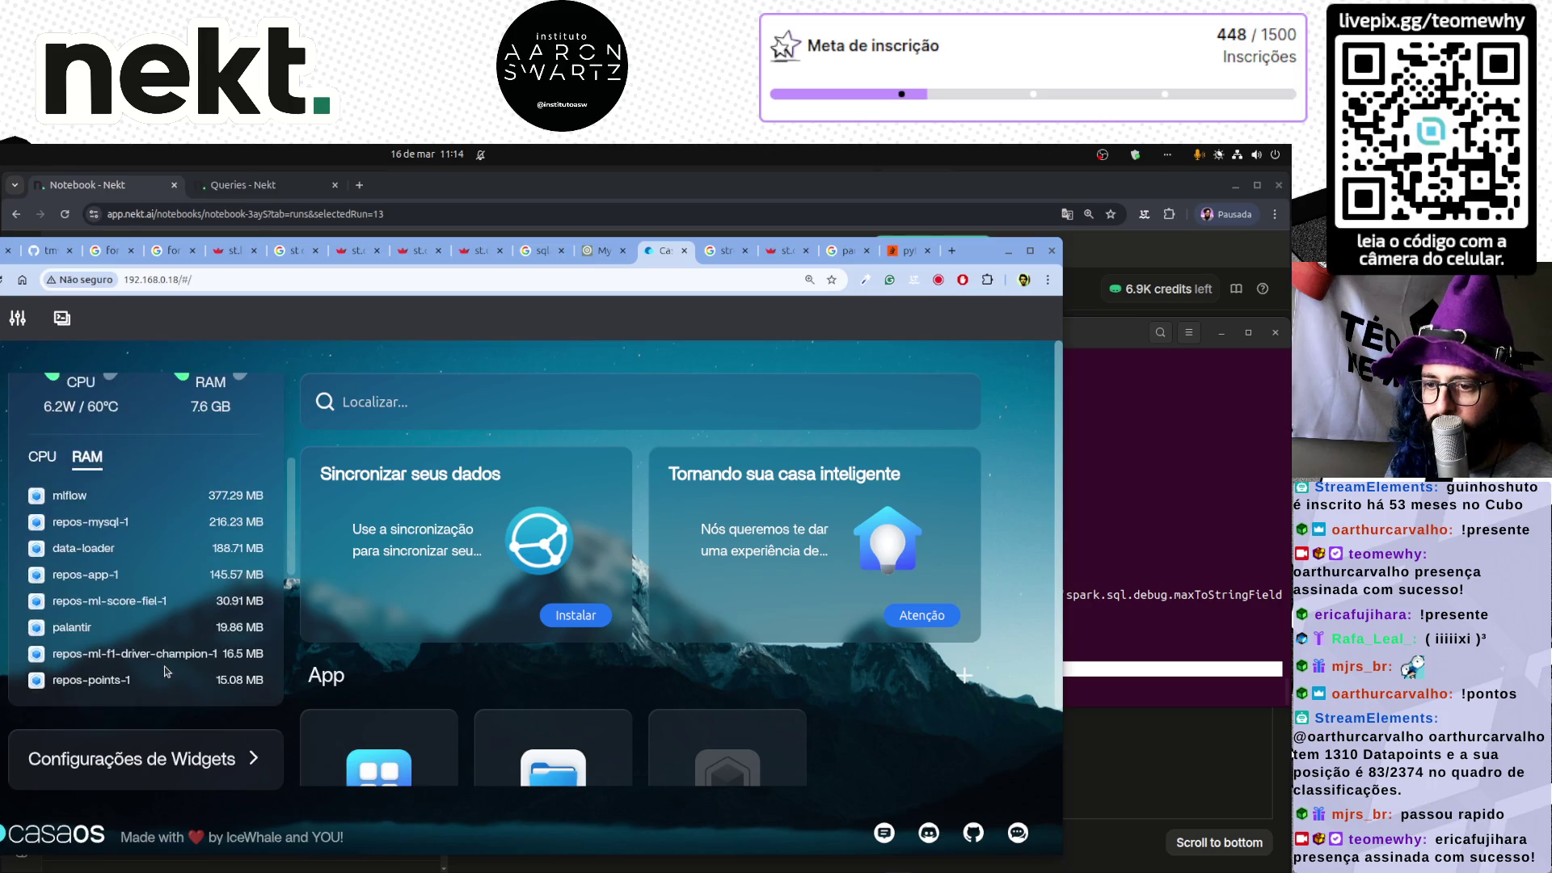
pyautogui.doubleClick(101, 547)
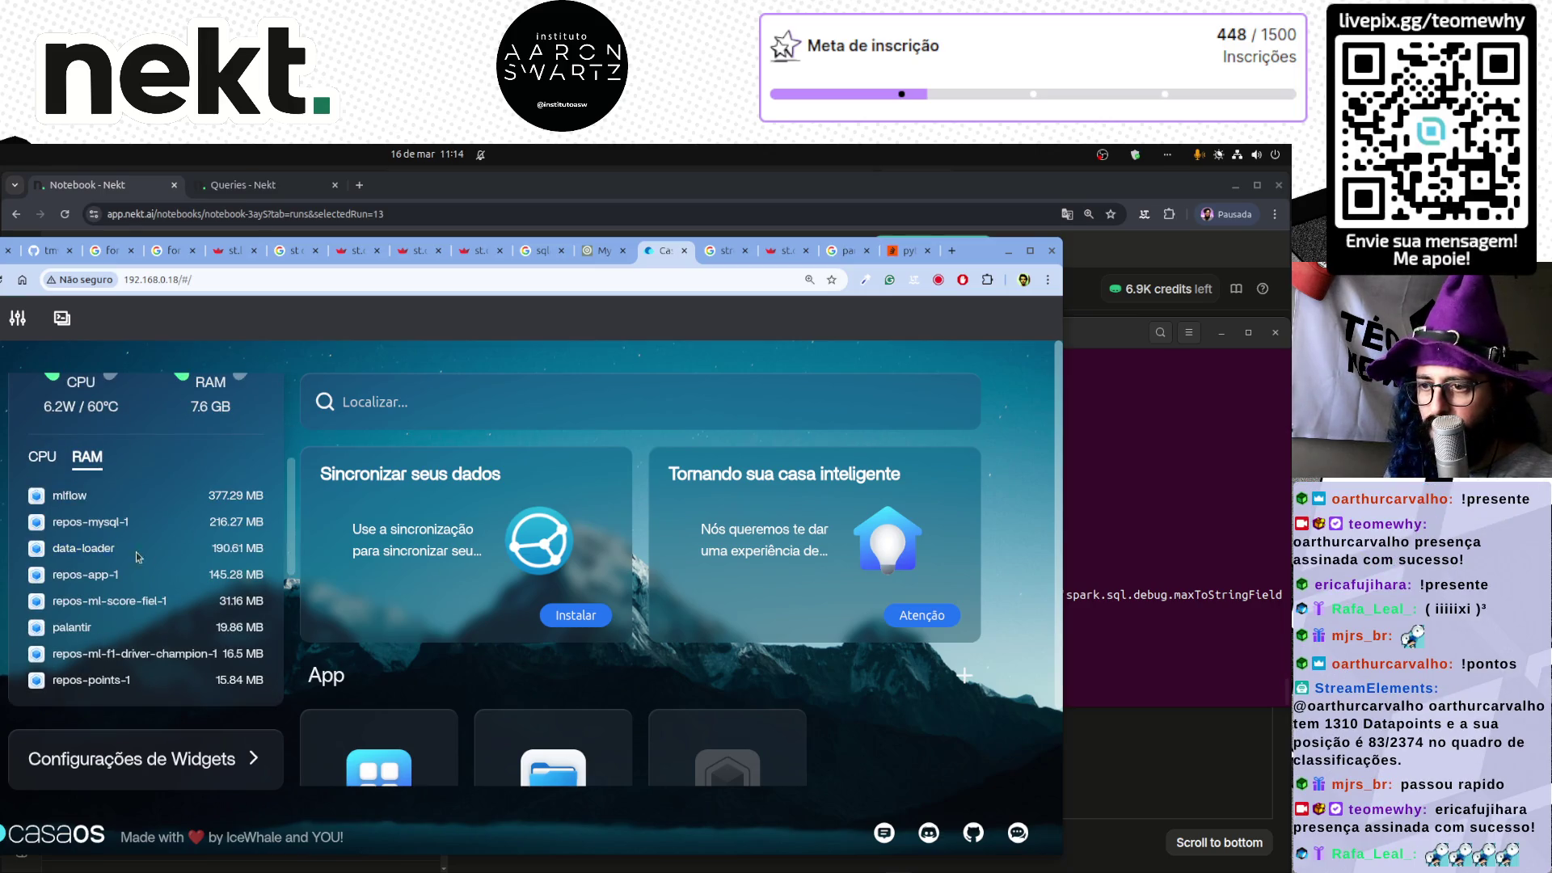
pyautogui.hotkey('alt', 'Tab')
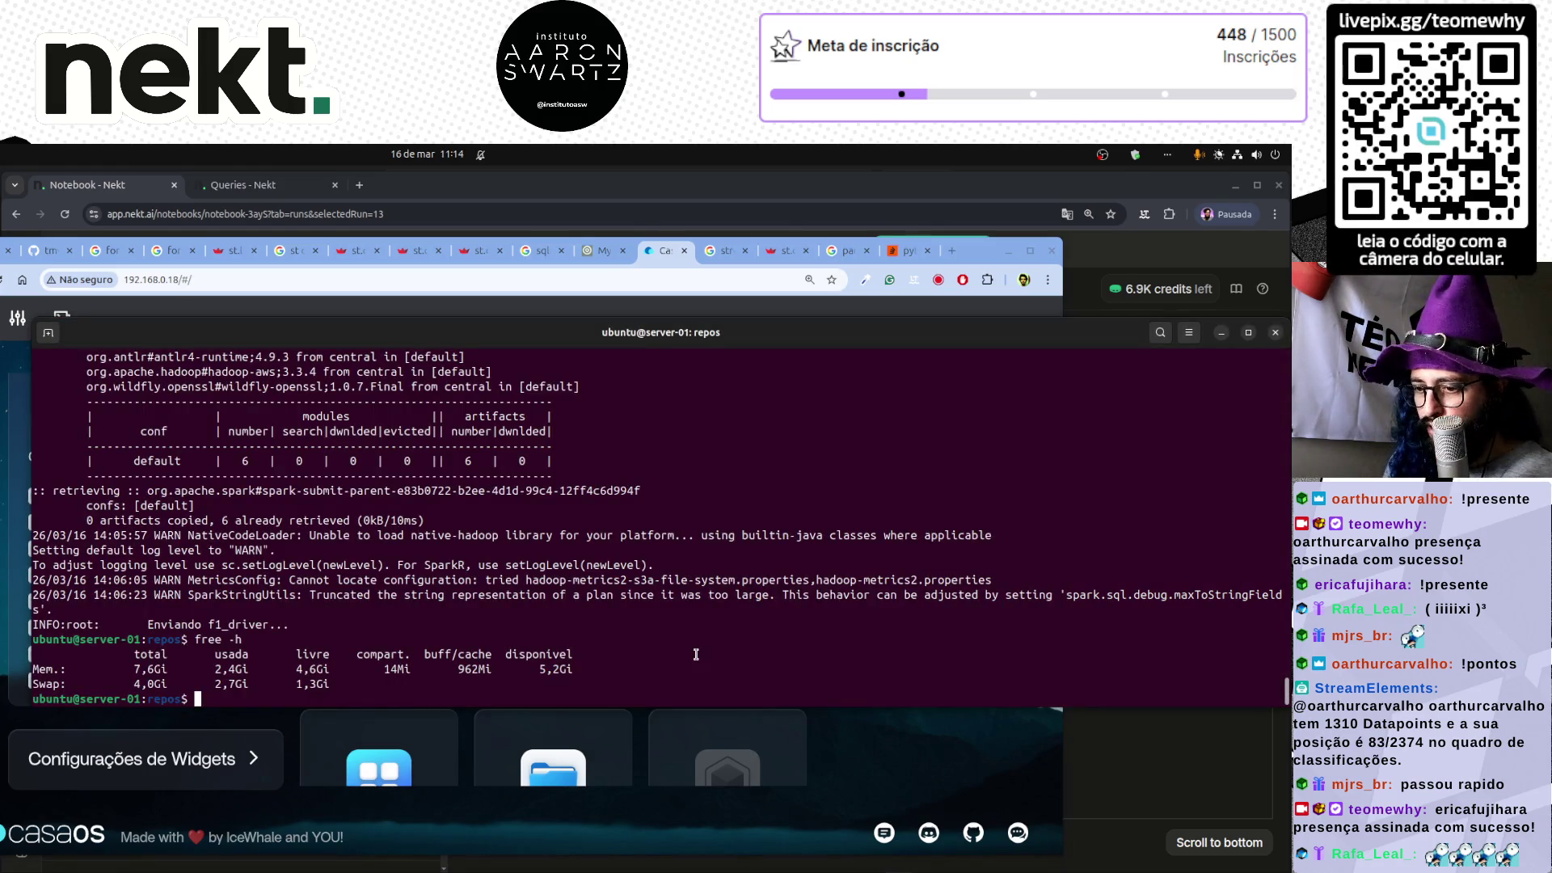
# - List the server's running Docker containers with docker ps, retrying with sudo after the permission error
pyautogui.write('docker ps')
pyautogui.press('Return')
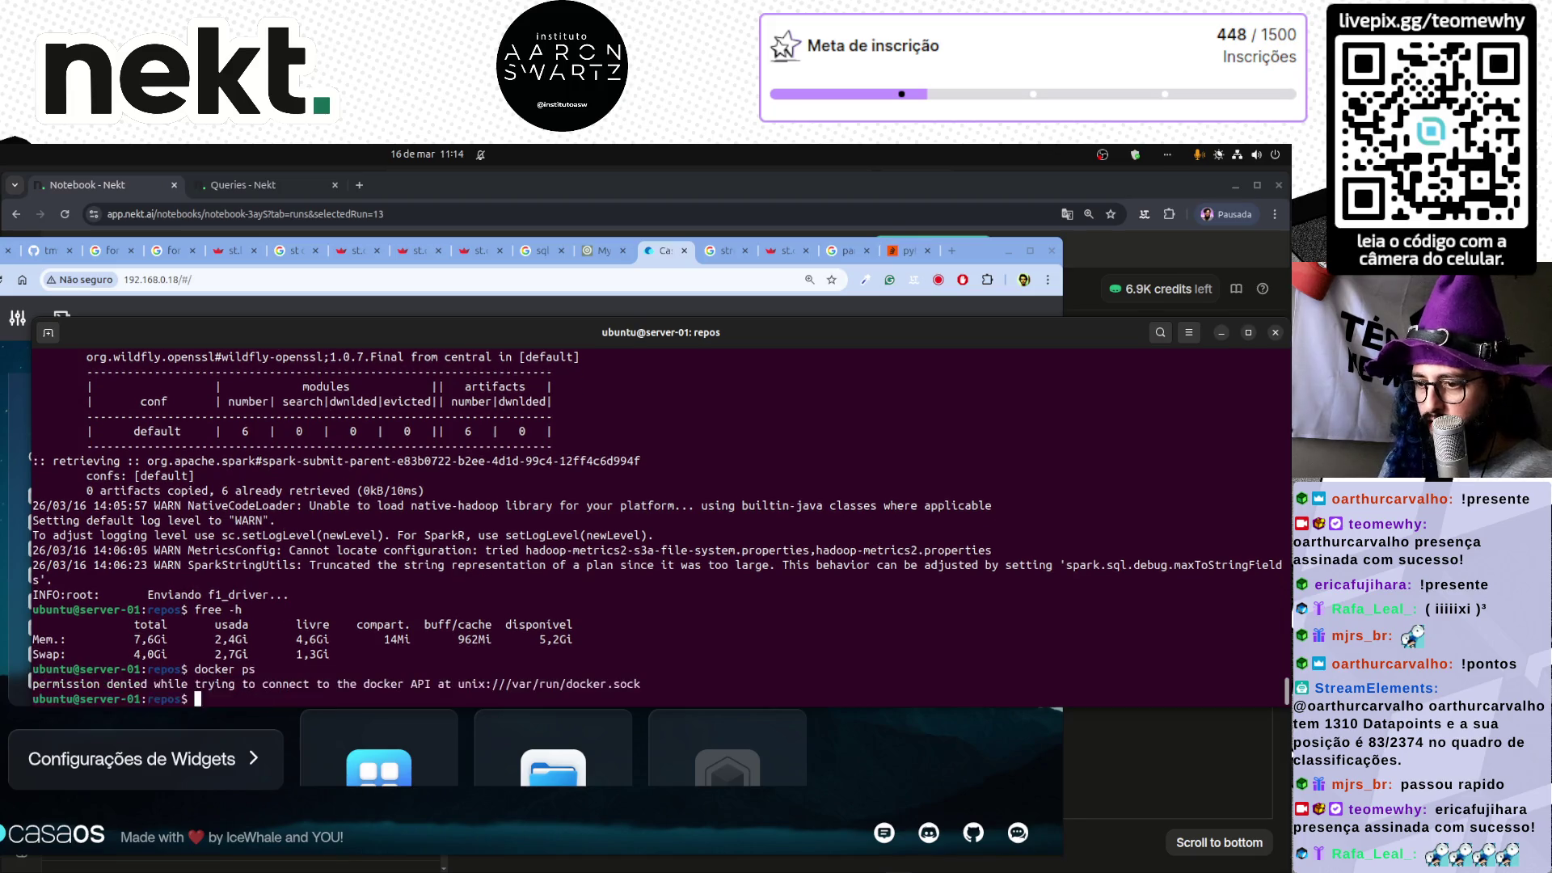
pyautogui.write('sudo docker ps')
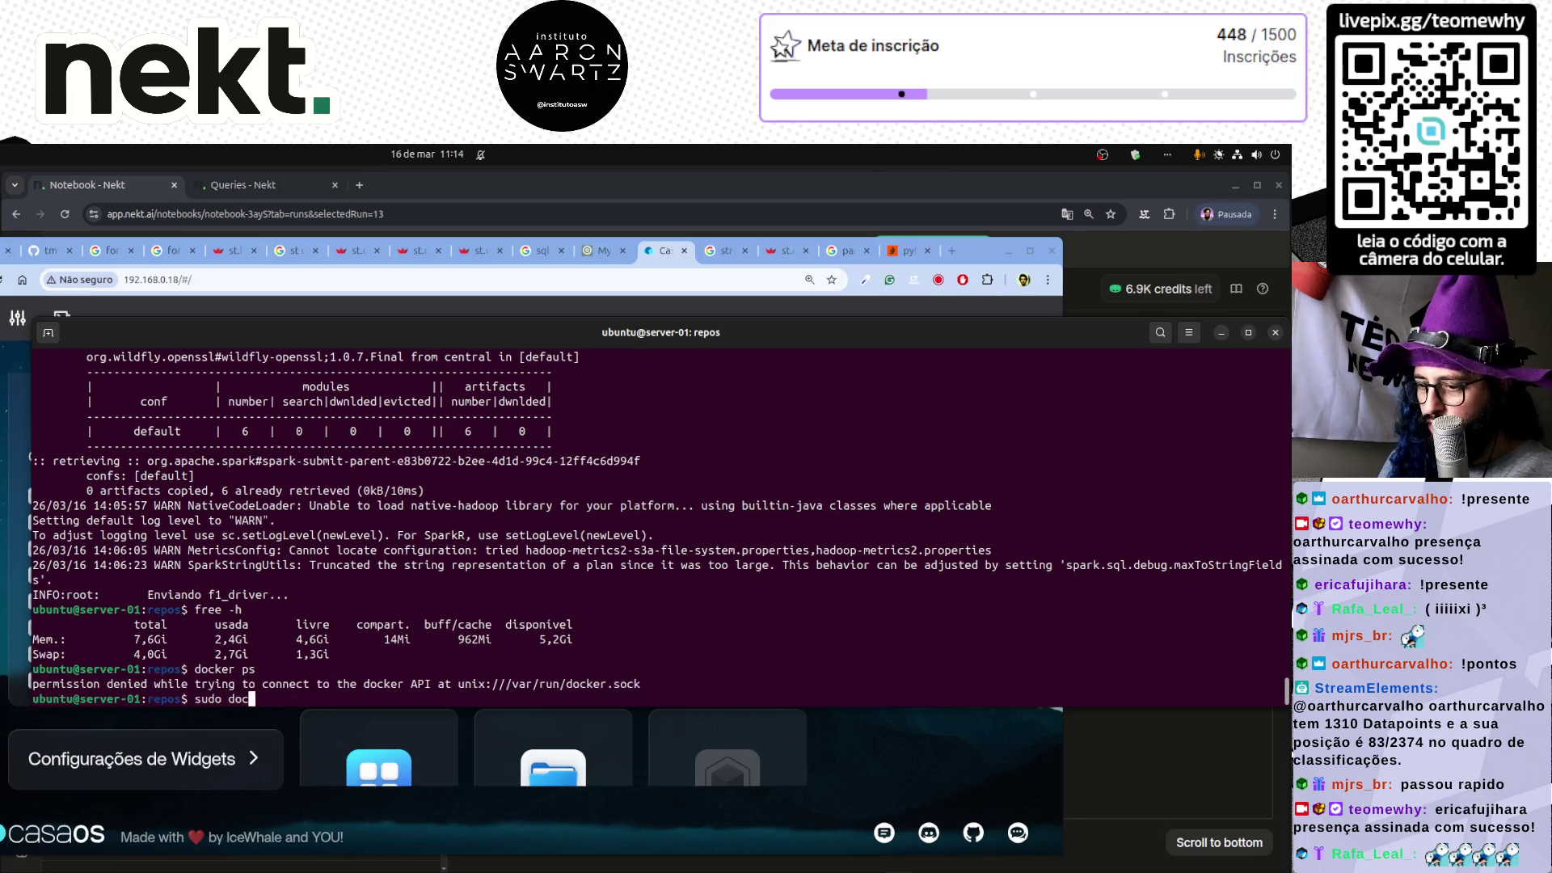
pyautogui.press('Return')
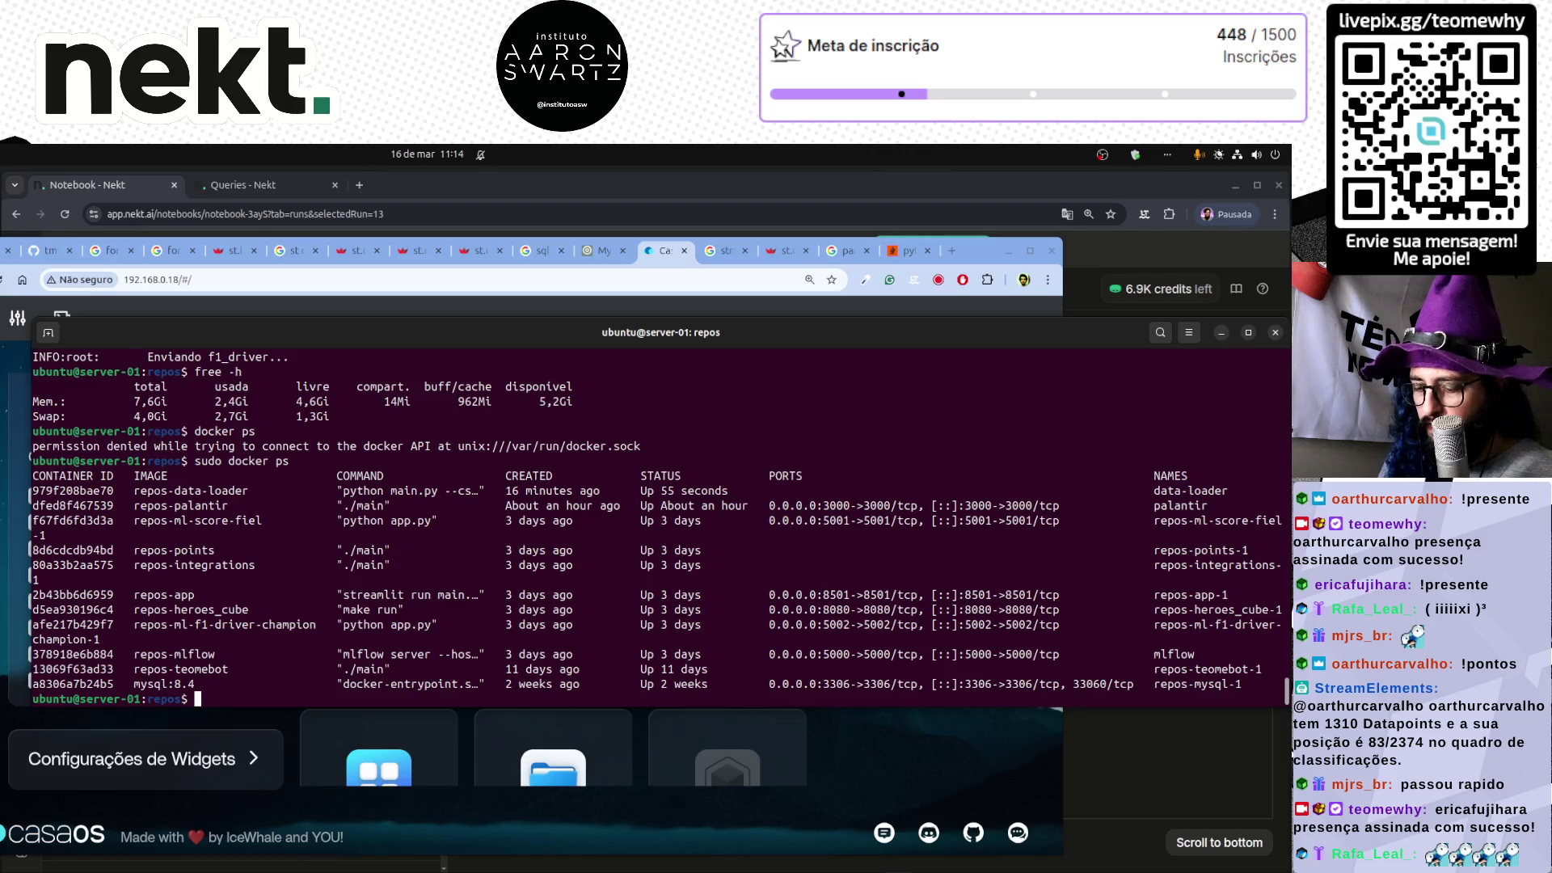
# - Begin typing a 'sudo docker logs' command, then bring up Nekt's notebook run #13
pyautogui.write('sudo docker ')
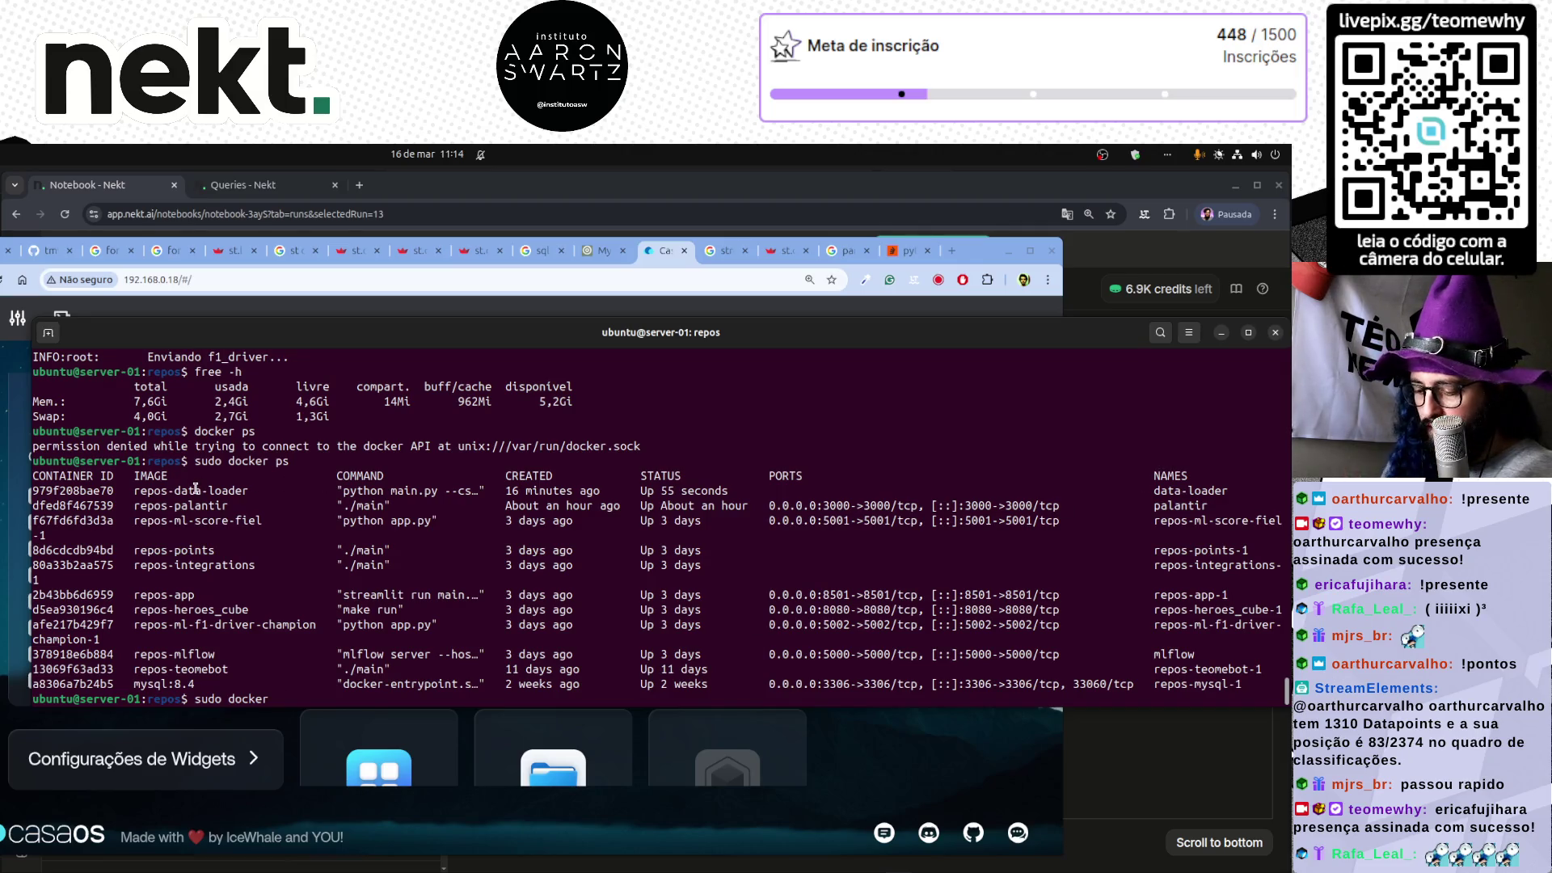
pyautogui.write('logh')
pyautogui.press('BackSpace')
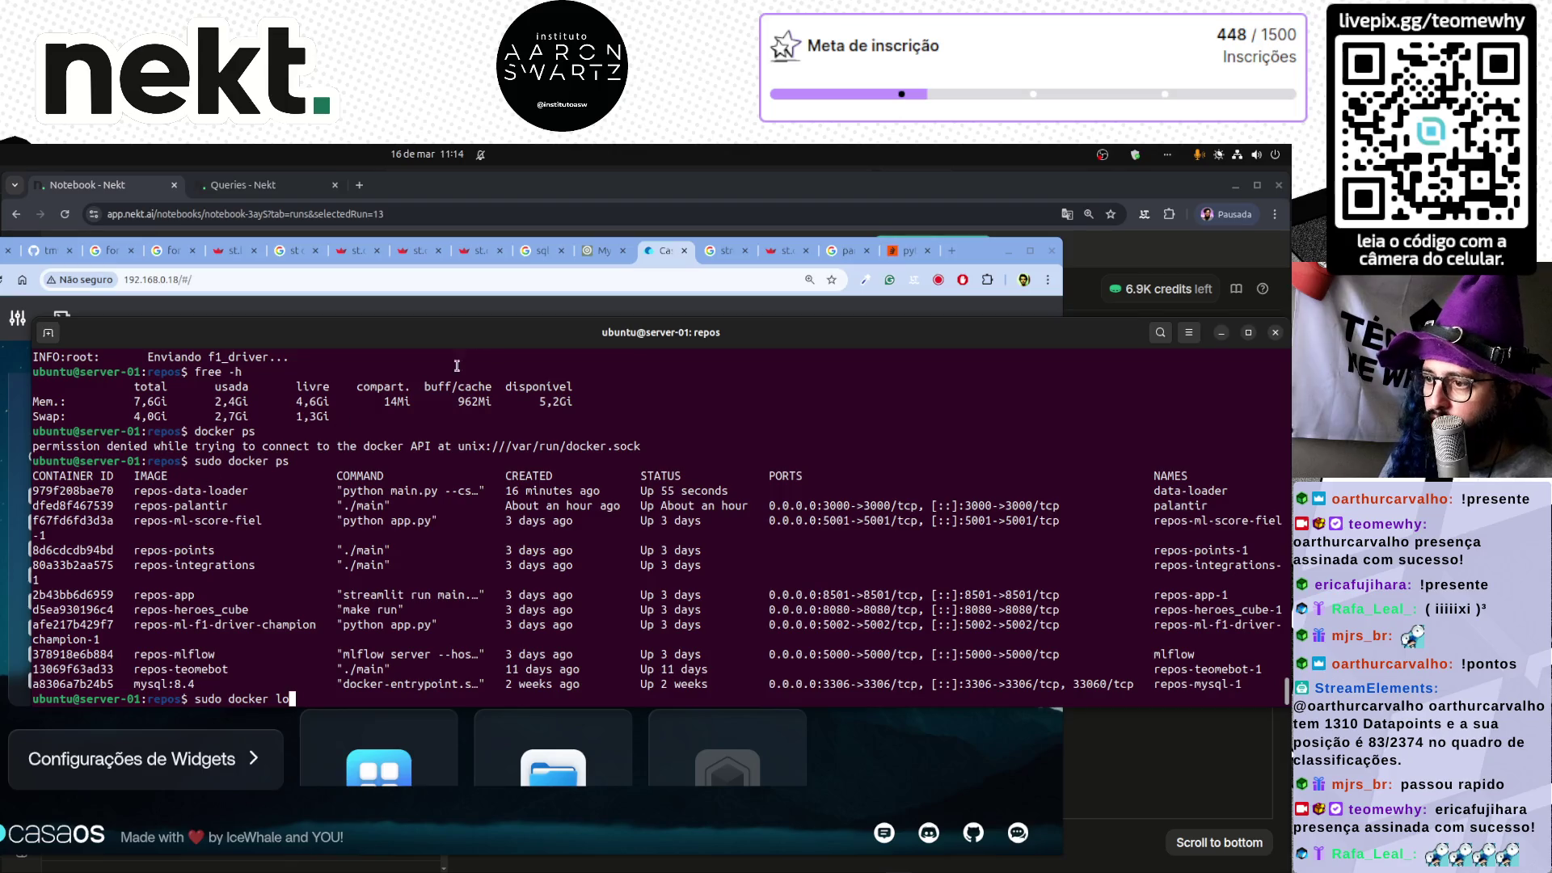
pyautogui.click(50, 251)
pyautogui.click(68, 194)
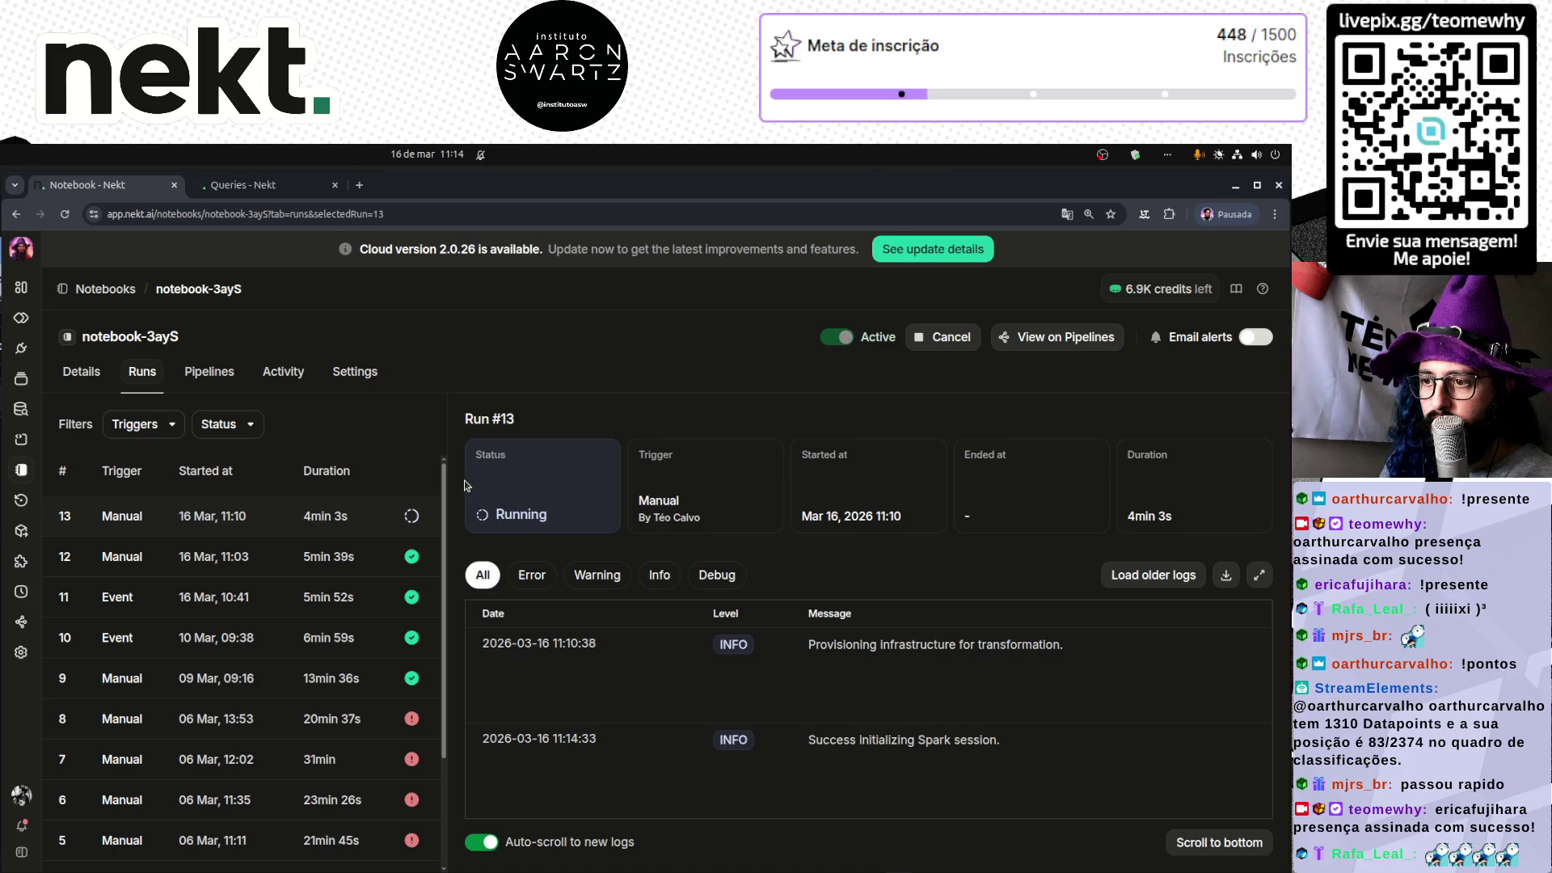
# - Reload run #13, check its latest log line about merging into Silver, then view notebook-3ayS Details
pyautogui.press('F5')
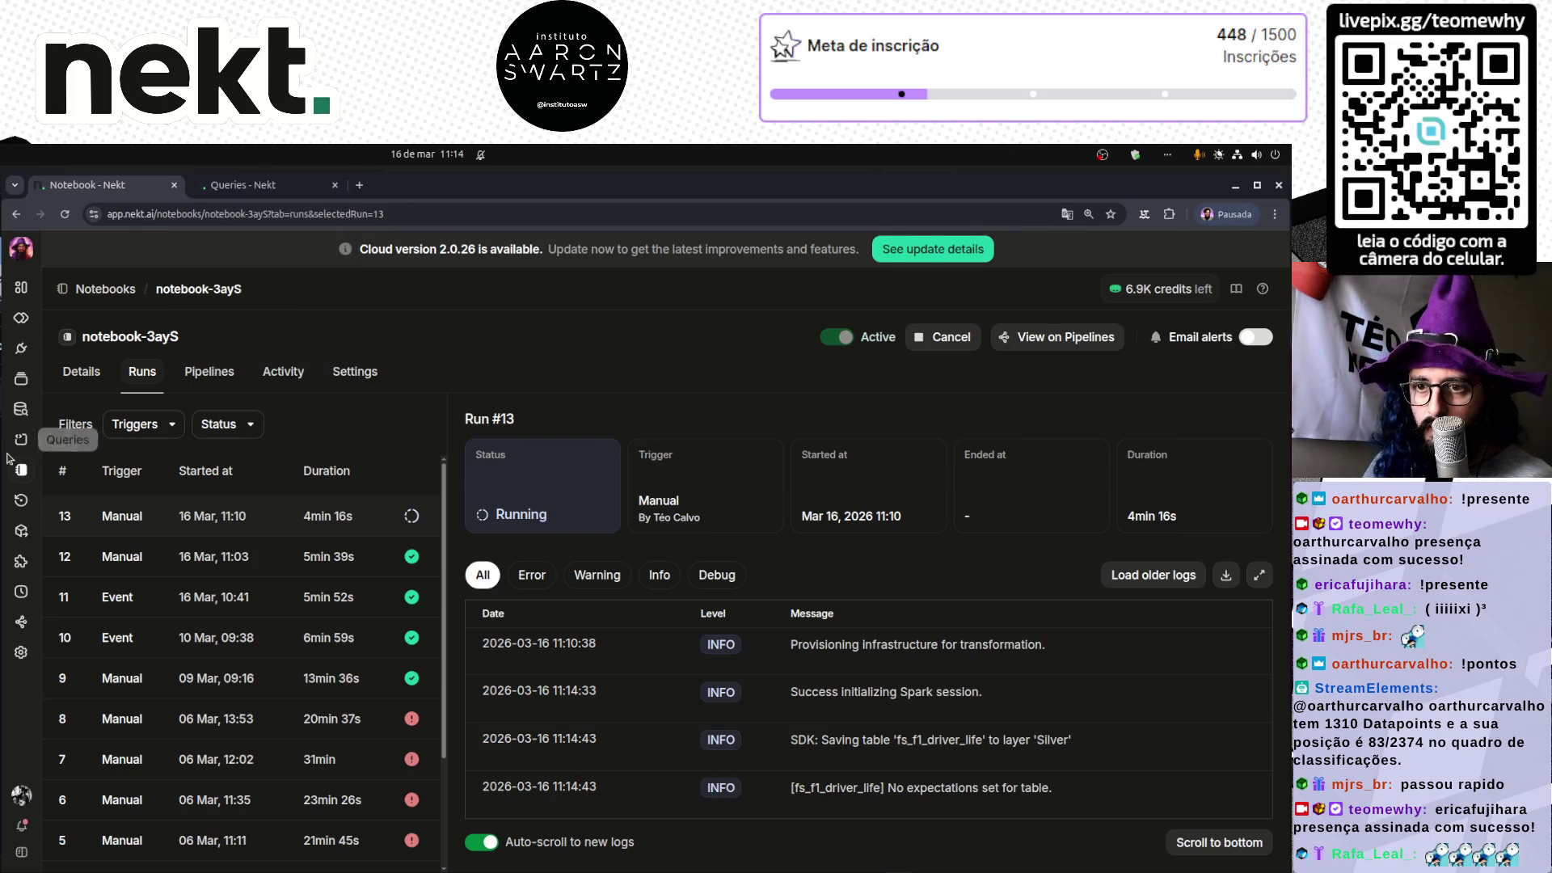
pyautogui.click(252, 191)
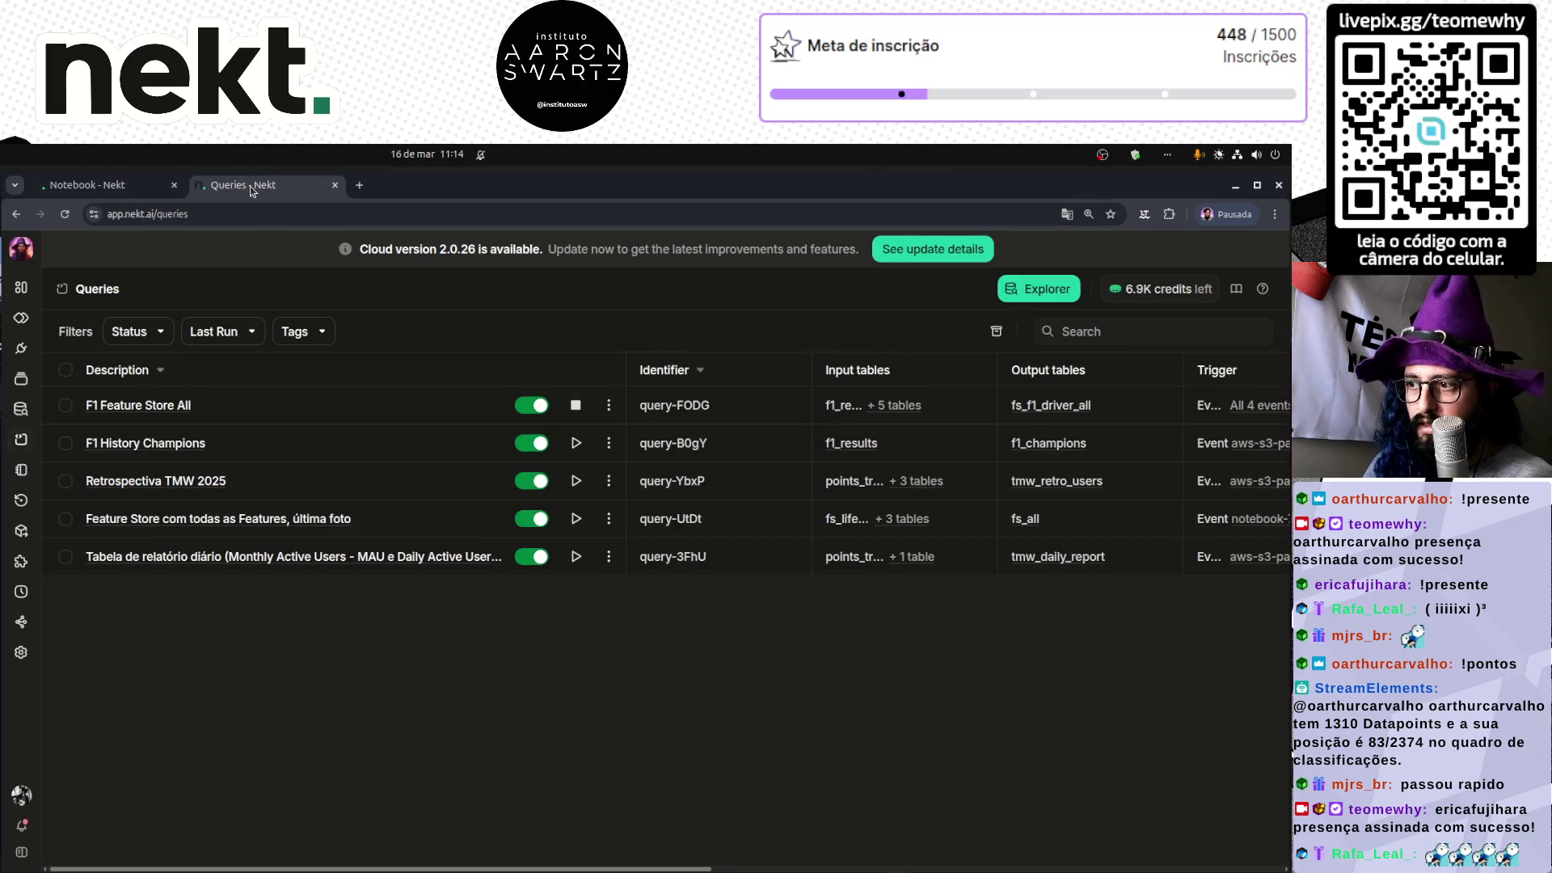
pyautogui.hotkey('alt', 'Tab')
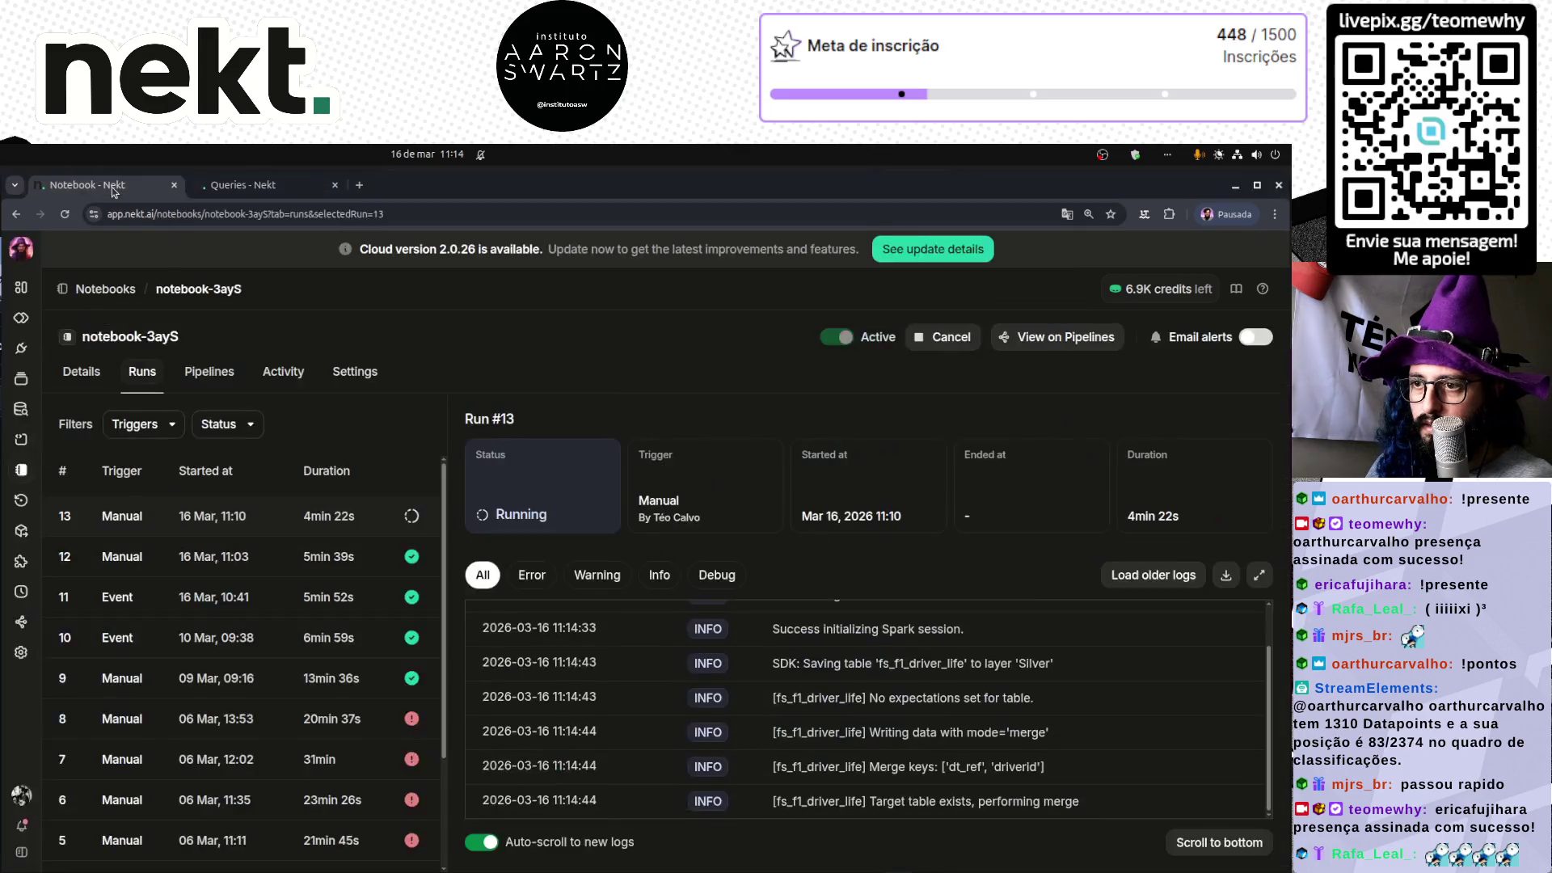
pyautogui.click(112, 187)
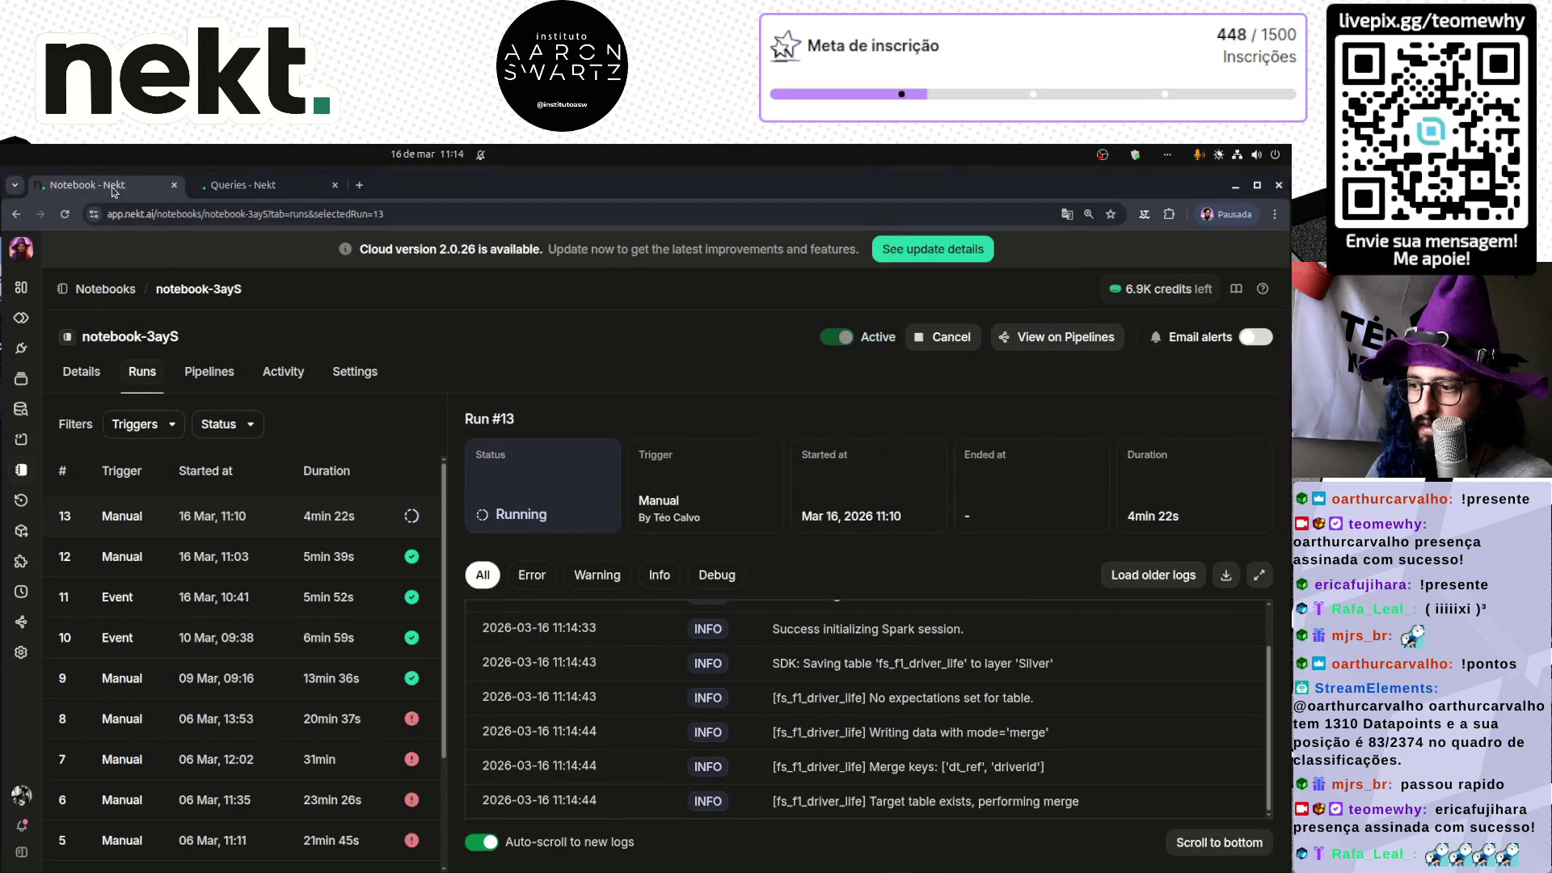
pyautogui.tripleClick(957, 800)
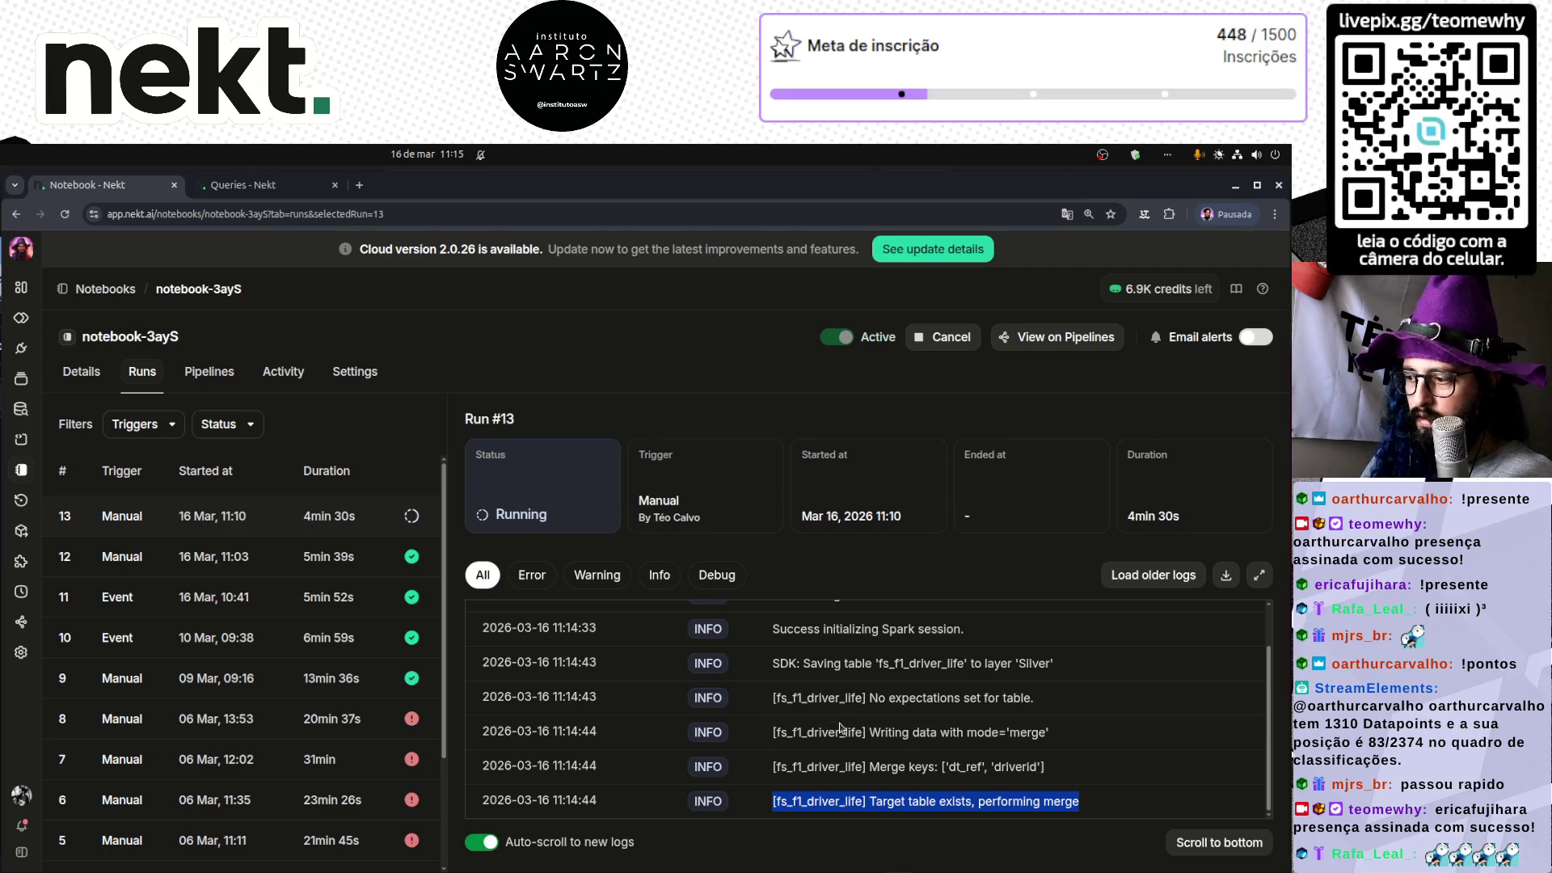
pyautogui.click(82, 371)
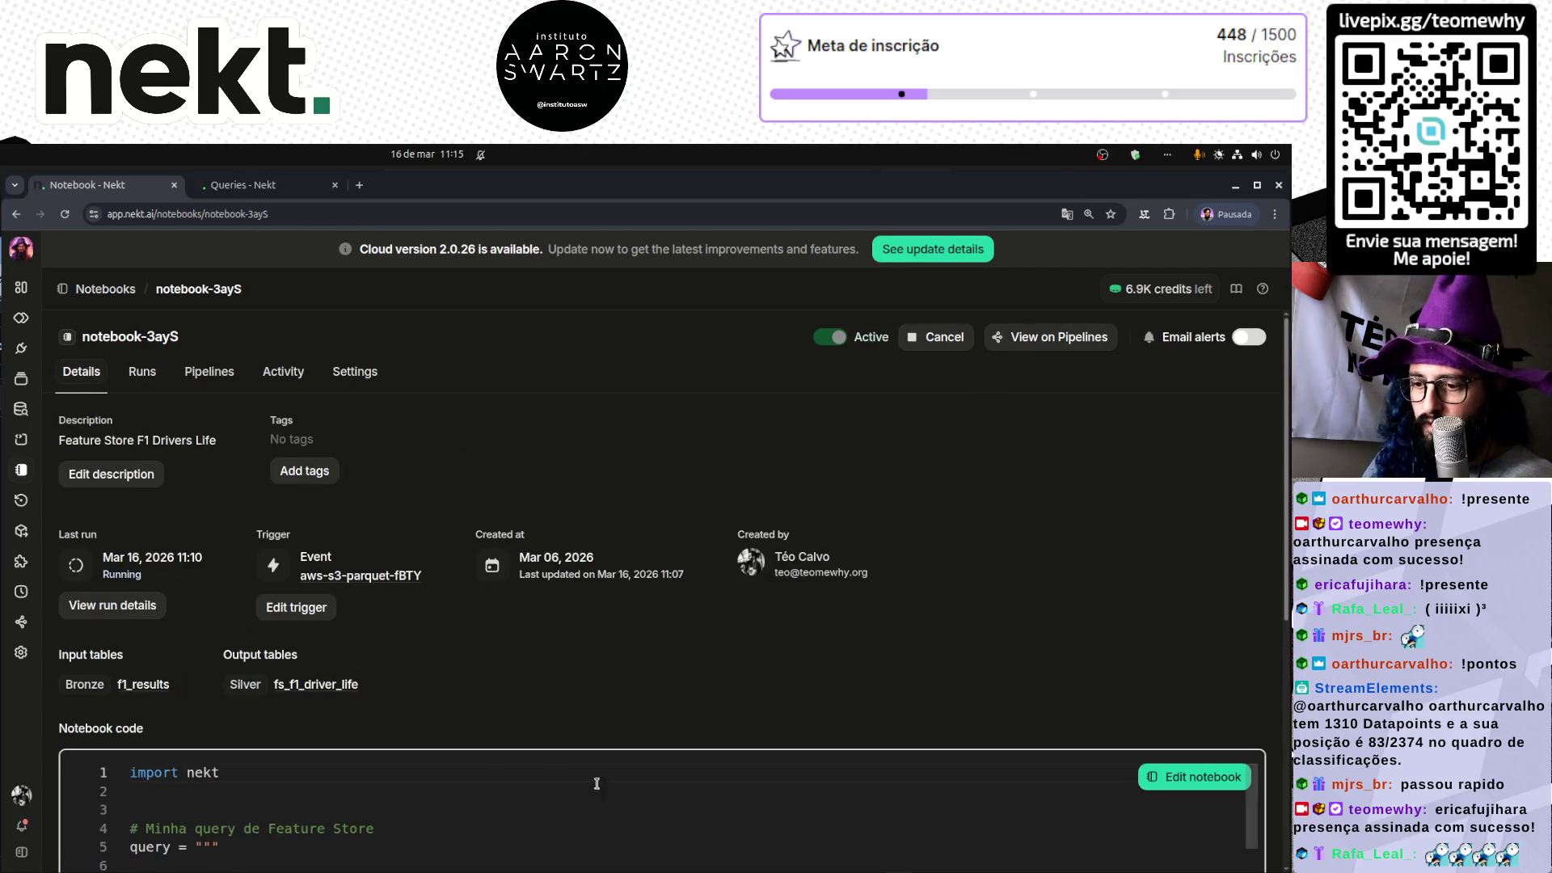
# - Edit notebook-3ayS so year_start is 2026 instead of 1991, and save it
pyautogui.scroll(-3, 1017, 684)
pyautogui.click(1196, 530)
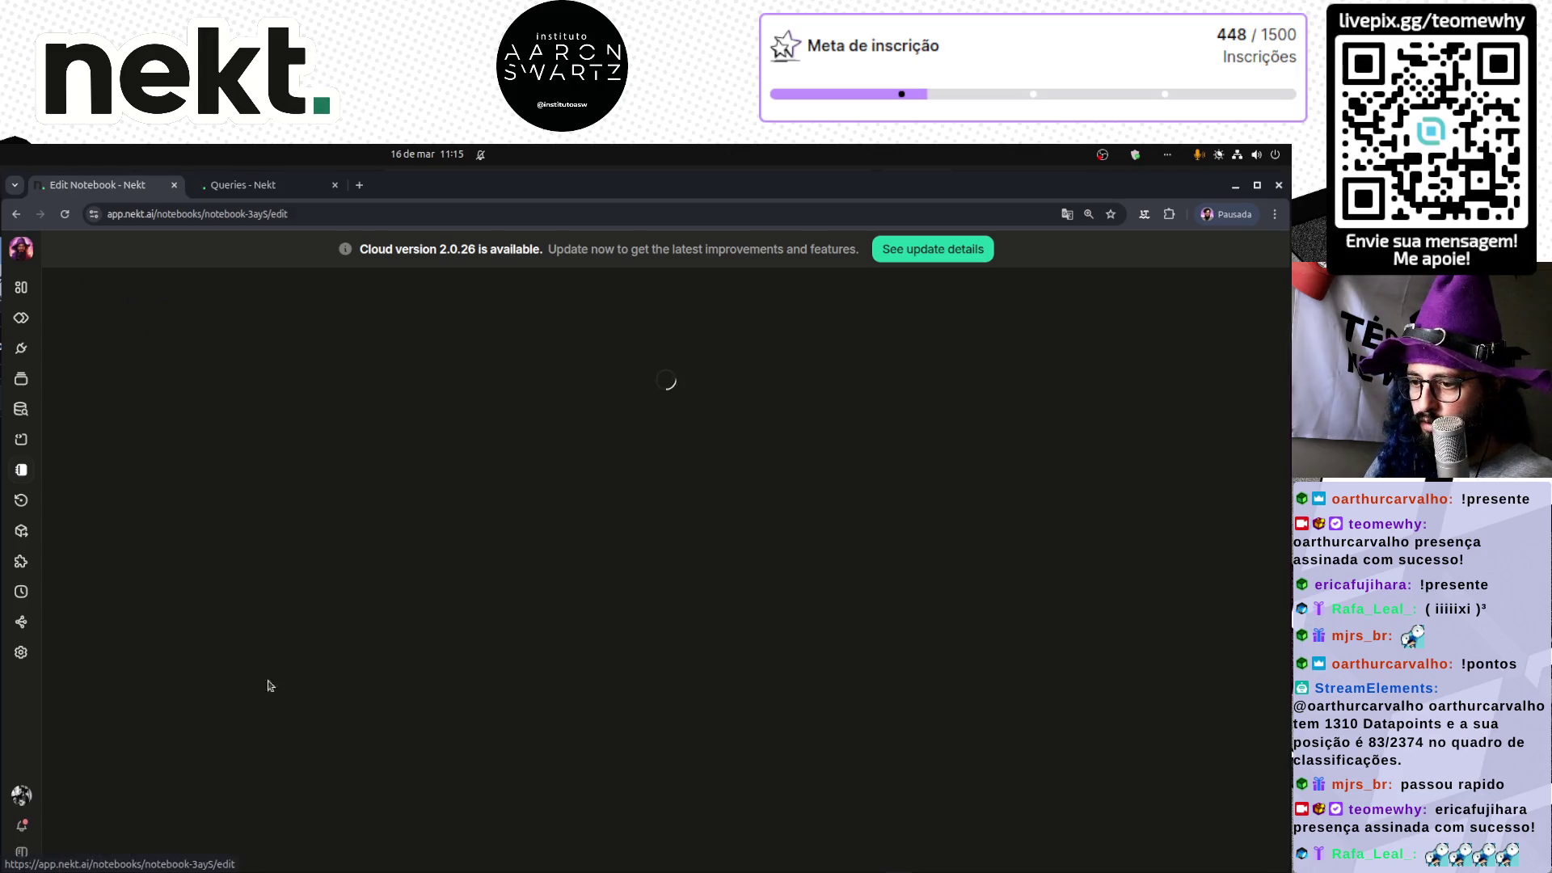
pyautogui.click(134, 506)
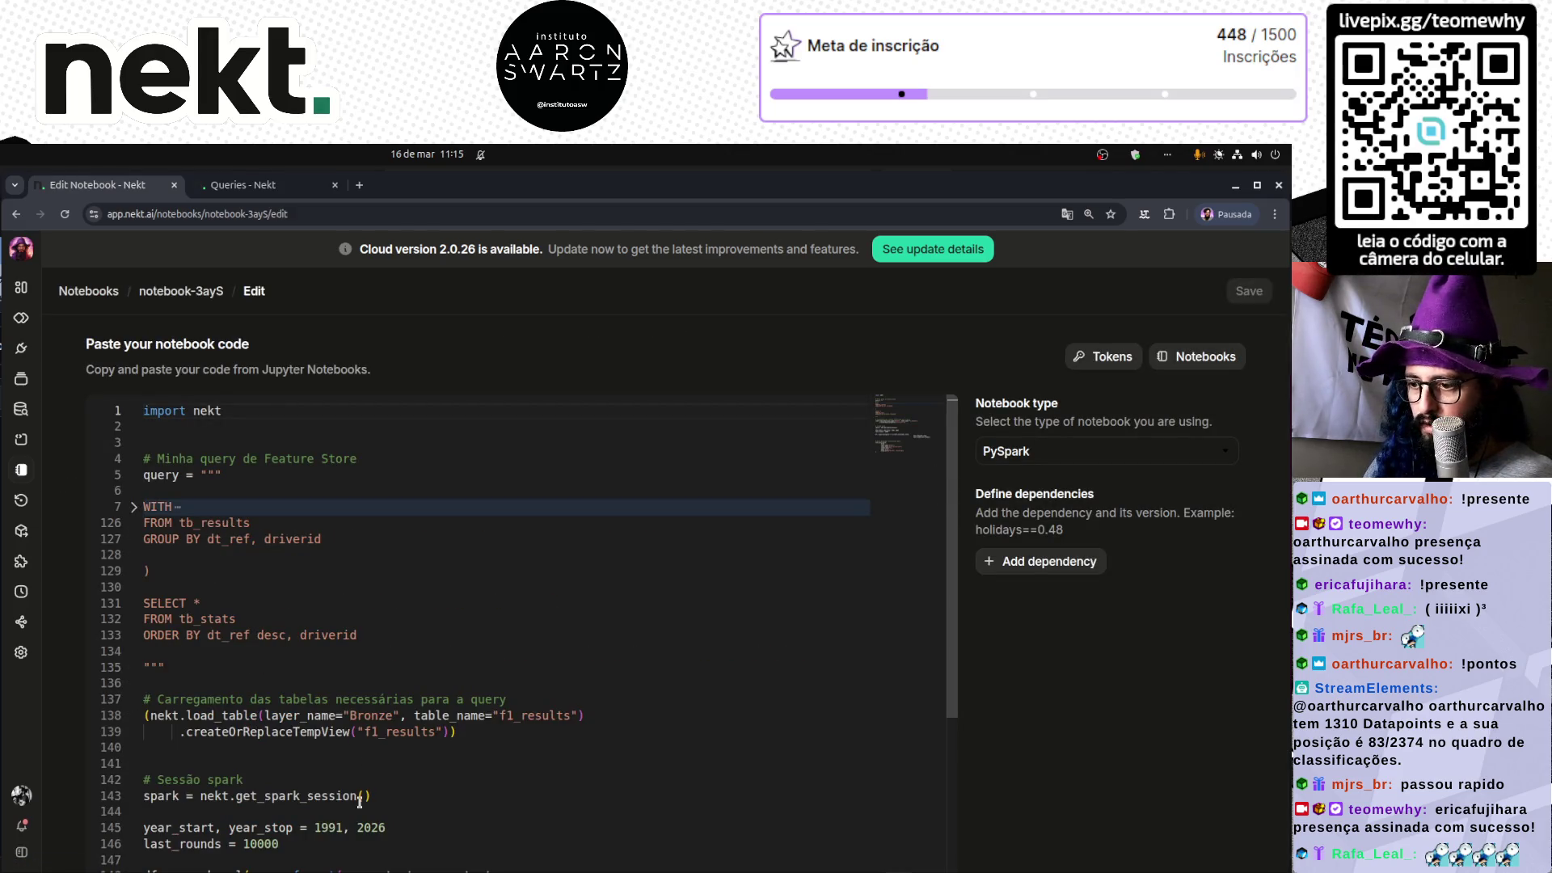
pyautogui.doubleClick(332, 828)
pyautogui.write('2026')
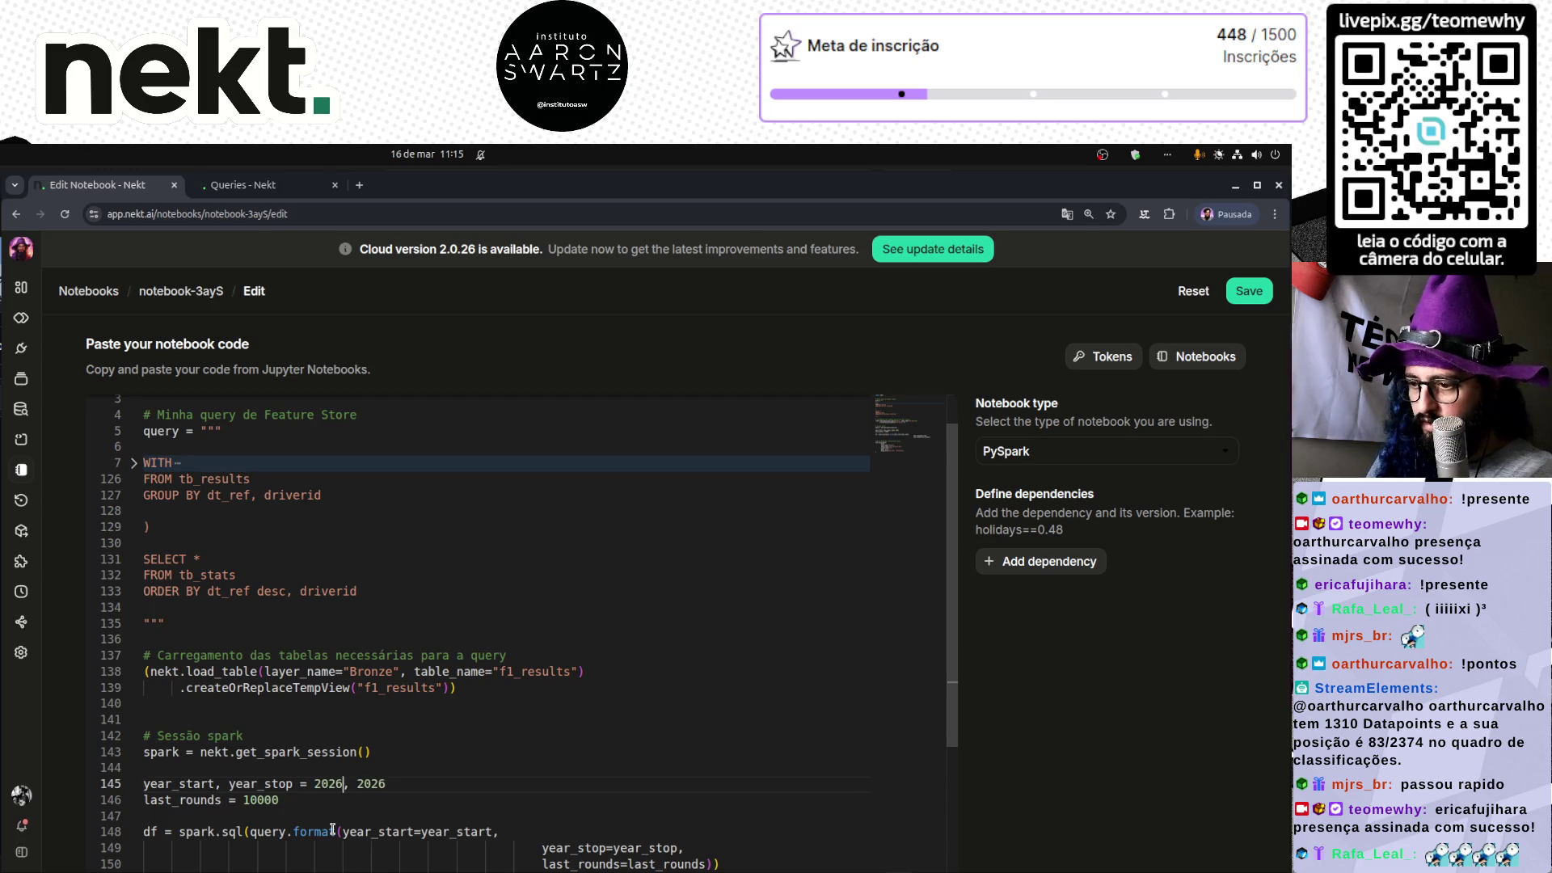
pyautogui.click(1248, 291)
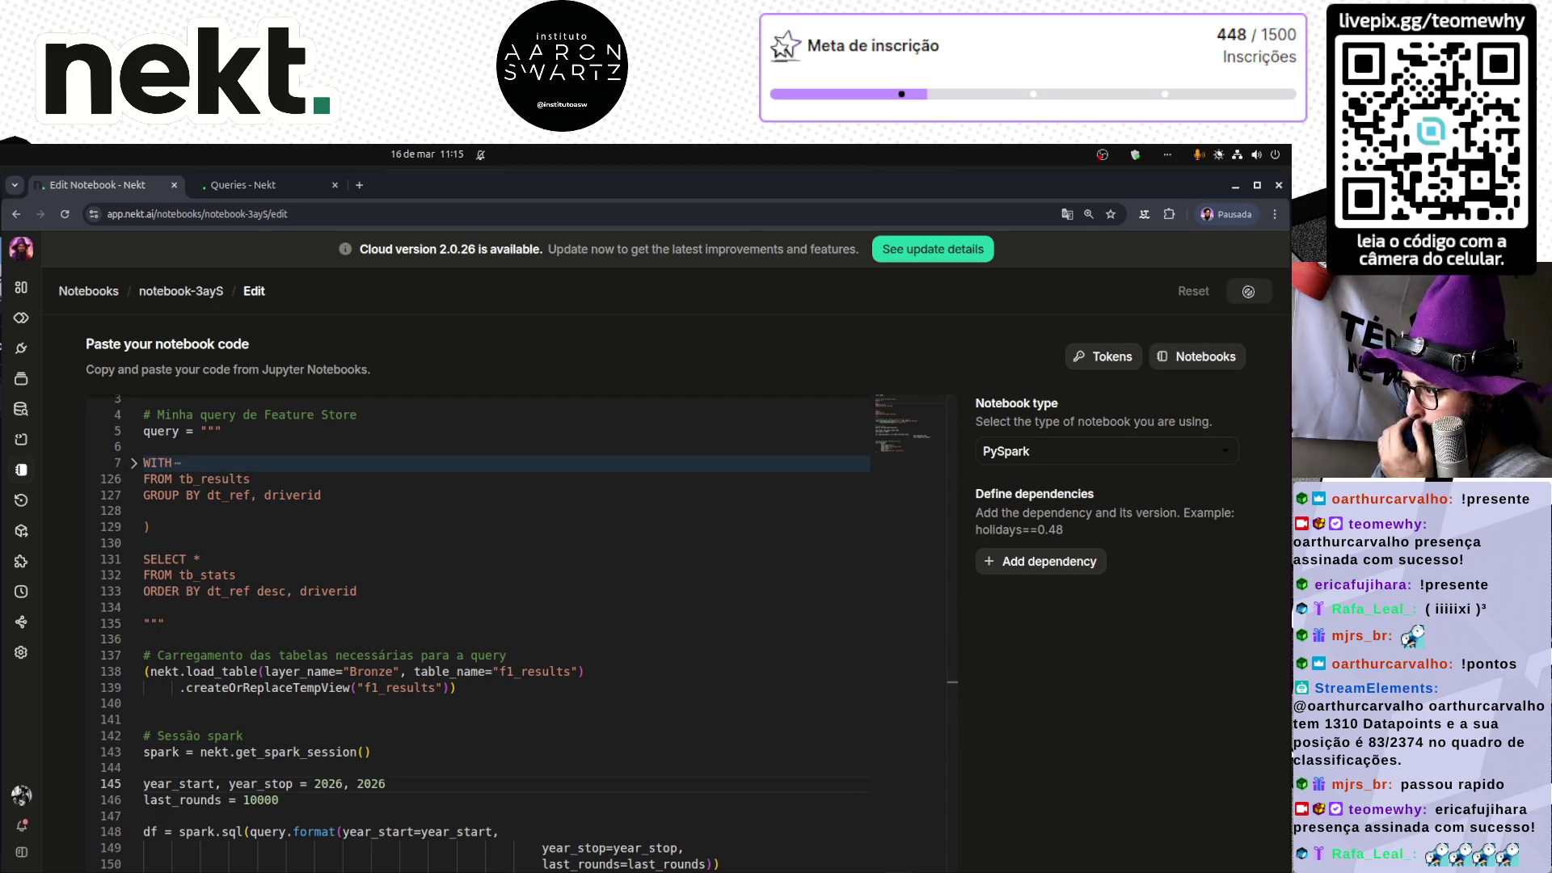
pyautogui.click(266, 185)
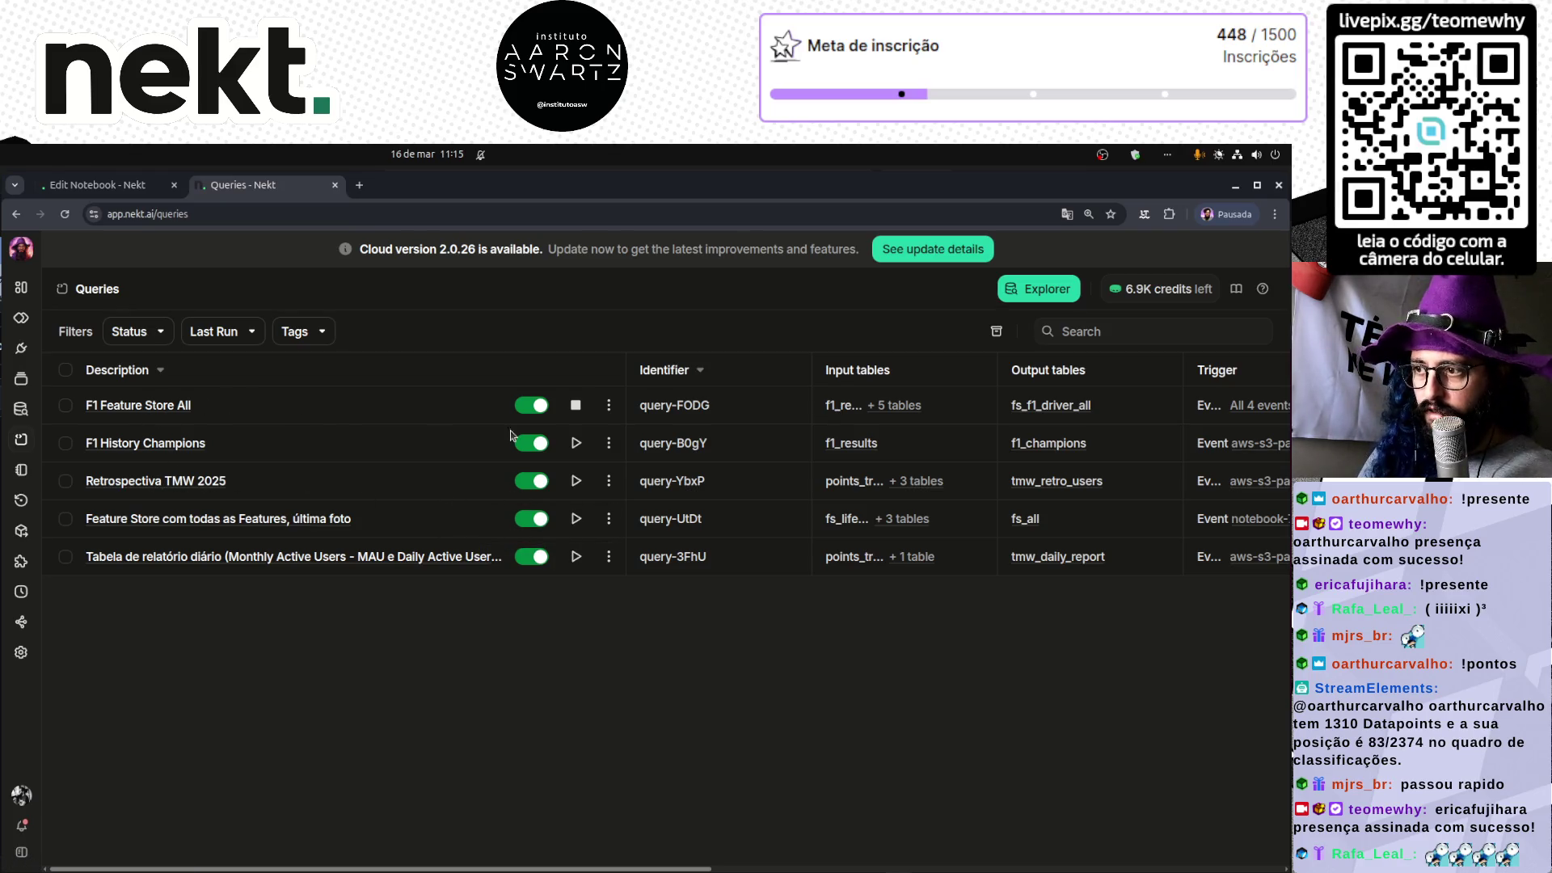
# - Trigger a new run of query-FODG (F1 Feature Store All) and go back to the notebook-3ayS editor
pyautogui.click(170, 406)
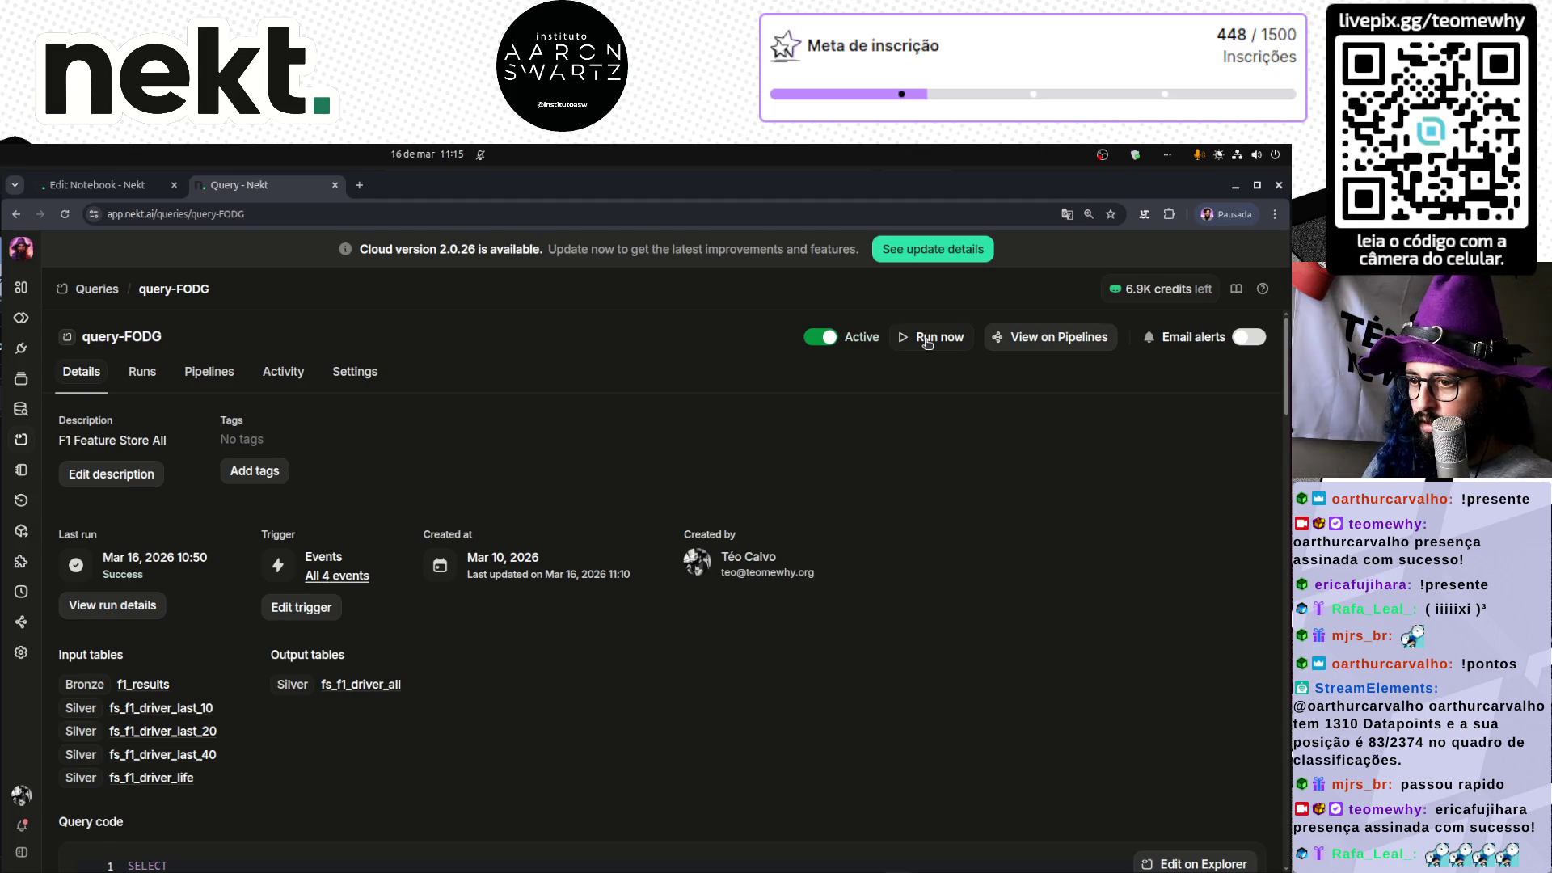
pyautogui.click(927, 342)
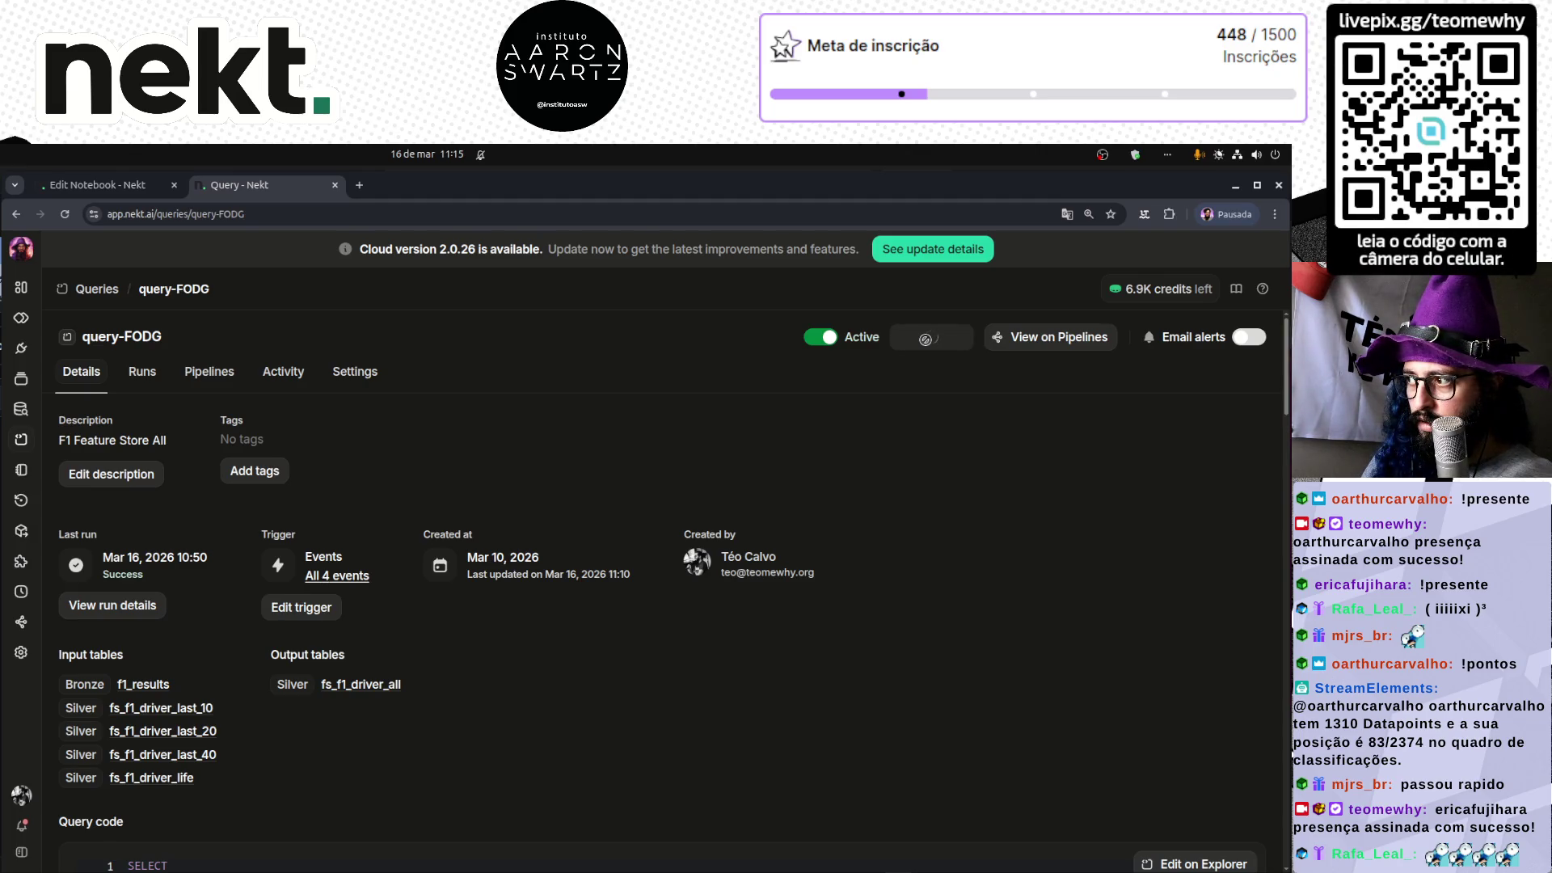
pyautogui.click(104, 184)
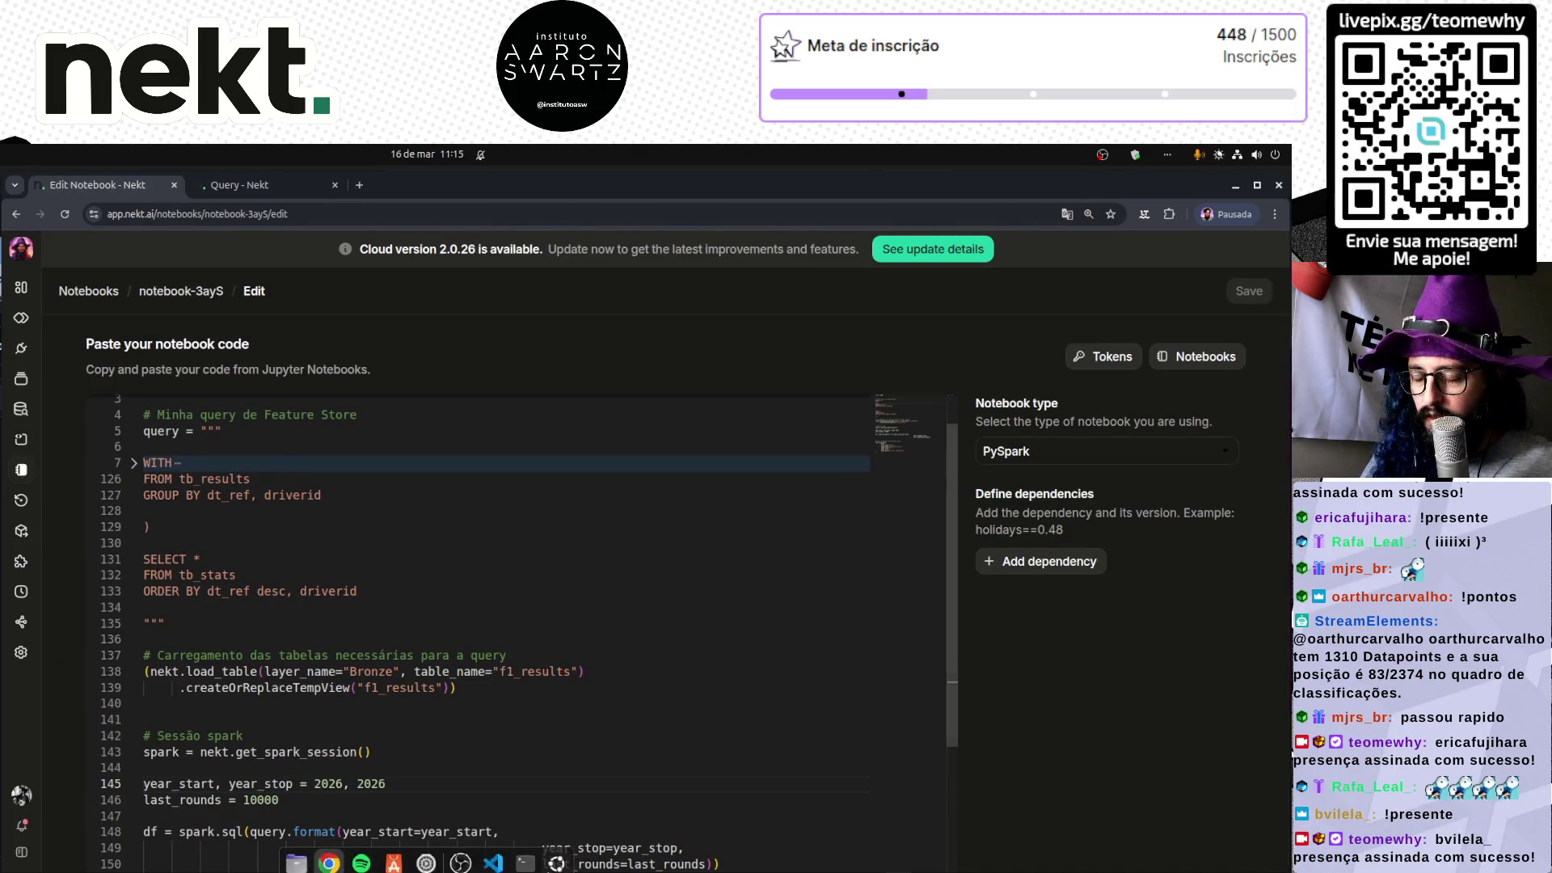
# - Show the repos-data-loader container's Spark startup logs by pasting its ID into 'sudo docker logs'
pyautogui.click(531, 863)
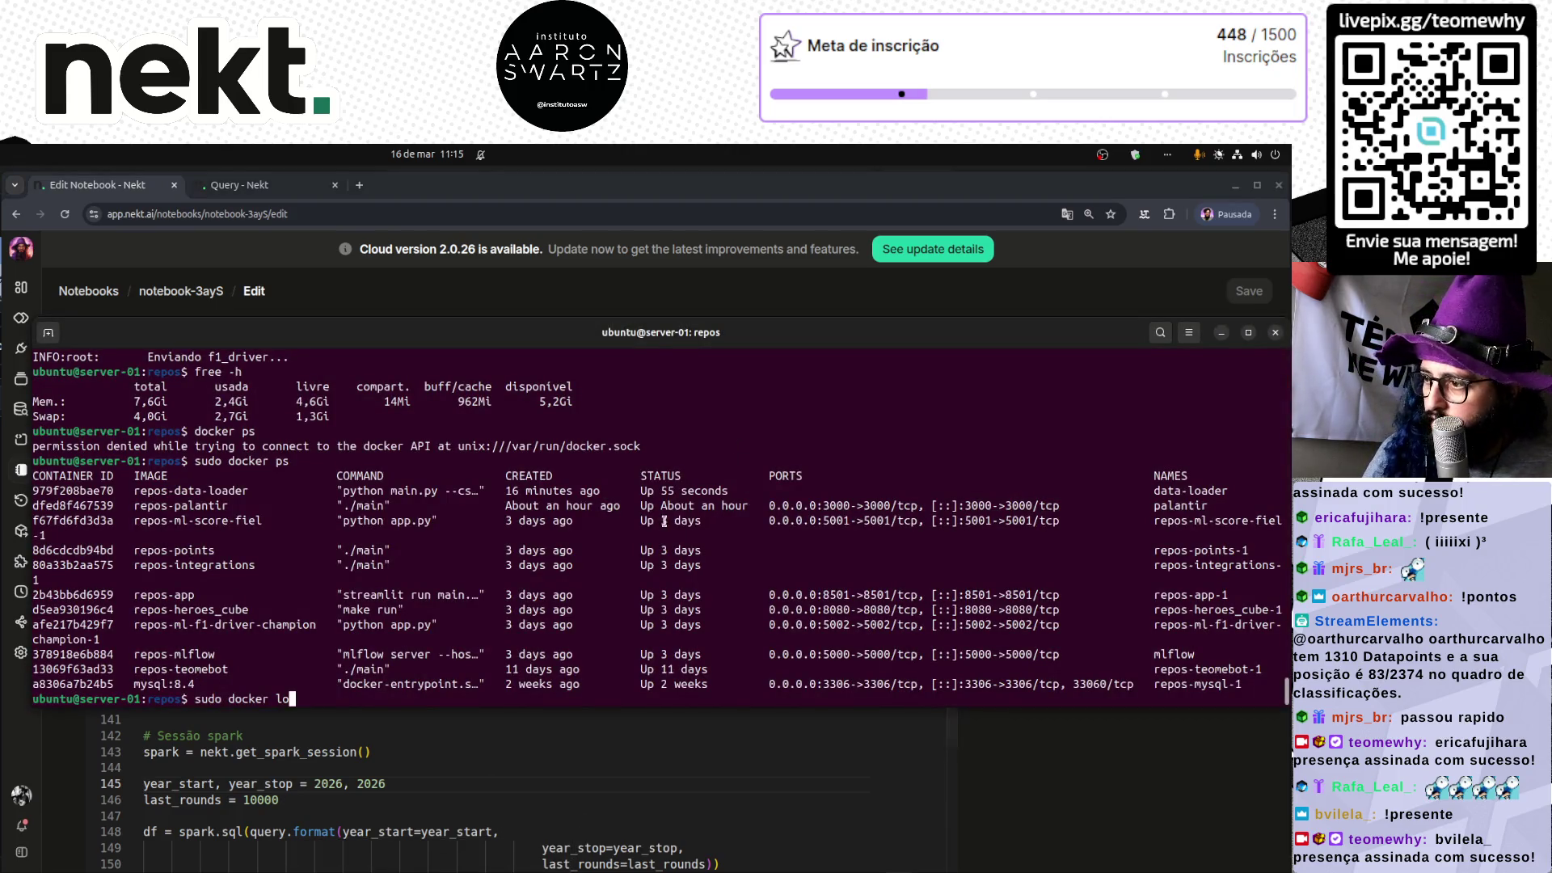
pyautogui.tripleClick(677, 489)
pyautogui.click(417, 670)
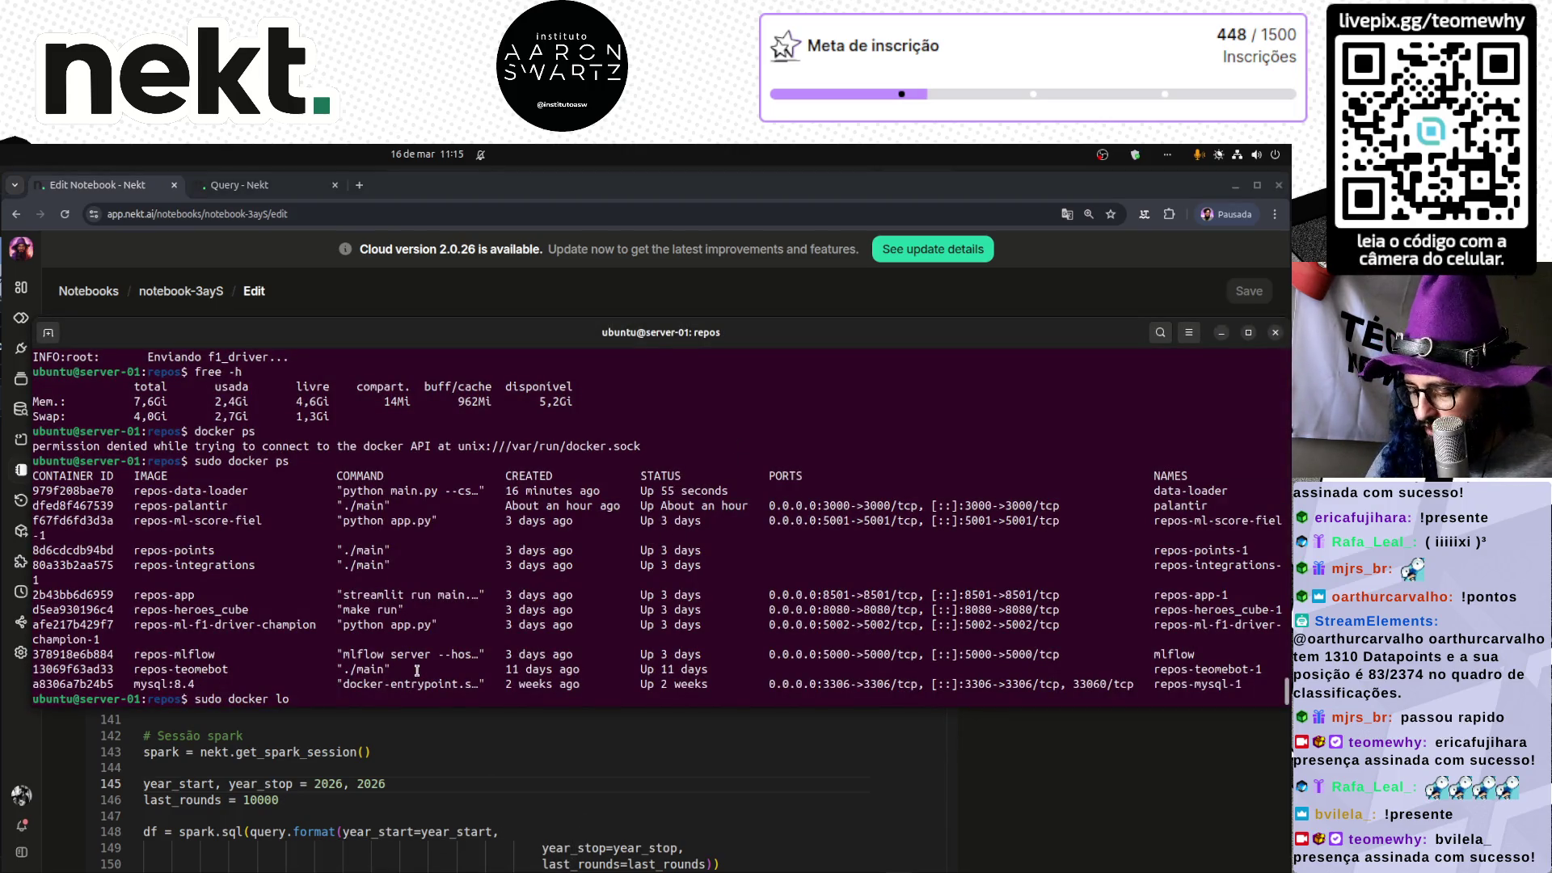
pyautogui.write('gs')
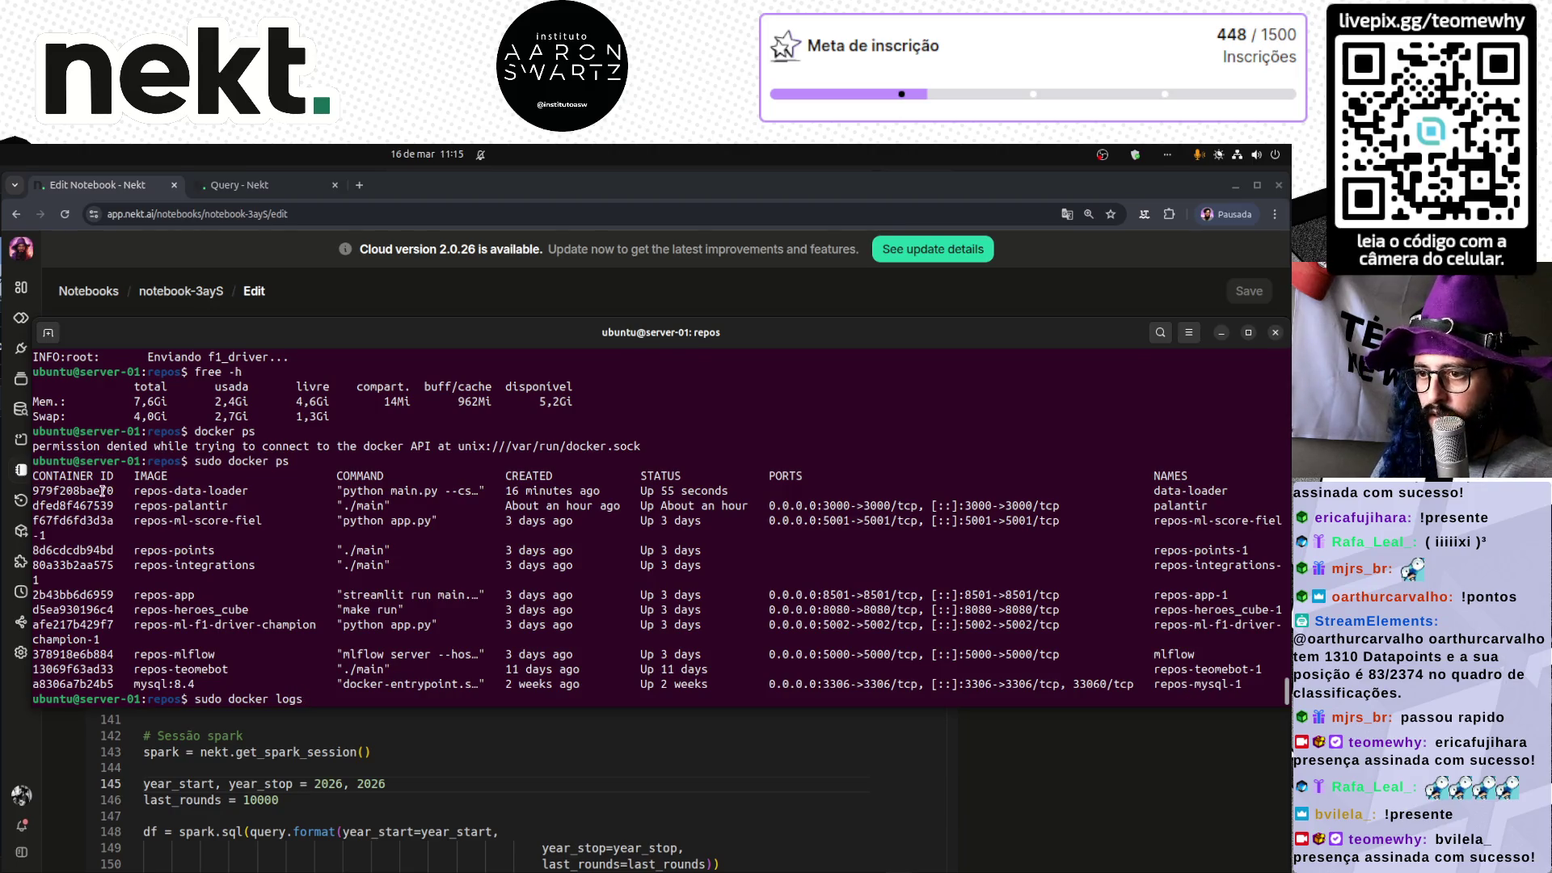
pyautogui.doubleClick(102, 491)
pyautogui.middleClick(103, 490)
pyautogui.press('Return')
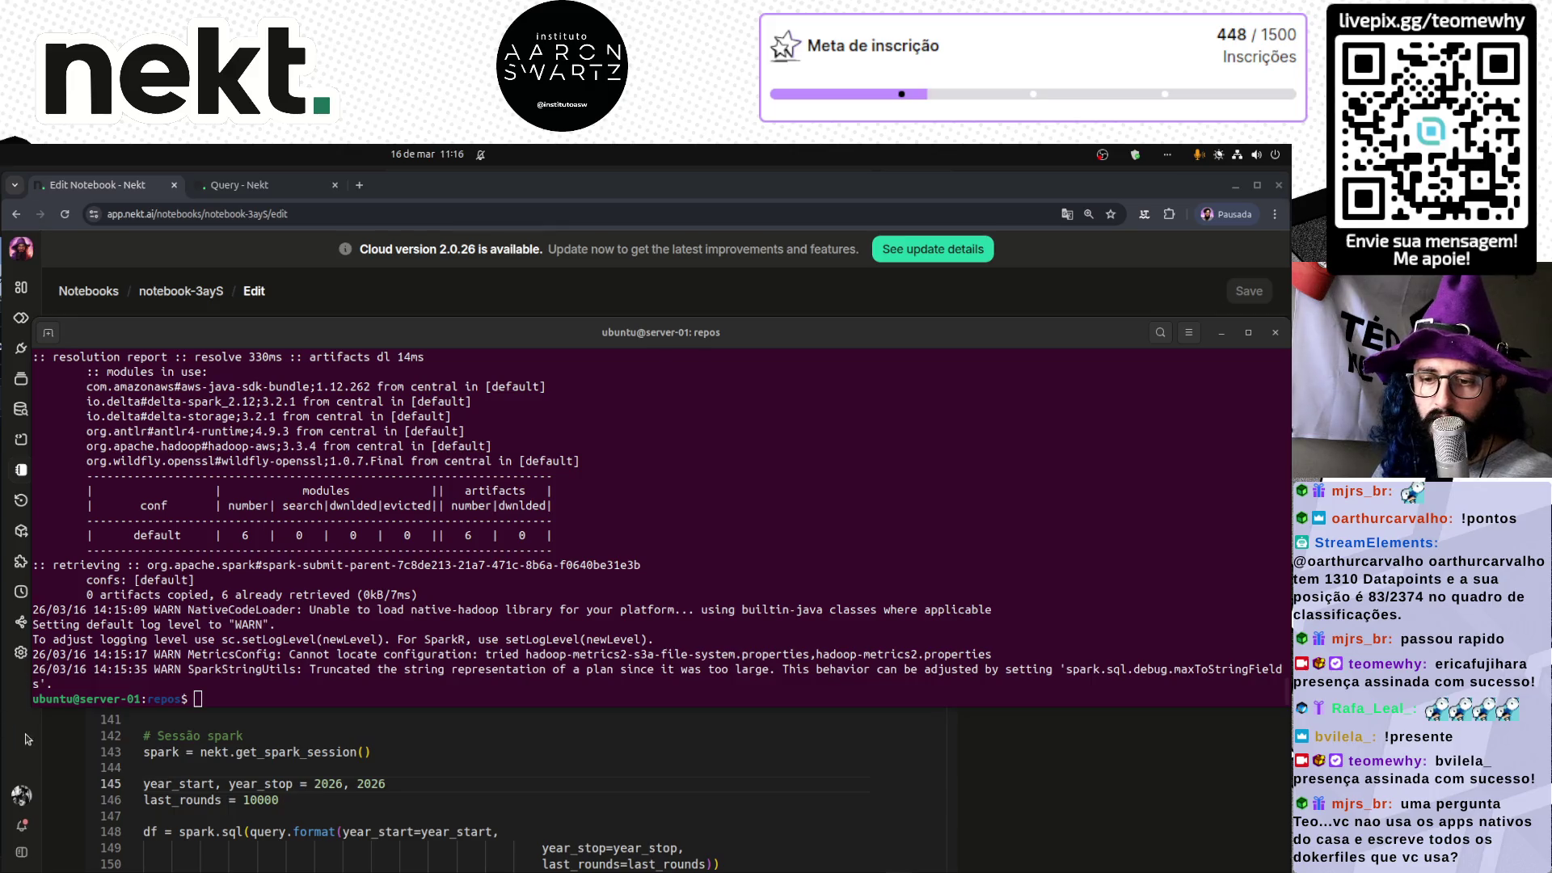
pyautogui.hotkey('alt', 'Tab')
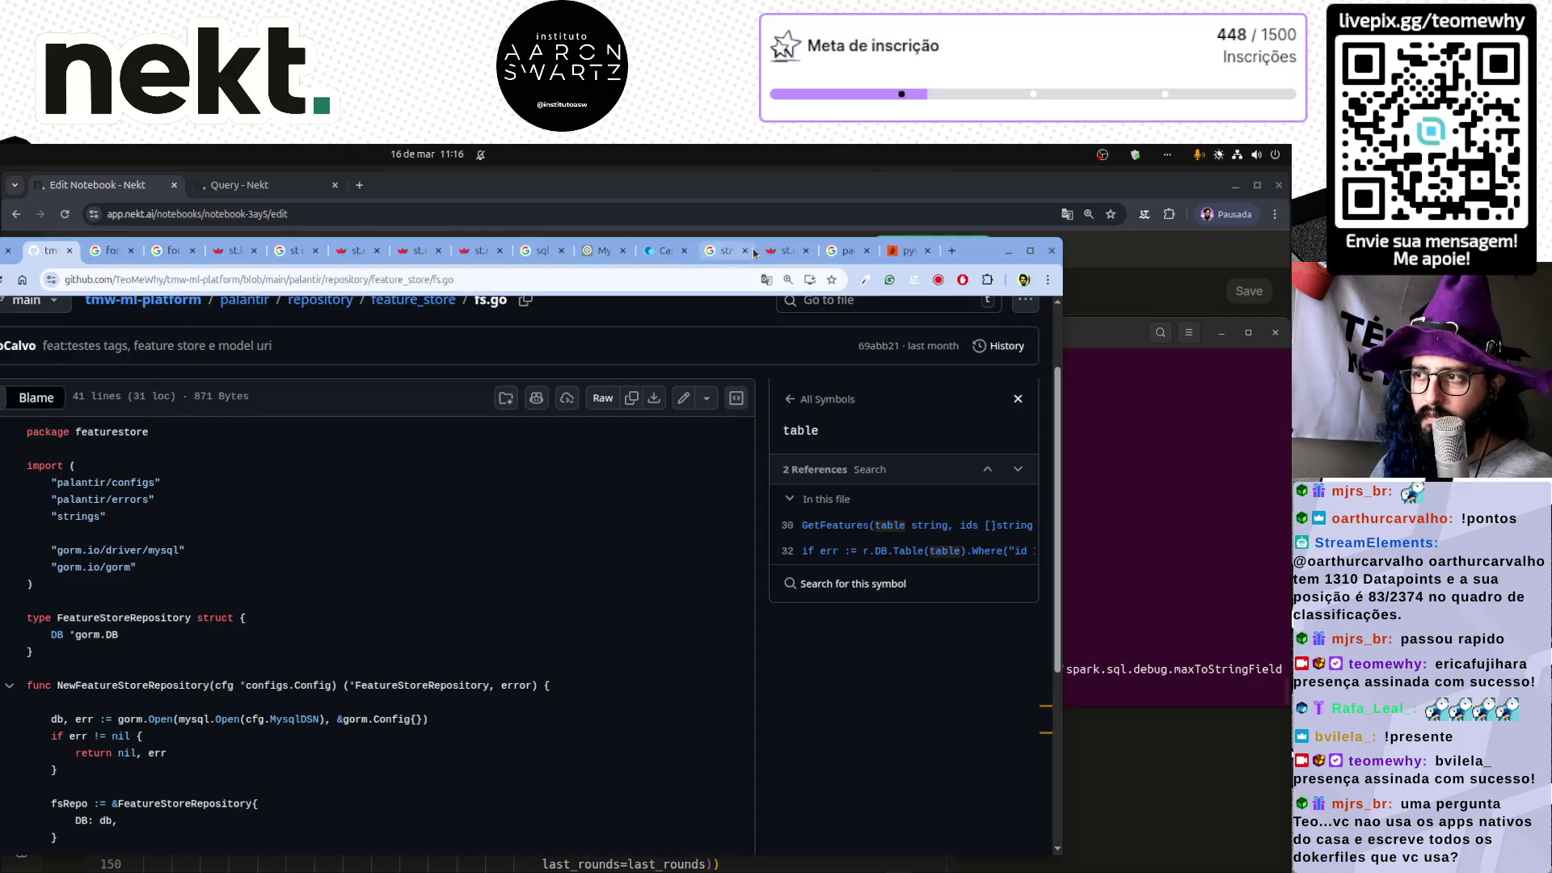
# - Find data-loader's 4.05 GB RAM usage in CasaOS System Status, then return to the terminal
pyautogui.click(662, 250)
pyautogui.scroll(3, 202, 598)
pyautogui.scroll(-3, 198, 594)
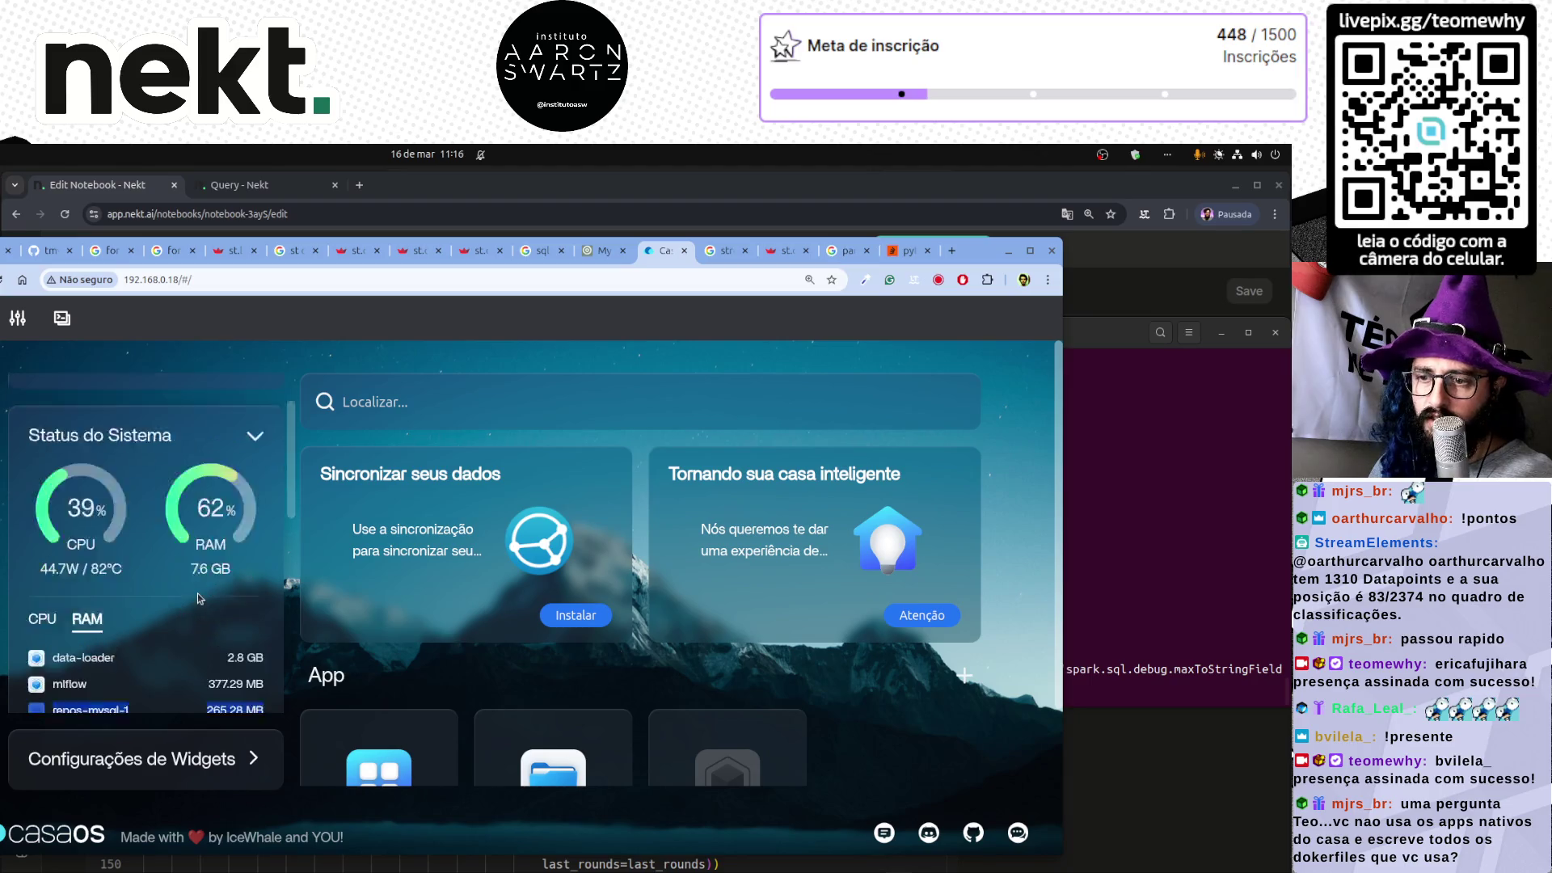
pyautogui.scroll(3, 197, 592)
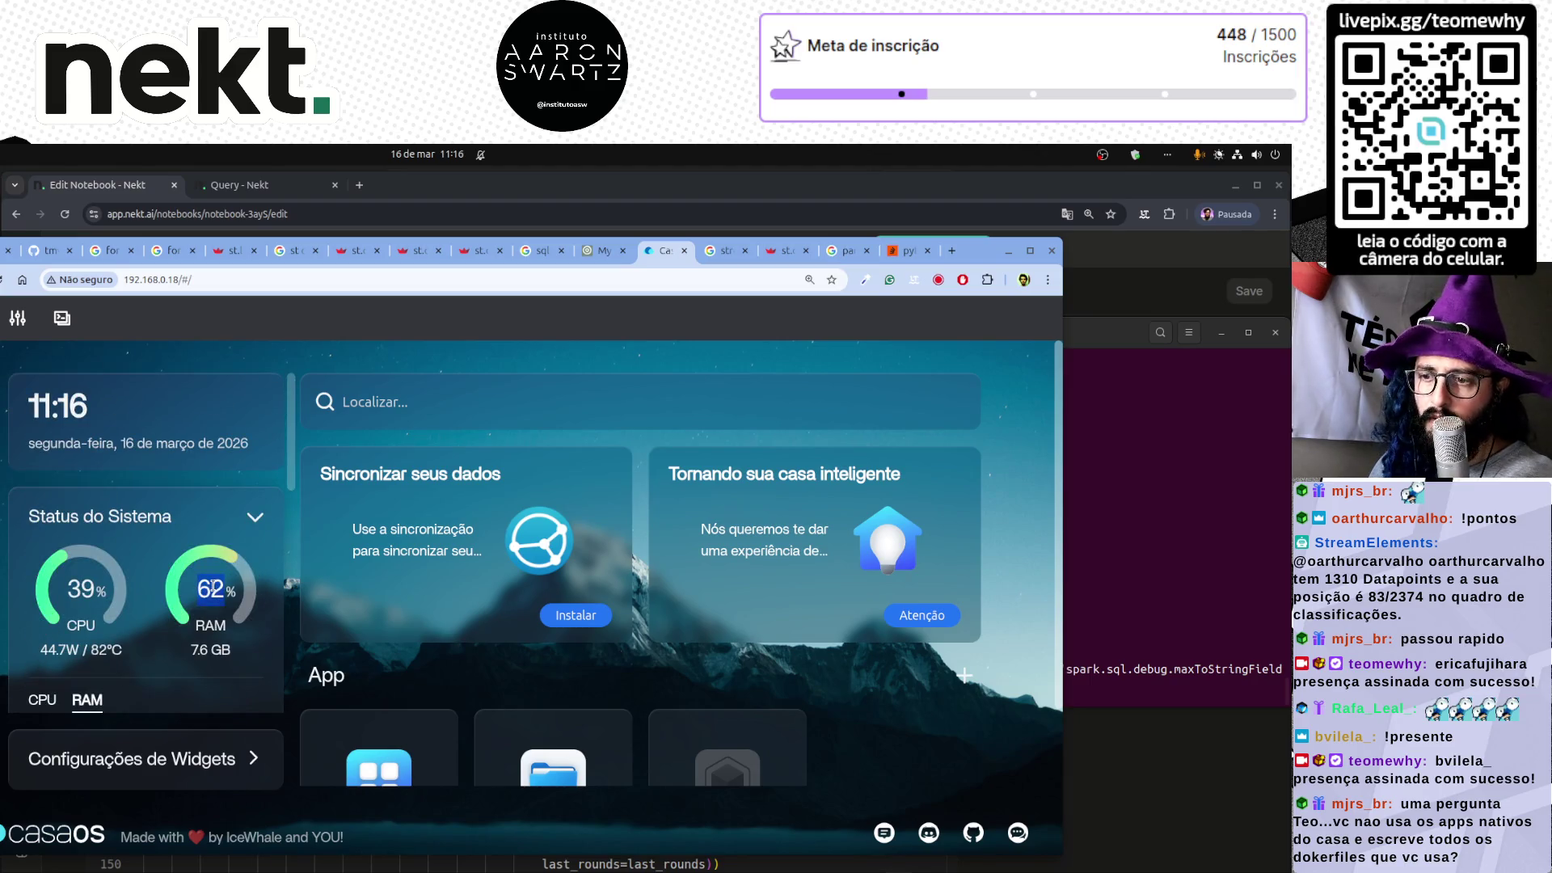
pyautogui.scroll(-3, 218, 598)
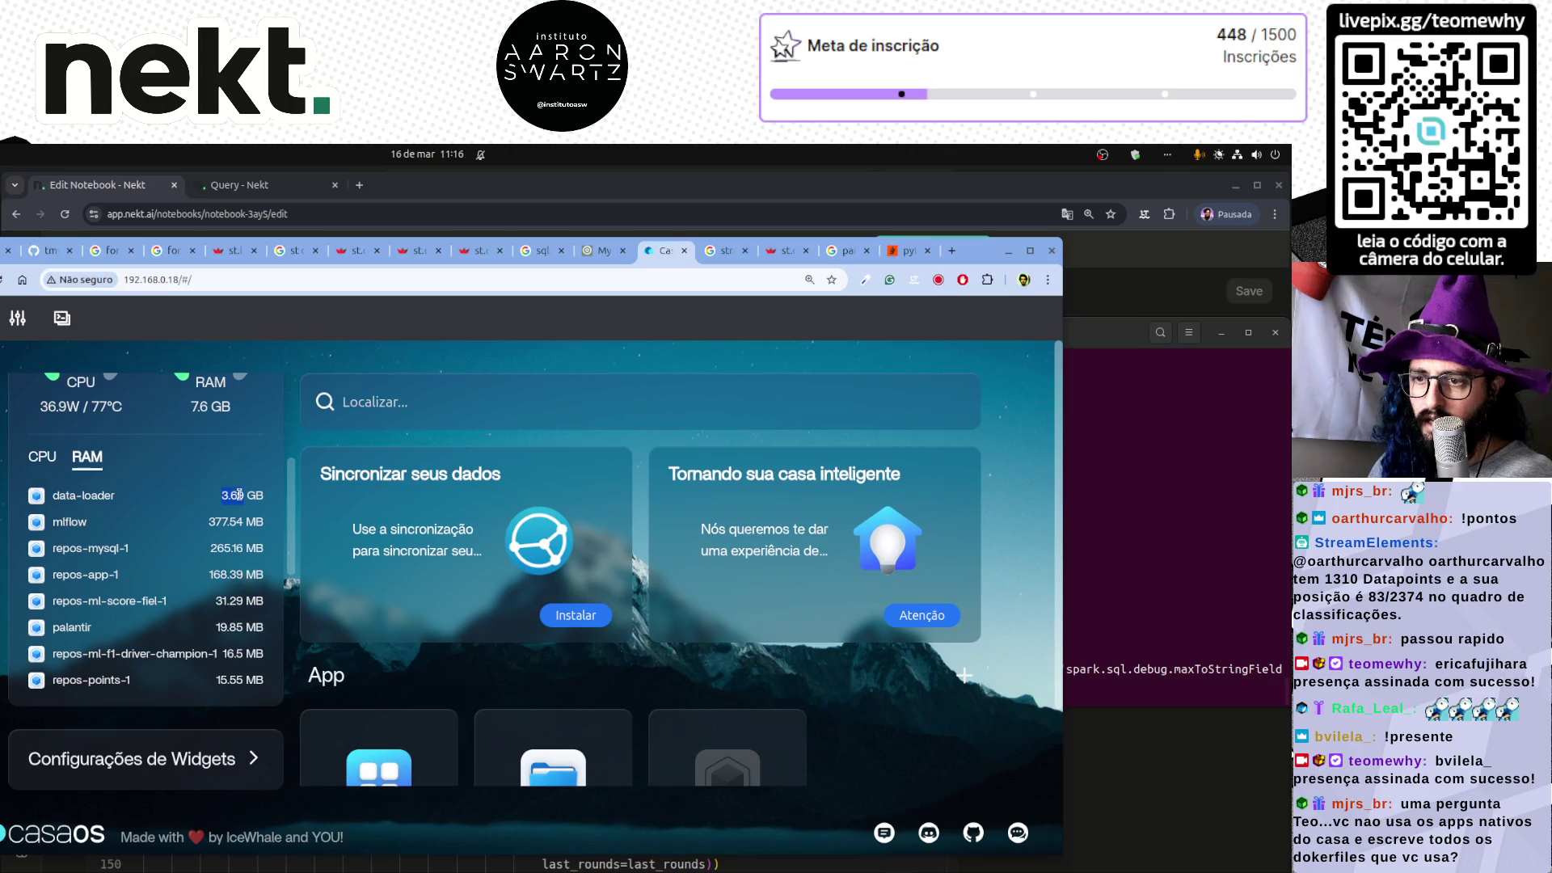
pyautogui.tripleClick(91, 495)
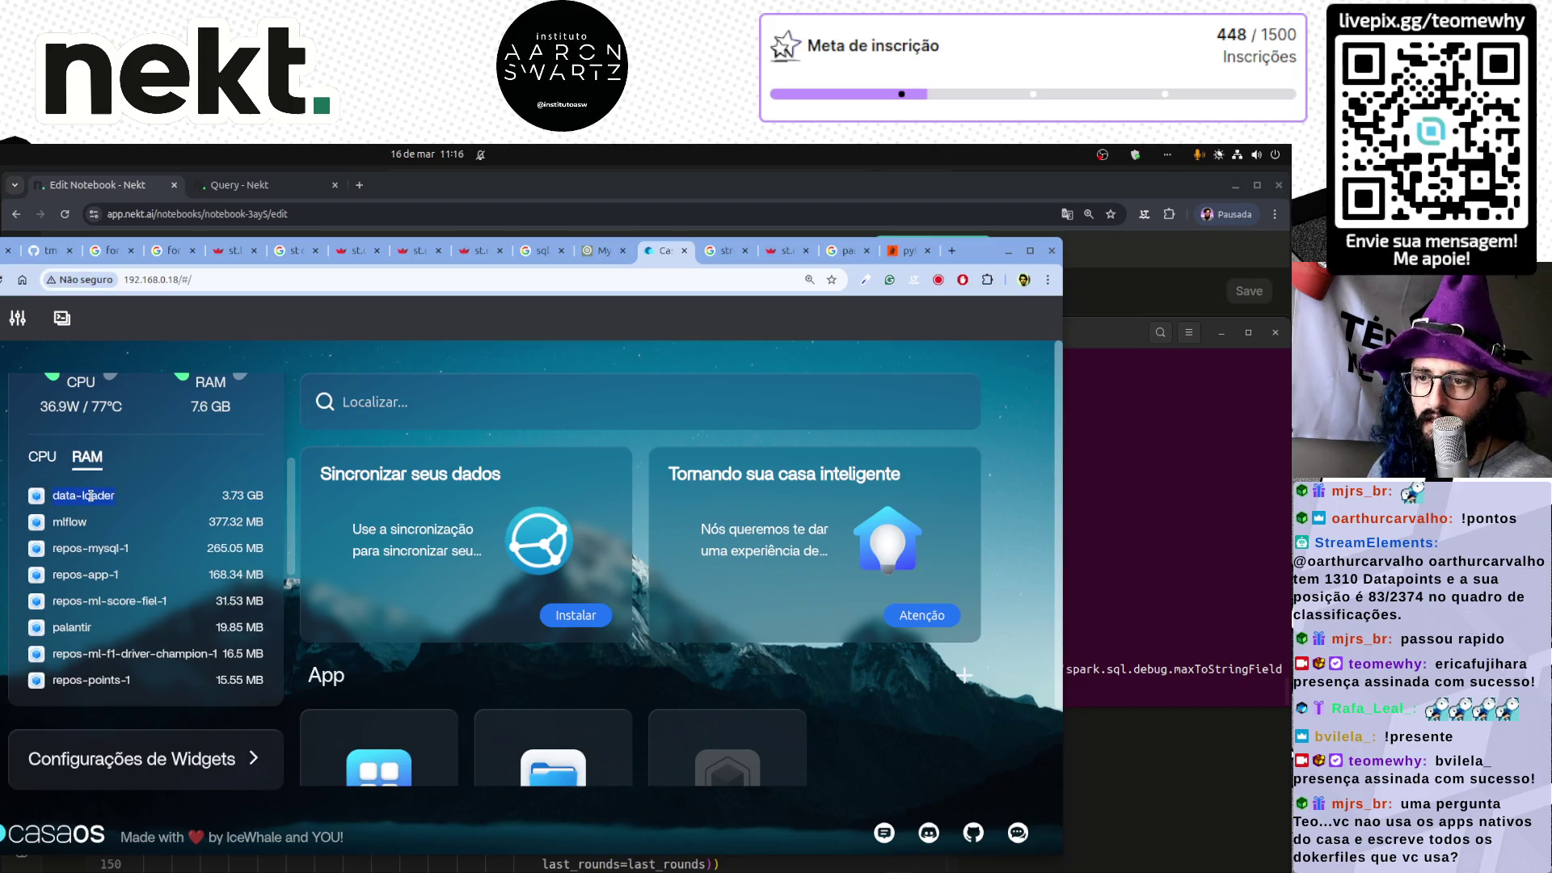
pyautogui.tripleClick(231, 494)
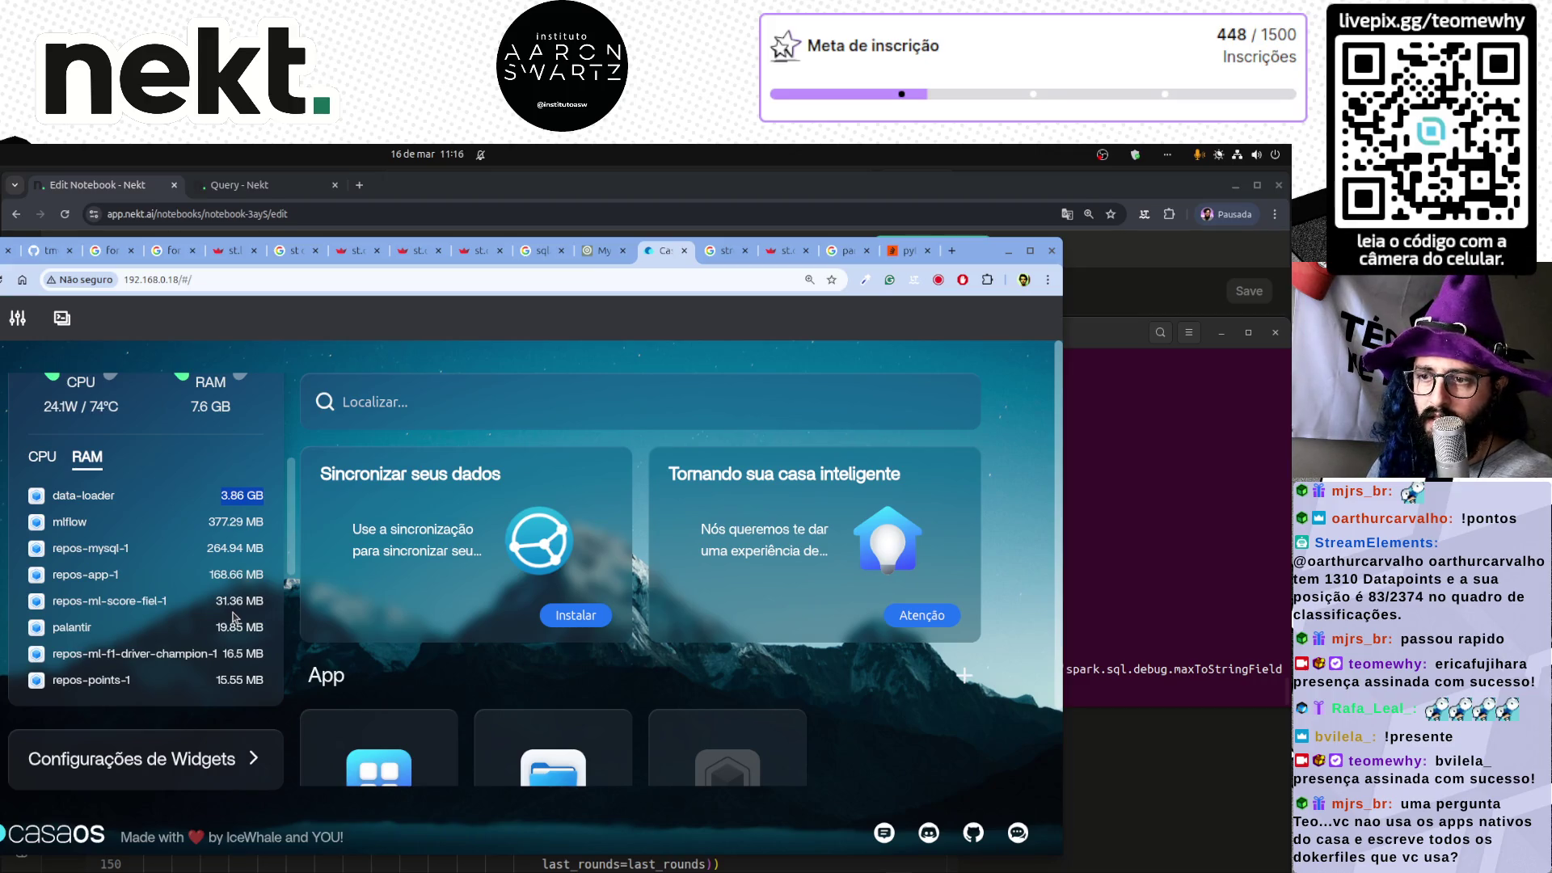
pyautogui.scroll(2, 234, 617)
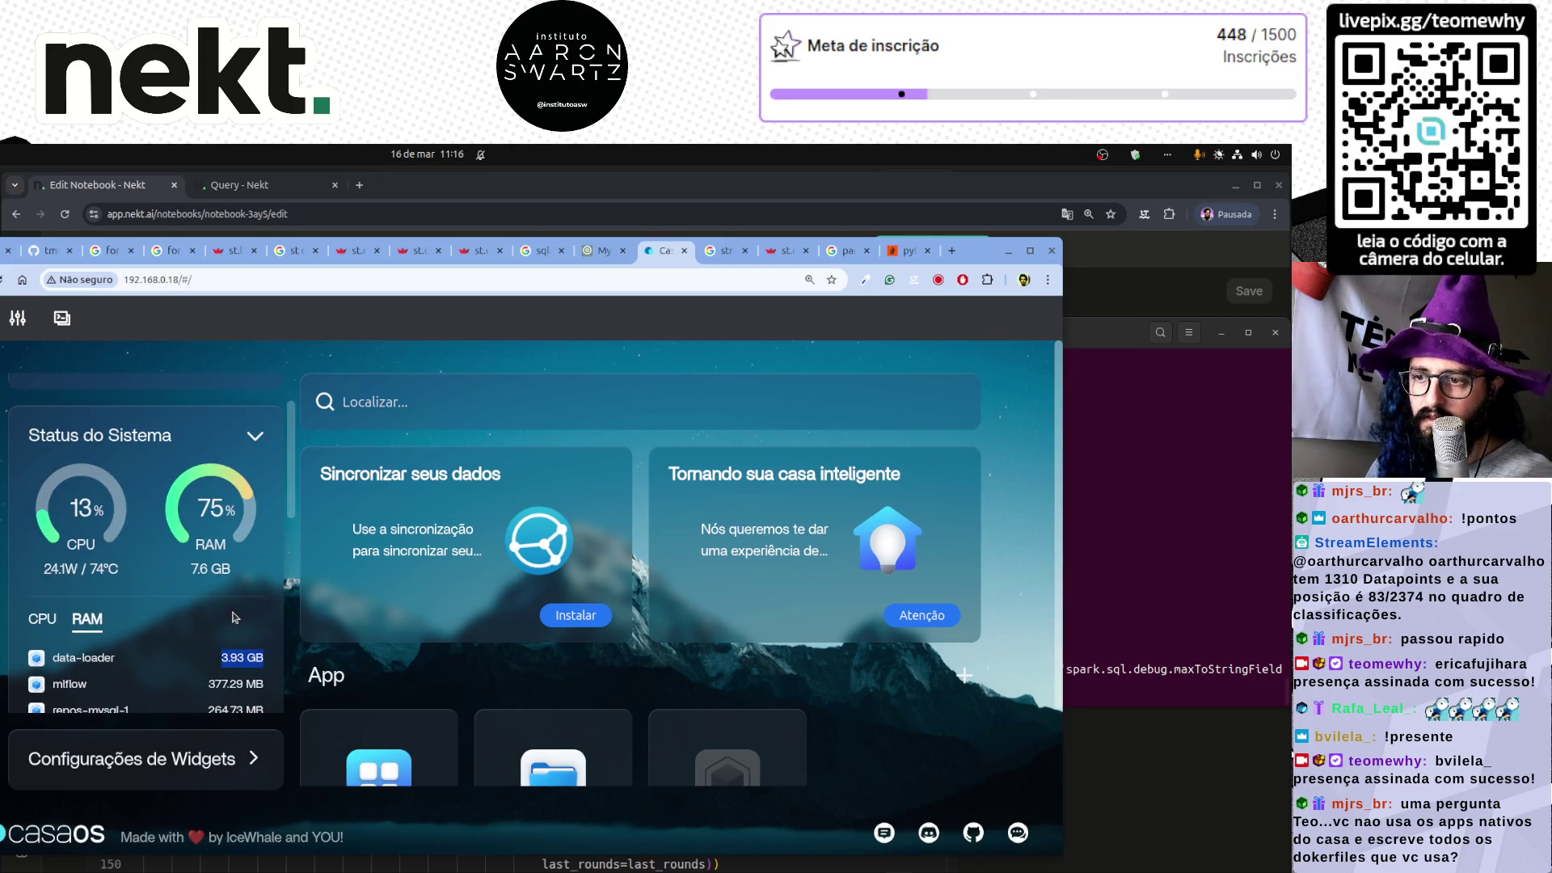
pyautogui.scroll(-2, 233, 618)
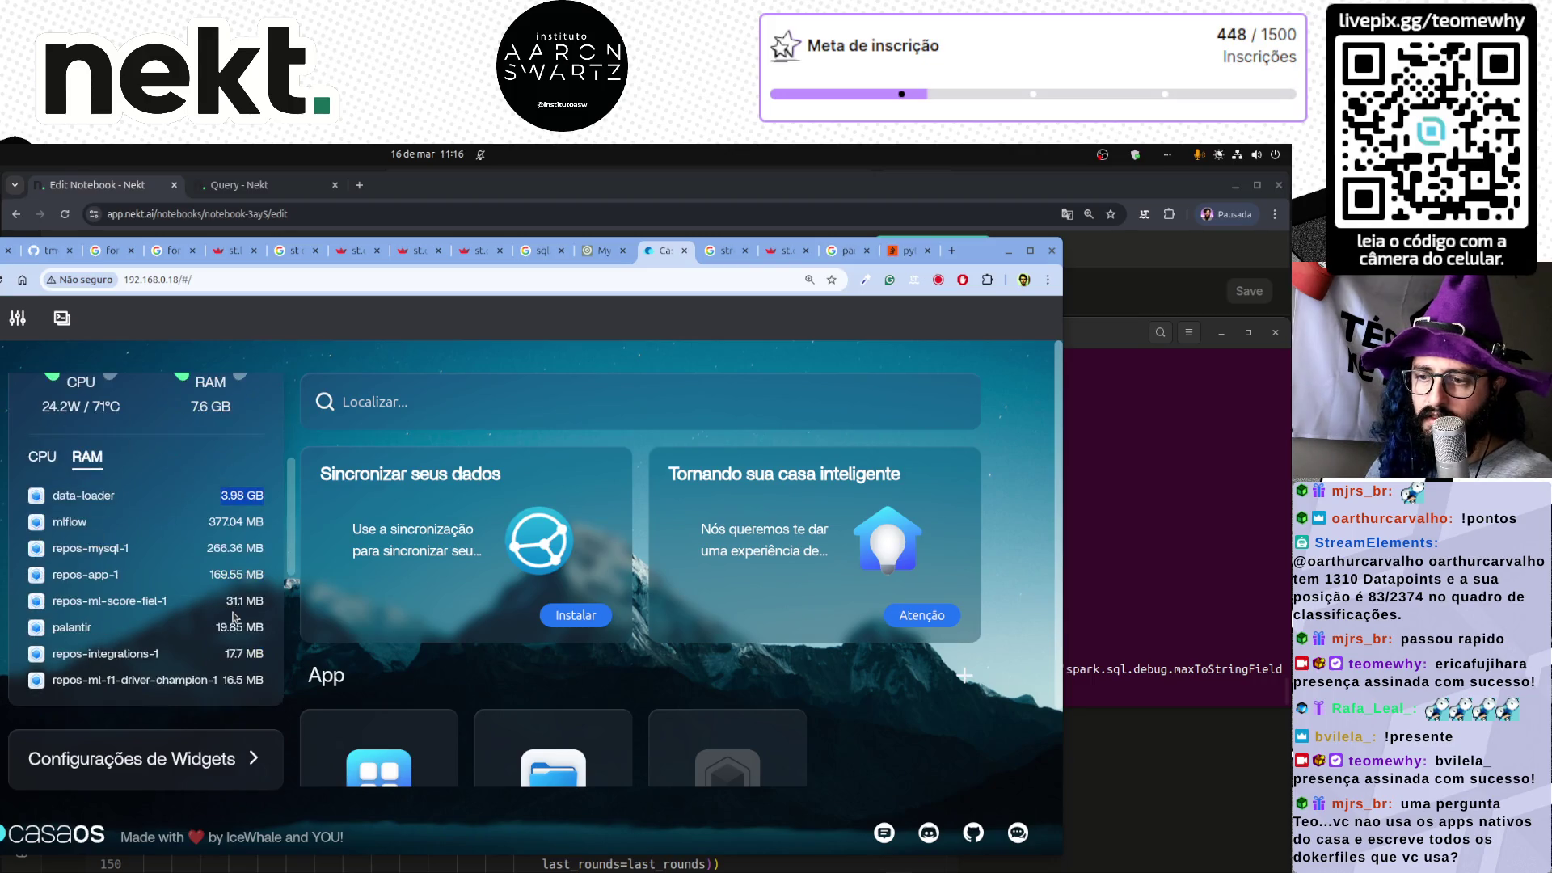
pyautogui.click(1109, 614)
# - Rerun 'sudo docker logs' for data-loader three times; output still ends at sending f1_driver
pyautogui.press('Up')
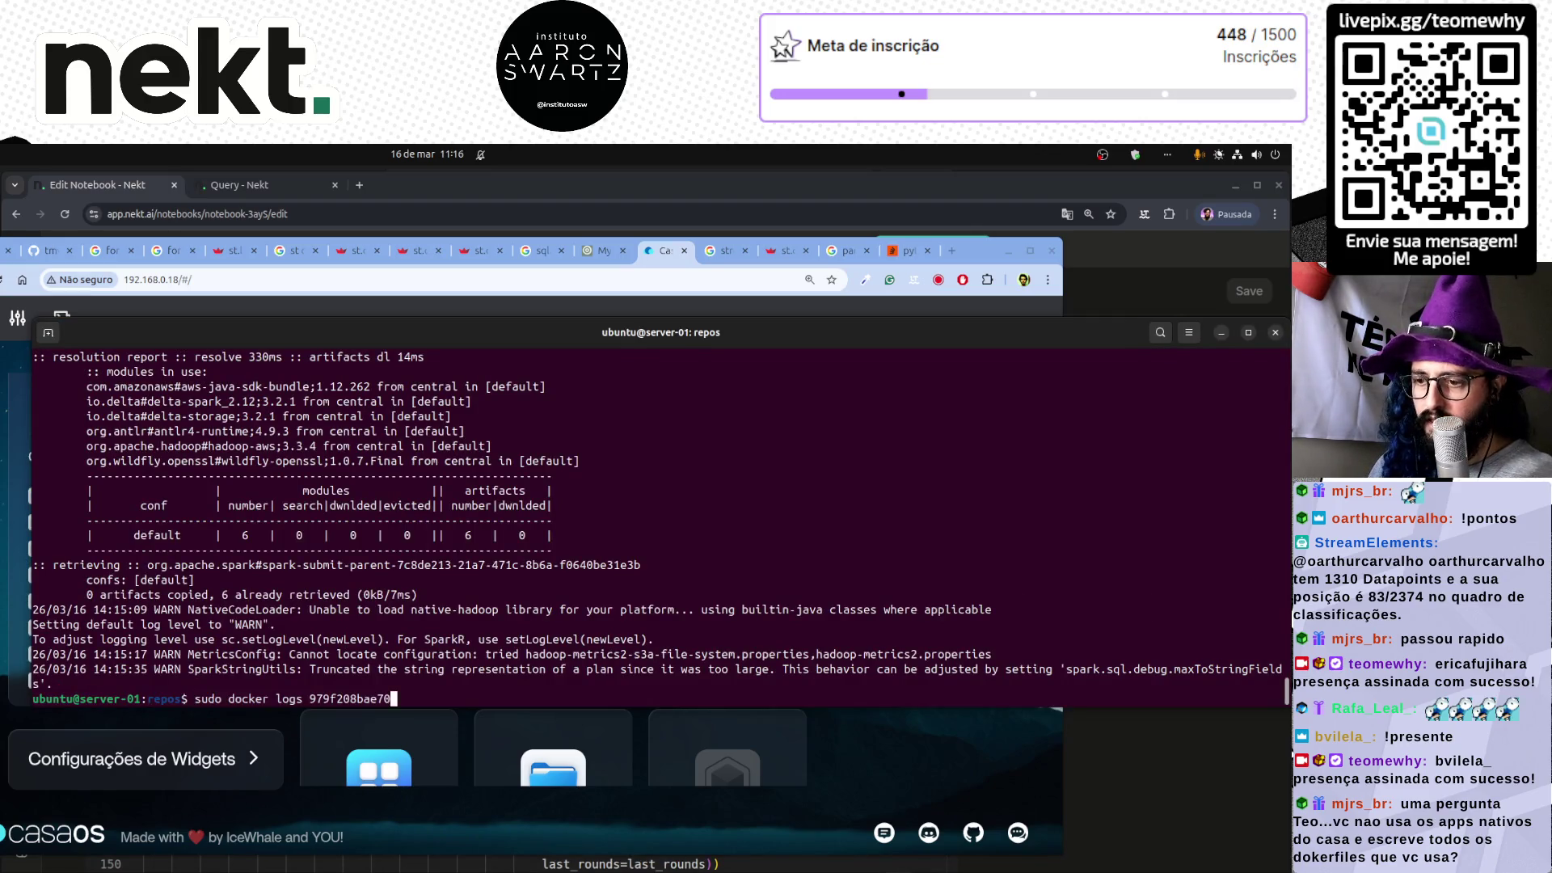
pyautogui.press('Return')
pyautogui.press('Up')
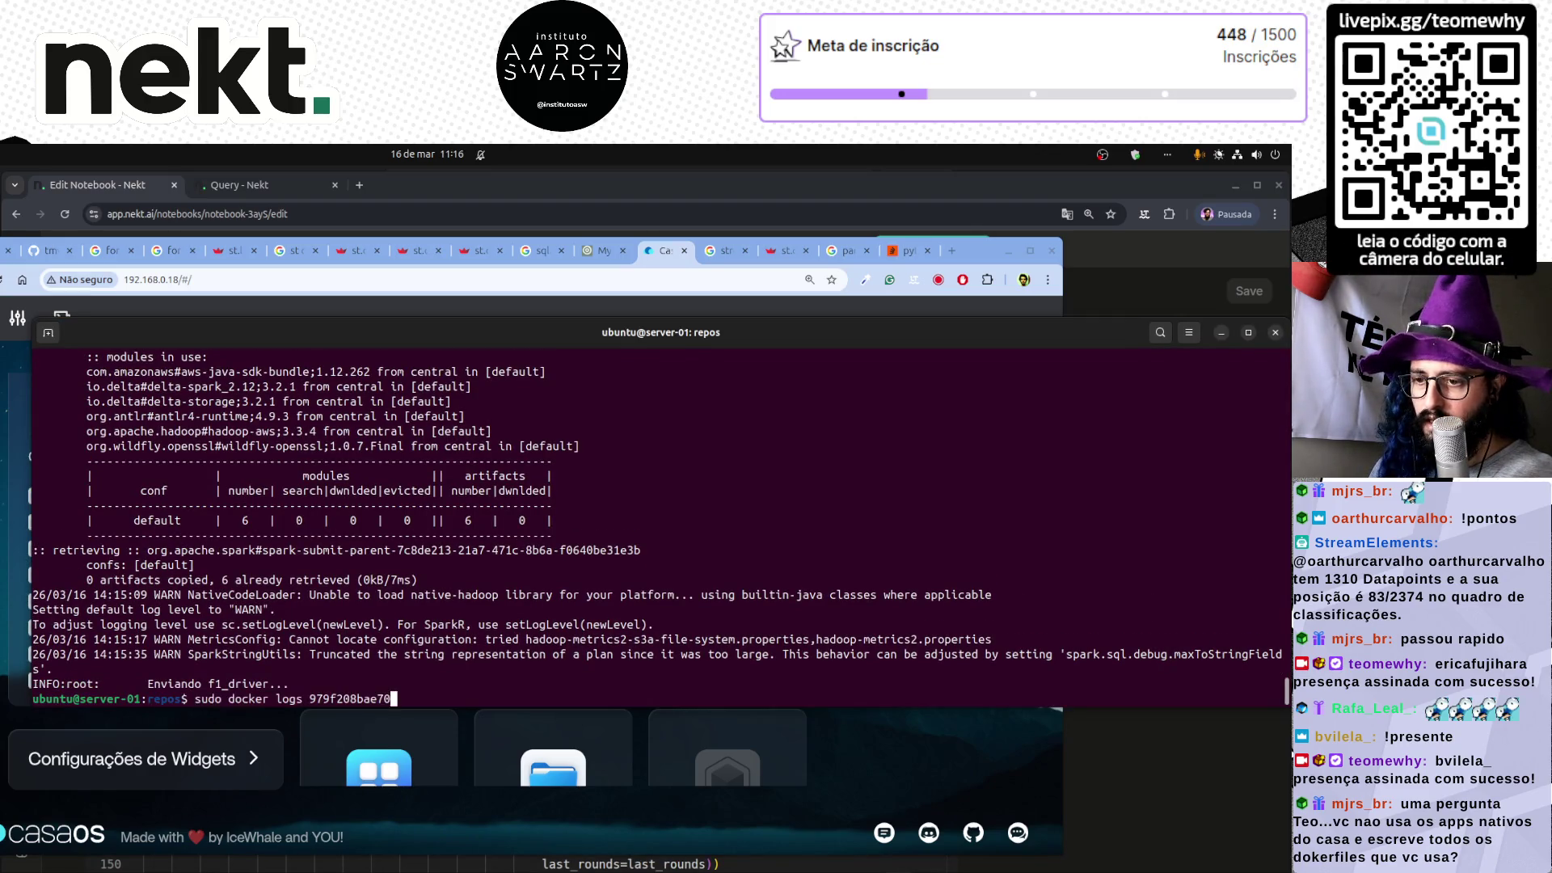
pyautogui.press('Return')
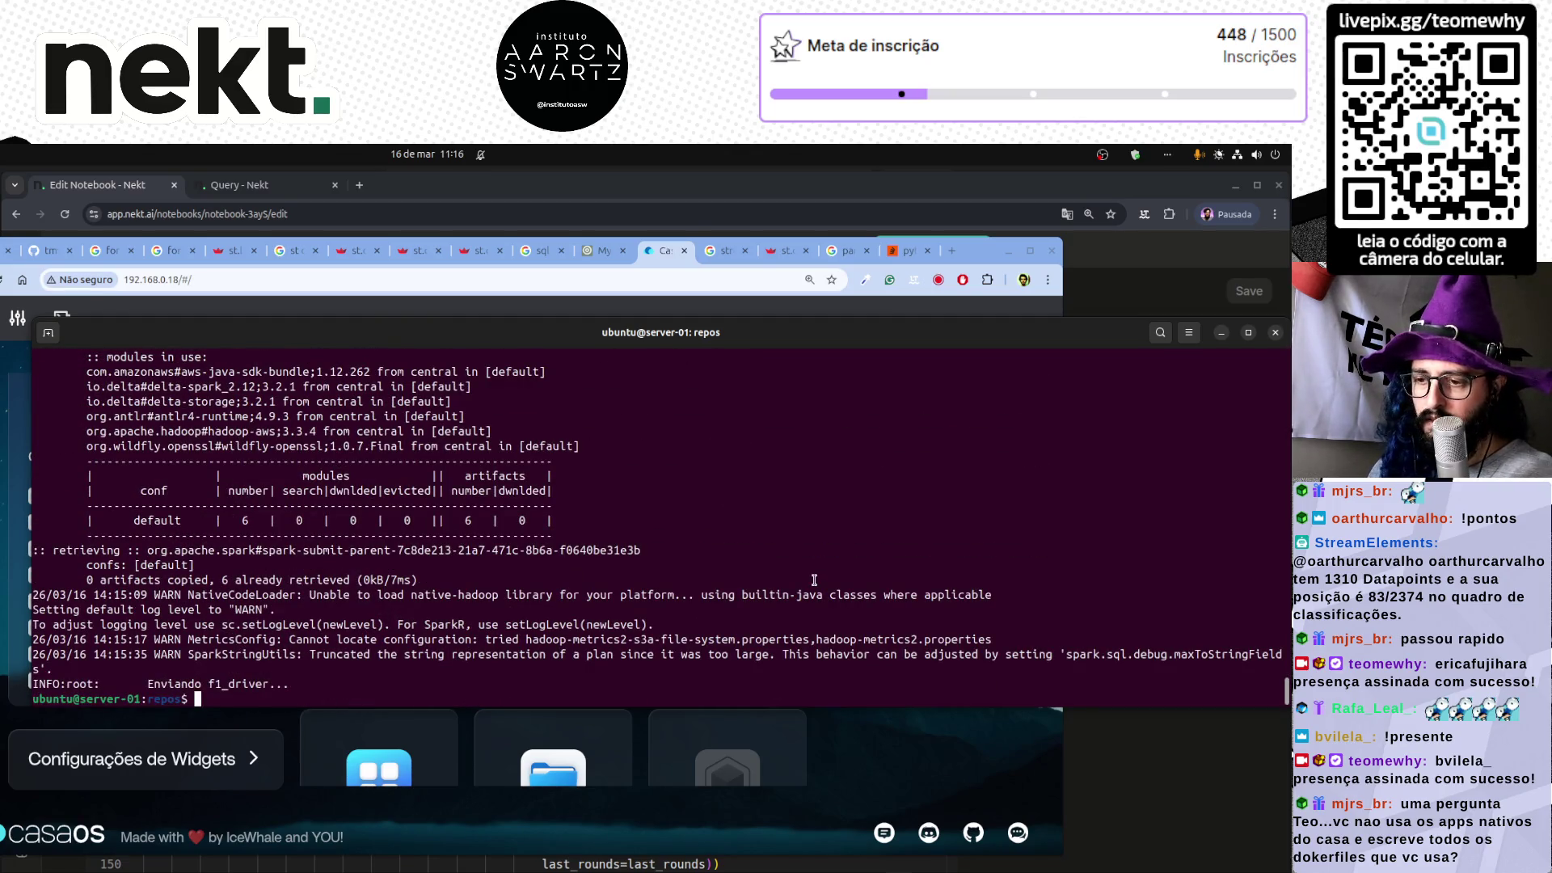
pyautogui.press('Up')
pyautogui.press('Return')
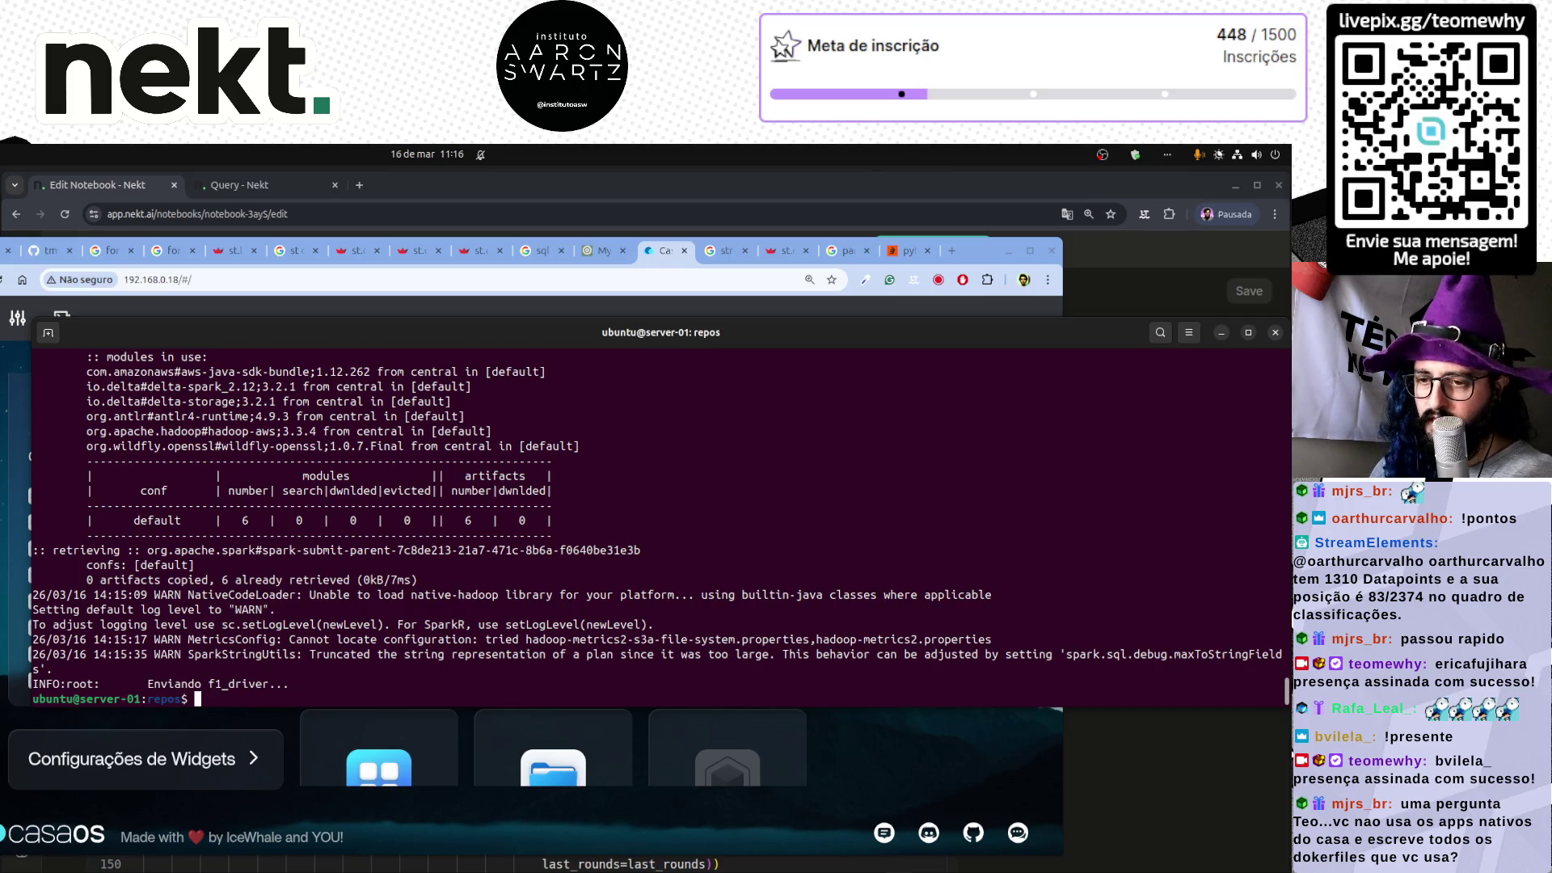
# - Watch data-loader's RAM climb to 5.23 GB in CasaOS, then open Nekt's query-FODG page
pyautogui.hotkey('alt', 'Tab')
pyautogui.scroll(-1, 682, 563)
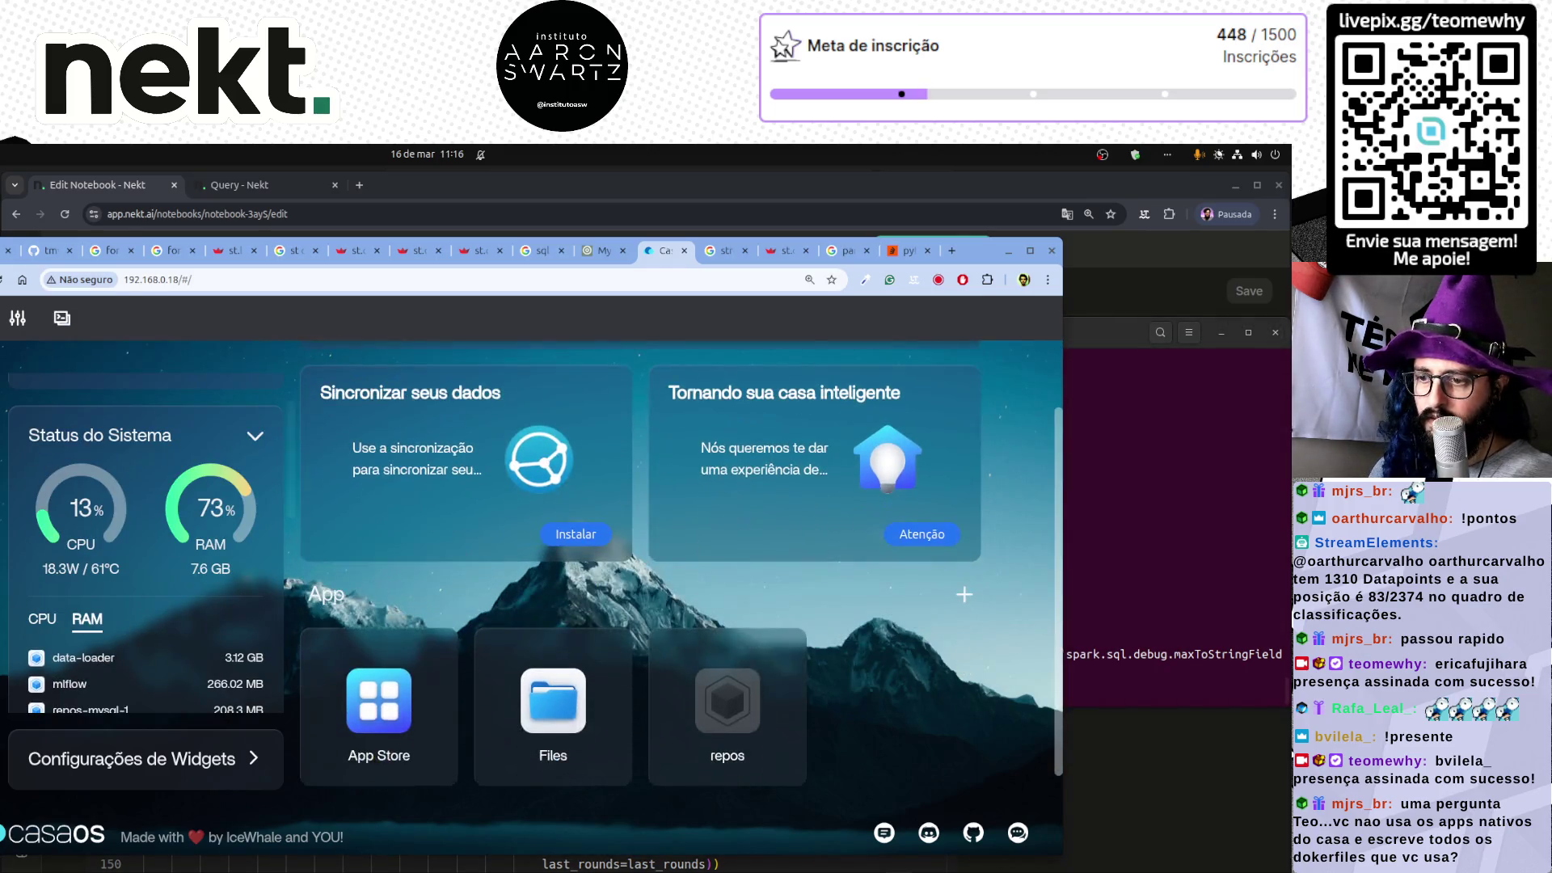
pyautogui.scroll(-1, 682, 563)
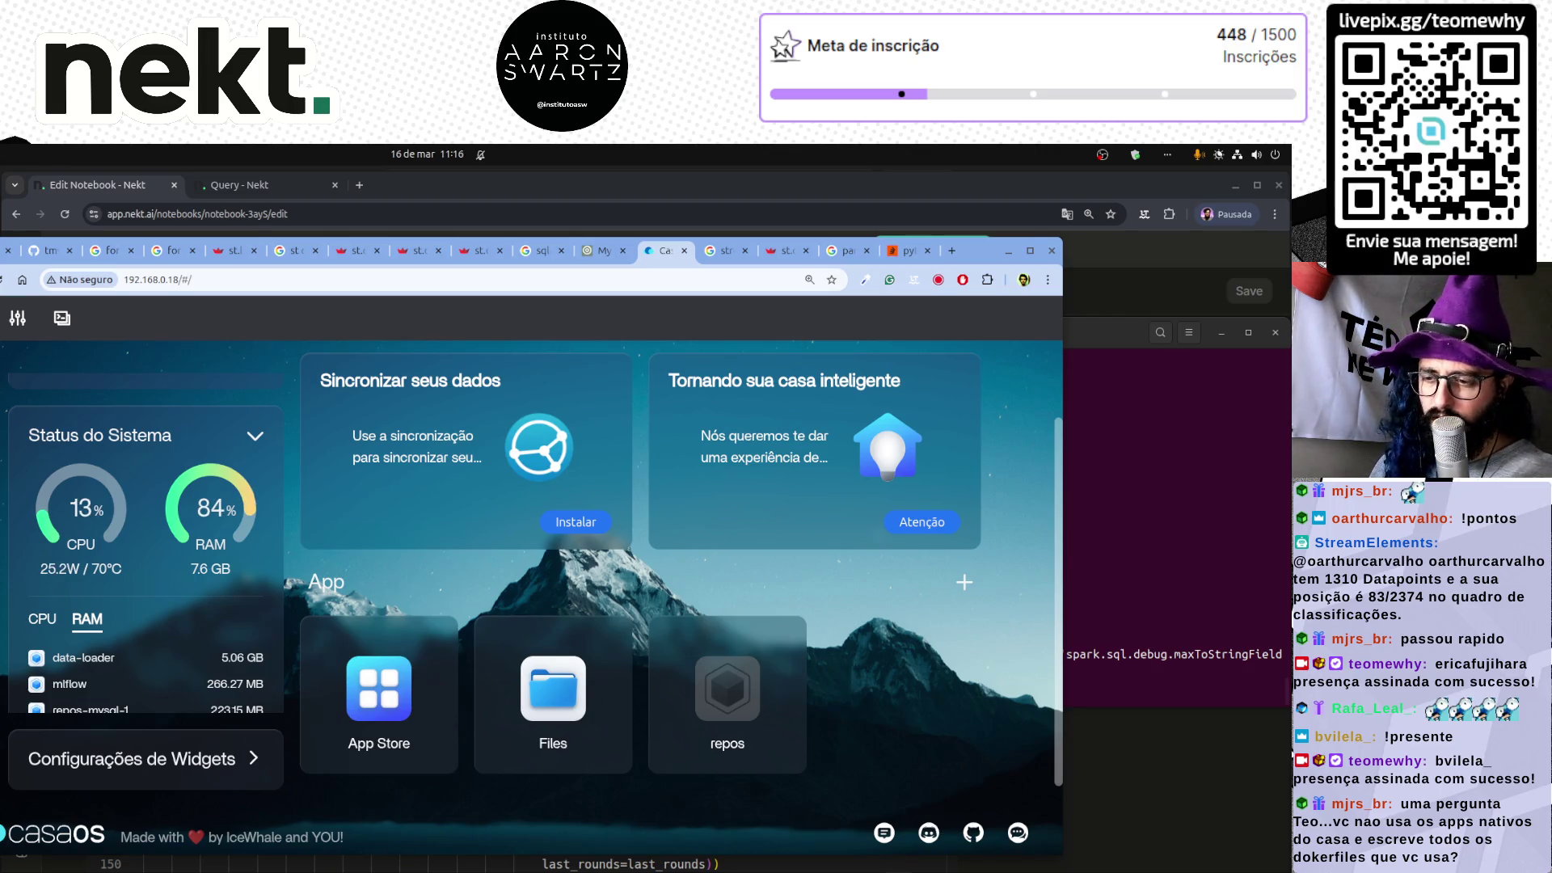
pyautogui.click(1232, 621)
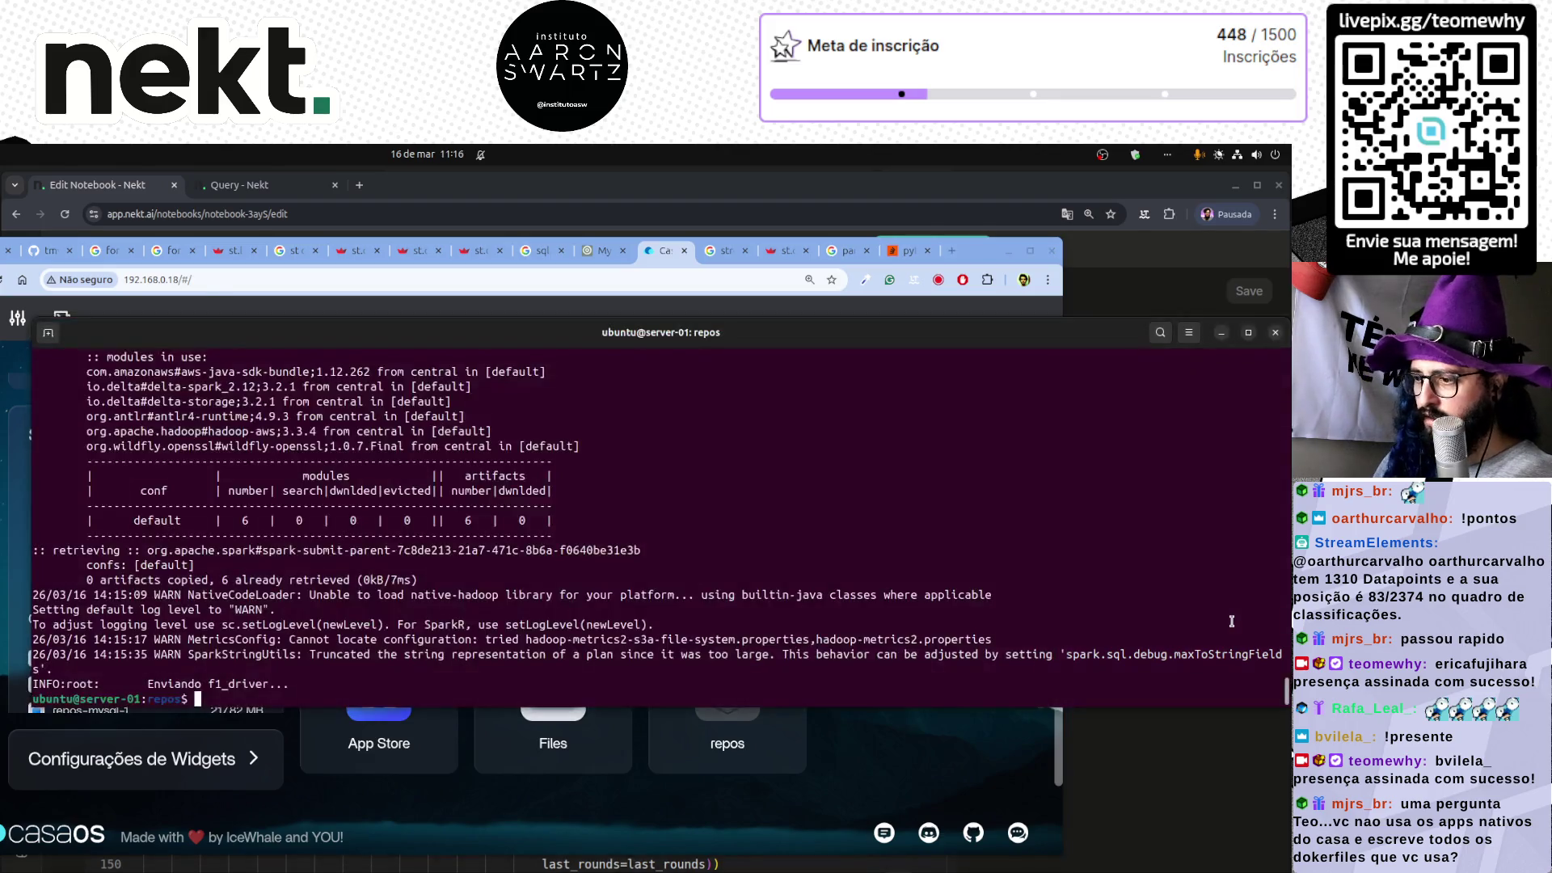
pyautogui.press('Up')
pyautogui.press('Down')
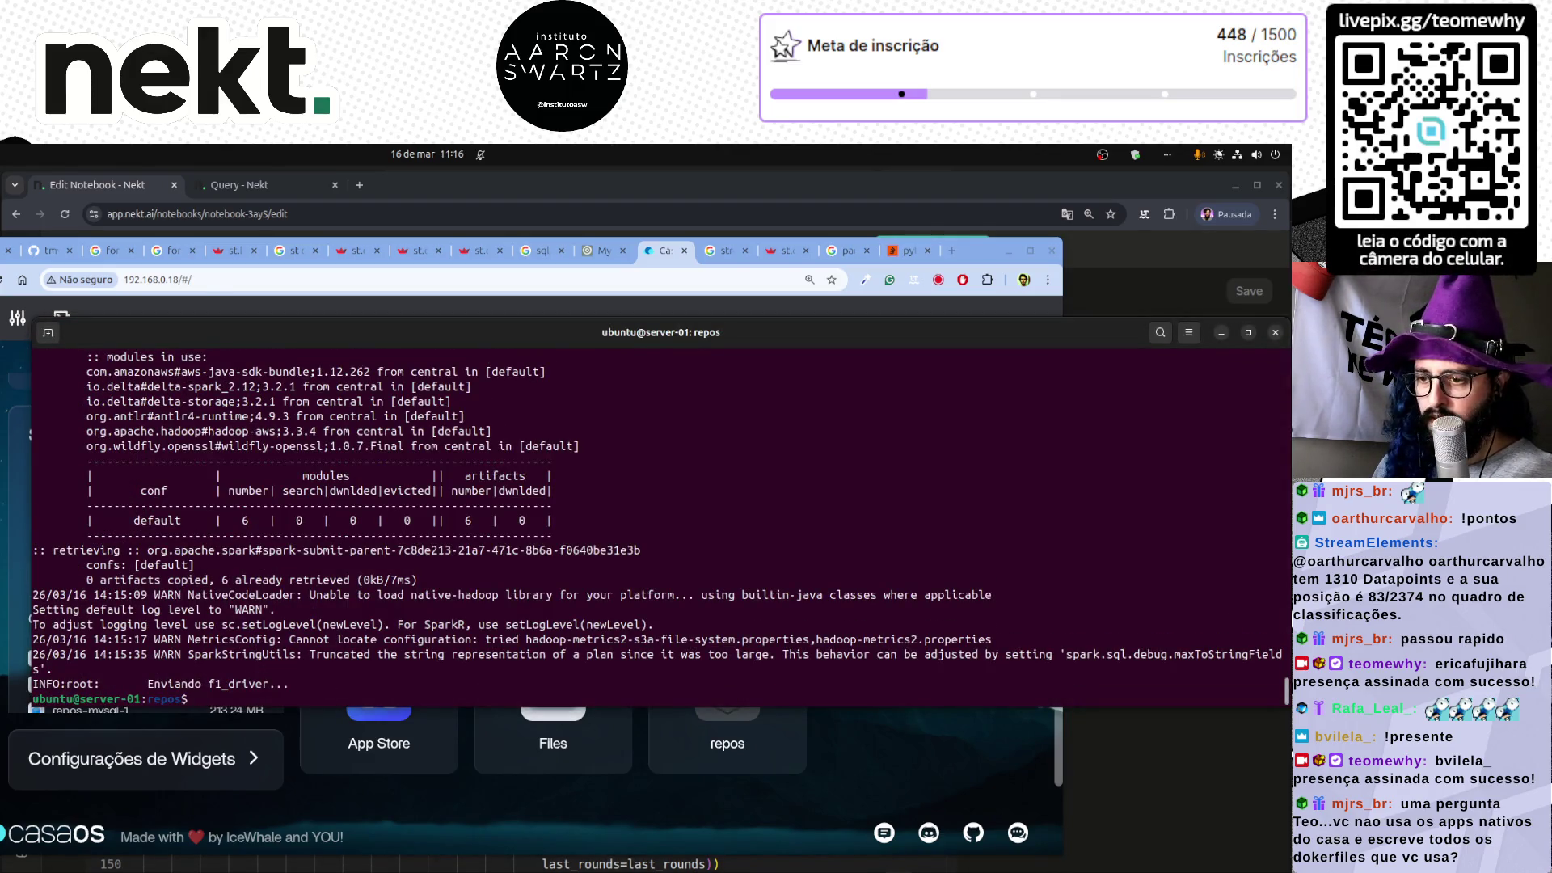
pyautogui.press('Up')
pyautogui.press('Up')
pyautogui.press('Down')
pyautogui.press('Down')
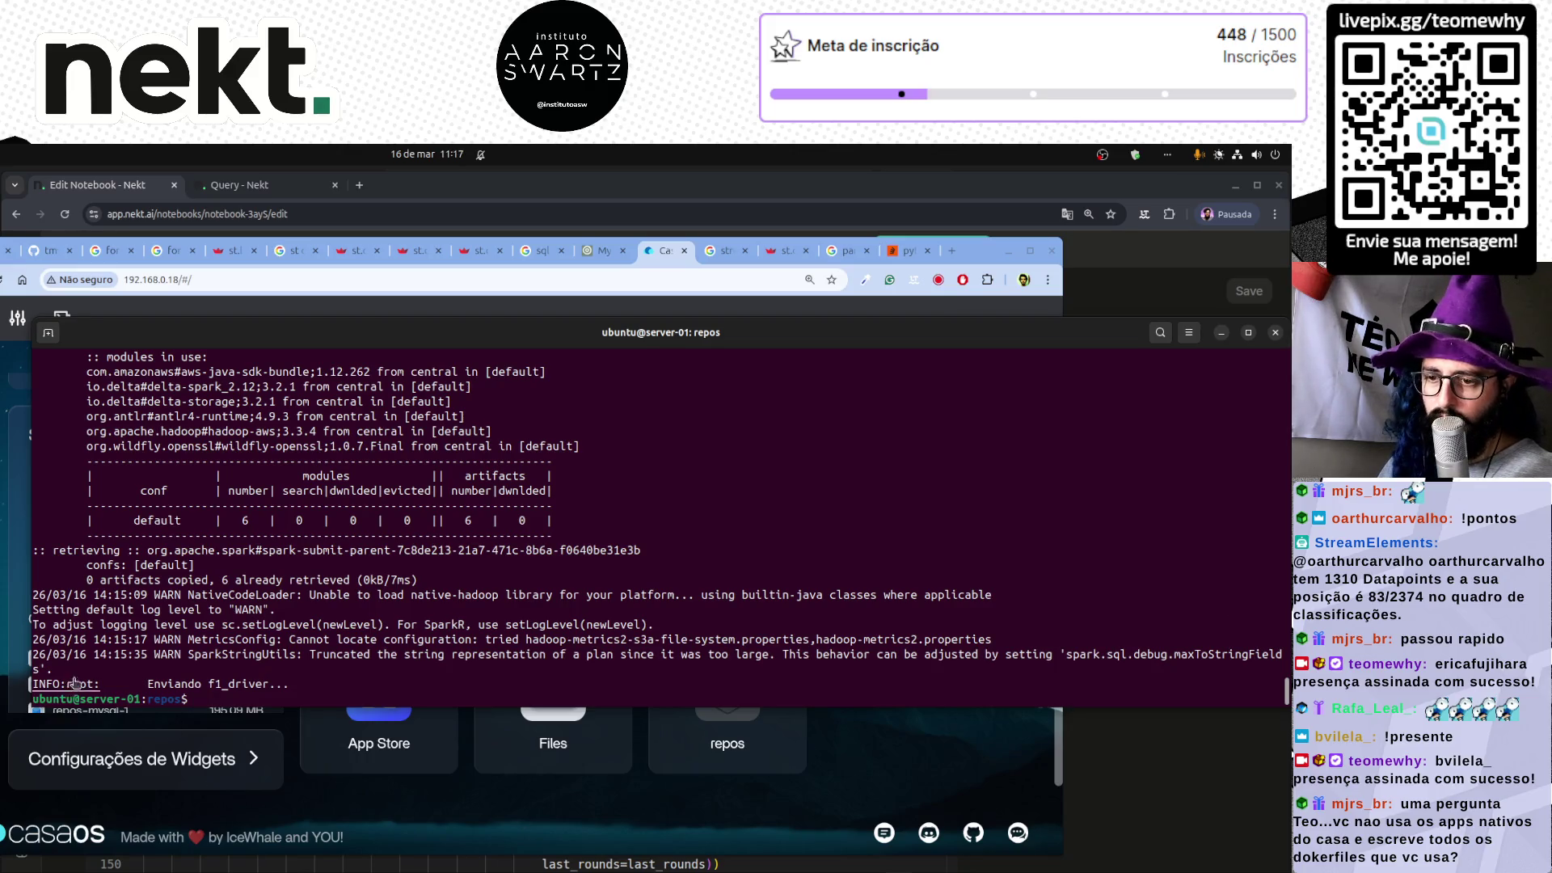
pyautogui.hotkey('alt', 'Tab')
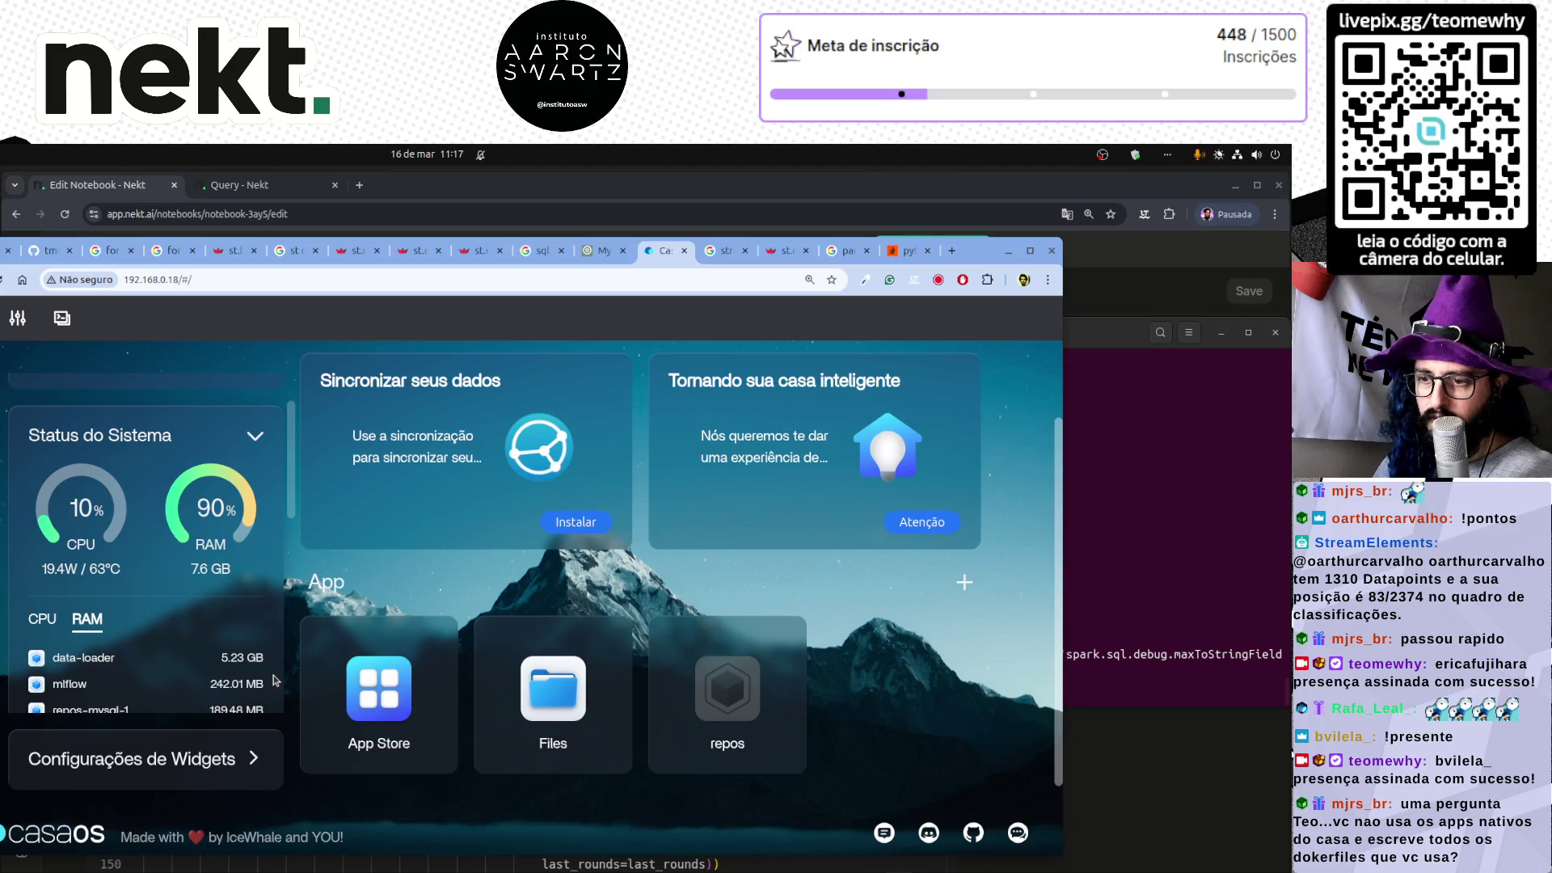
pyautogui.click(226, 183)
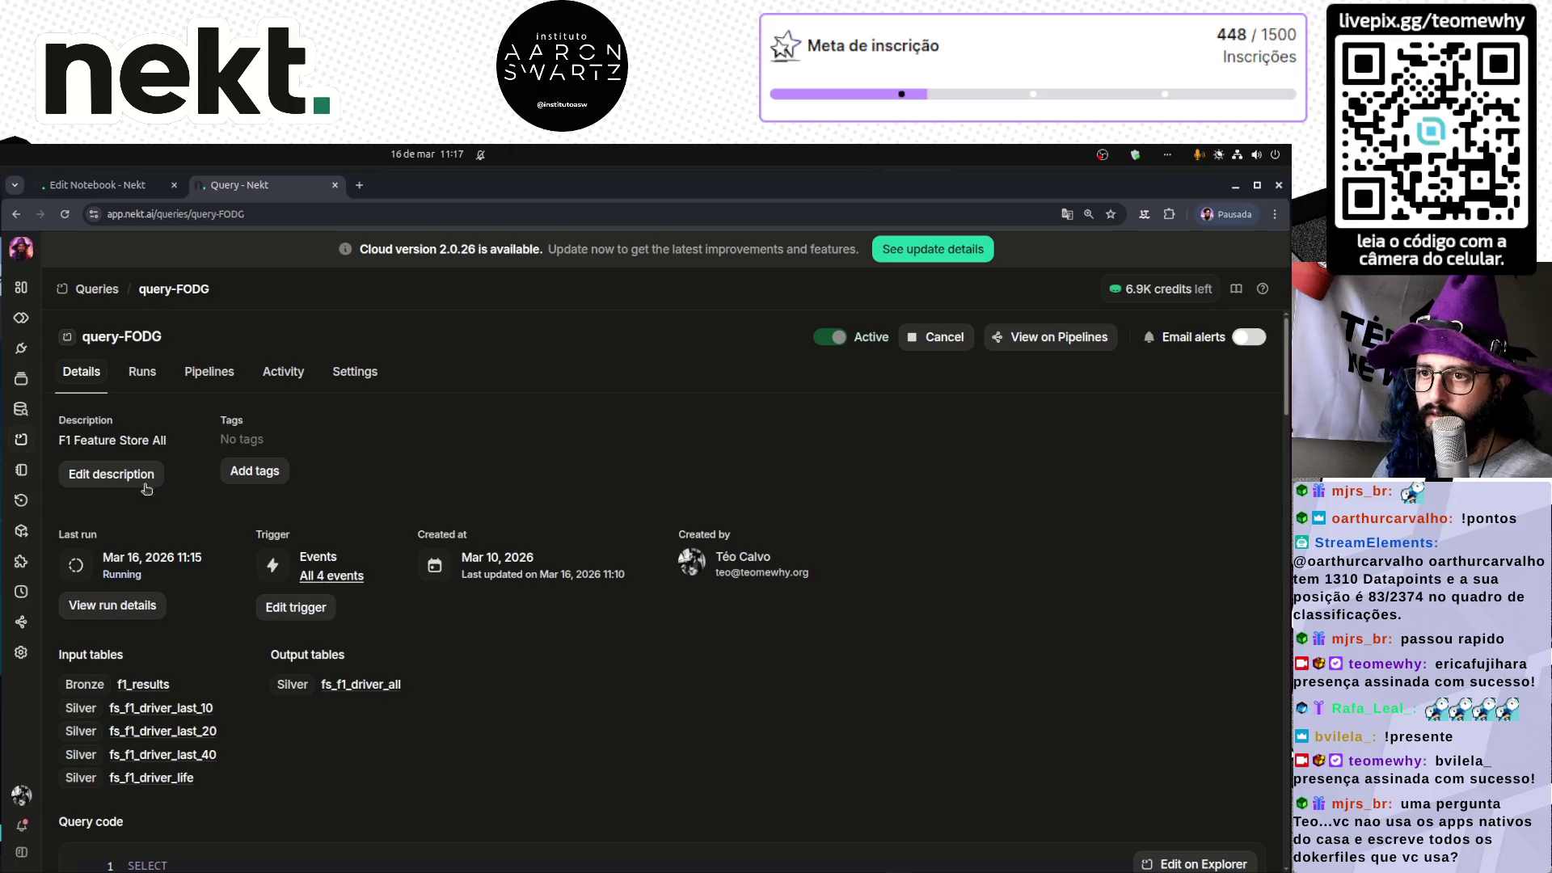
# - Inspect query-FODG's run #4 (canceled) and run #5 (still running), then go to the Notebooks list
pyautogui.click(115, 608)
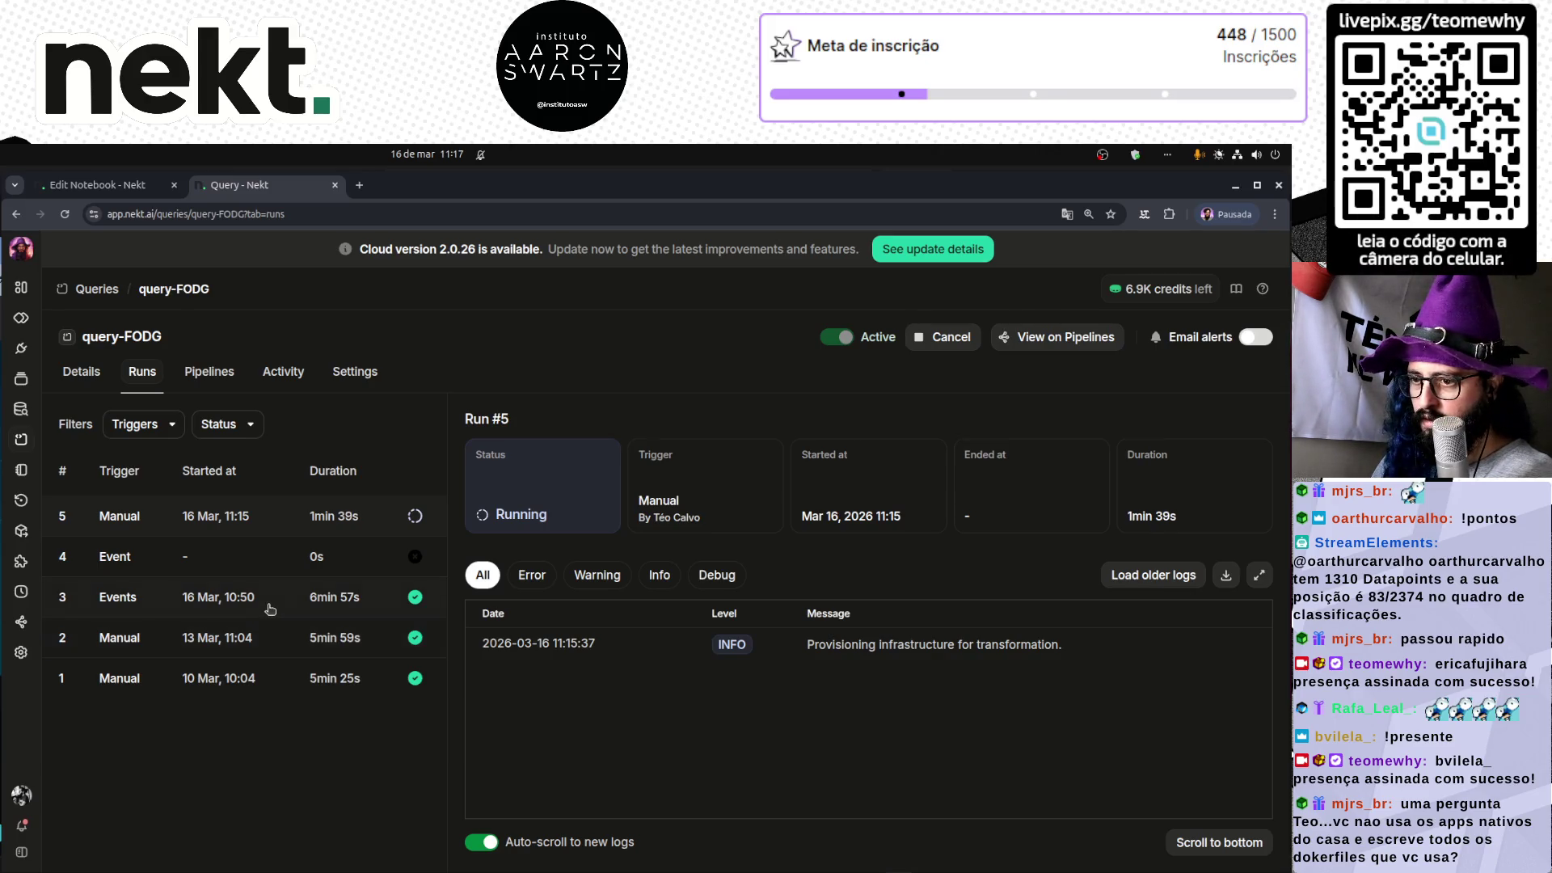
pyautogui.click(236, 560)
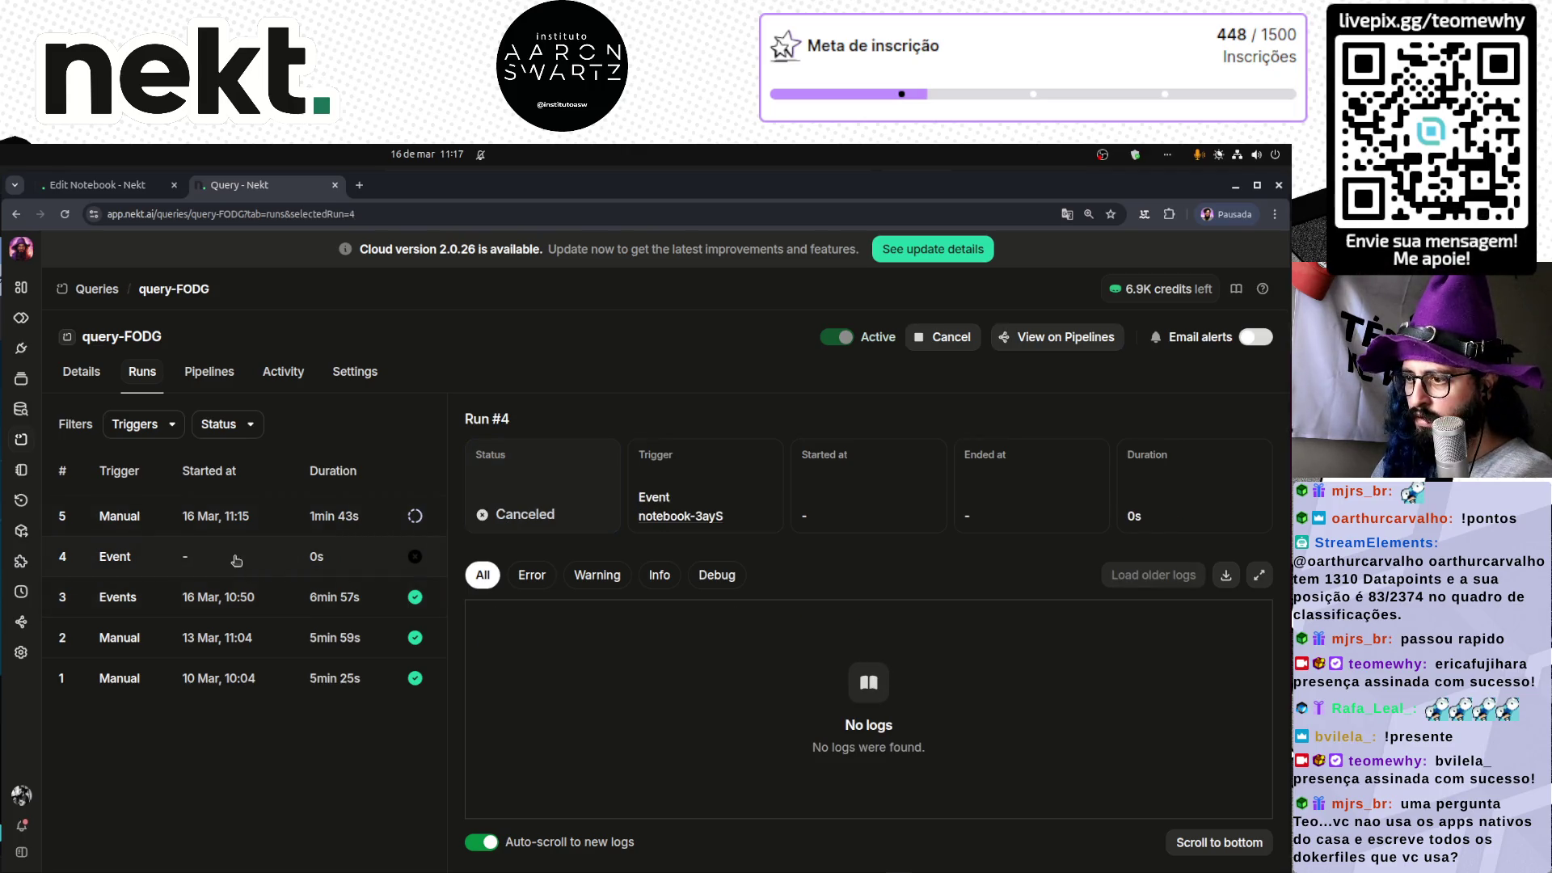
pyautogui.click(247, 524)
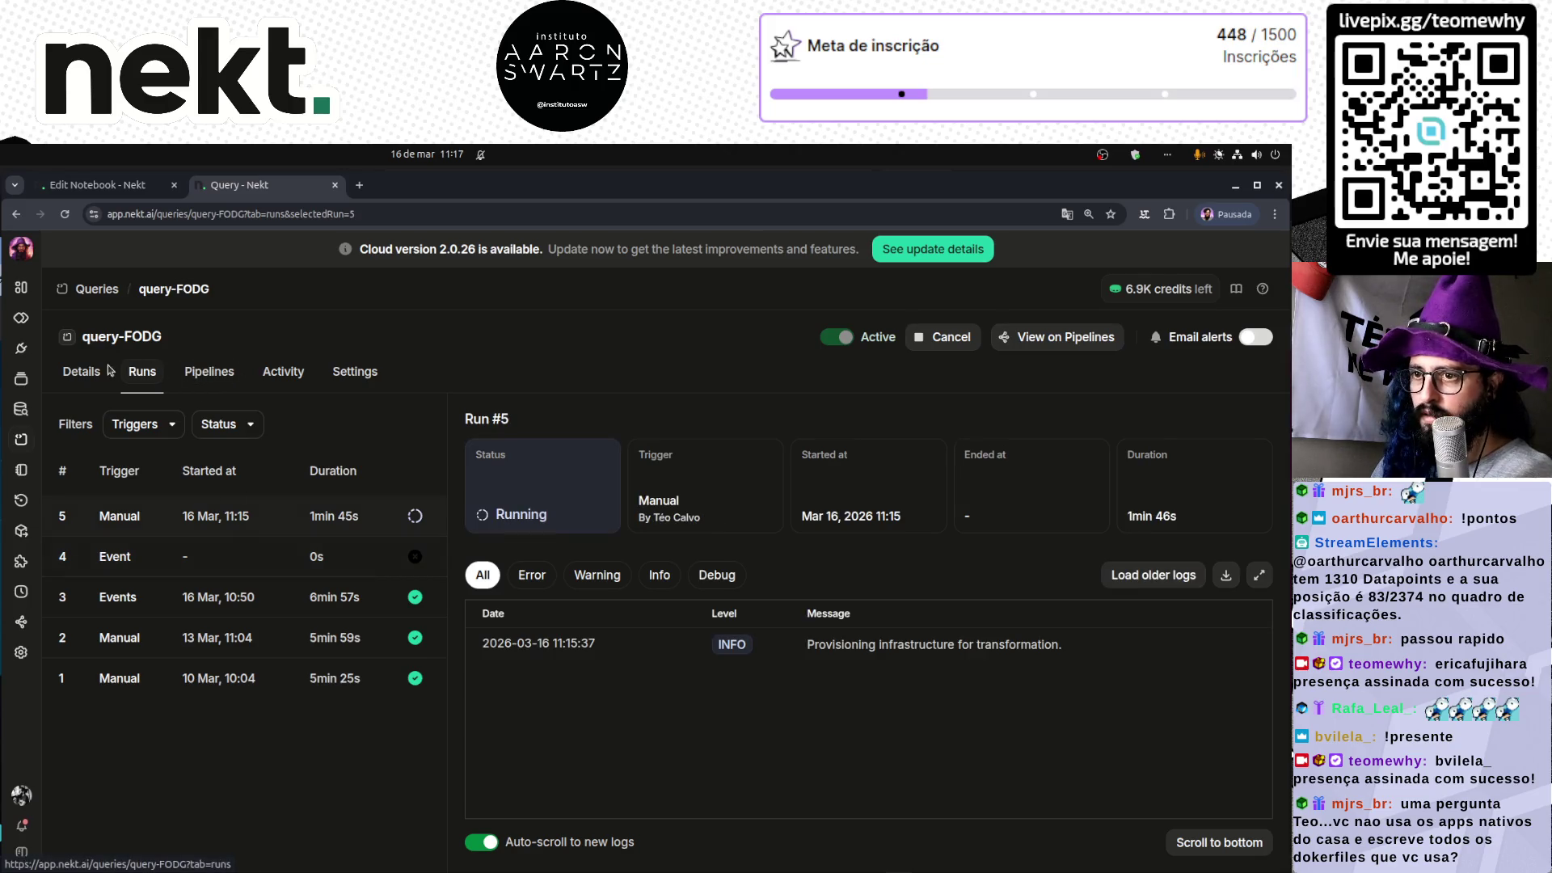
pyautogui.click(82, 371)
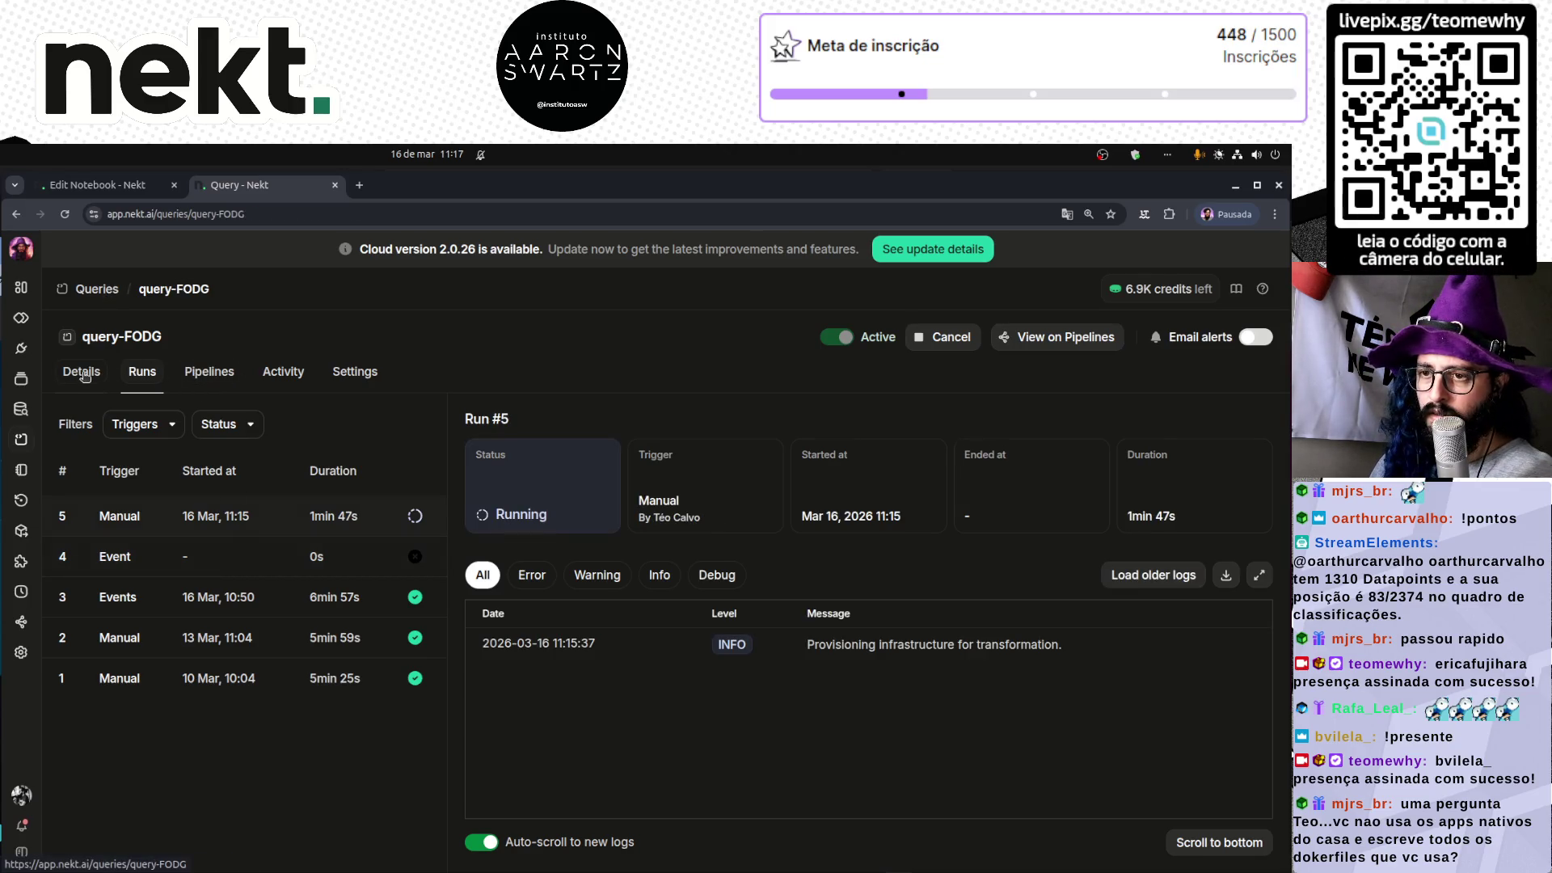
pyautogui.click(21, 470)
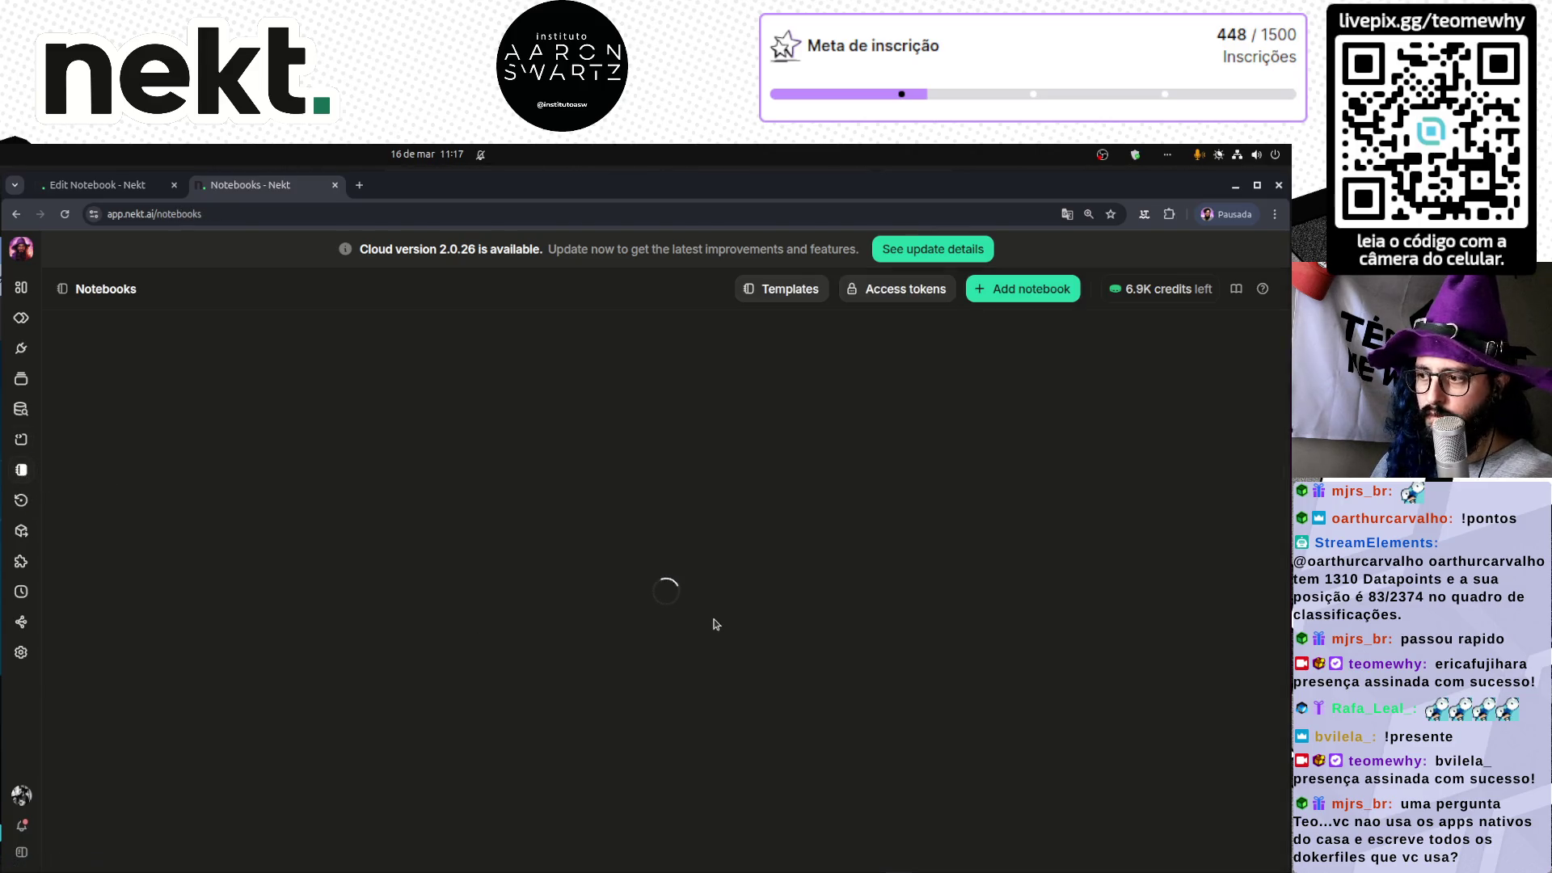
# - Open Feature Store F1 Drivers Life's Run #13 logs showing transformation succeeded, then return to its editor
pyautogui.click(211, 597)
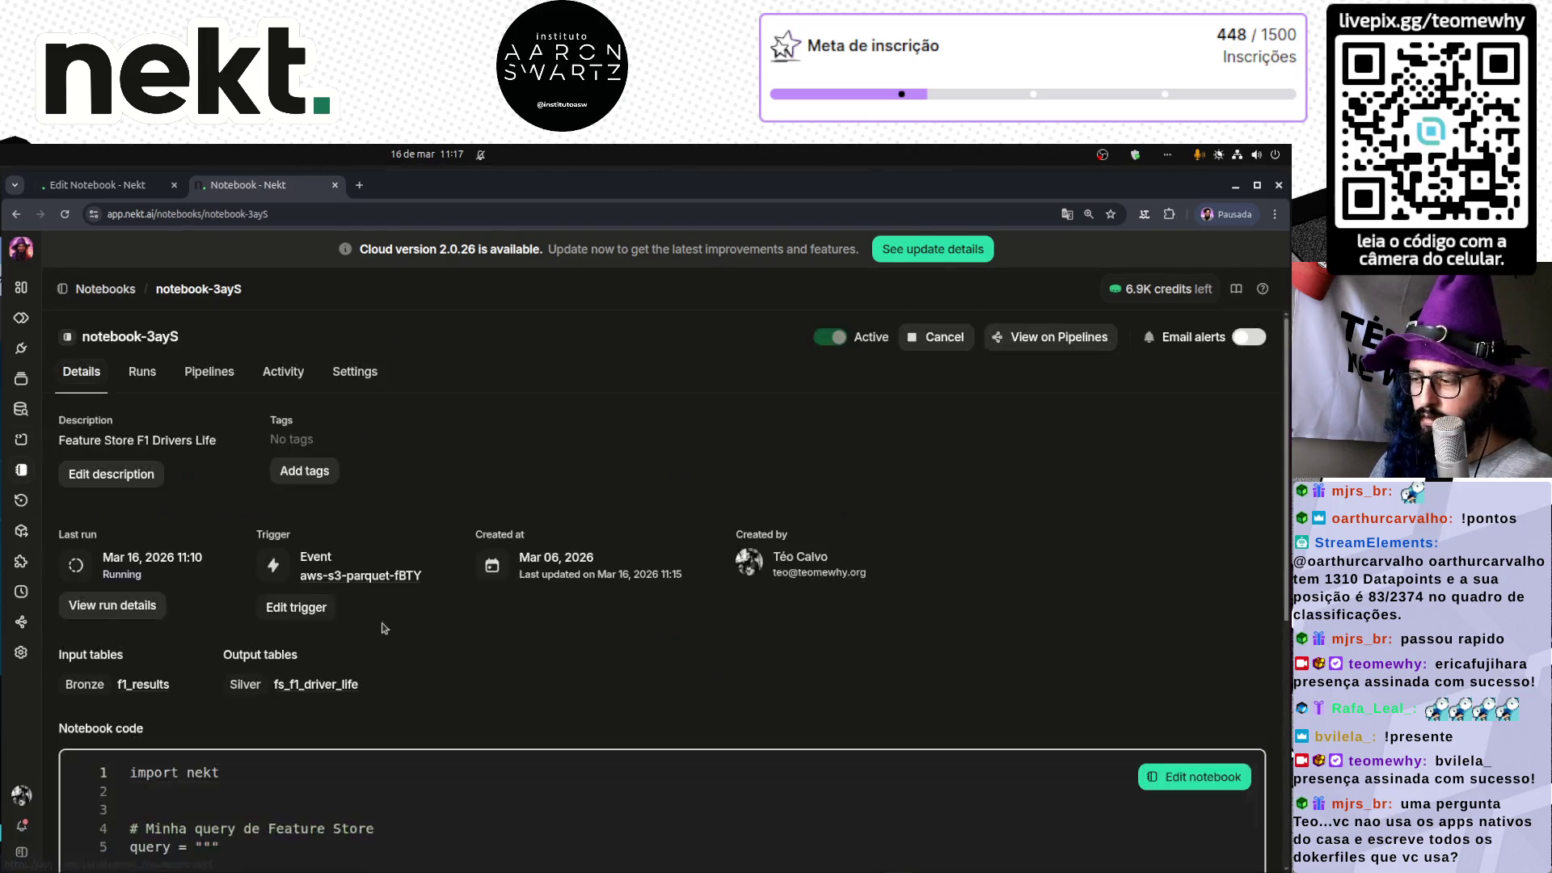
pyautogui.click(125, 612)
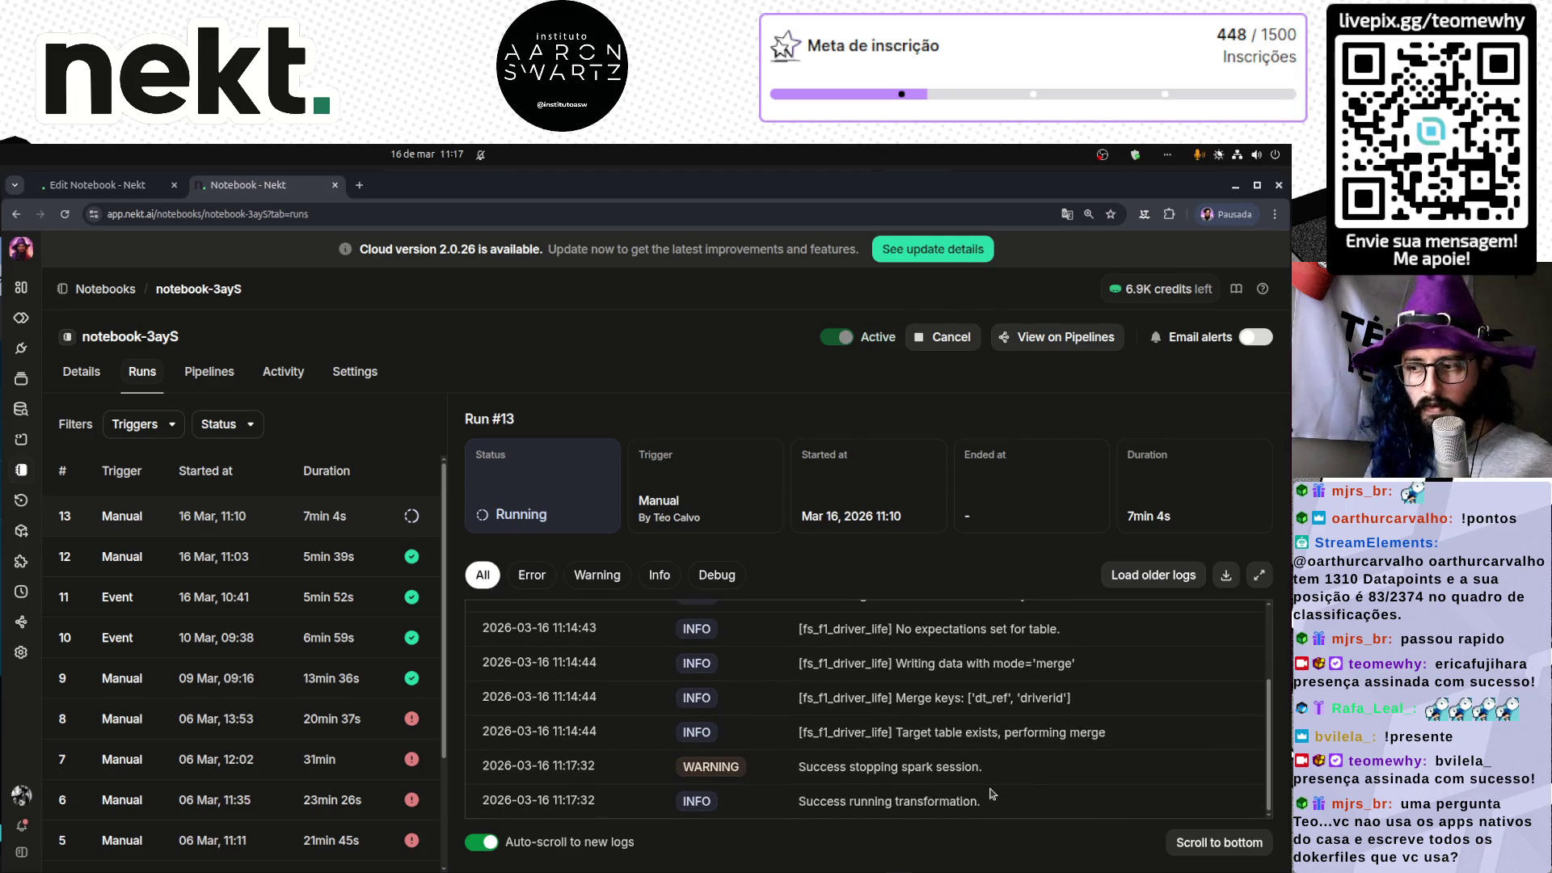
pyautogui.tripleClick(885, 800)
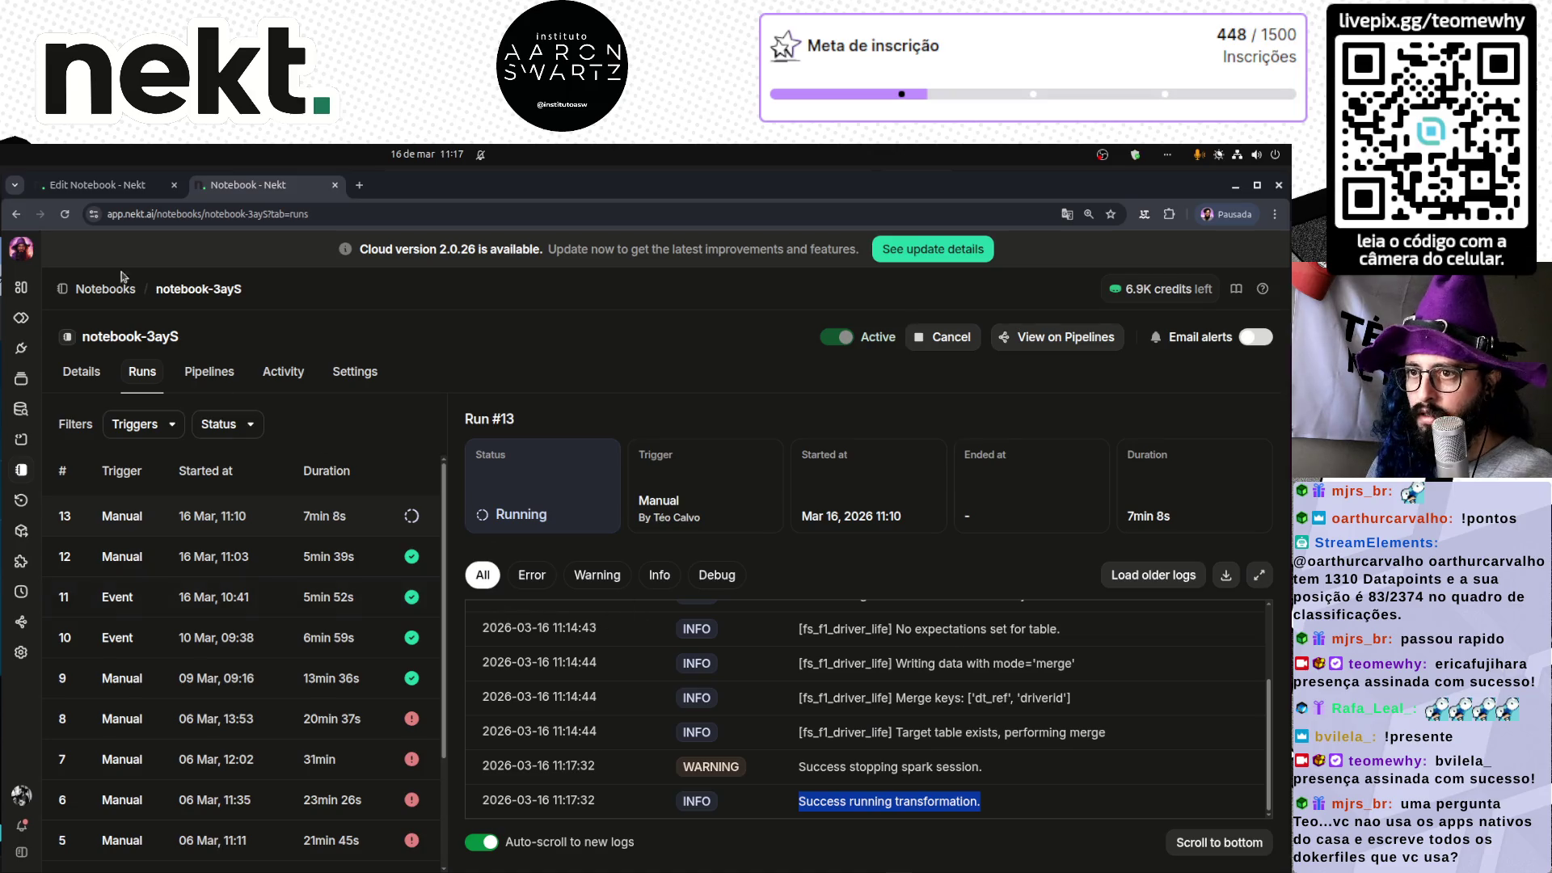
pyautogui.click(64, 214)
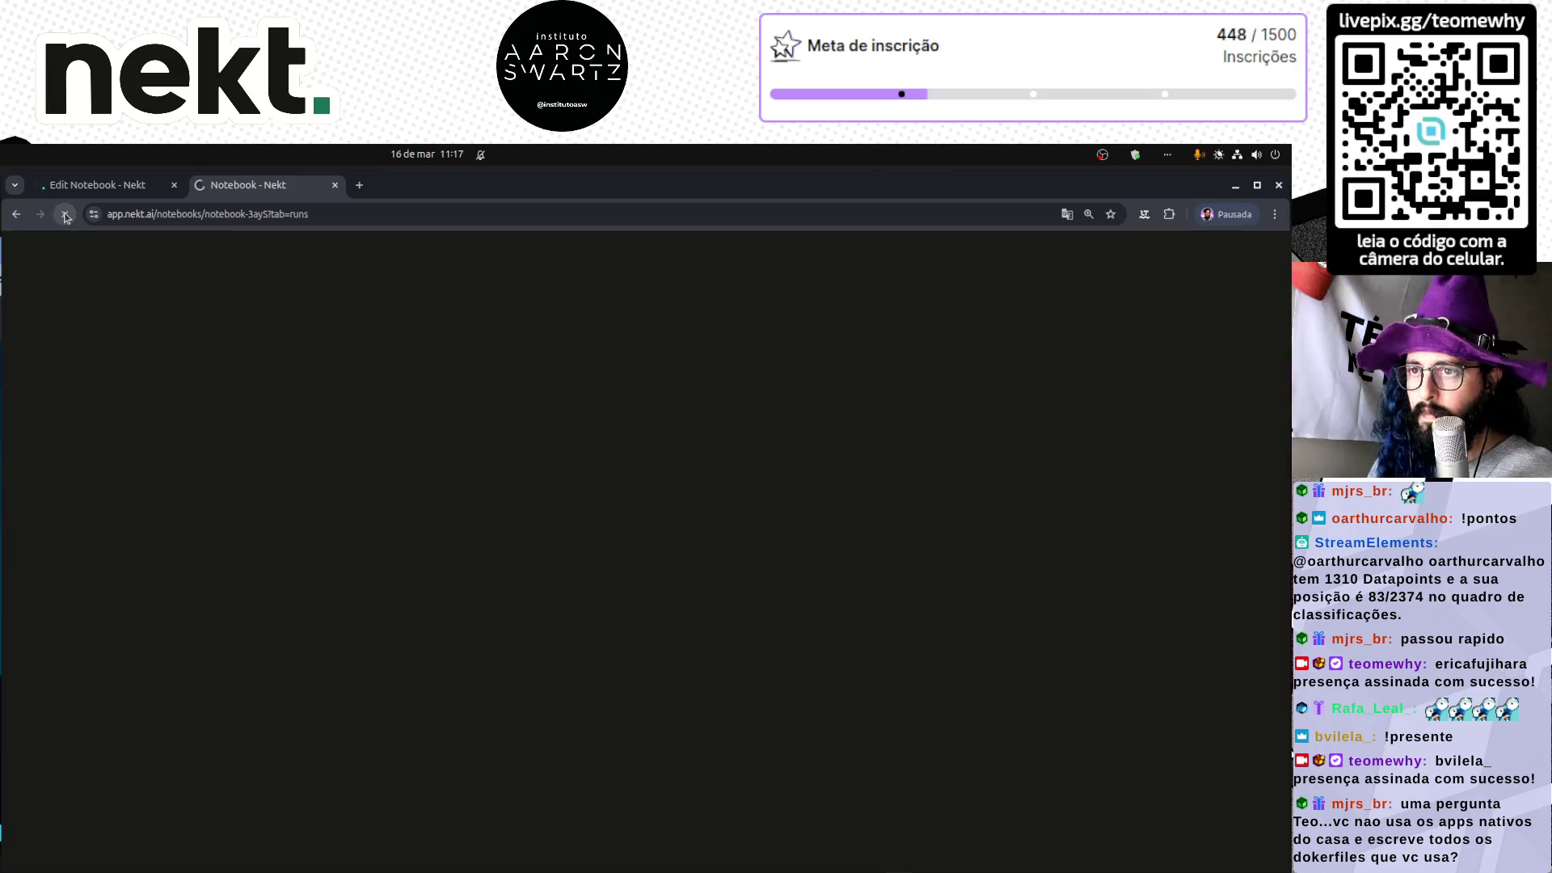
pyautogui.click(97, 184)
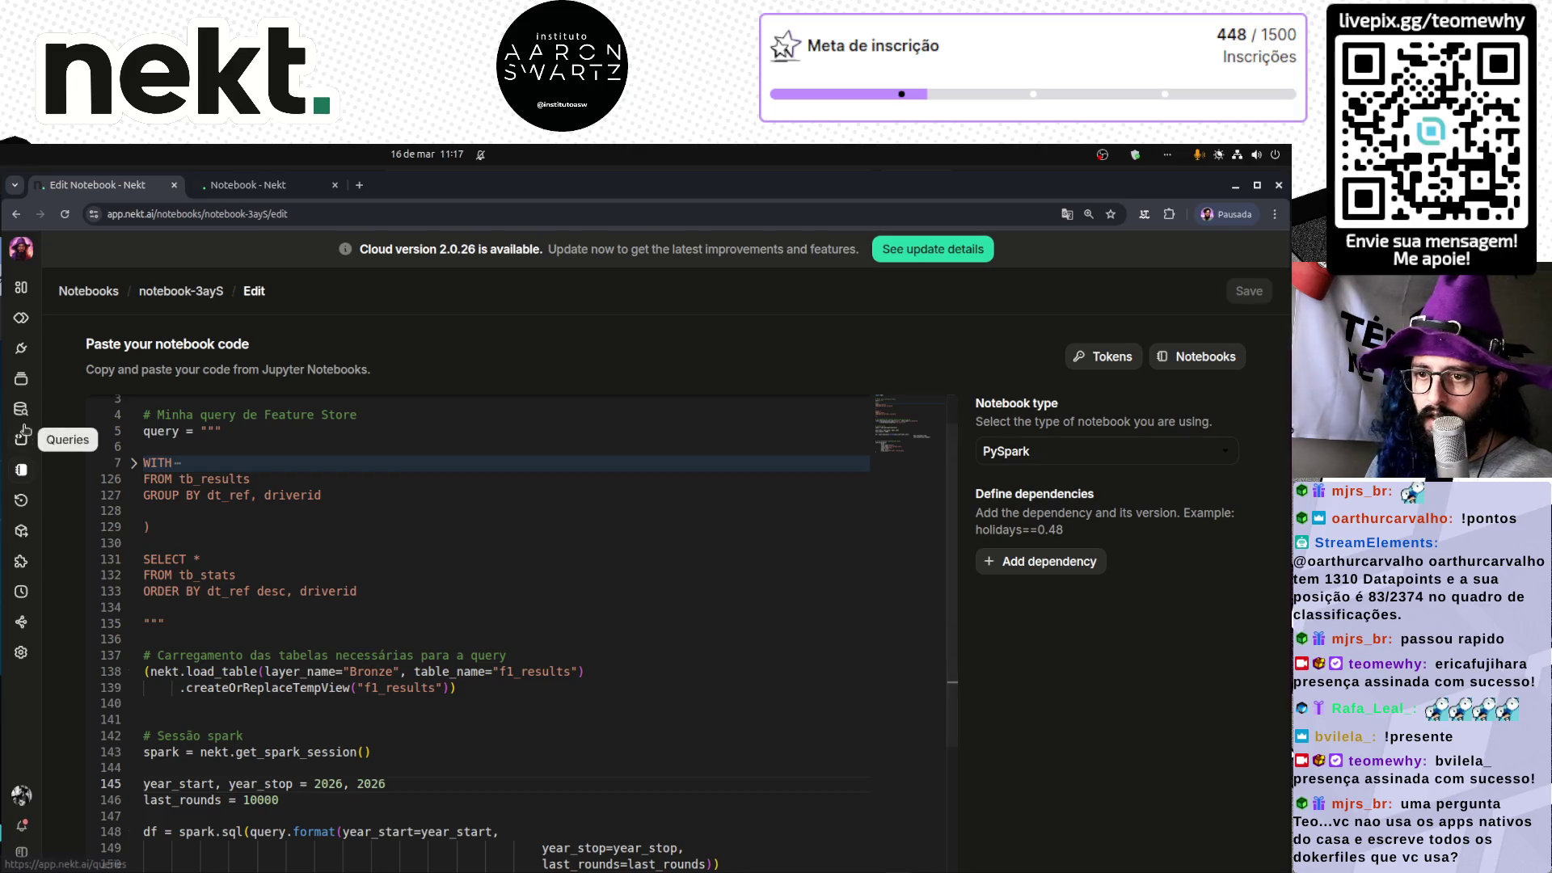
# - Open F1 Feature Store All from Explorer's saved queries, scroll its SQL, and view its Runs
pyautogui.click(21, 409)
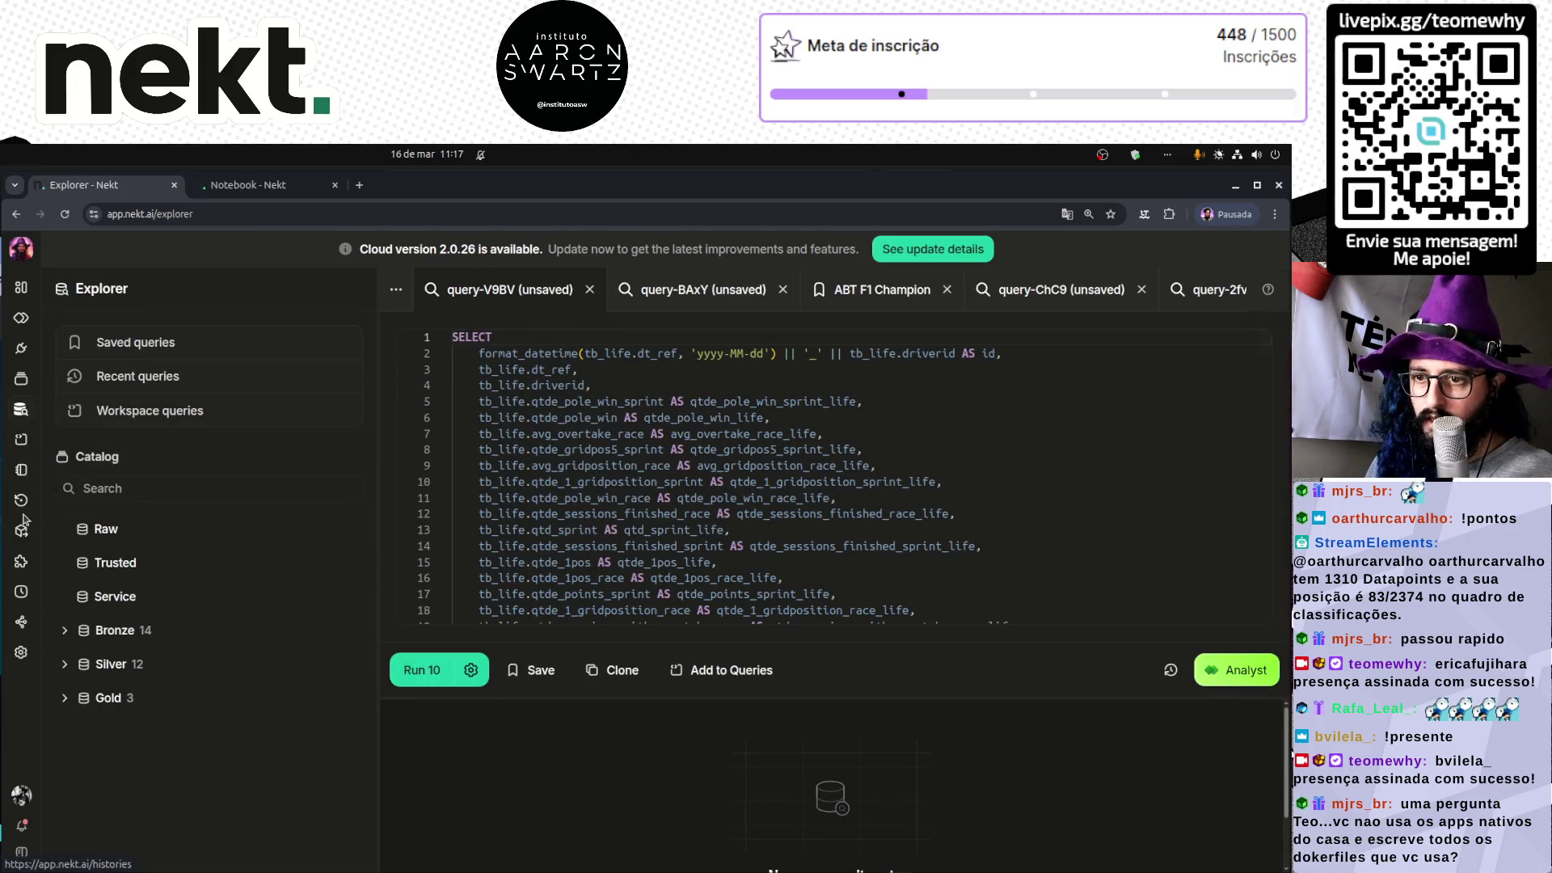
pyautogui.click(21, 439)
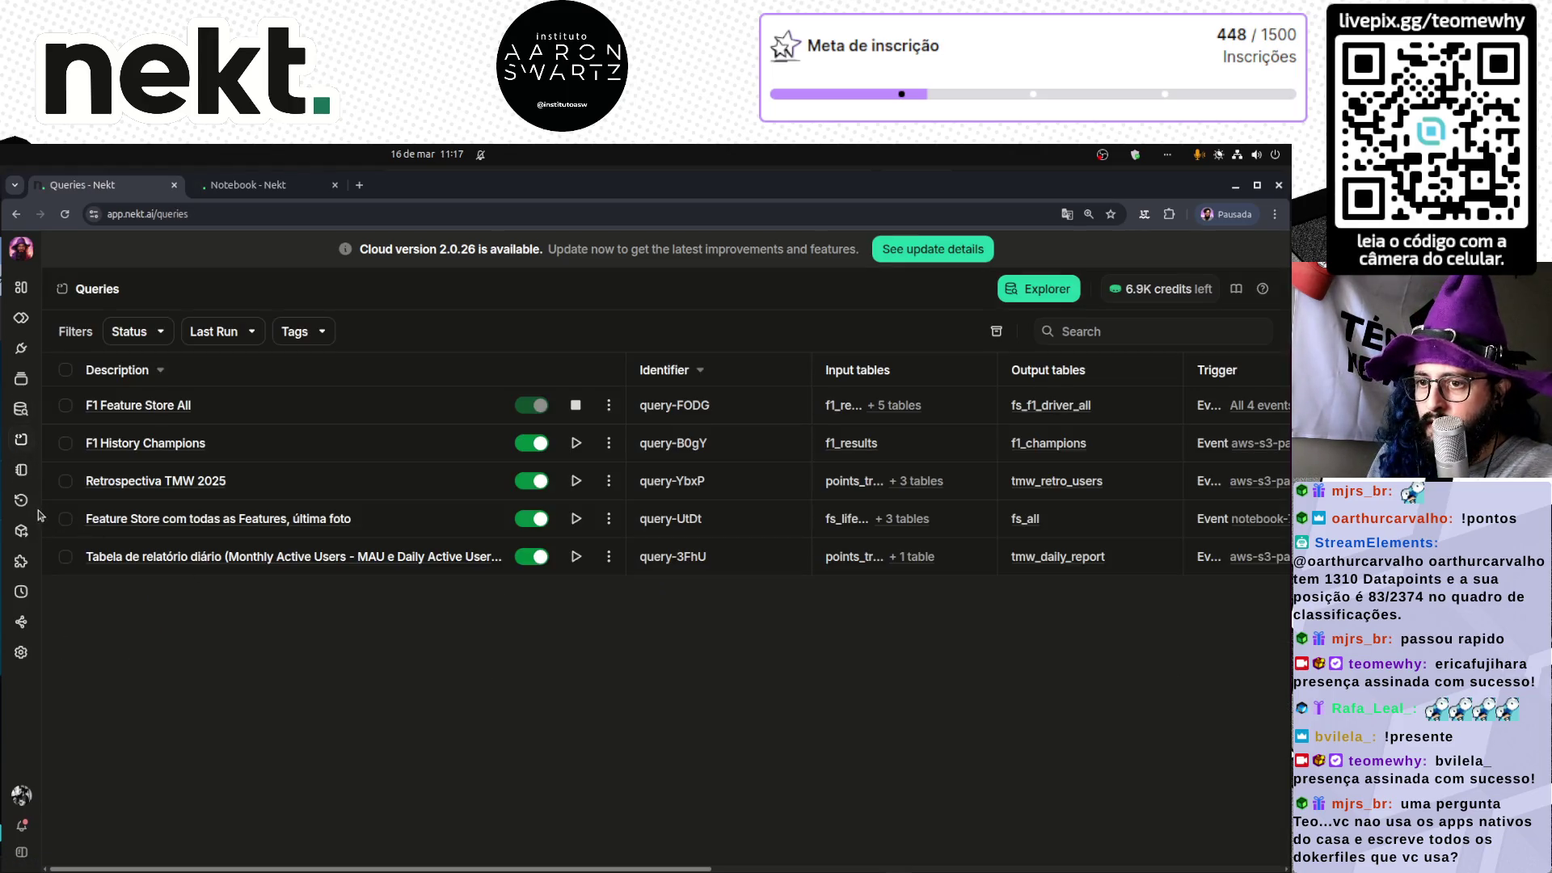
pyautogui.click(185, 406)
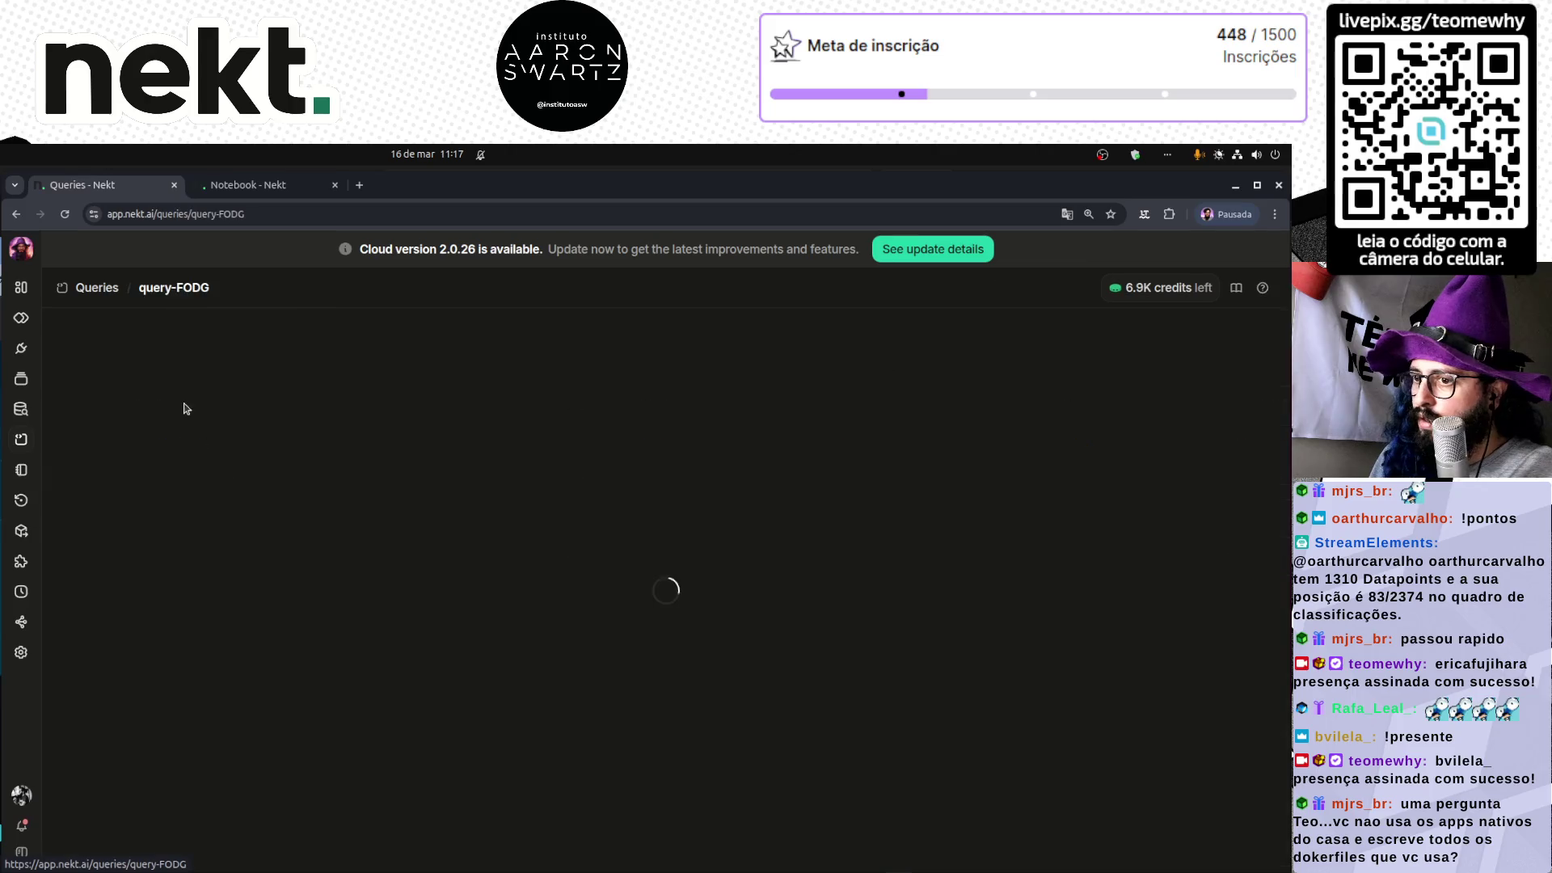
pyautogui.scroll(-4, 368, 776)
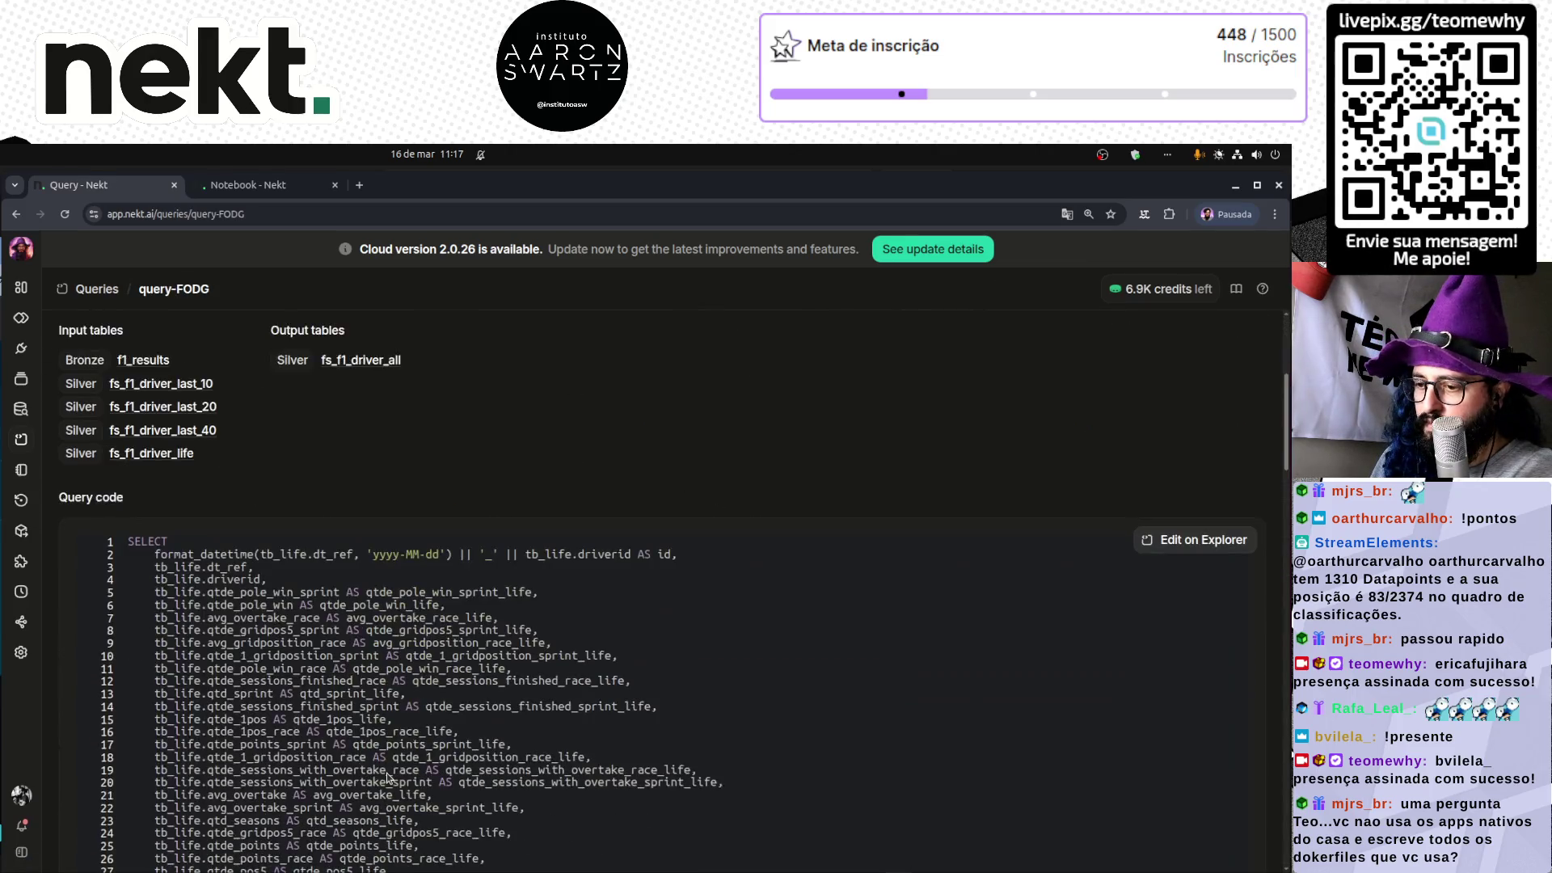
pyautogui.scroll(4, 353, 464)
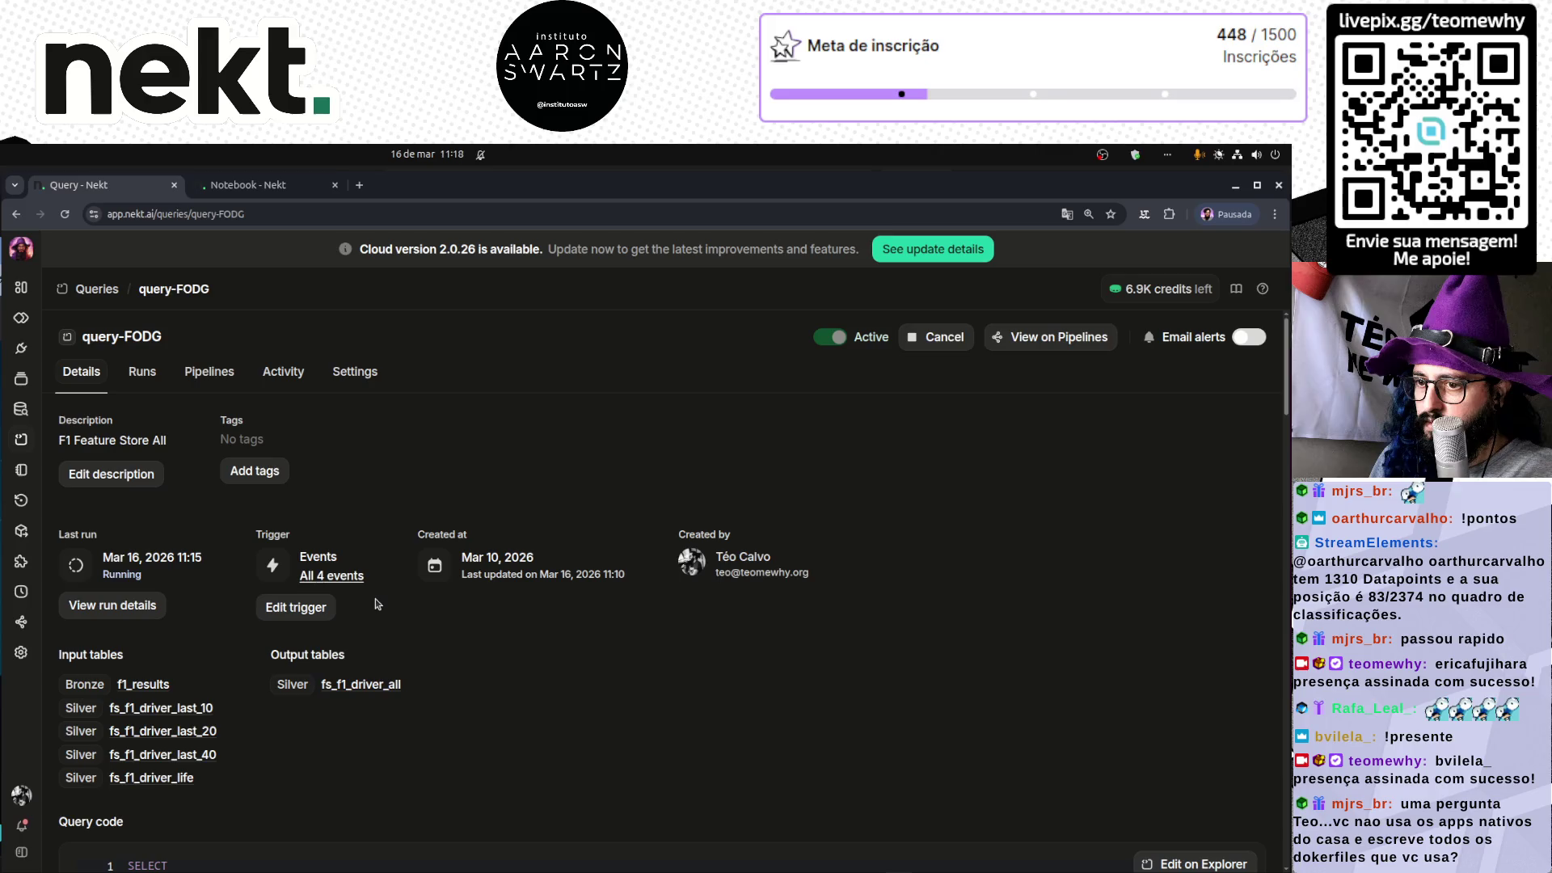
pyautogui.scroll(-20, 387, 644)
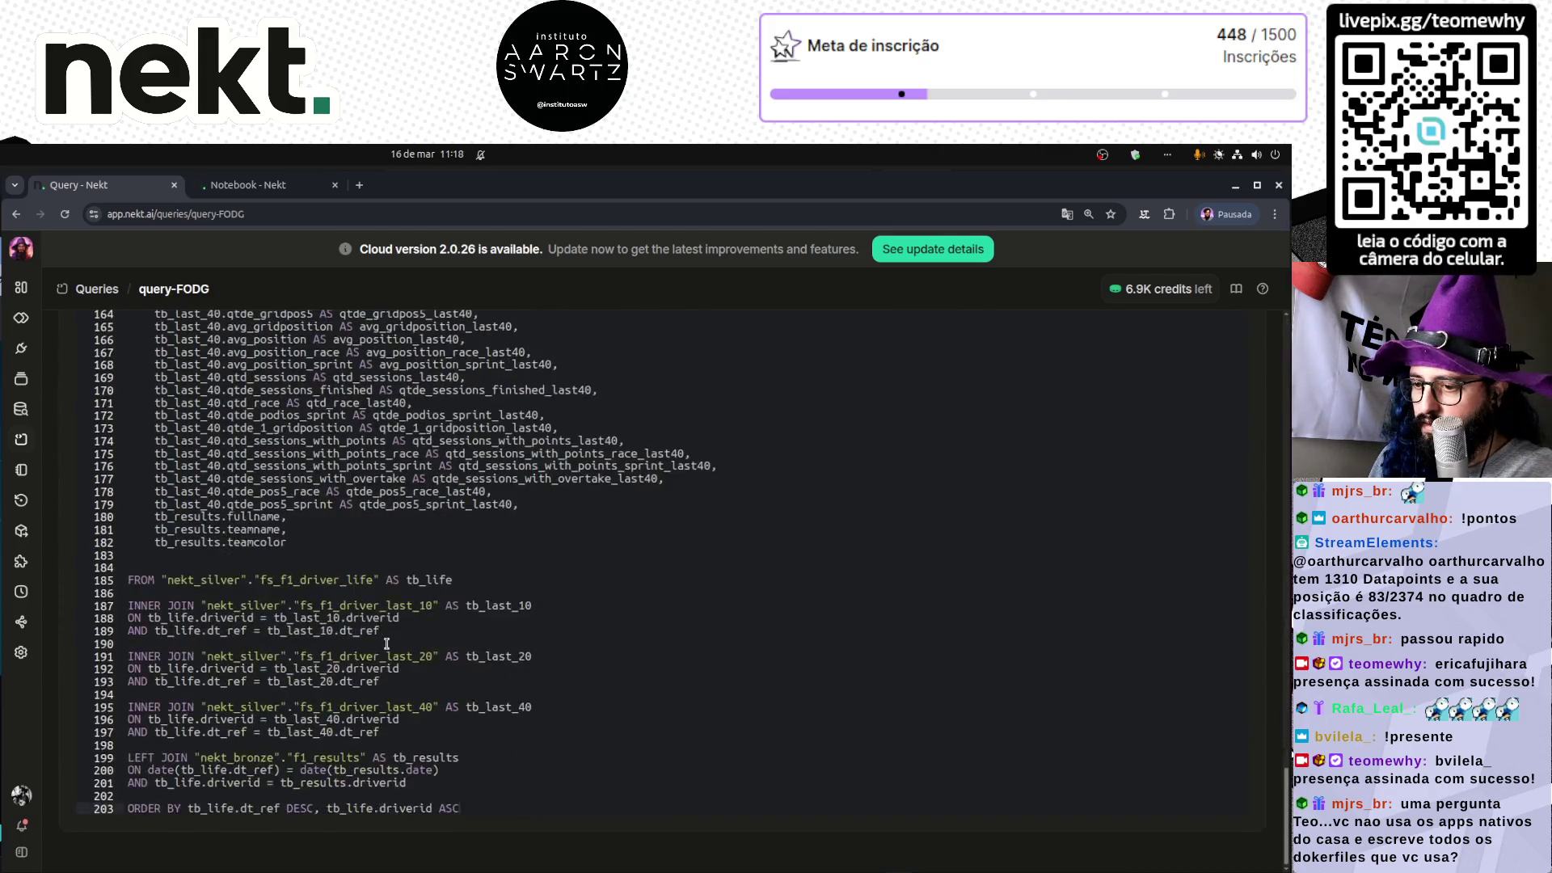
pyautogui.scroll(20, 386, 644)
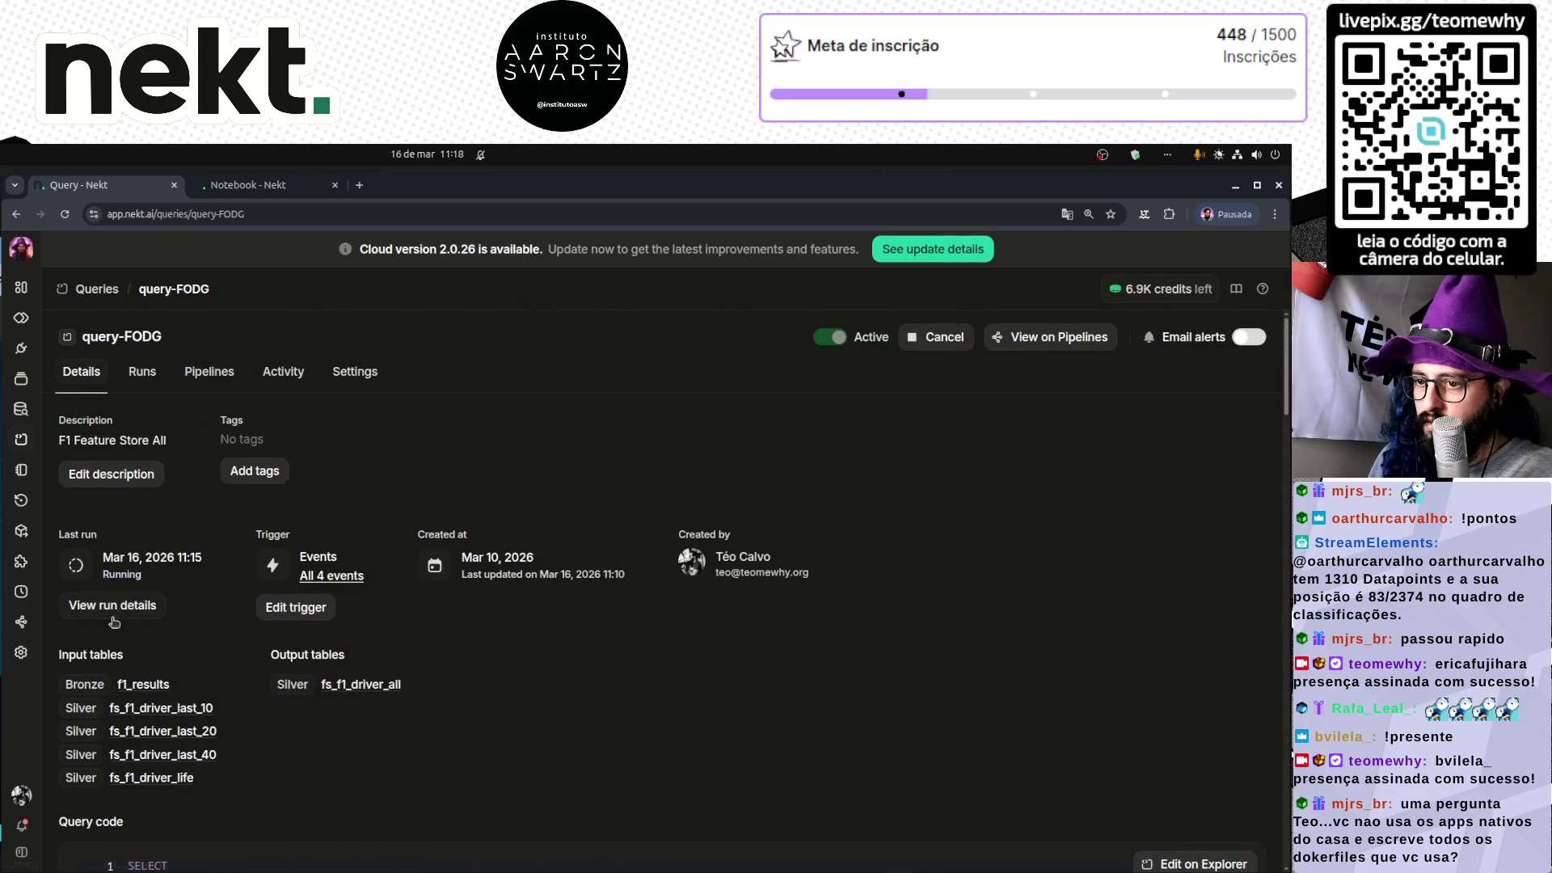
pyautogui.click(114, 605)
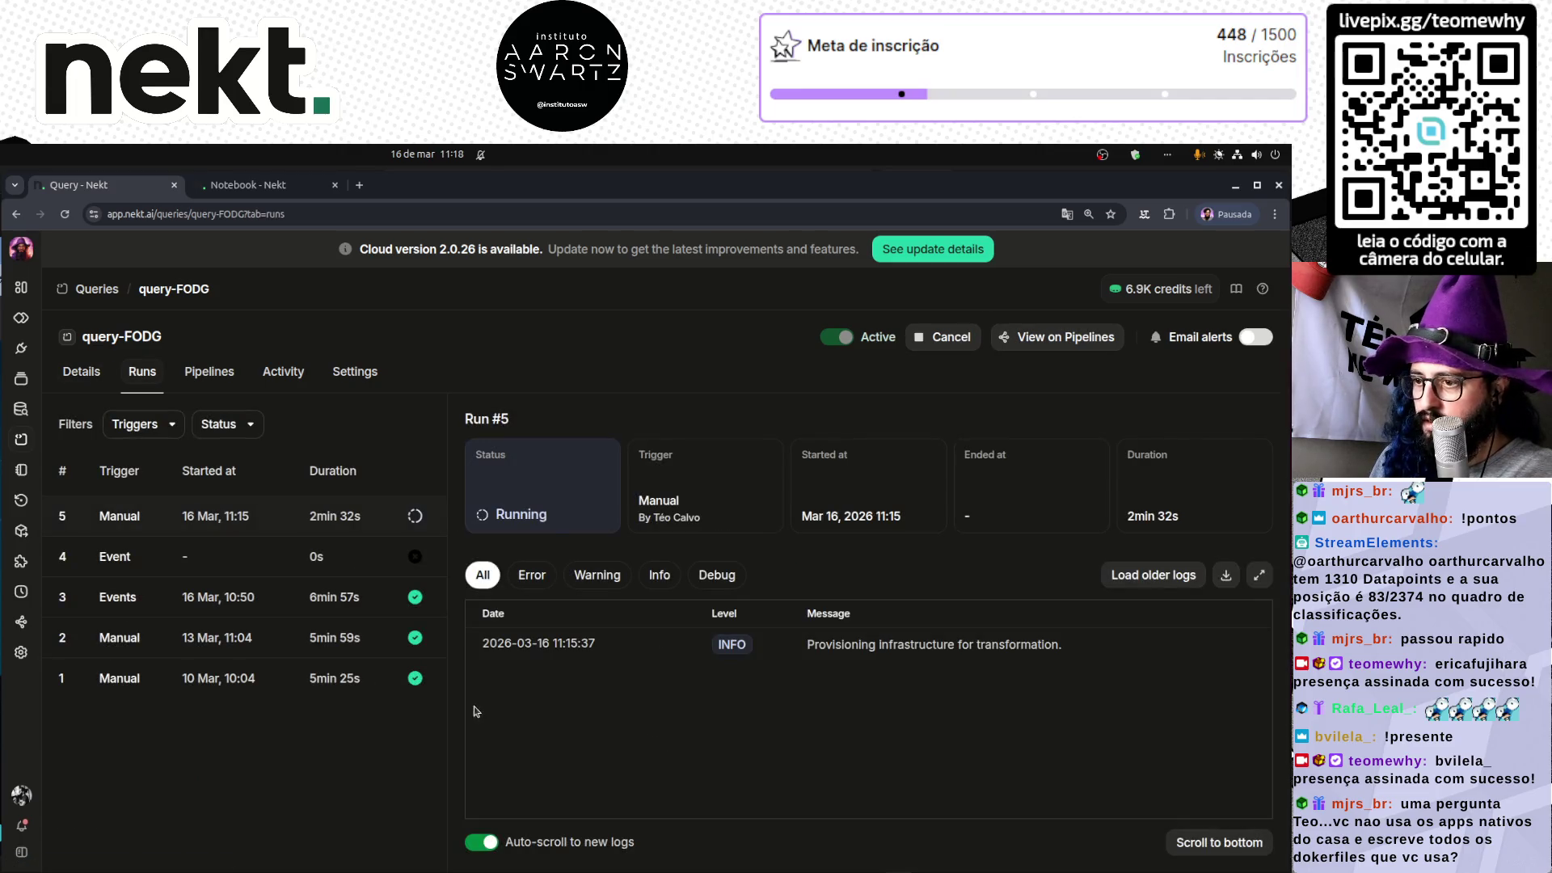
# - Bring the server terminal forward, recall the docker logs command and interrupt it with Ctrl+C
pyautogui.moveTo(453, 869)
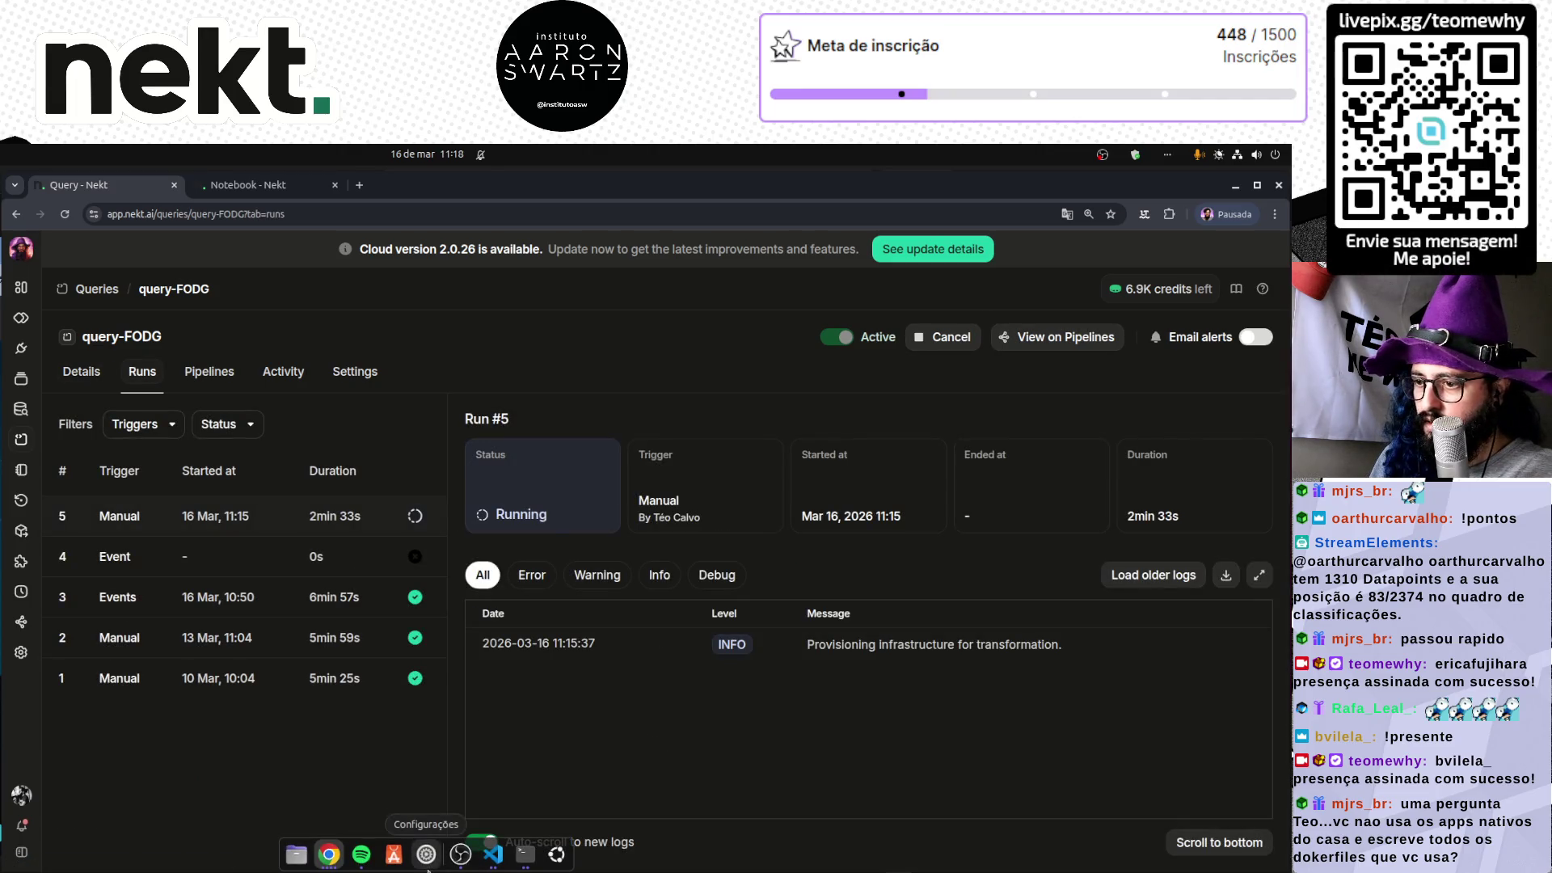
pyautogui.click(526, 856)
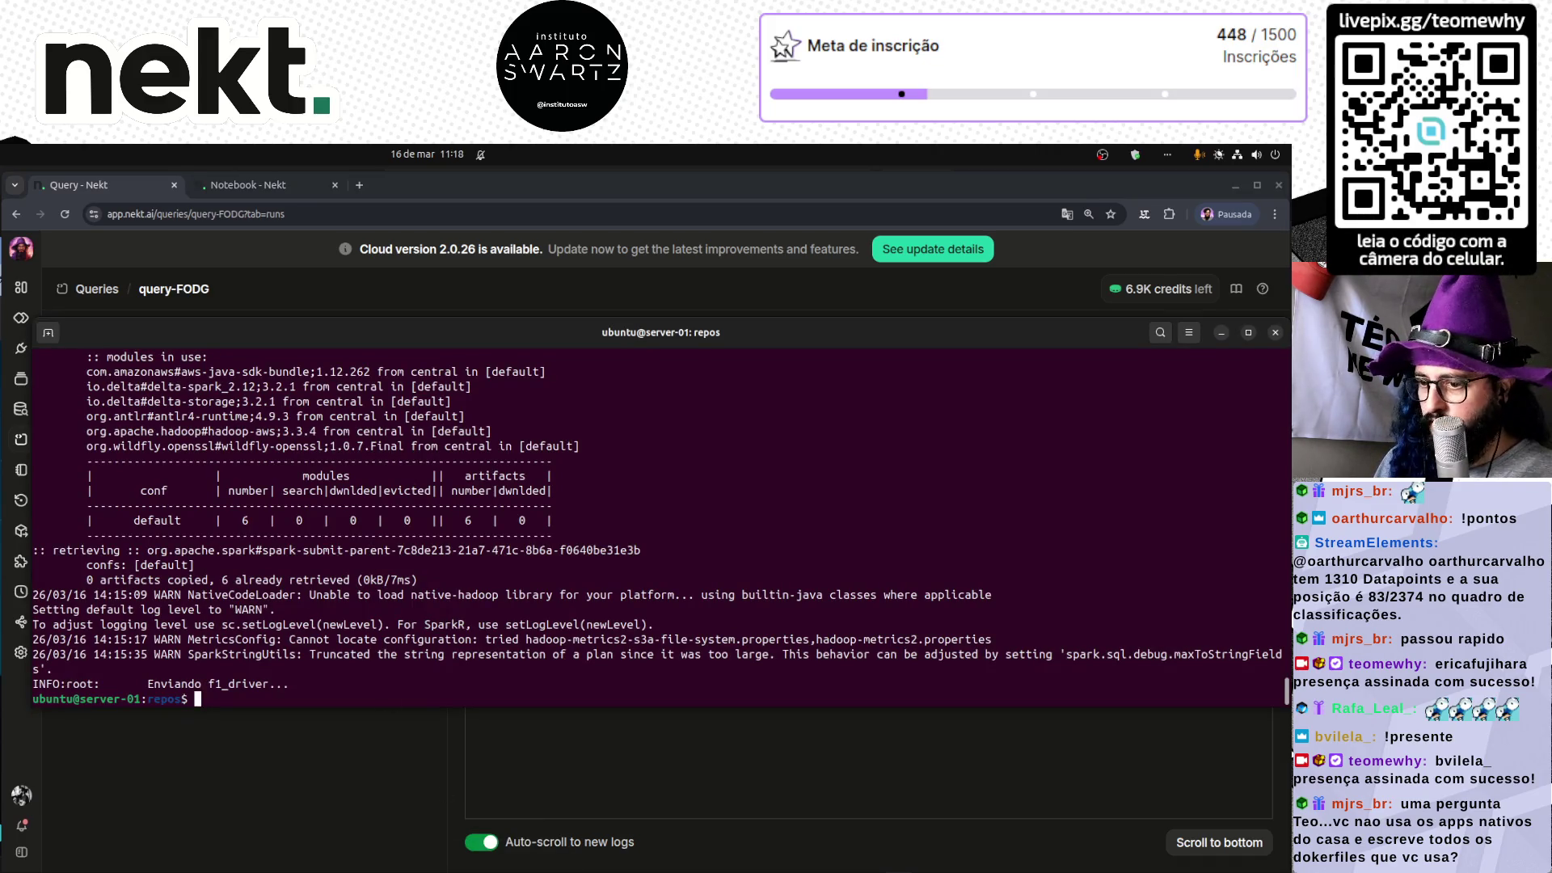
pyautogui.press('Up')
pyautogui.press('Return')
pyautogui.press('Up')
pyautogui.press('Up')
pyautogui.press('Up')
pyautogui.press('Down')
pyautogui.press('Down')
pyautogui.press('Down')
pyautogui.press('Up')
pyautogui.press('Up')
pyautogui.press('Up')
pyautogui.press('Down')
pyautogui.press('Down')
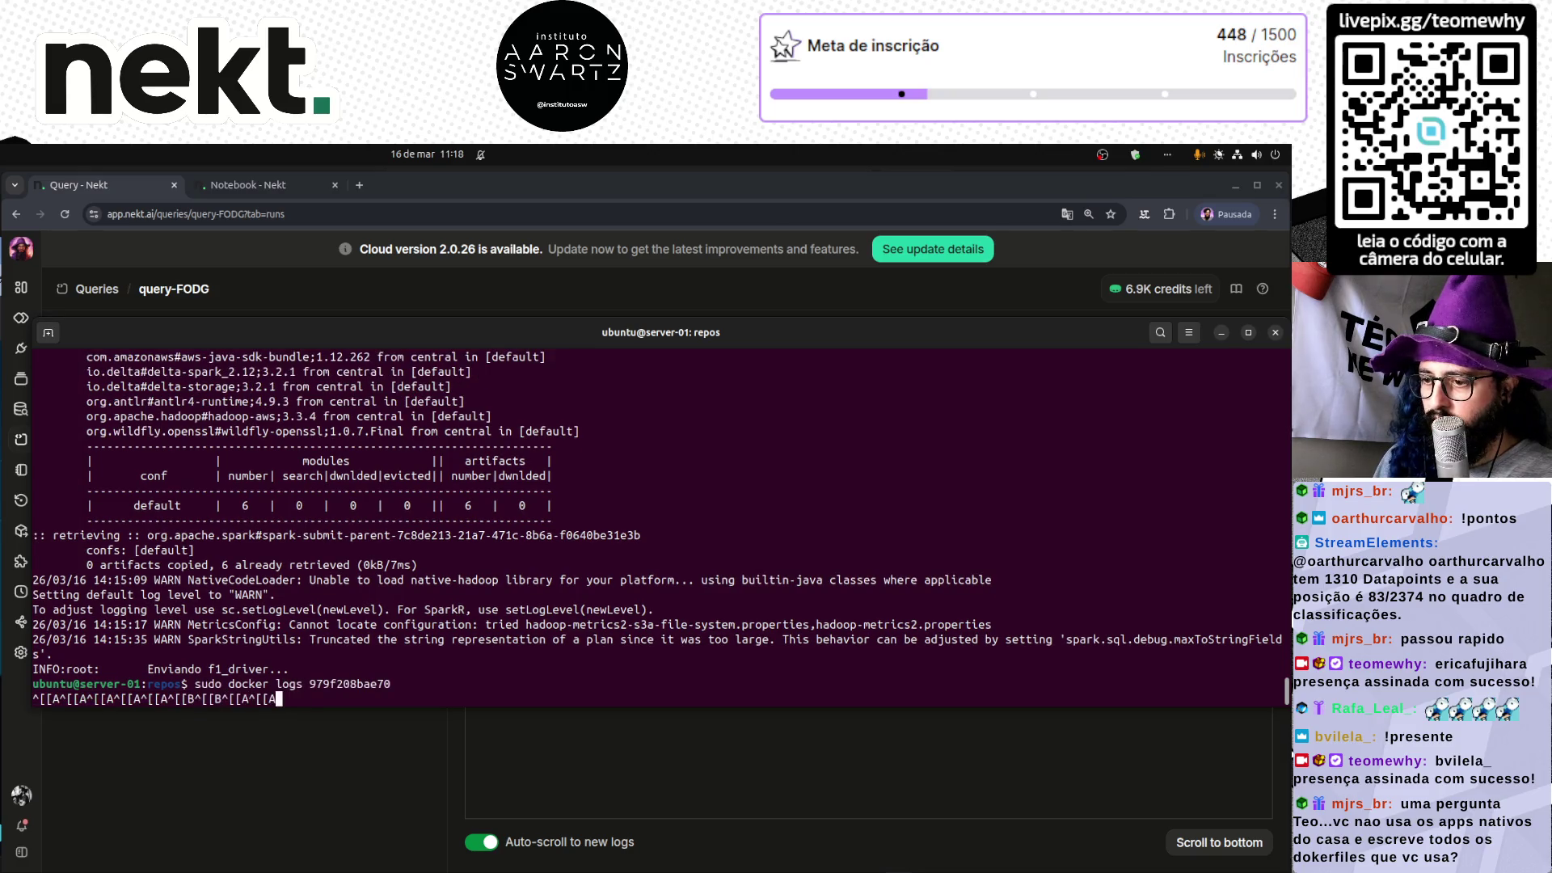
pyautogui.hotkey('ctrl', 'c')
pyautogui.press('Up')
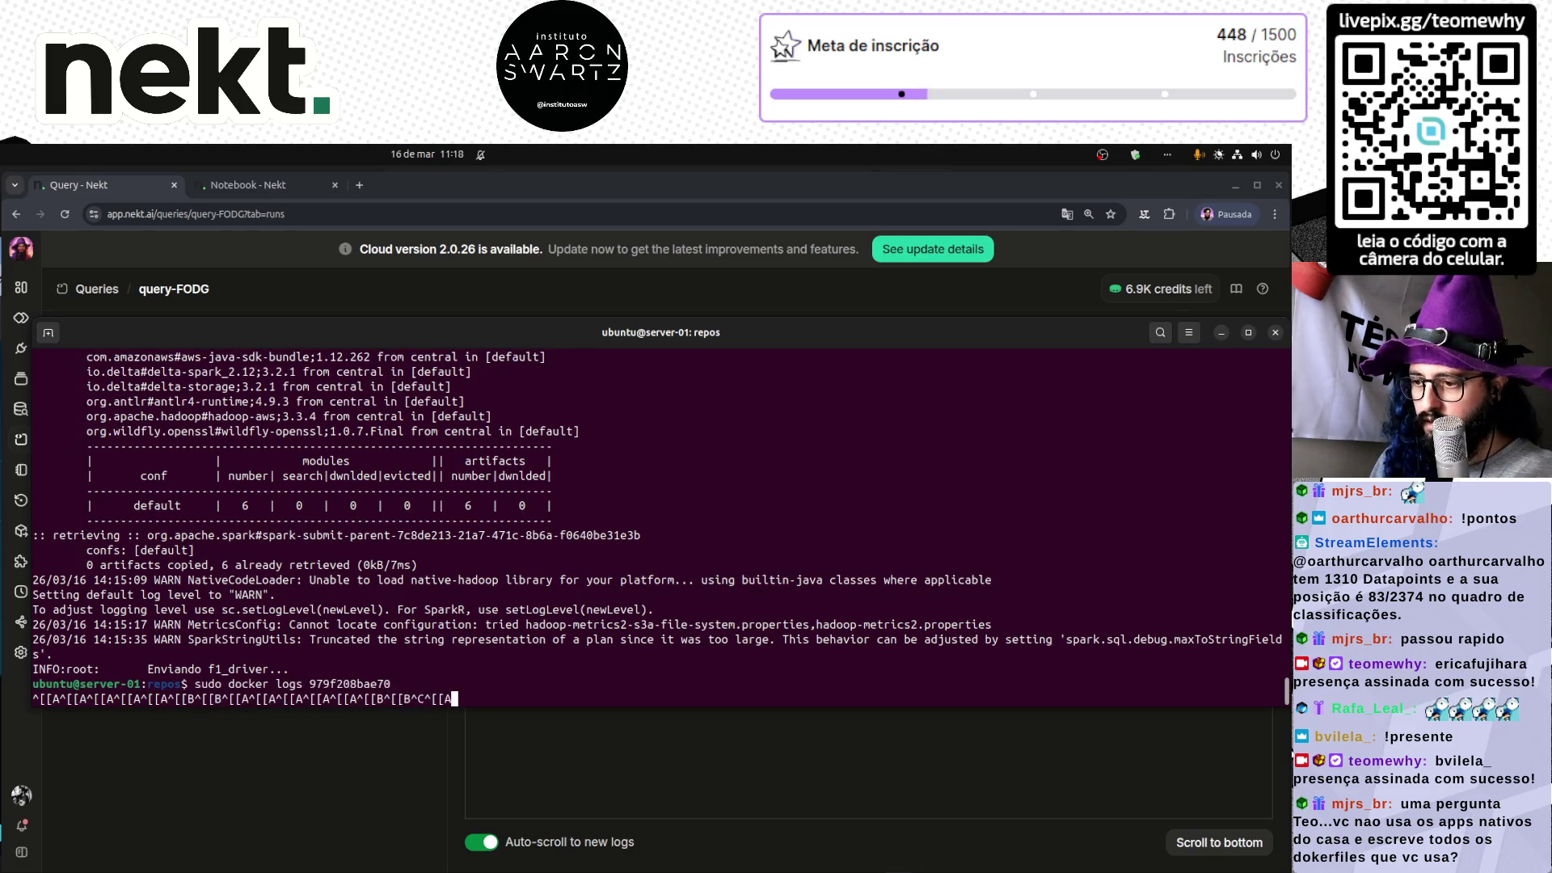
# - Reload the CasaOS dashboard, then cycle through the windows back to the server terminal
pyautogui.hotkey('alt', 'Tab')
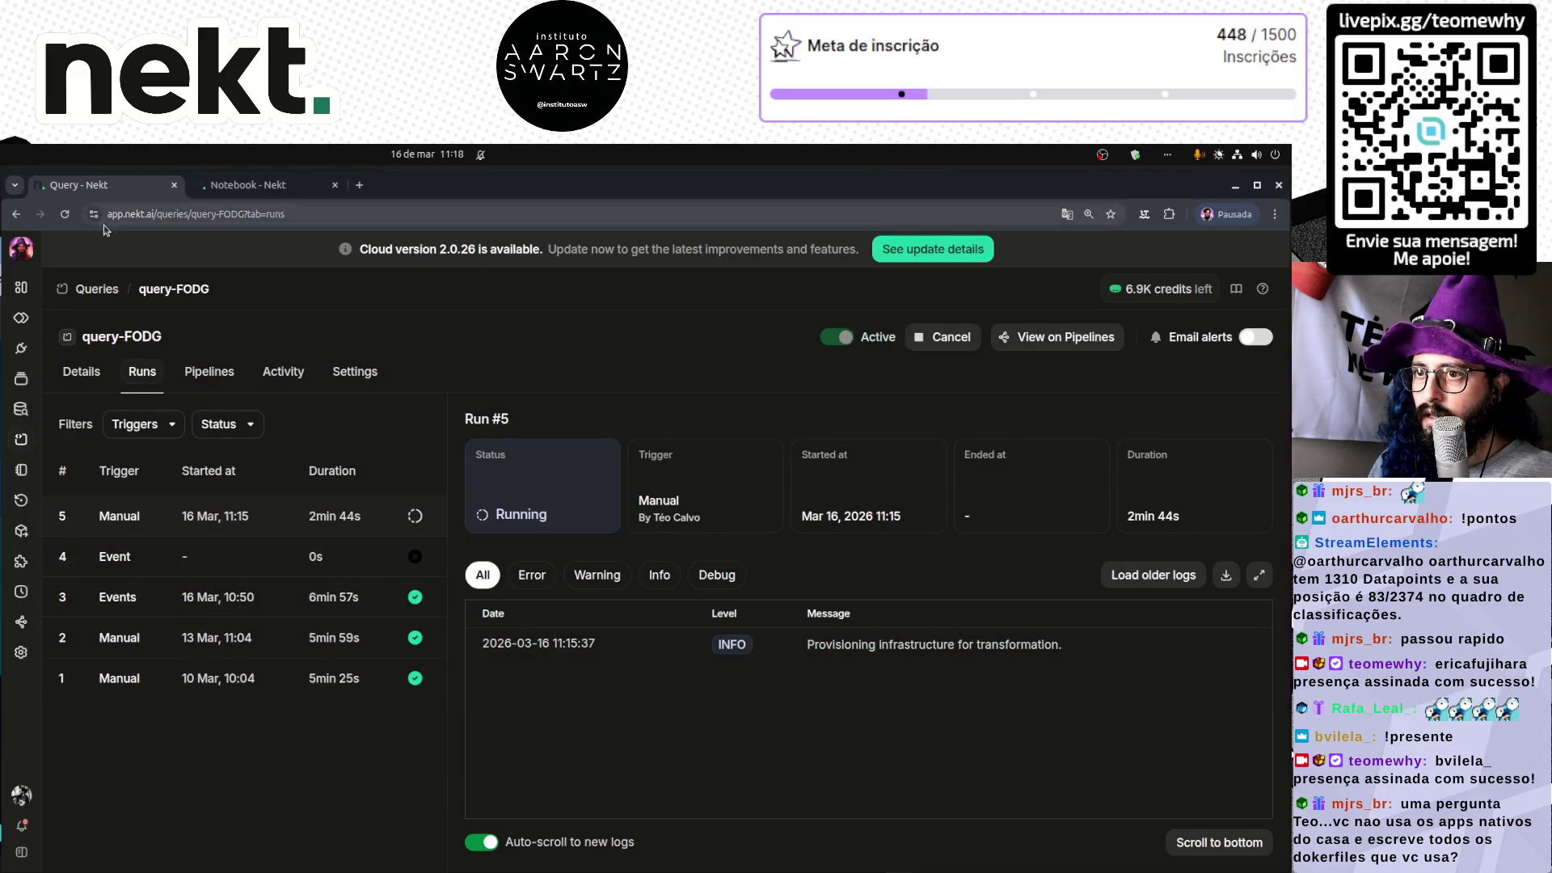
pyautogui.hotkey('alt', 'Tab')
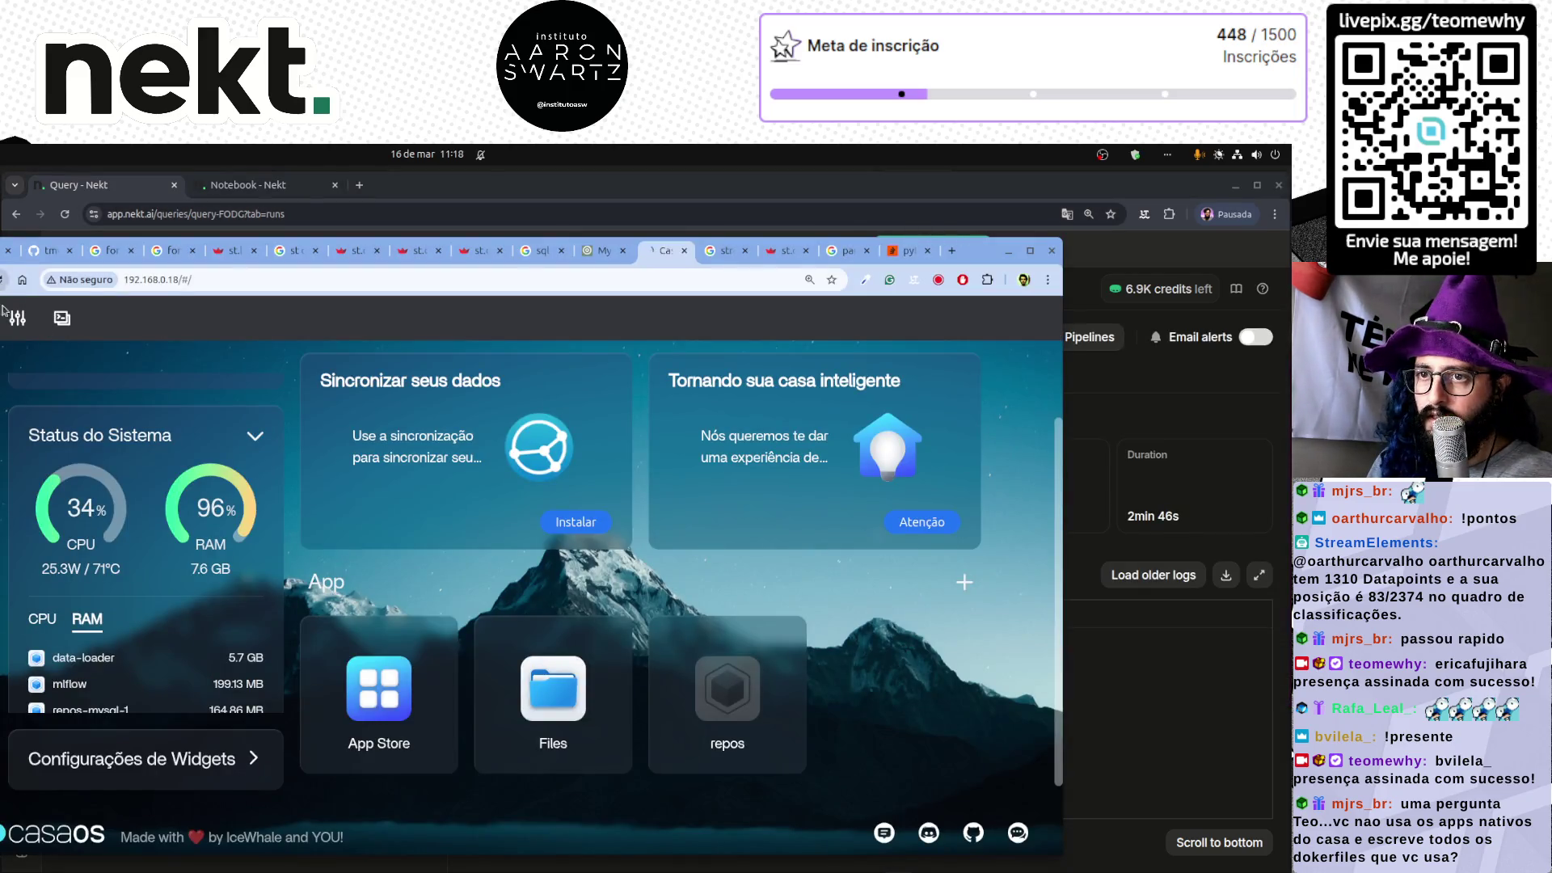
pyautogui.press('F5')
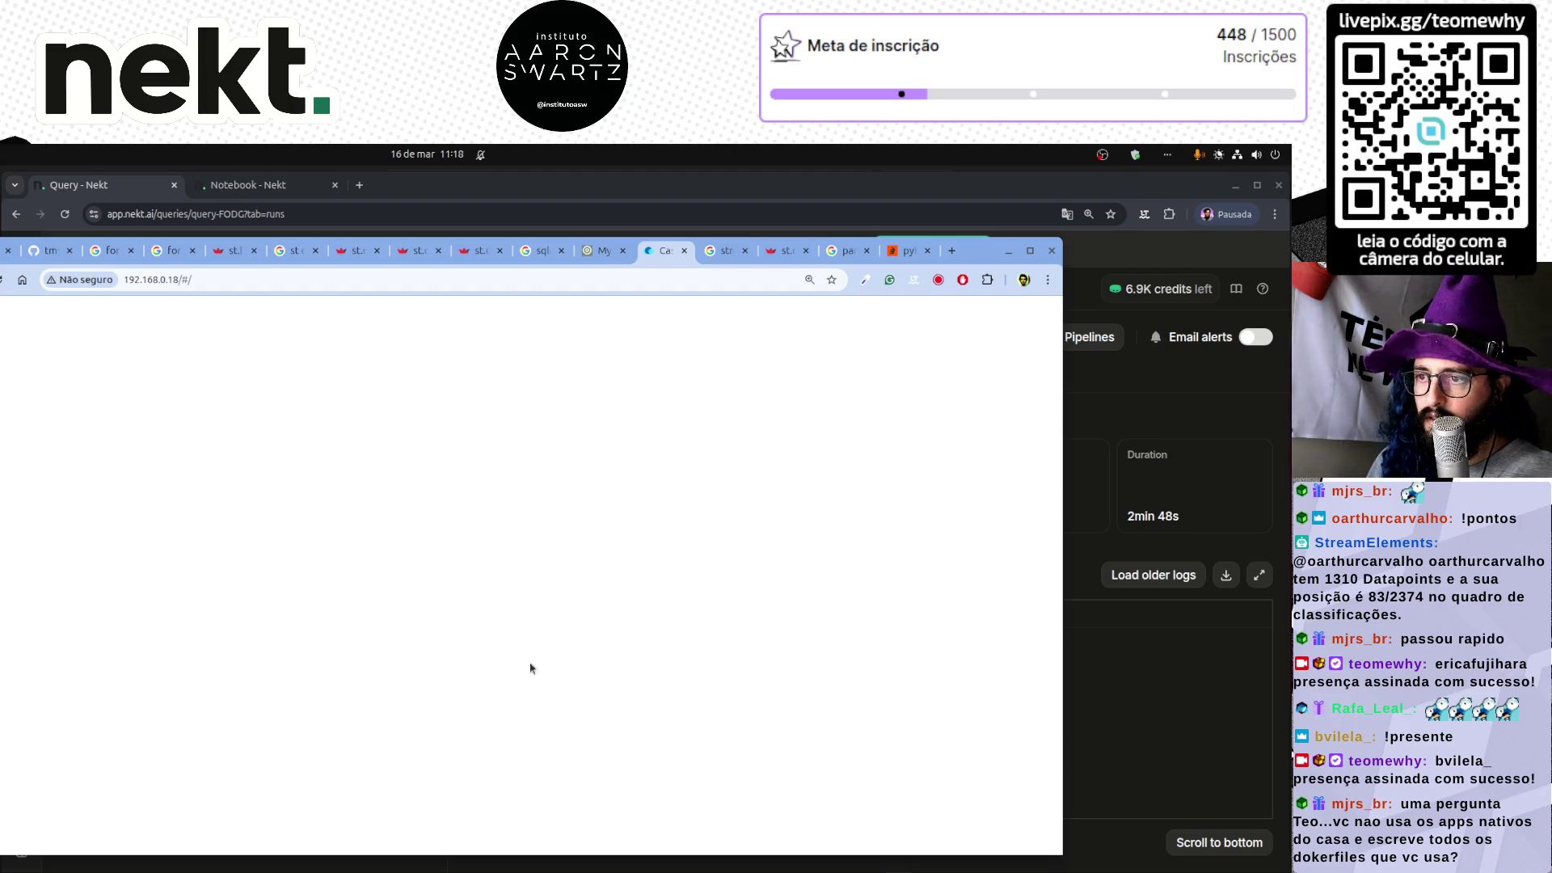
pyautogui.hotkey('alt', 'Tab')
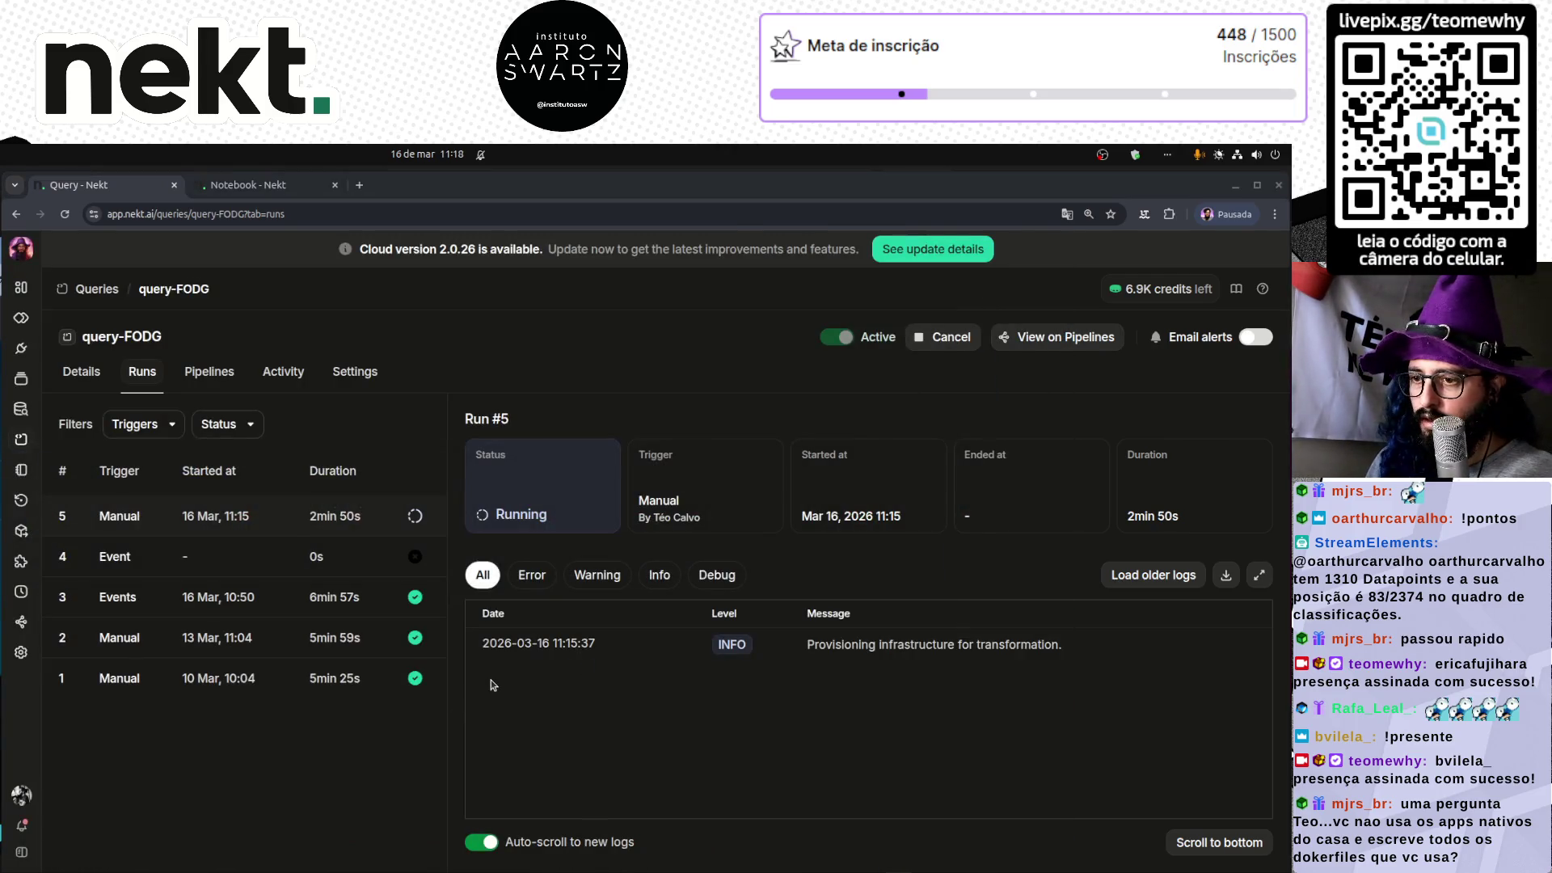
pyautogui.hotkey('alt', 'Tab')
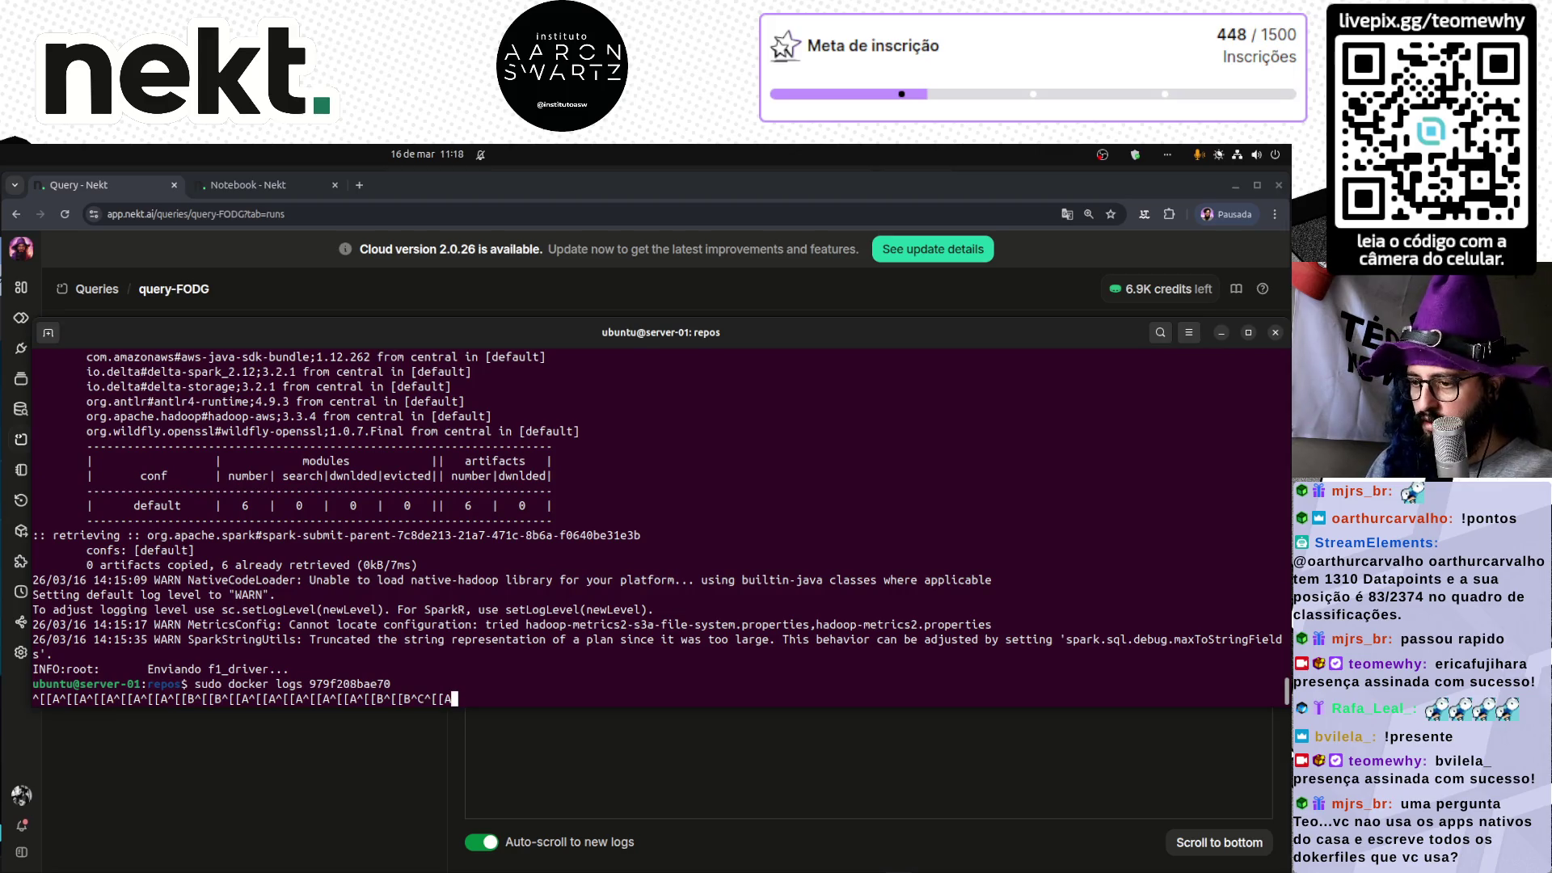
pyautogui.hotkey('alt', 'Tab')
pyautogui.press('Tab')
pyautogui.press('Tab')
pyautogui.press('Tab')
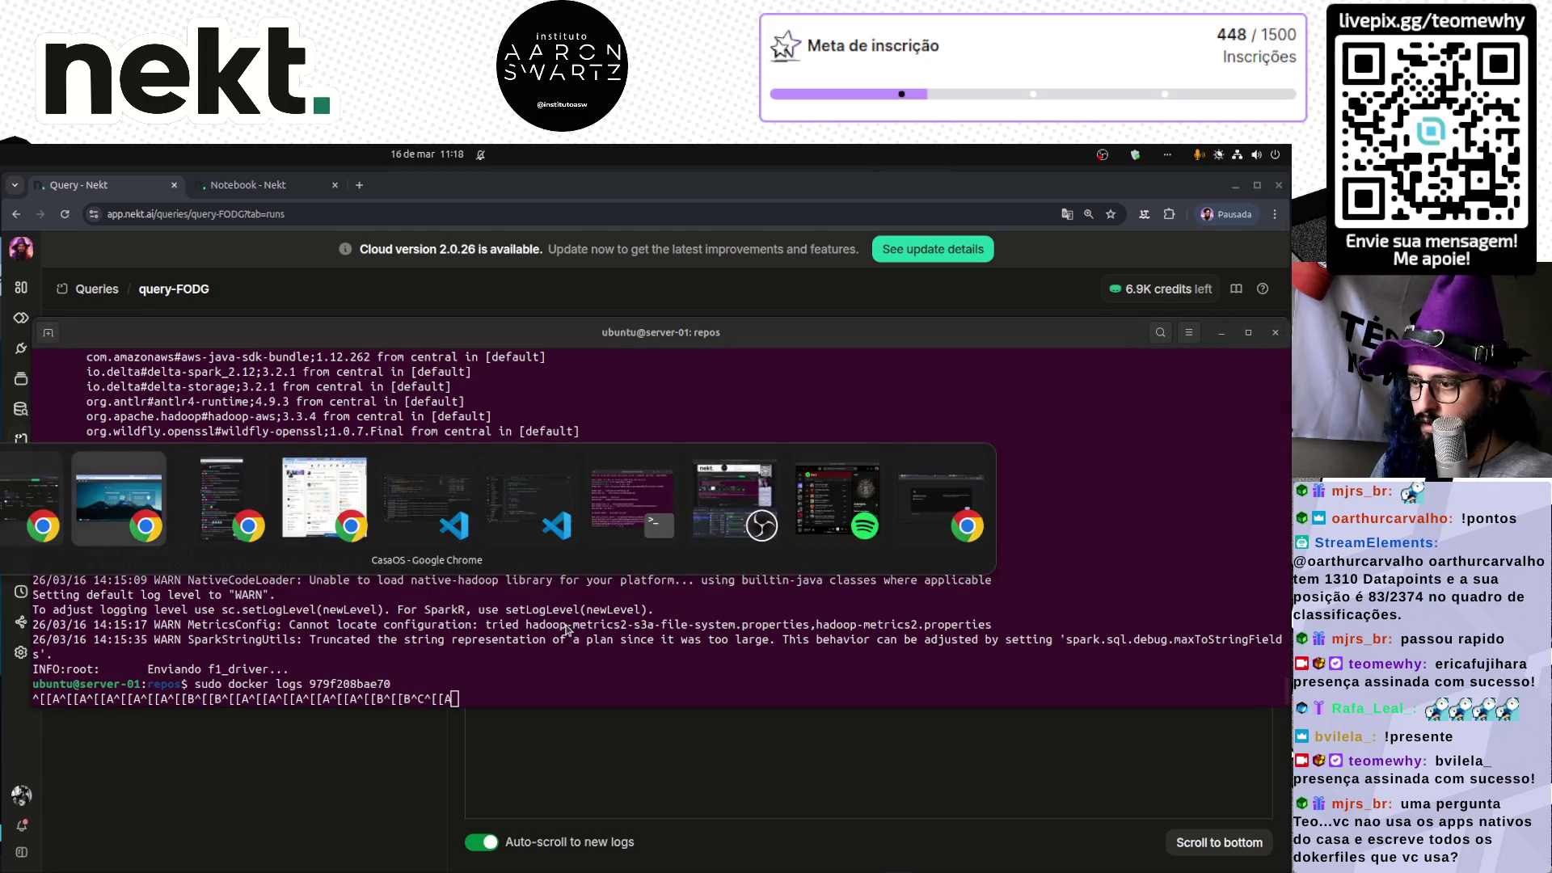
pyautogui.press('Tab')
pyautogui.press('Tab')
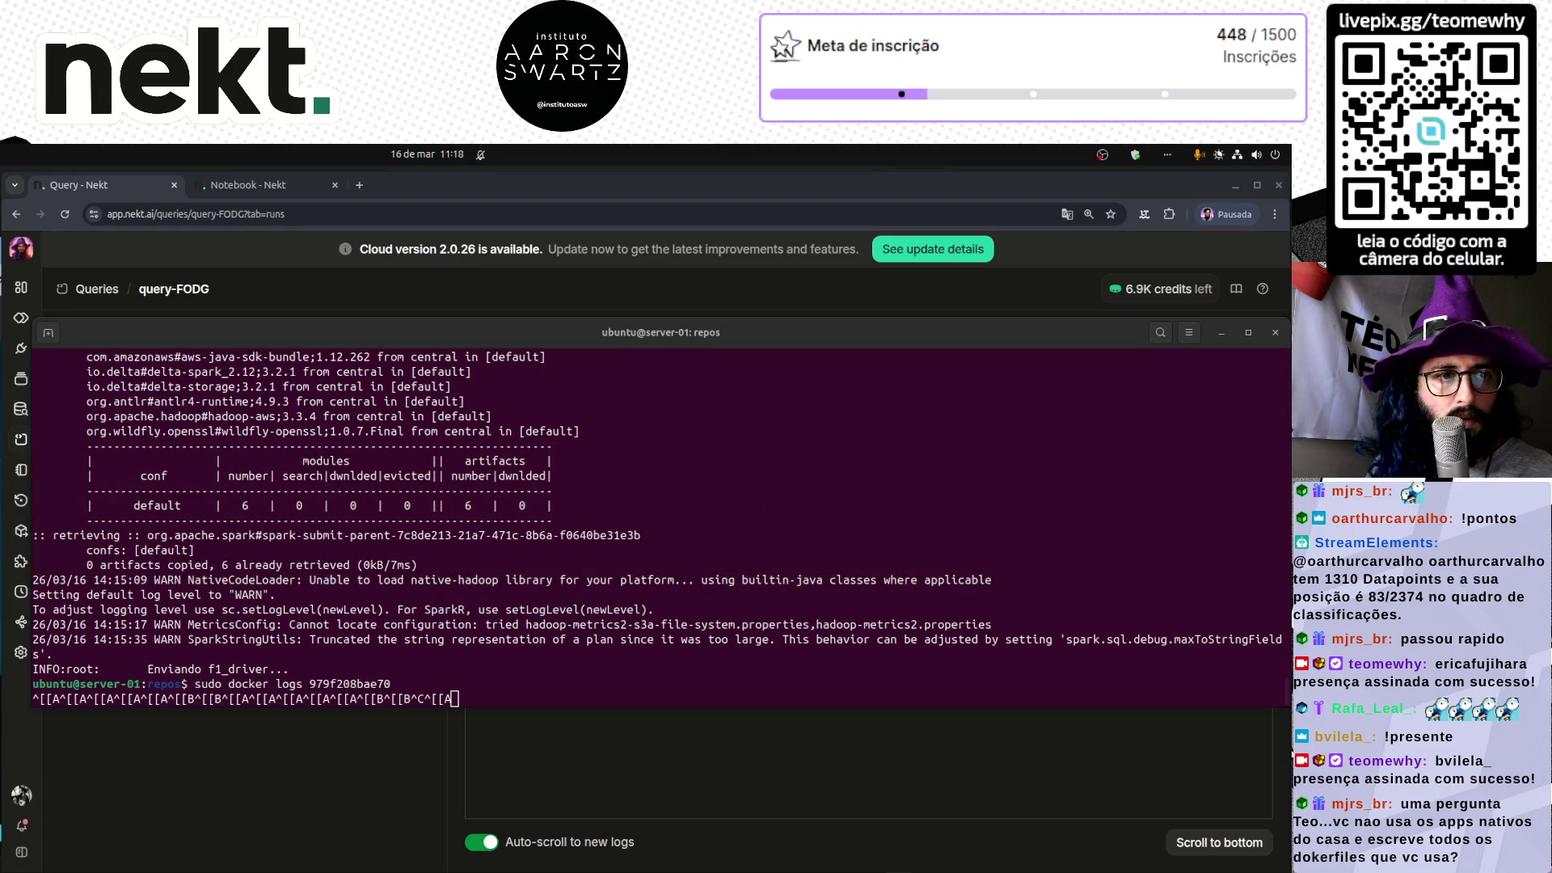
# - Retry interrupting the unresponsive terminal and leave the CasaOS dashboard in front
pyautogui.press('Up')
pyautogui.press('Up')
pyautogui.hotkey('ctrl', 'c')
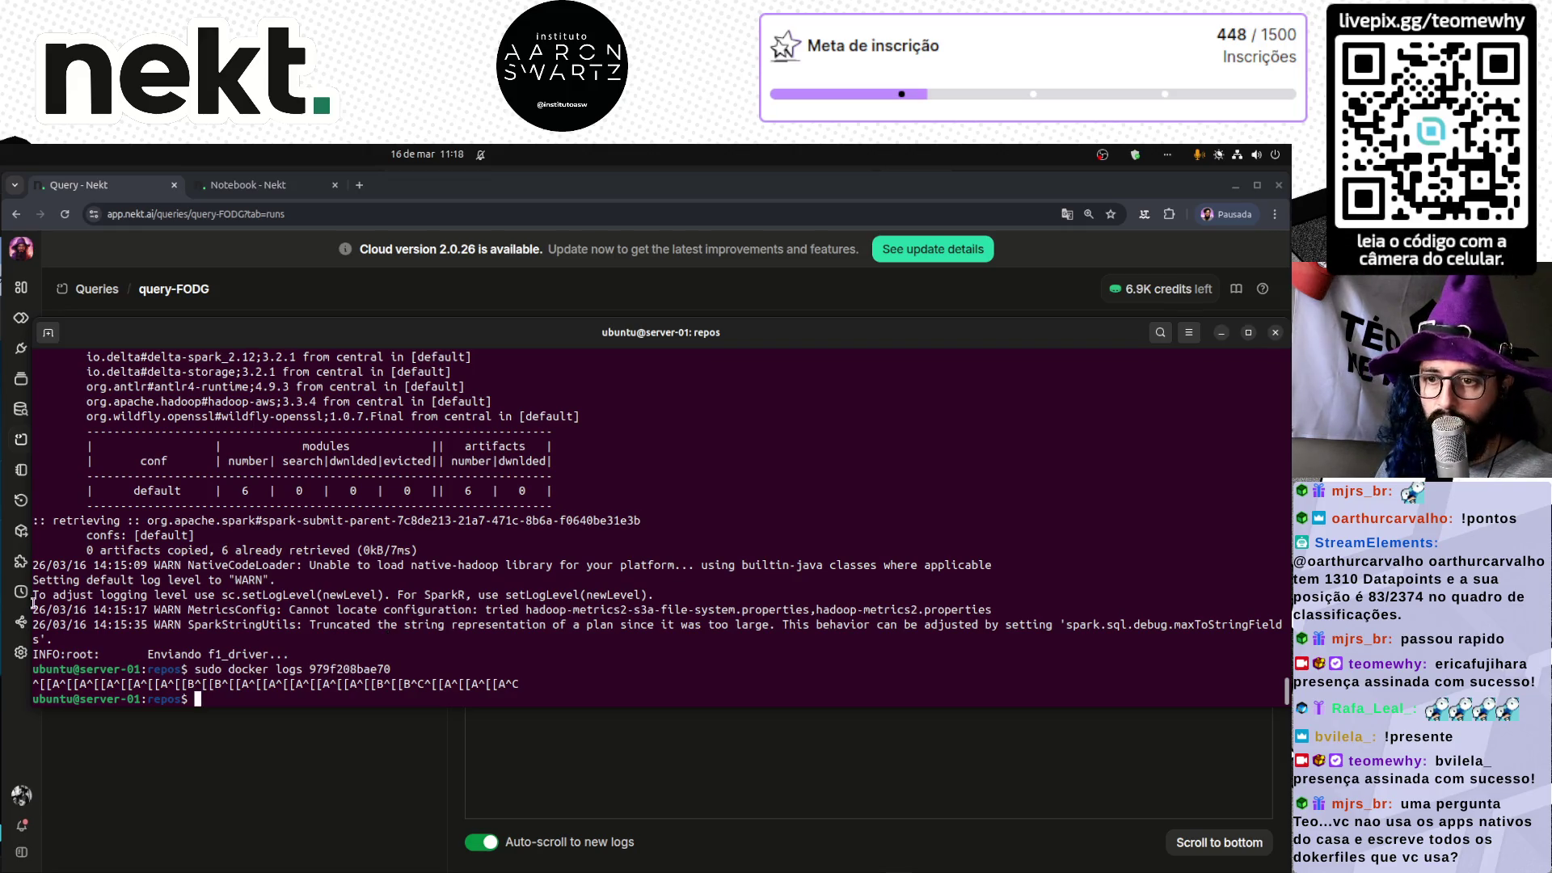
pyautogui.hotkey('alt', 'Tab')
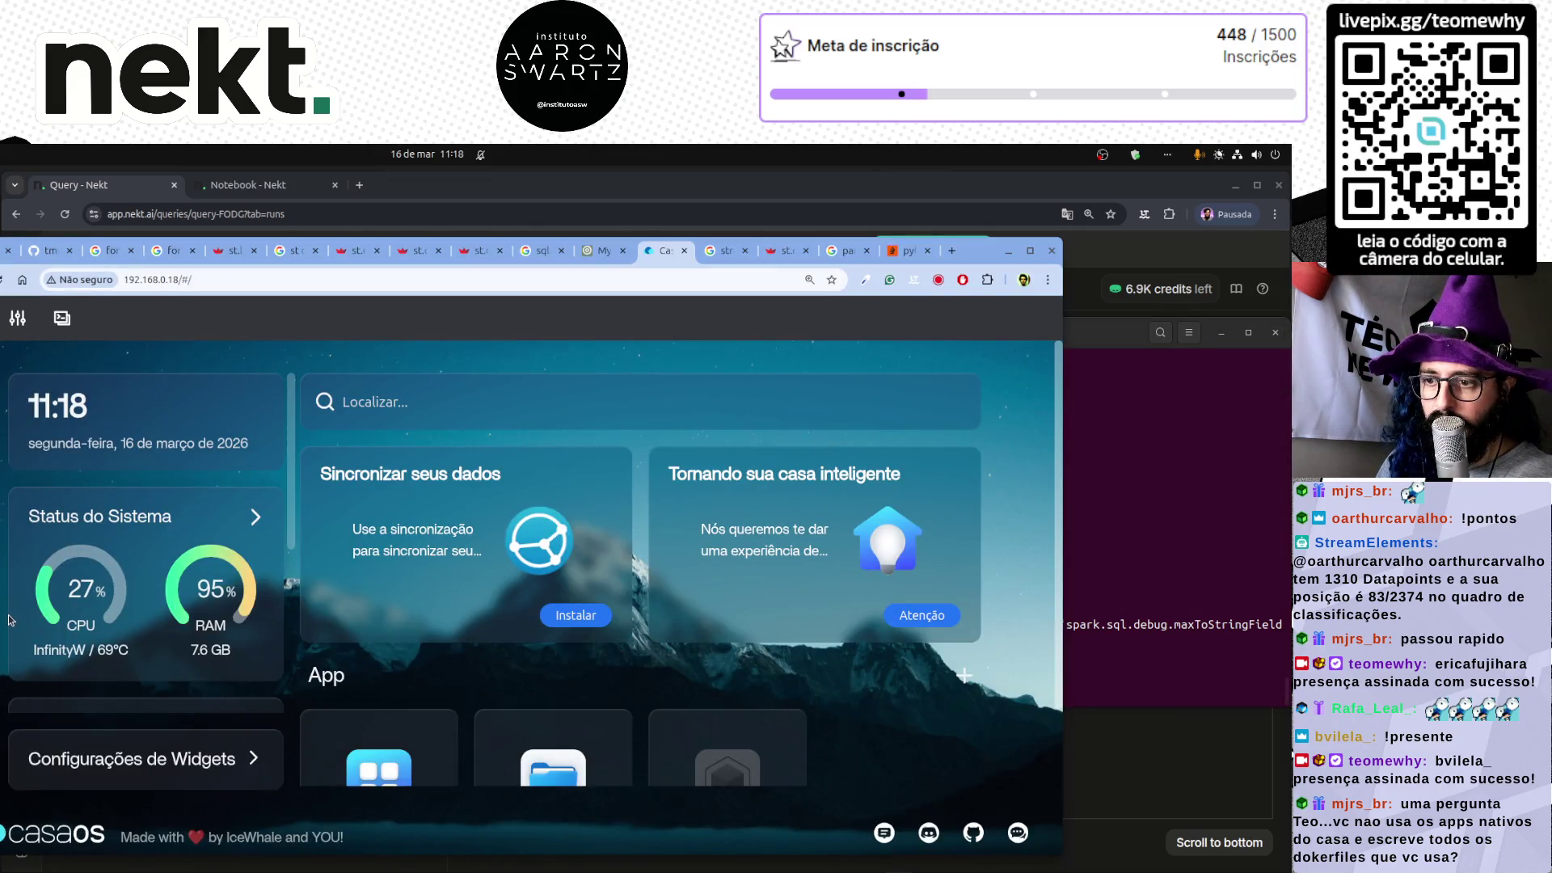
# - Scroll the CasaOS dashboard and list the server's processes by RAM usage
pyautogui.scroll(-3, 10, 620)
pyautogui.scroll(2, 10, 620)
pyautogui.scroll(-3, 10, 620)
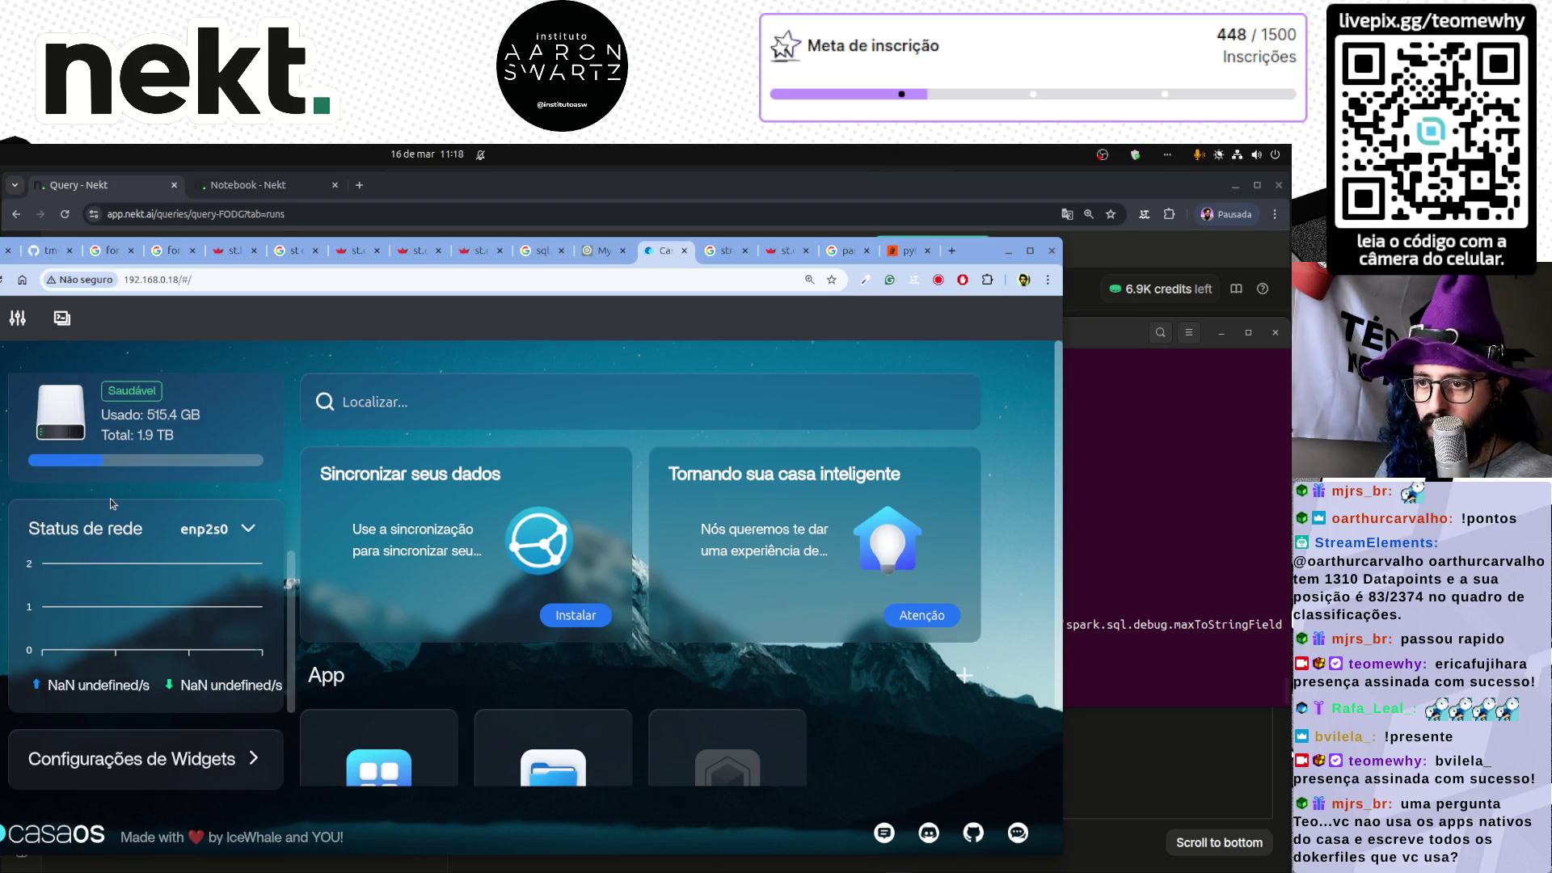
pyautogui.scroll(3, 113, 526)
pyautogui.scroll(-3, 148, 592)
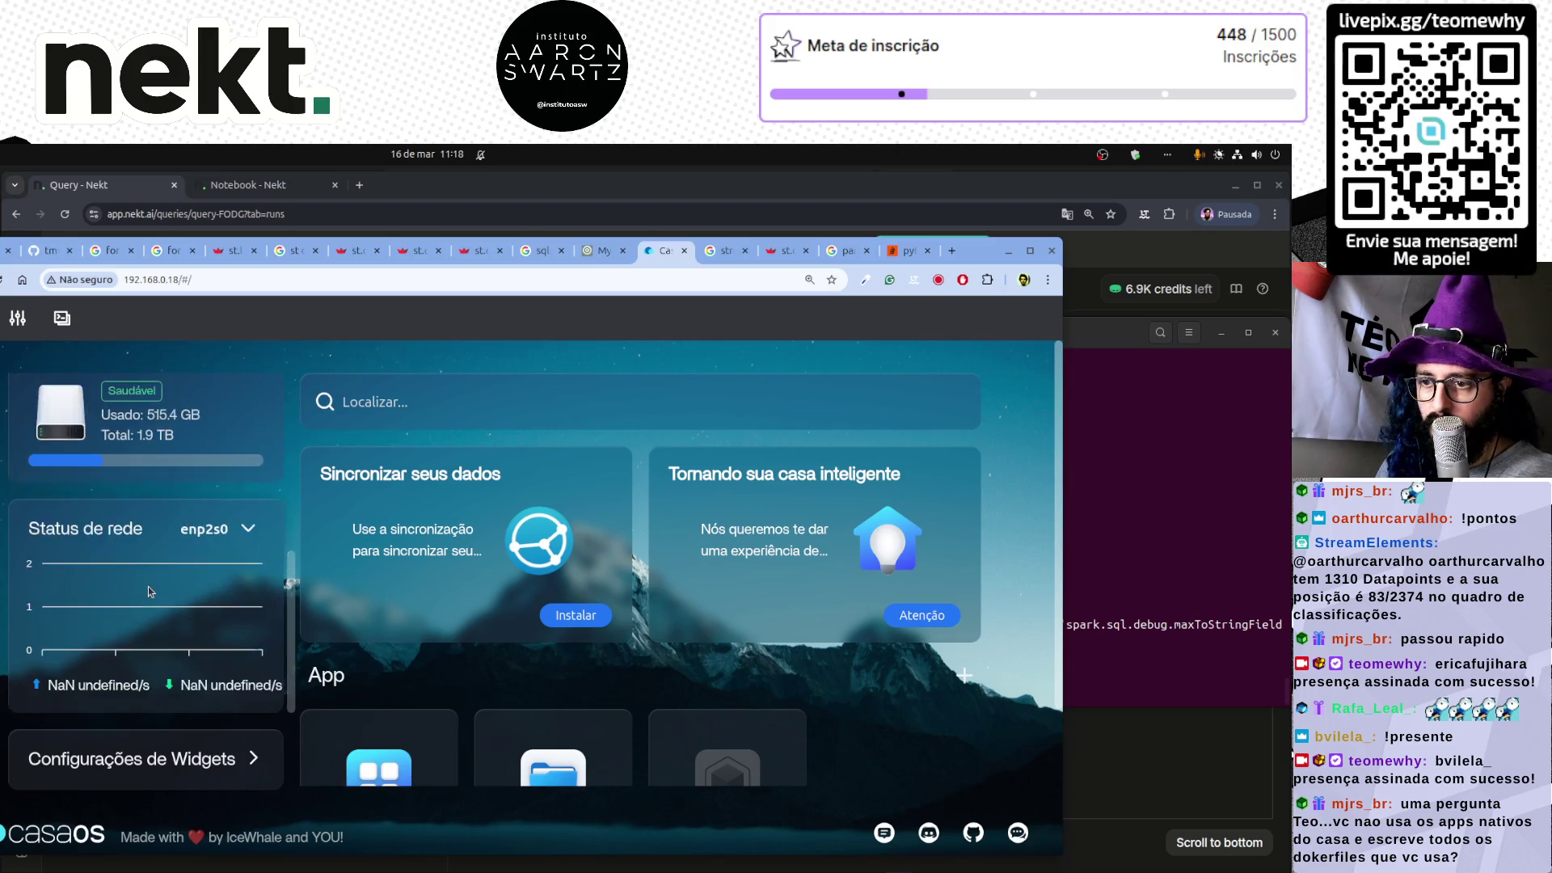
pyautogui.scroll(3, 149, 592)
pyautogui.scroll(-1, 34, 667)
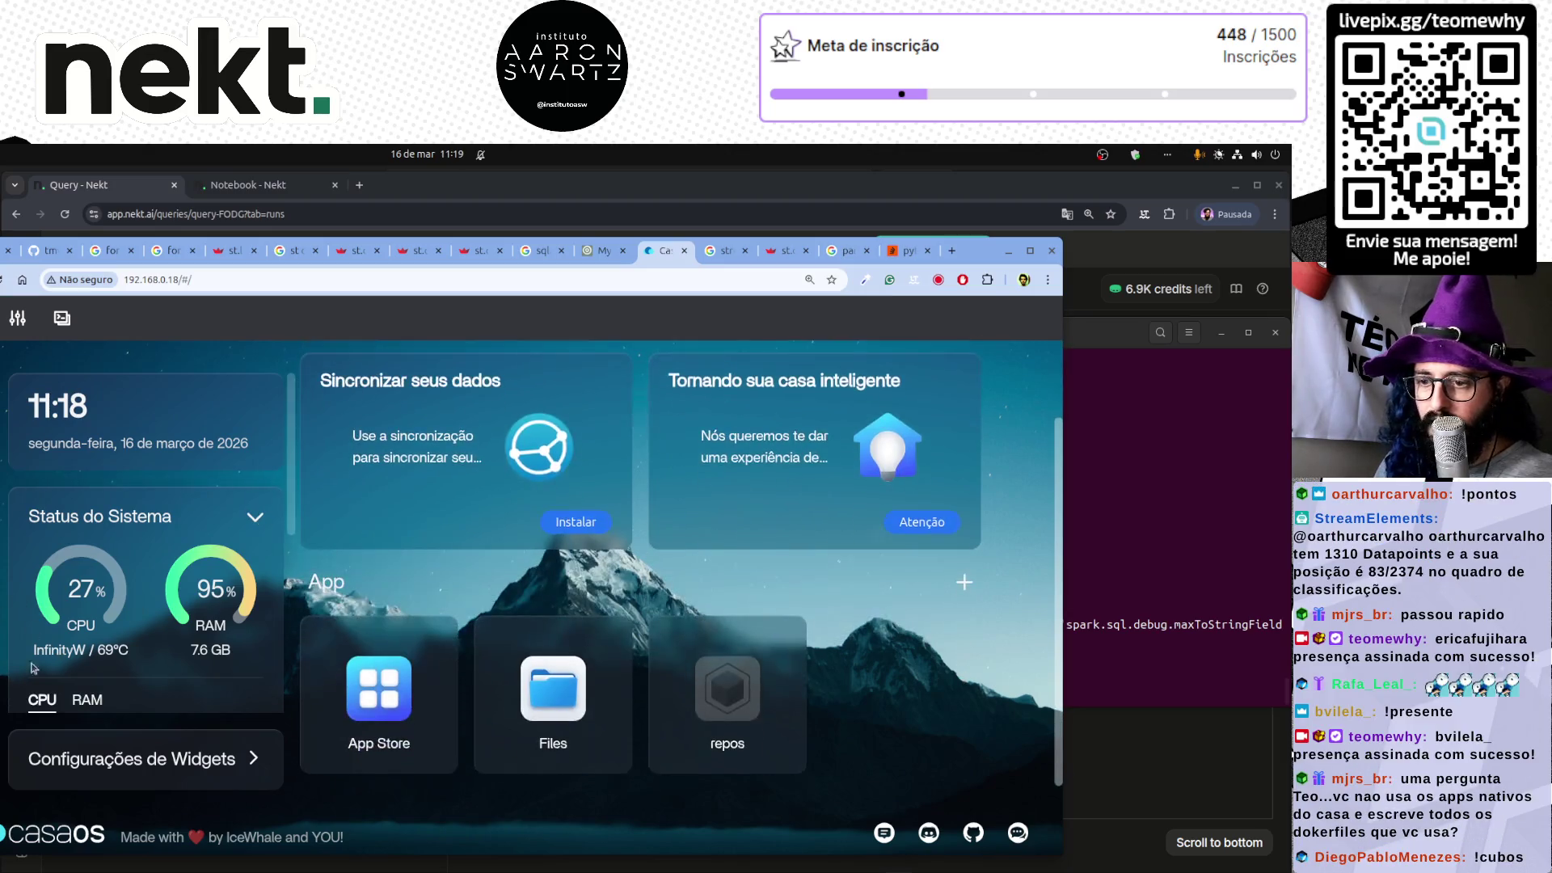
pyautogui.scroll(-4, 49, 668)
pyautogui.scroll(2, 90, 574)
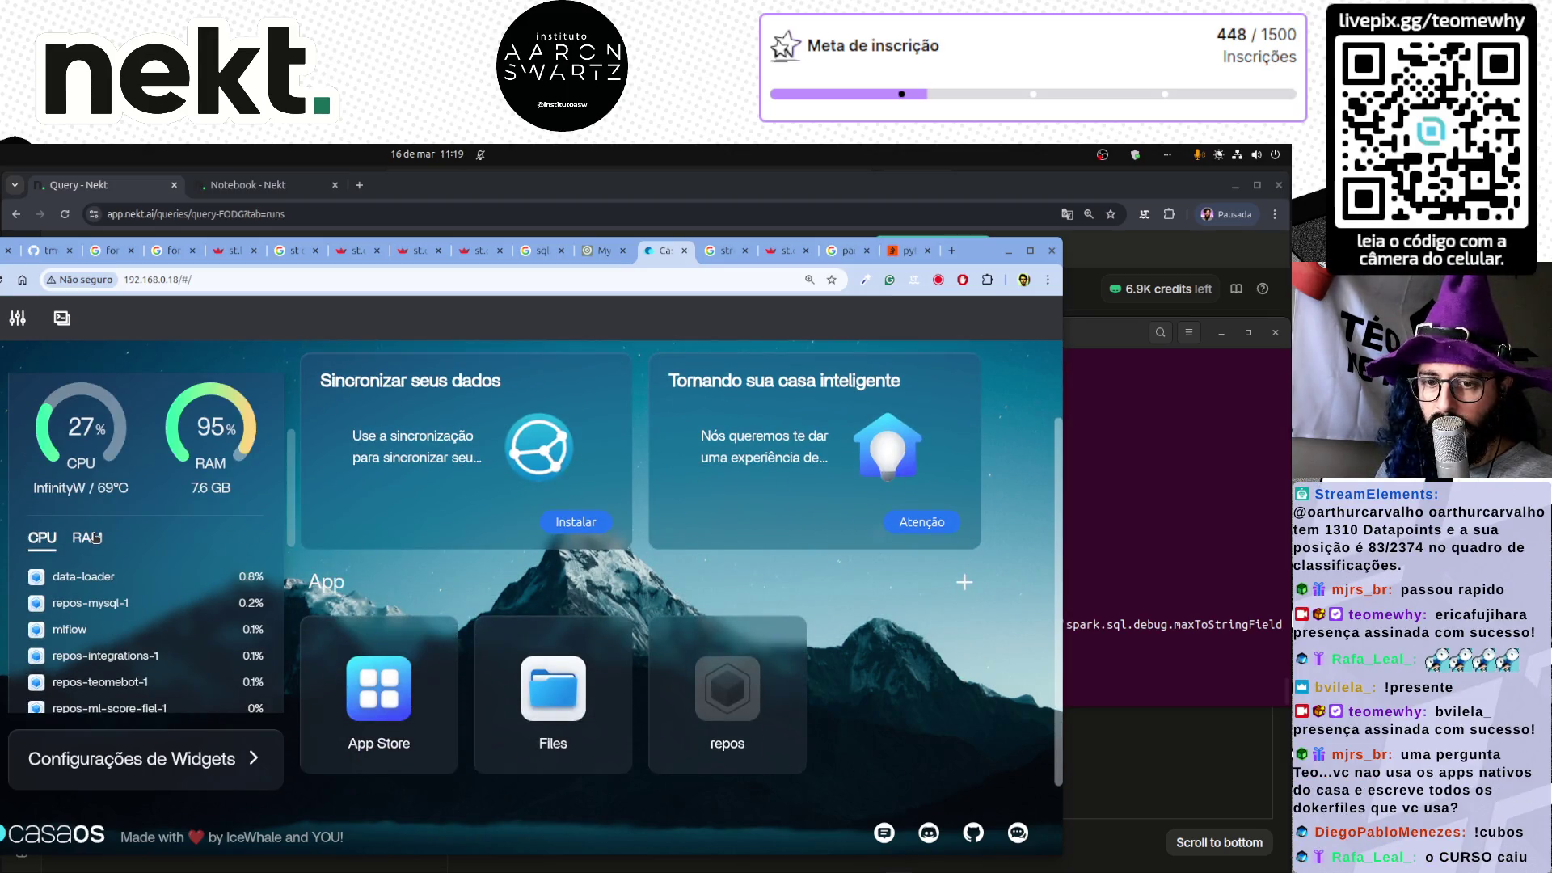
pyautogui.click(95, 539)
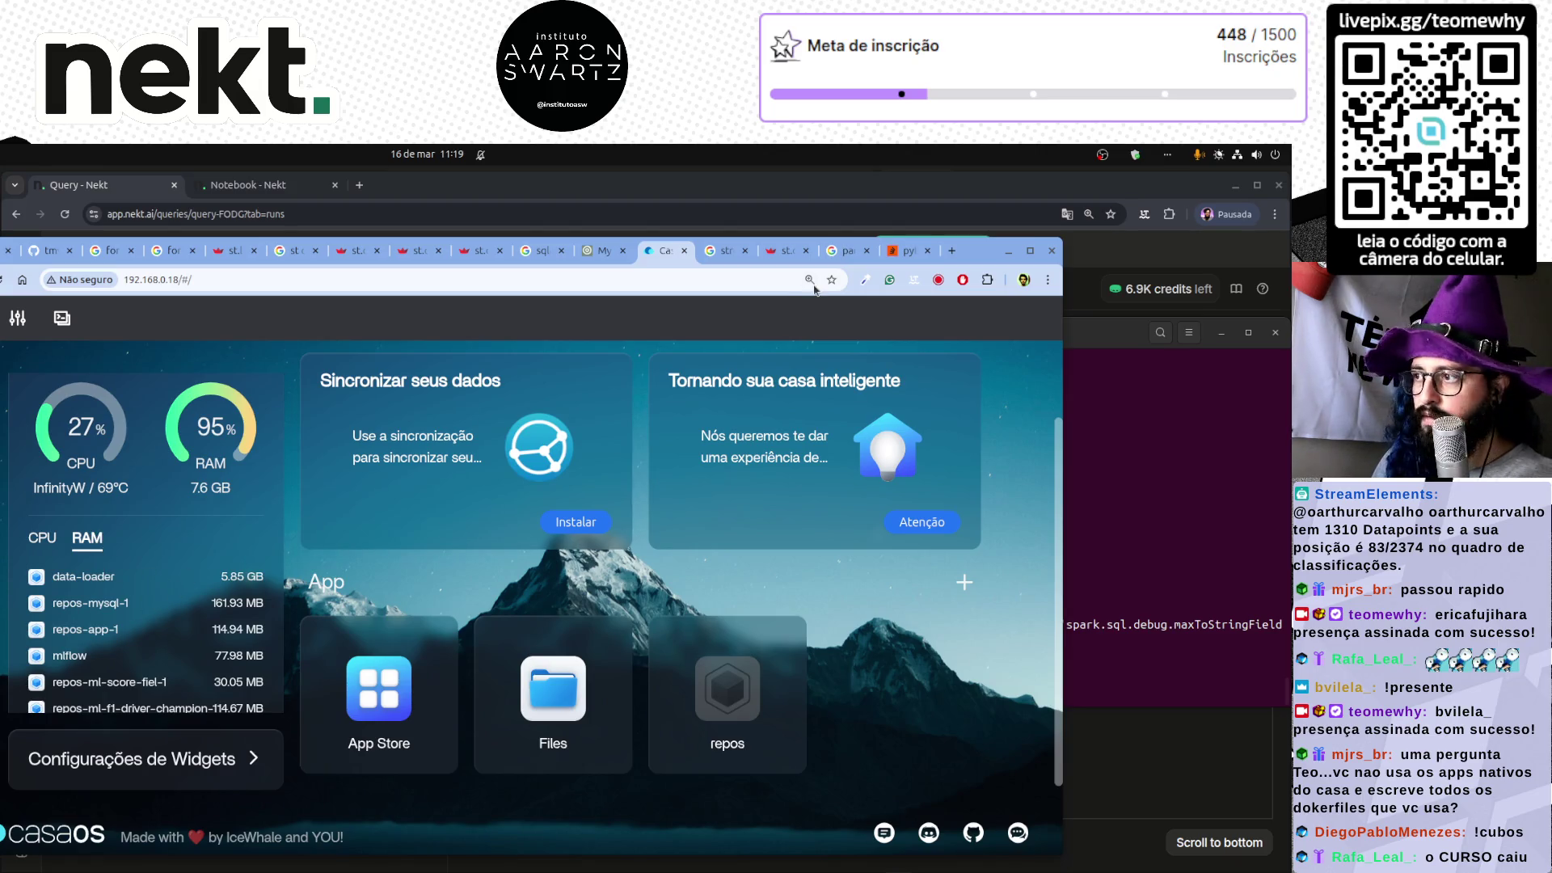
pyautogui.click(1132, 580)
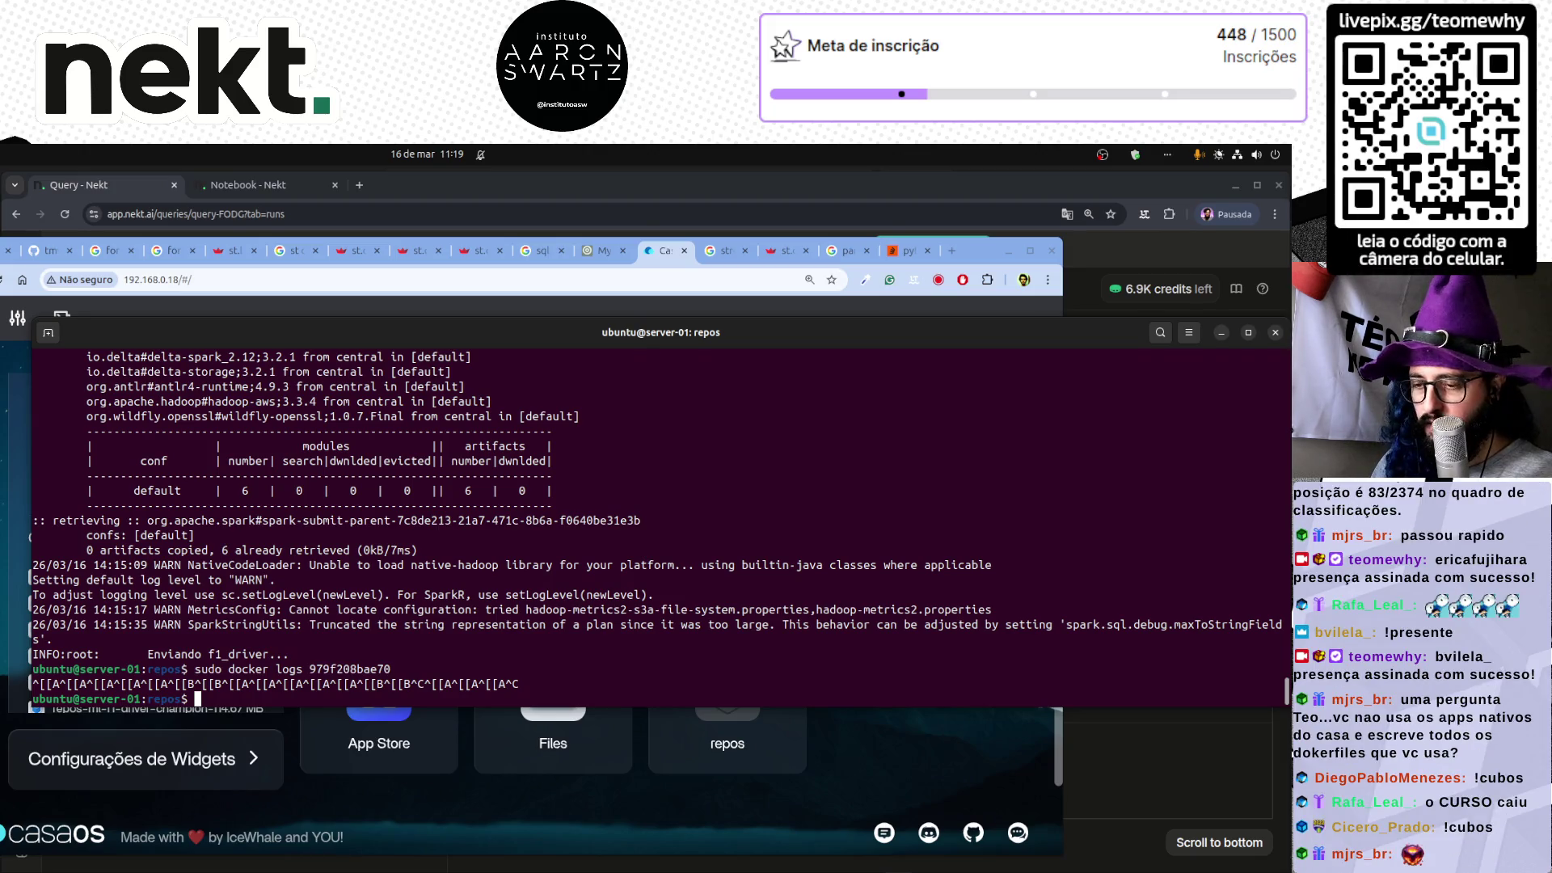
# - Toggle the CasaOS CPU temperature between Fahrenheit and Celsius, then reload the dashboard
pyautogui.click(29, 497)
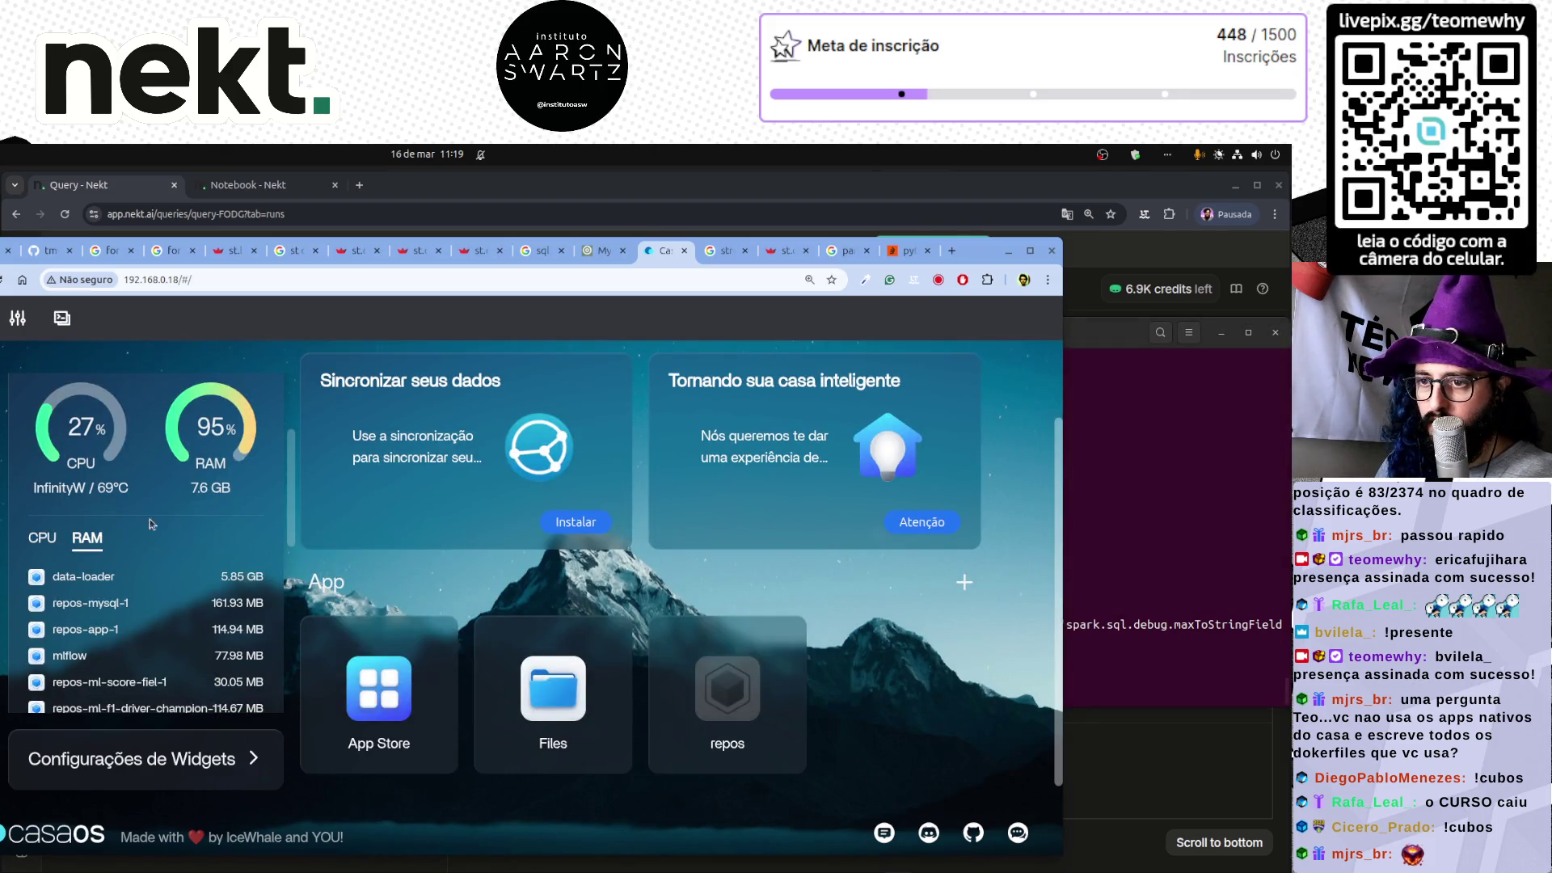
pyautogui.click(71, 494)
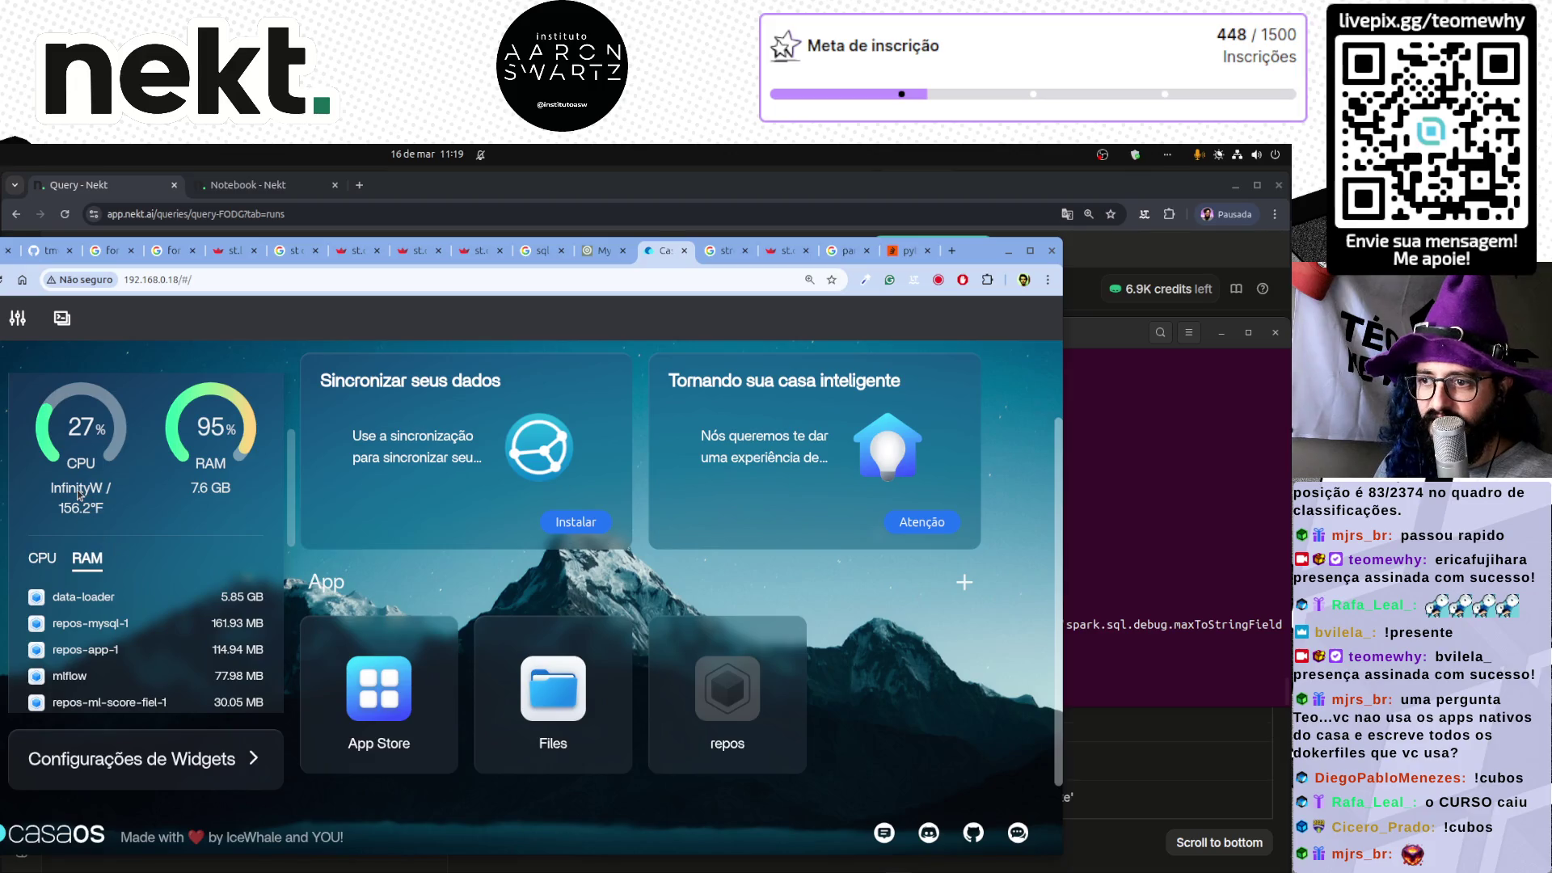
pyautogui.click(77, 508)
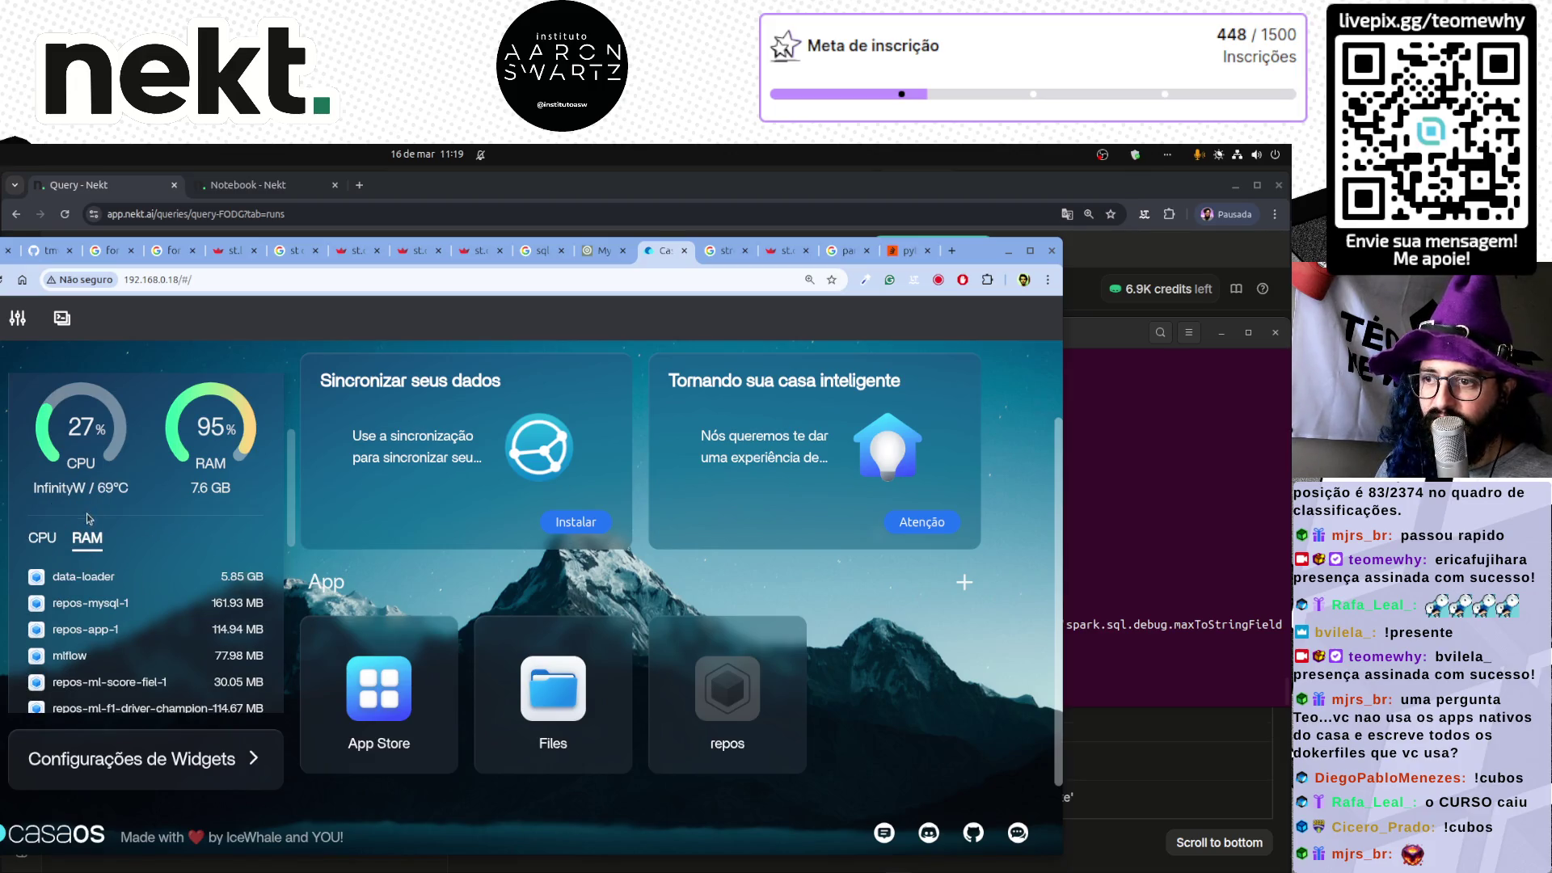
pyautogui.doubleClick(76, 490)
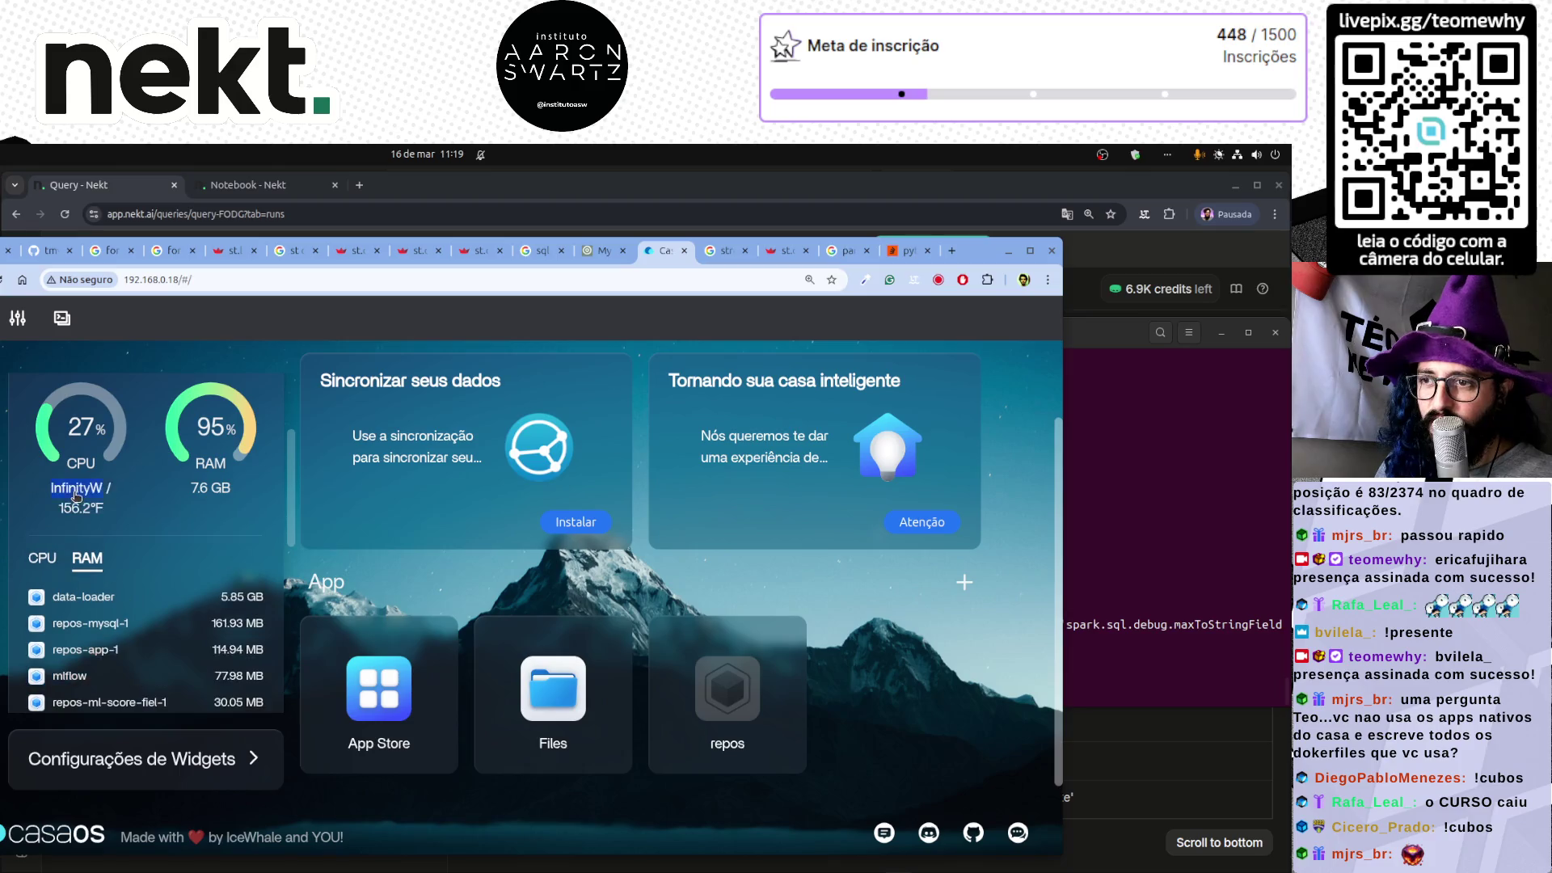
pyautogui.click(80, 503)
pyautogui.click(81, 503)
pyautogui.click(81, 503)
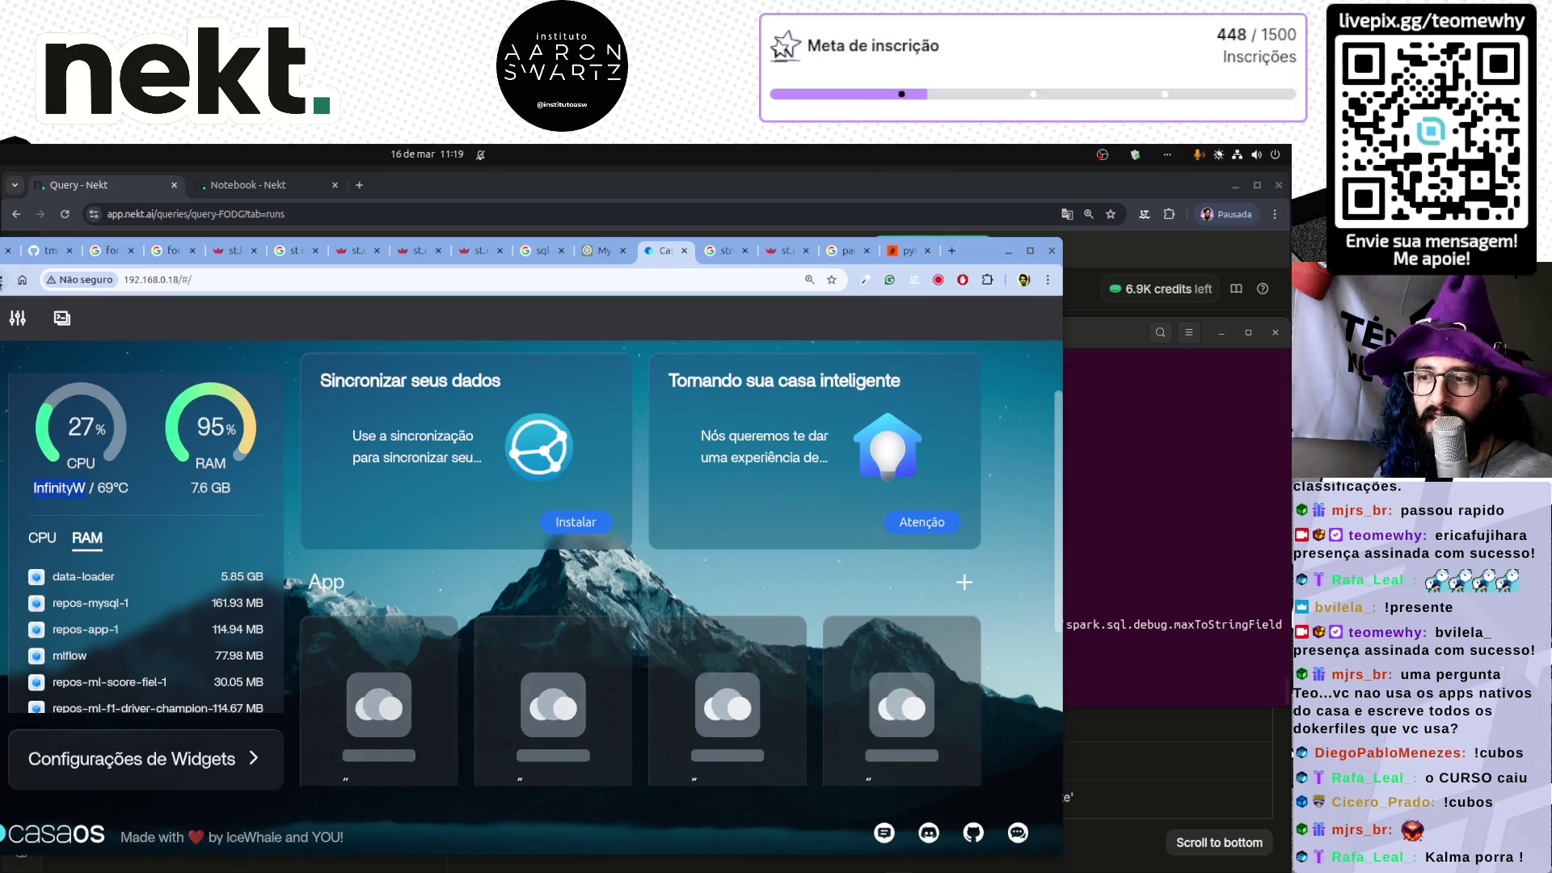
pyautogui.click(1, 280)
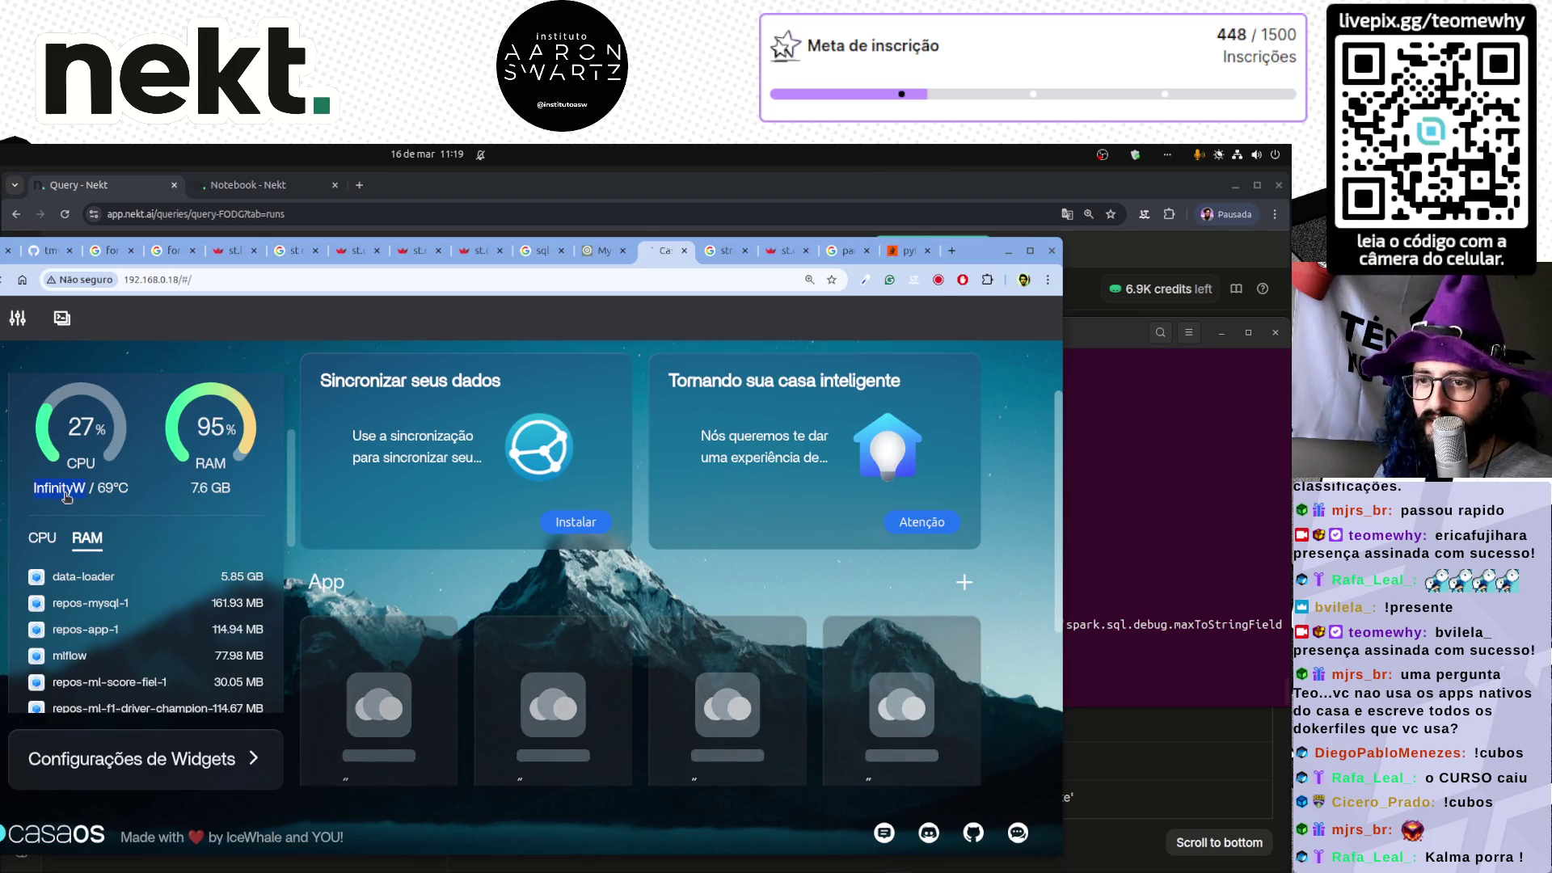
# - Switch from the terminal back to the browser and show notebook-3ayS runs with Run #13 succeeded
pyautogui.hotkey('alt', 'Tab')
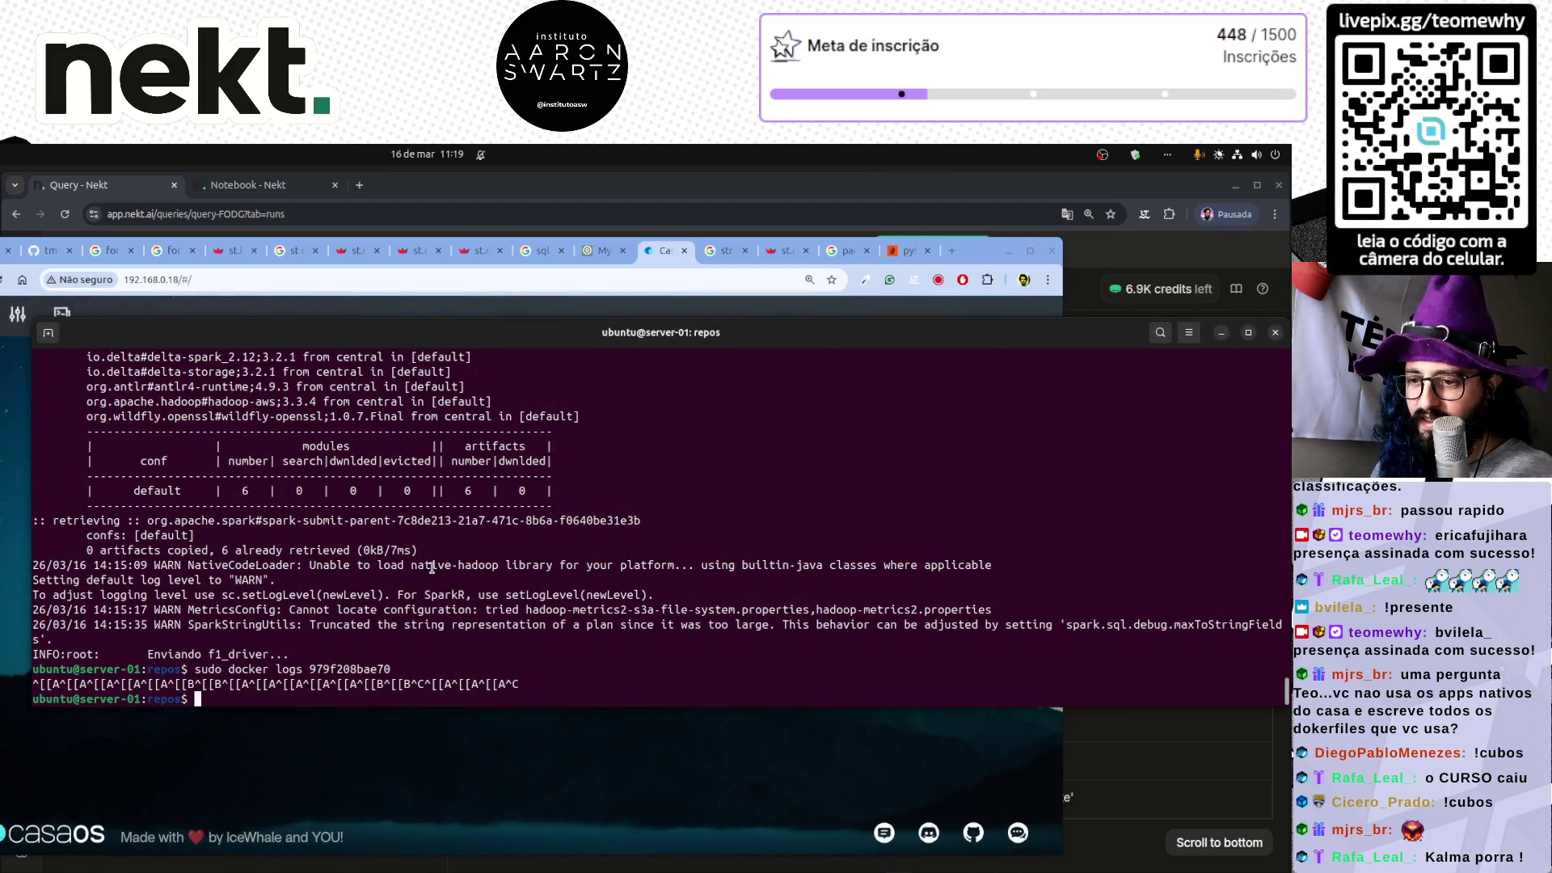
pyautogui.hotkey('alt', 'Tab')
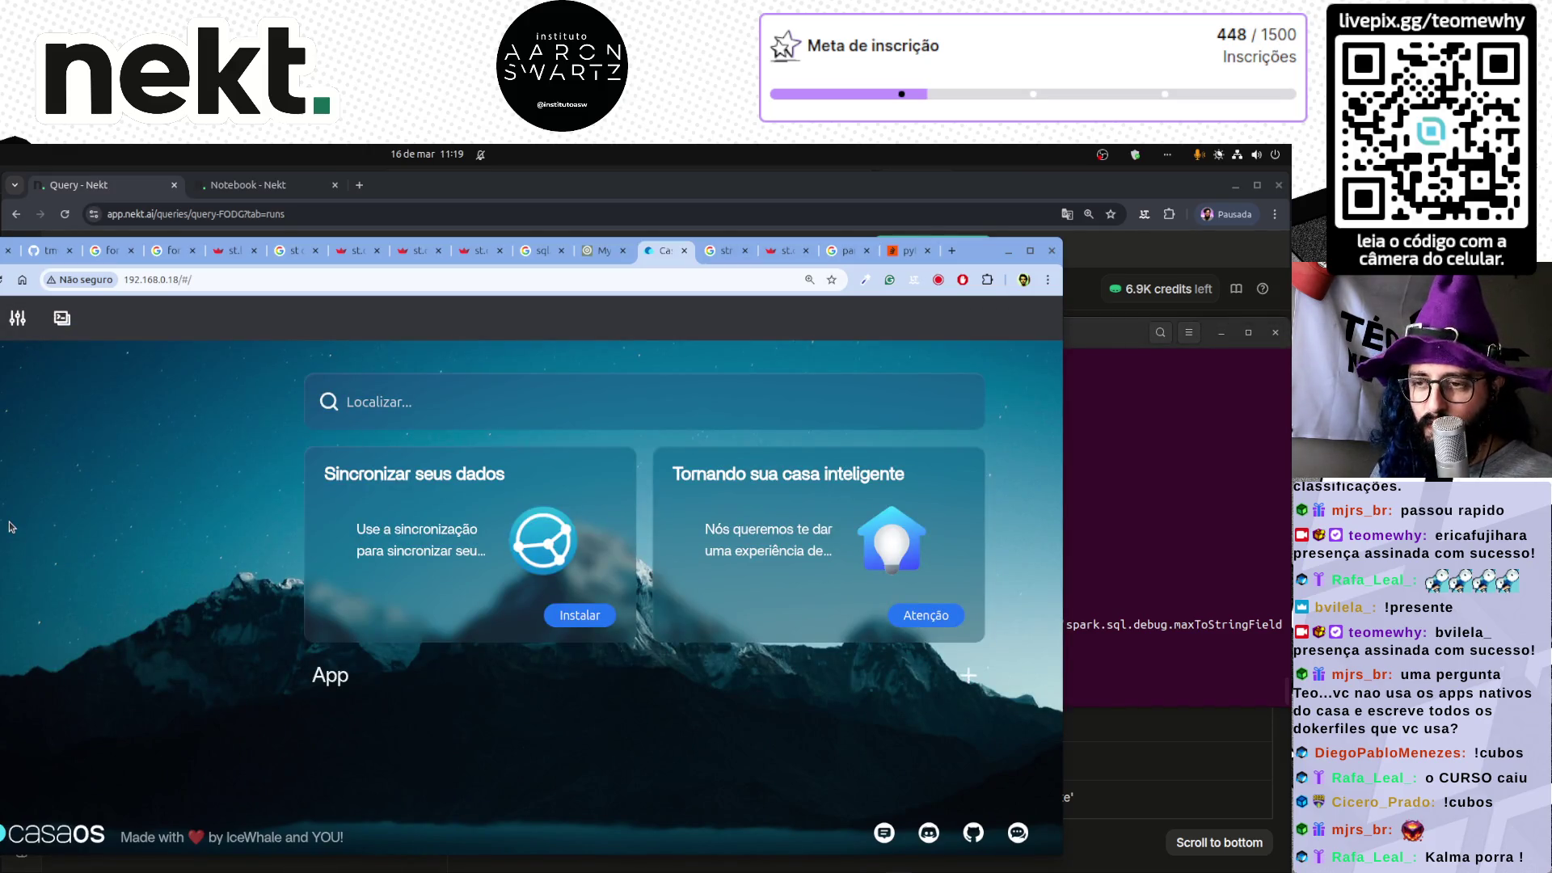
pyautogui.click(1174, 514)
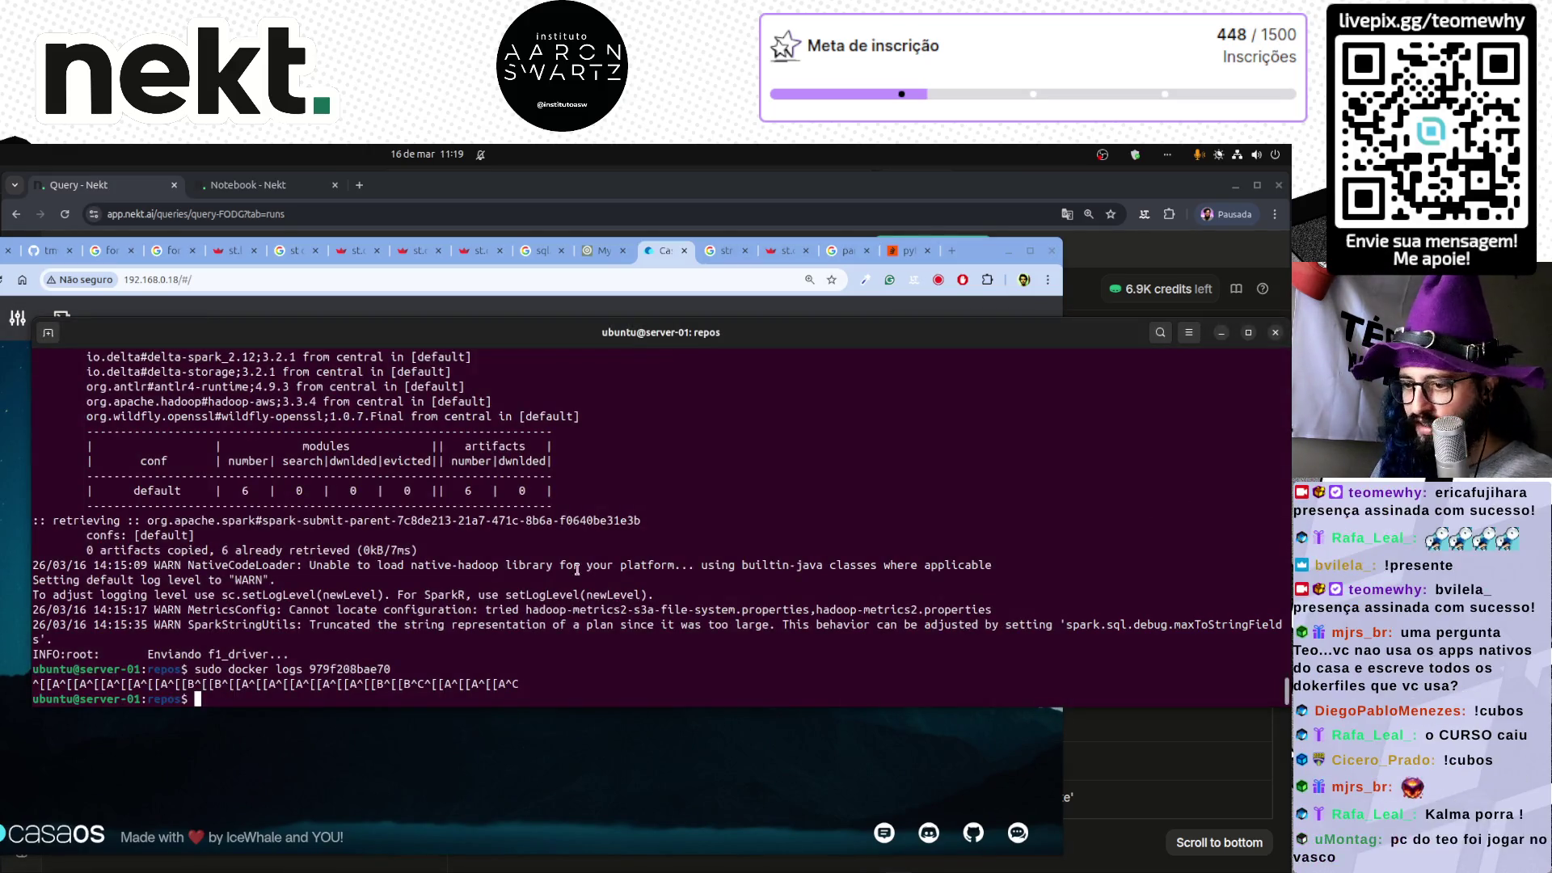
pyautogui.click(524, 858)
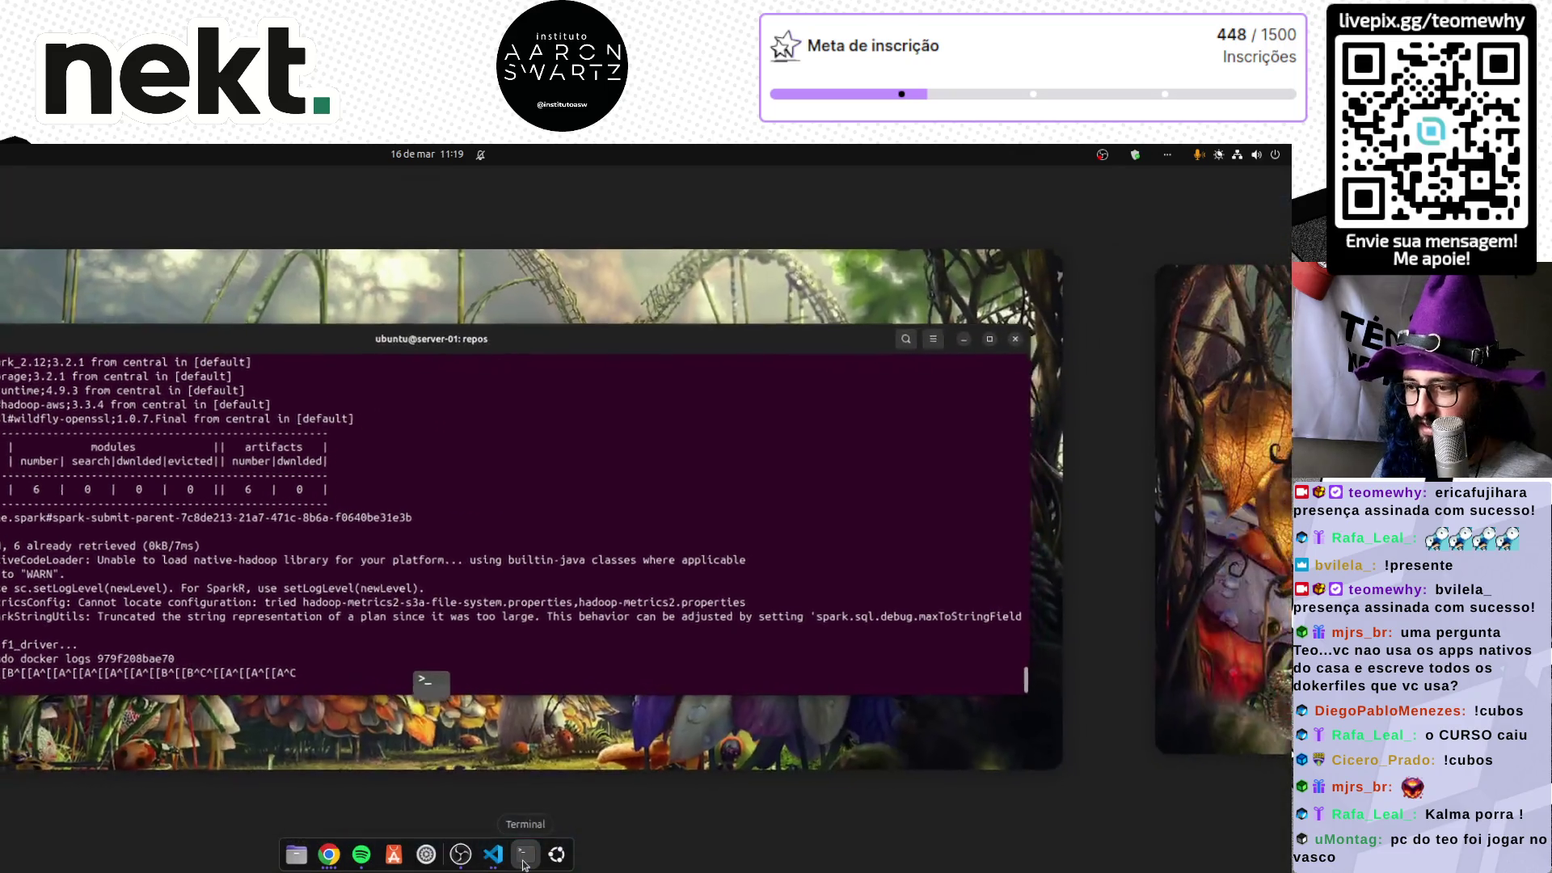
pyautogui.hotkey('alt', 'Tab')
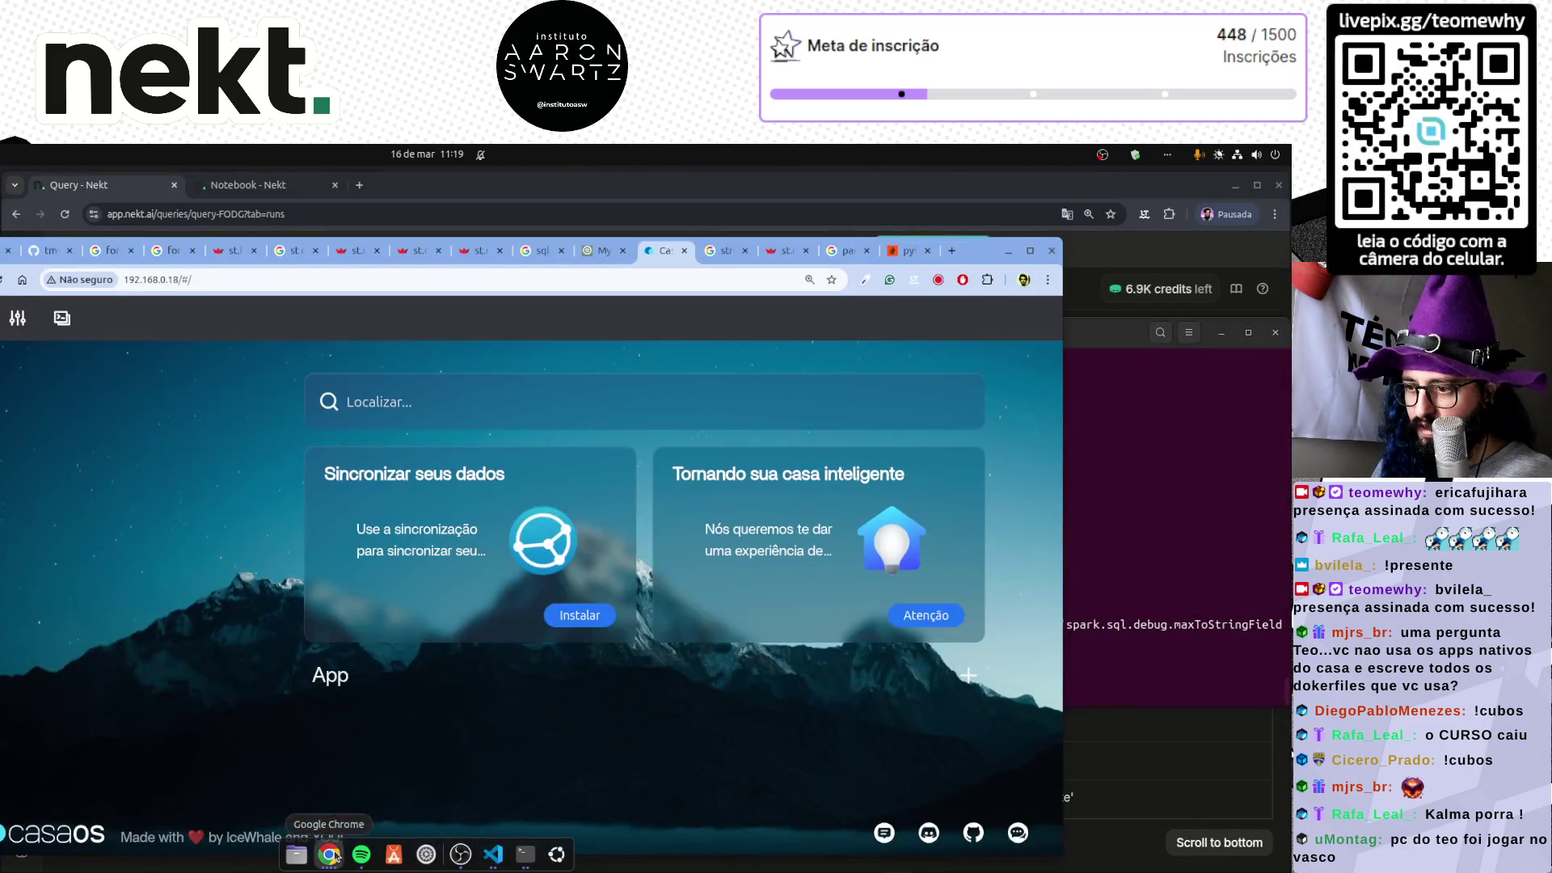
pyautogui.click(410, 191)
pyautogui.click(227, 185)
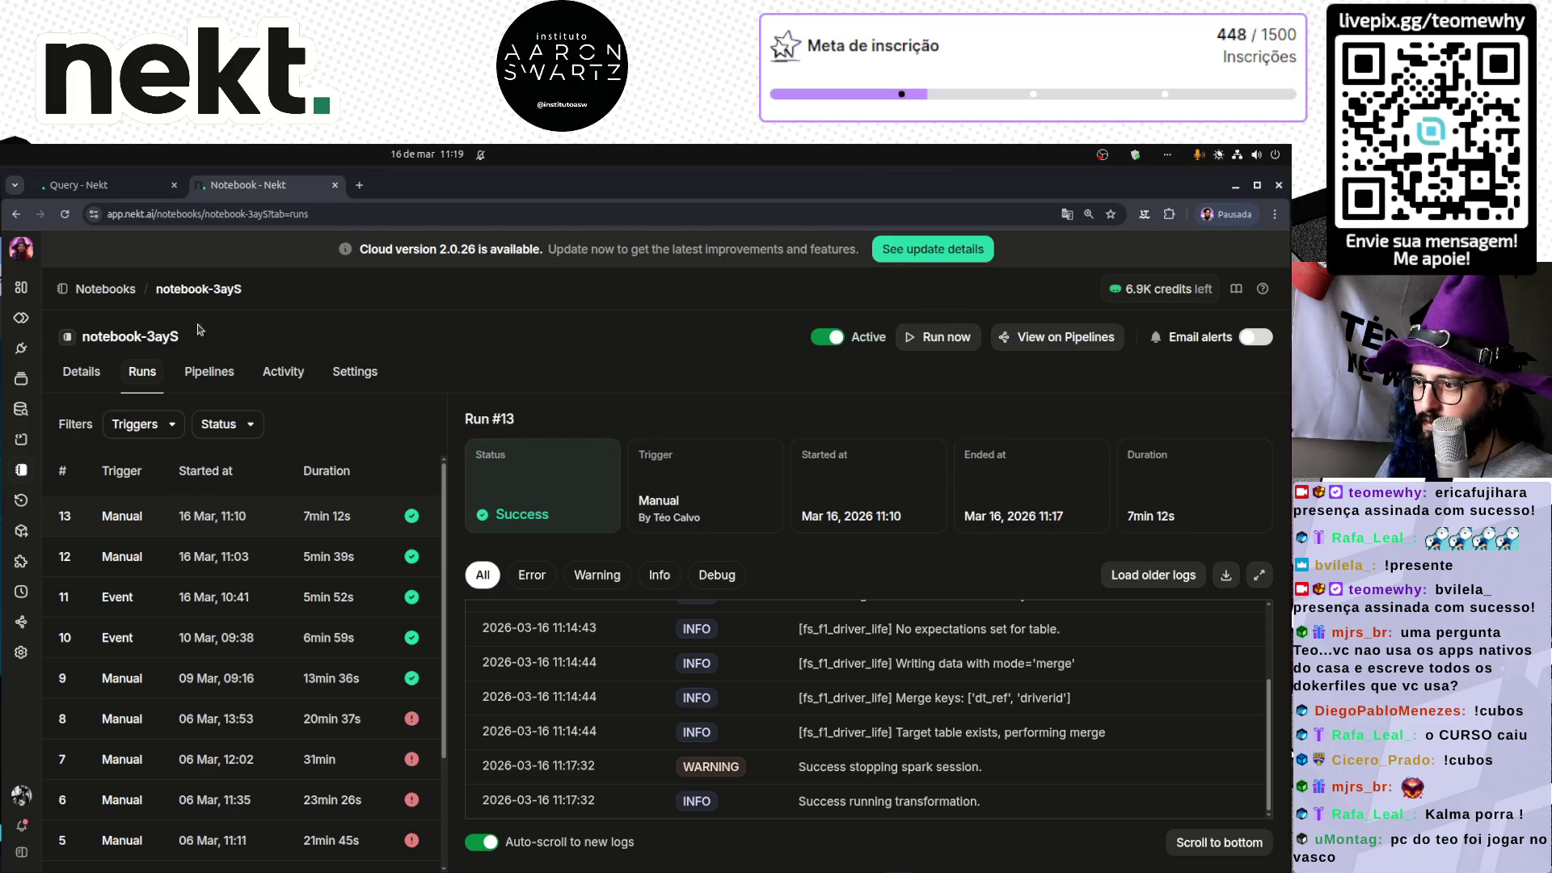
# - Reload the query-FODG run page to confirm Run #5 is still running, then return to the terminal
pyautogui.hotkey('ctrl', 'Tab')
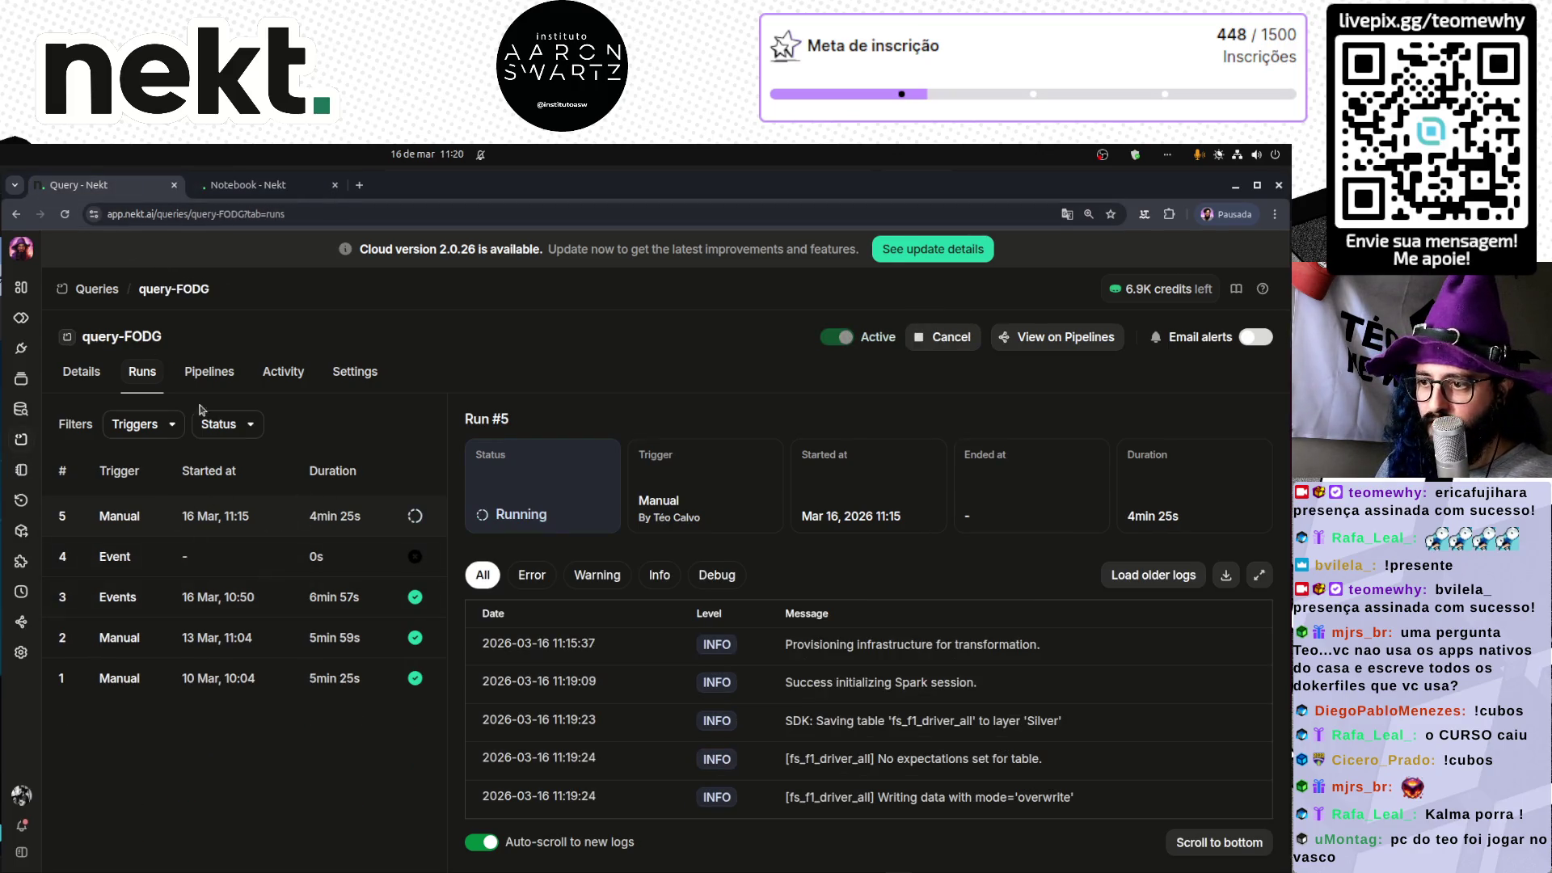
pyautogui.click(64, 214)
pyautogui.hotkey('alt', 'Tab')
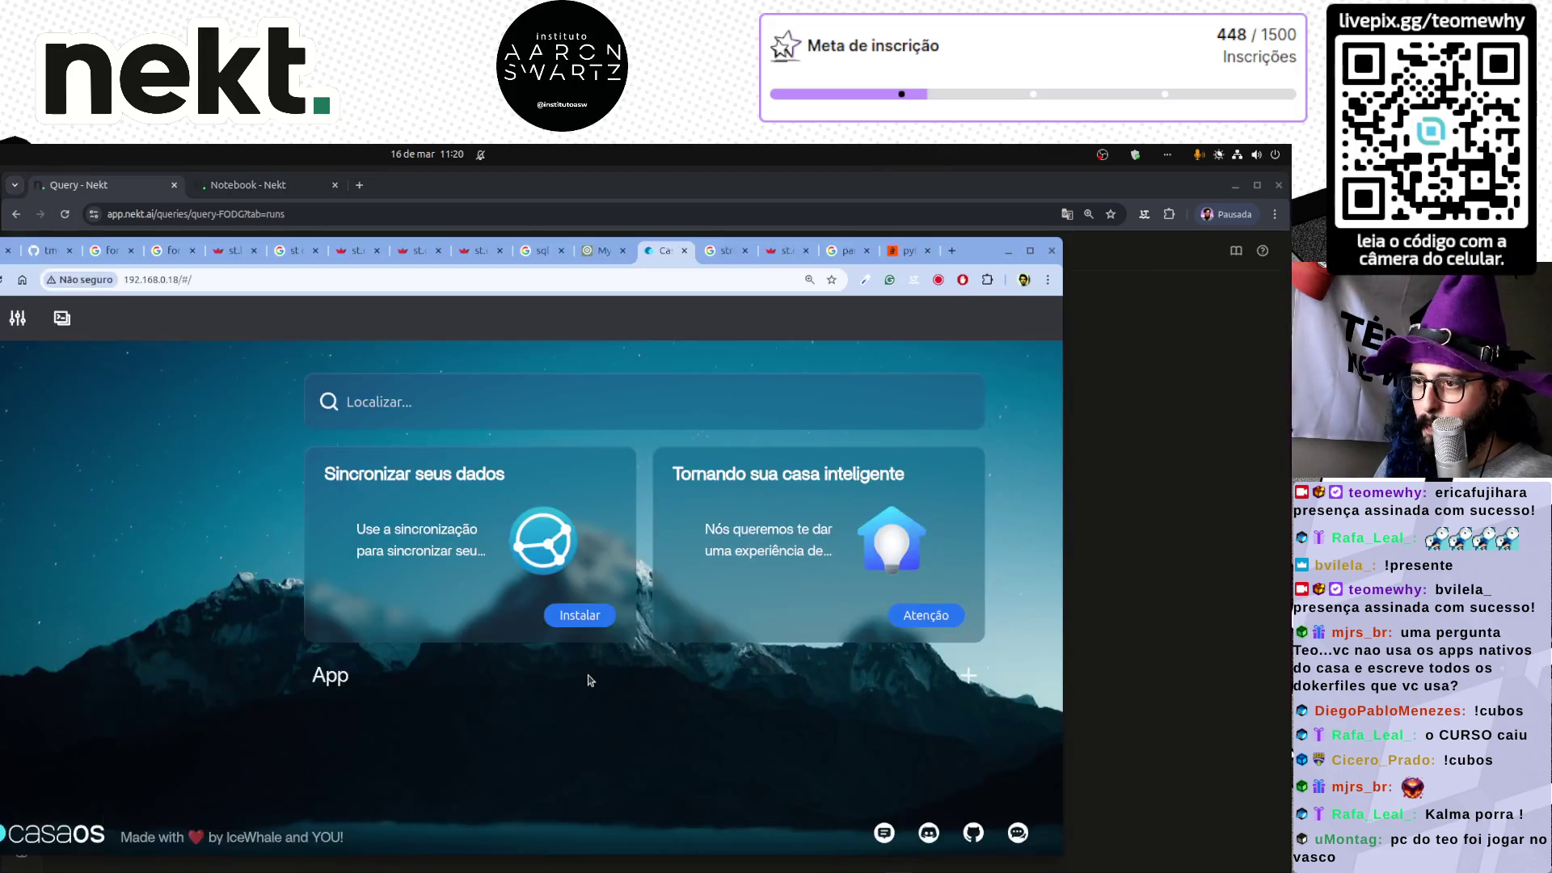
pyautogui.hotkey('alt', 'Tab')
pyautogui.hotkey('alt', 'Tab')
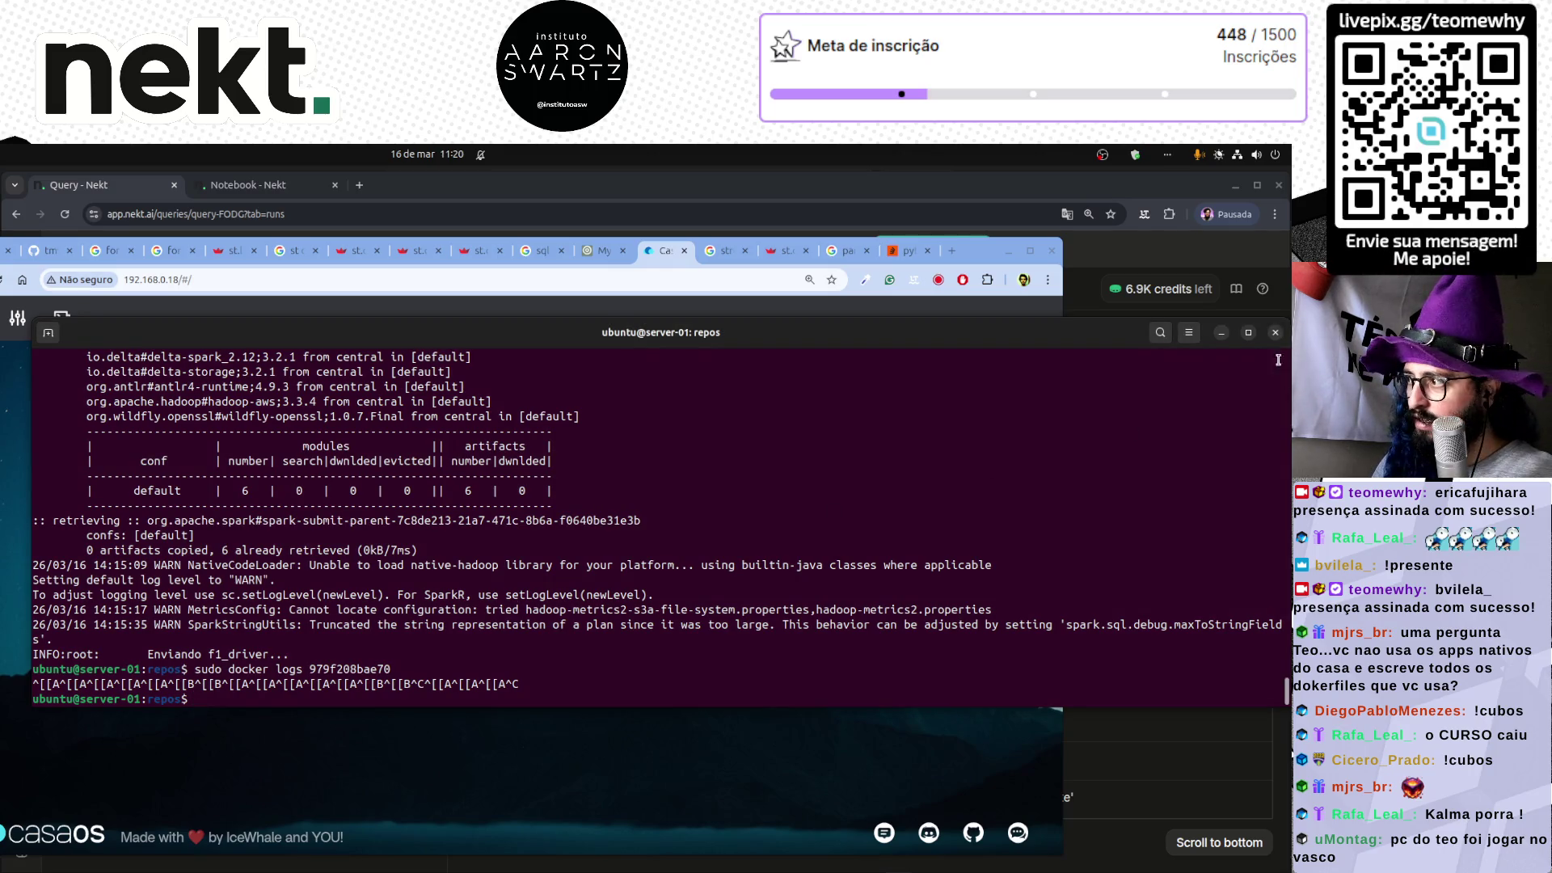
pyautogui.click(1275, 333)
pyautogui.click(744, 558)
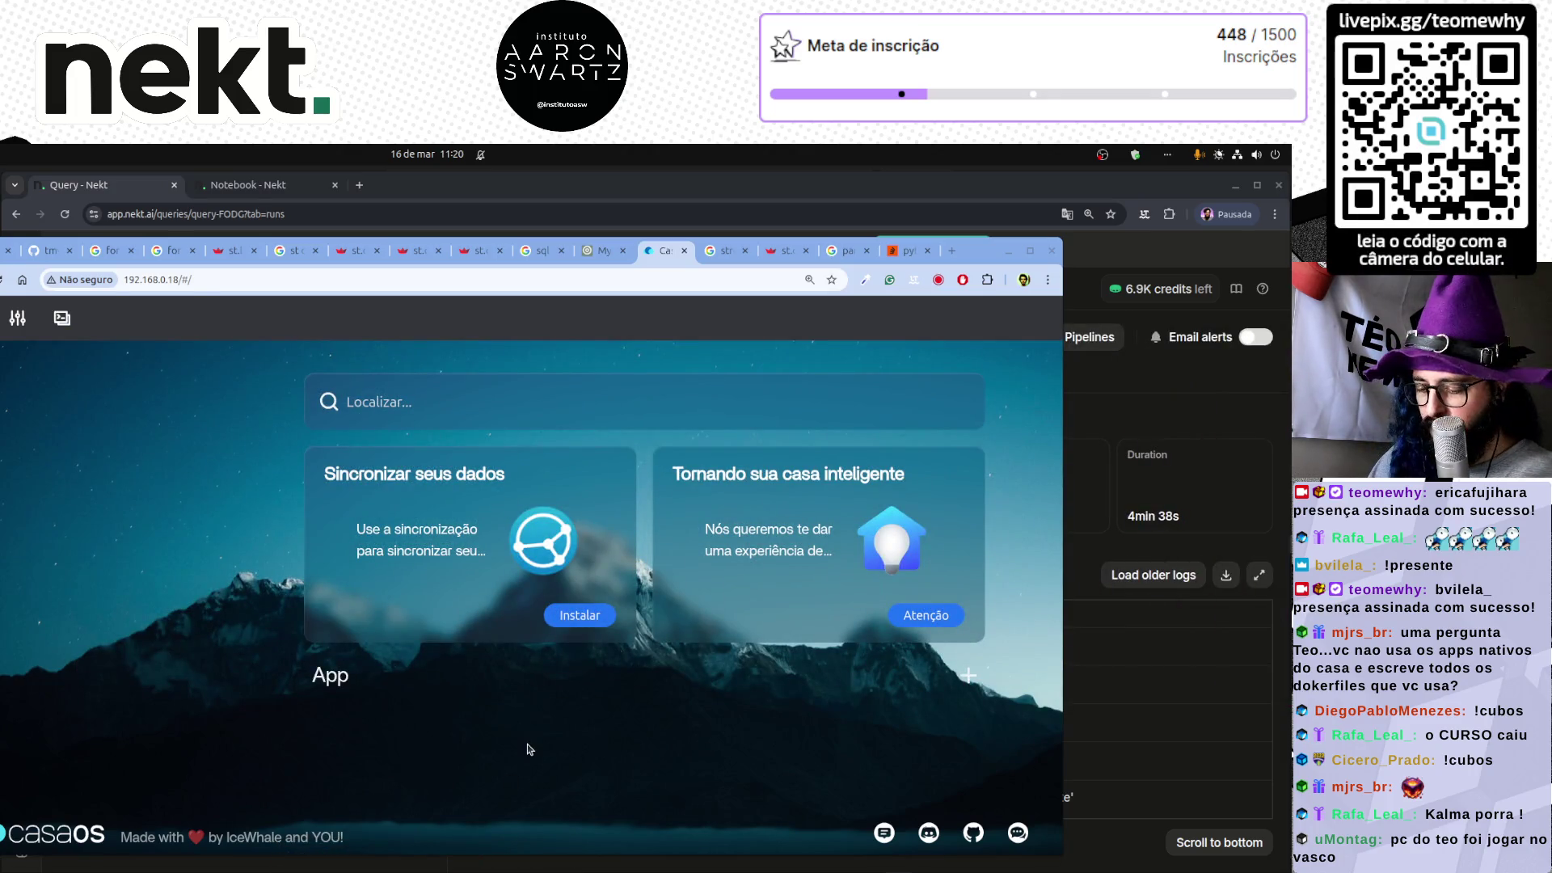
pyautogui.hotkey('ctrl', 'alt', 't')
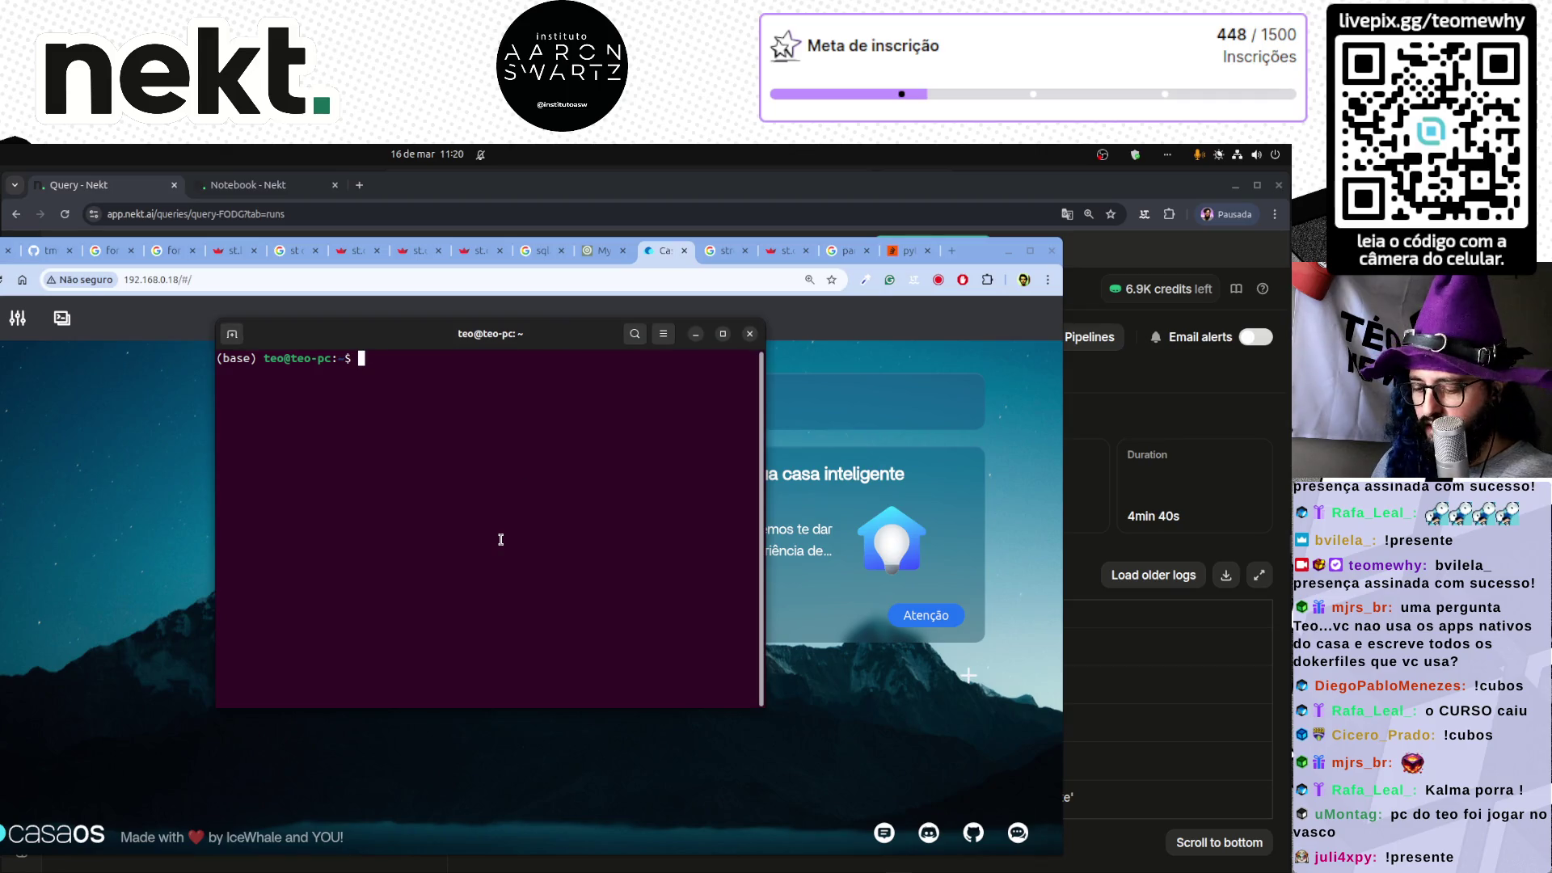
pyautogui.hotkey('ctrl', 'r')
pyautogui.write('ssh')
pyautogui.press('Return')
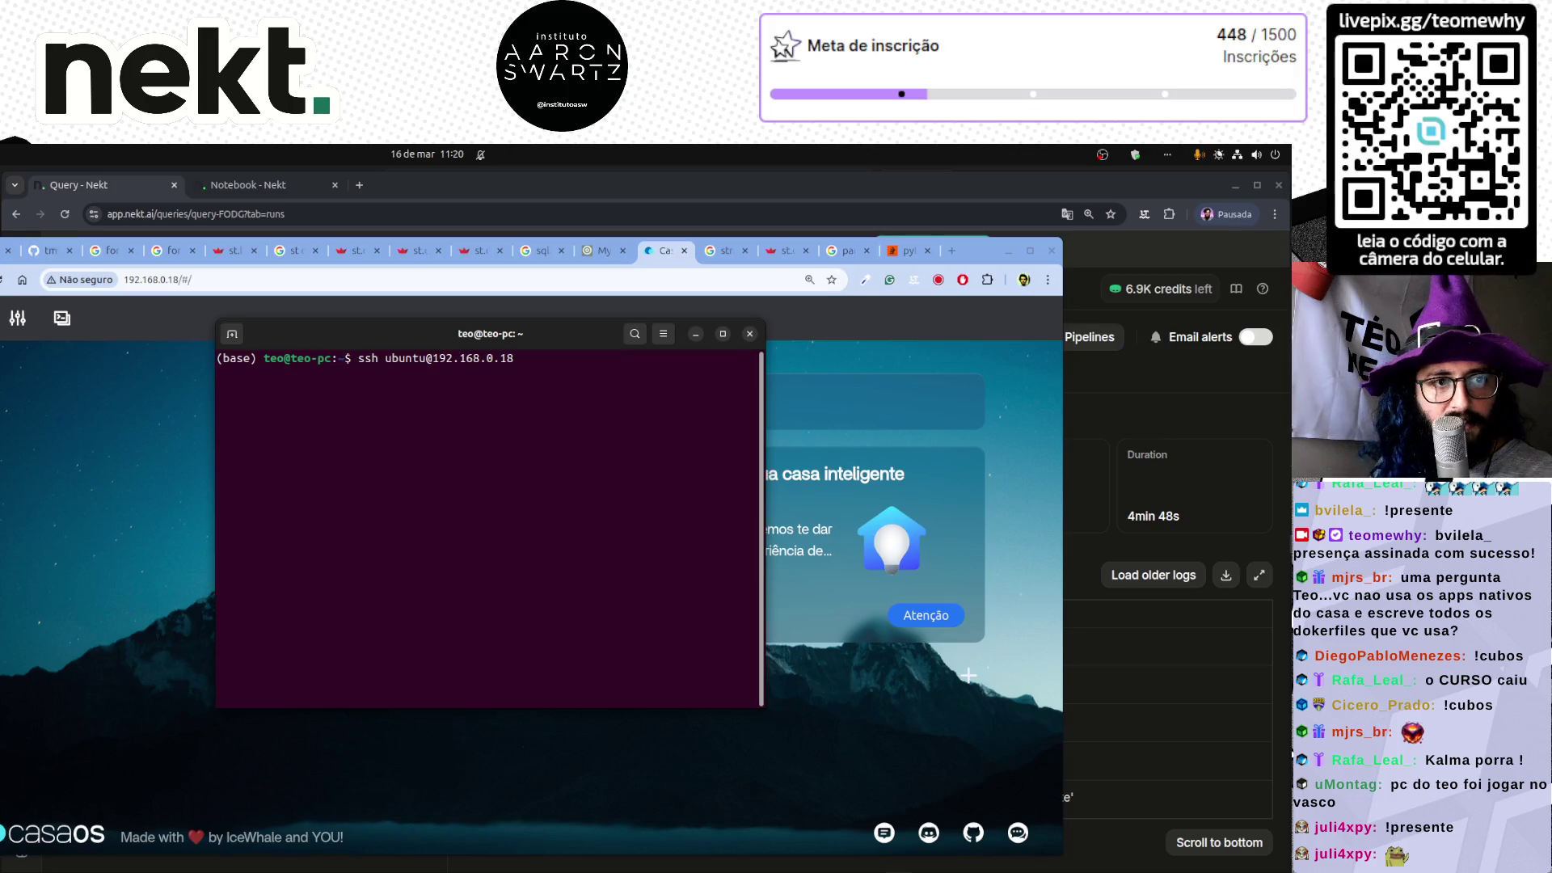
# - Glance at the Streamlit data app tab, then show the notebook-3ayS run history again
pyautogui.click(209, 481)
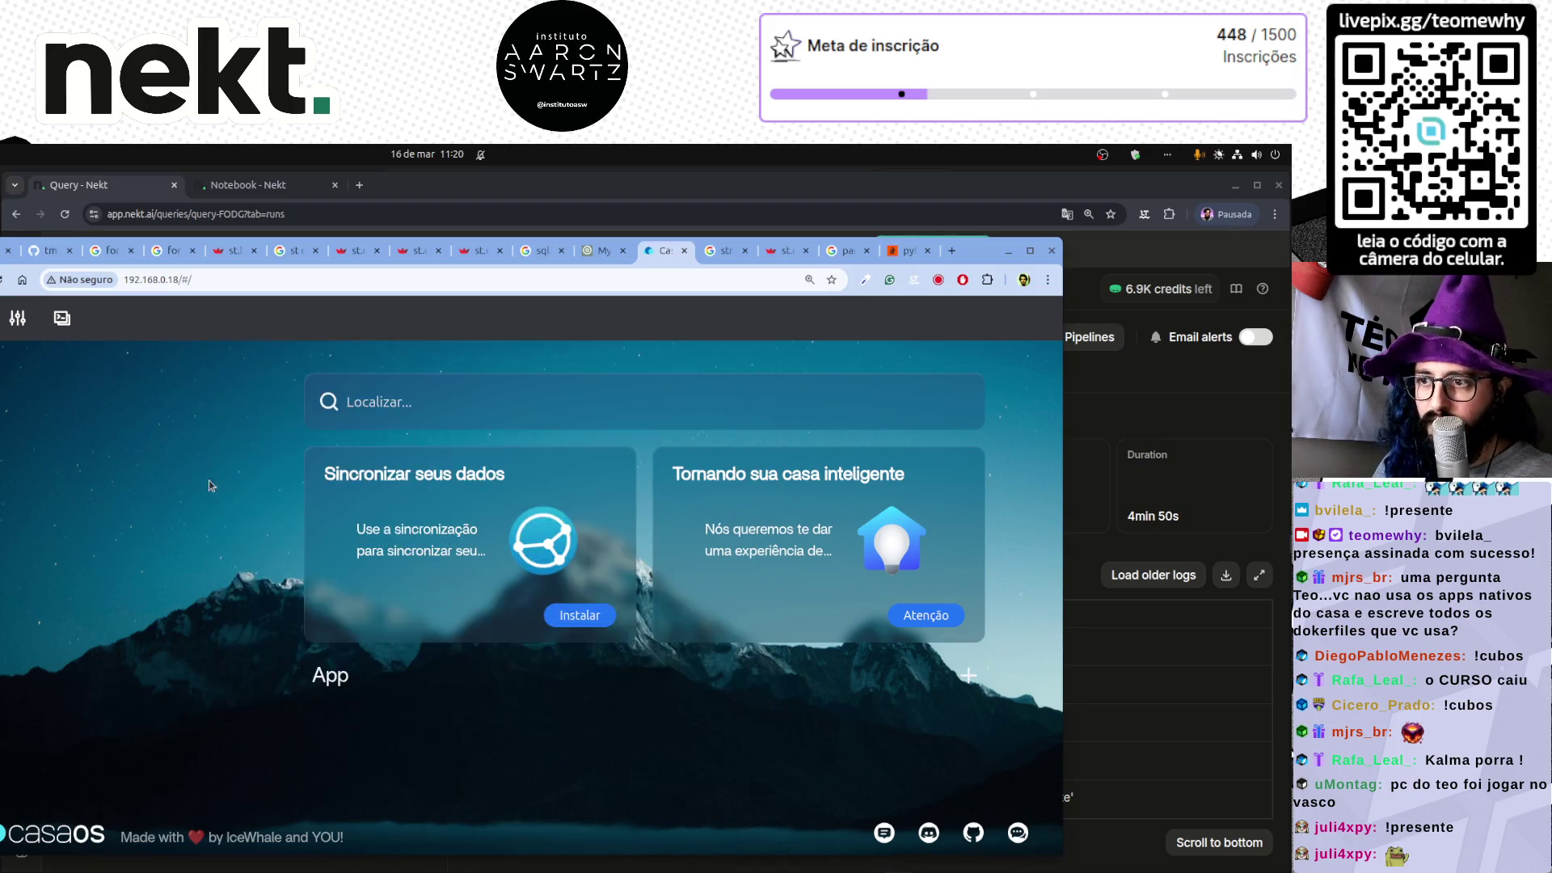
pyautogui.click(9, 250)
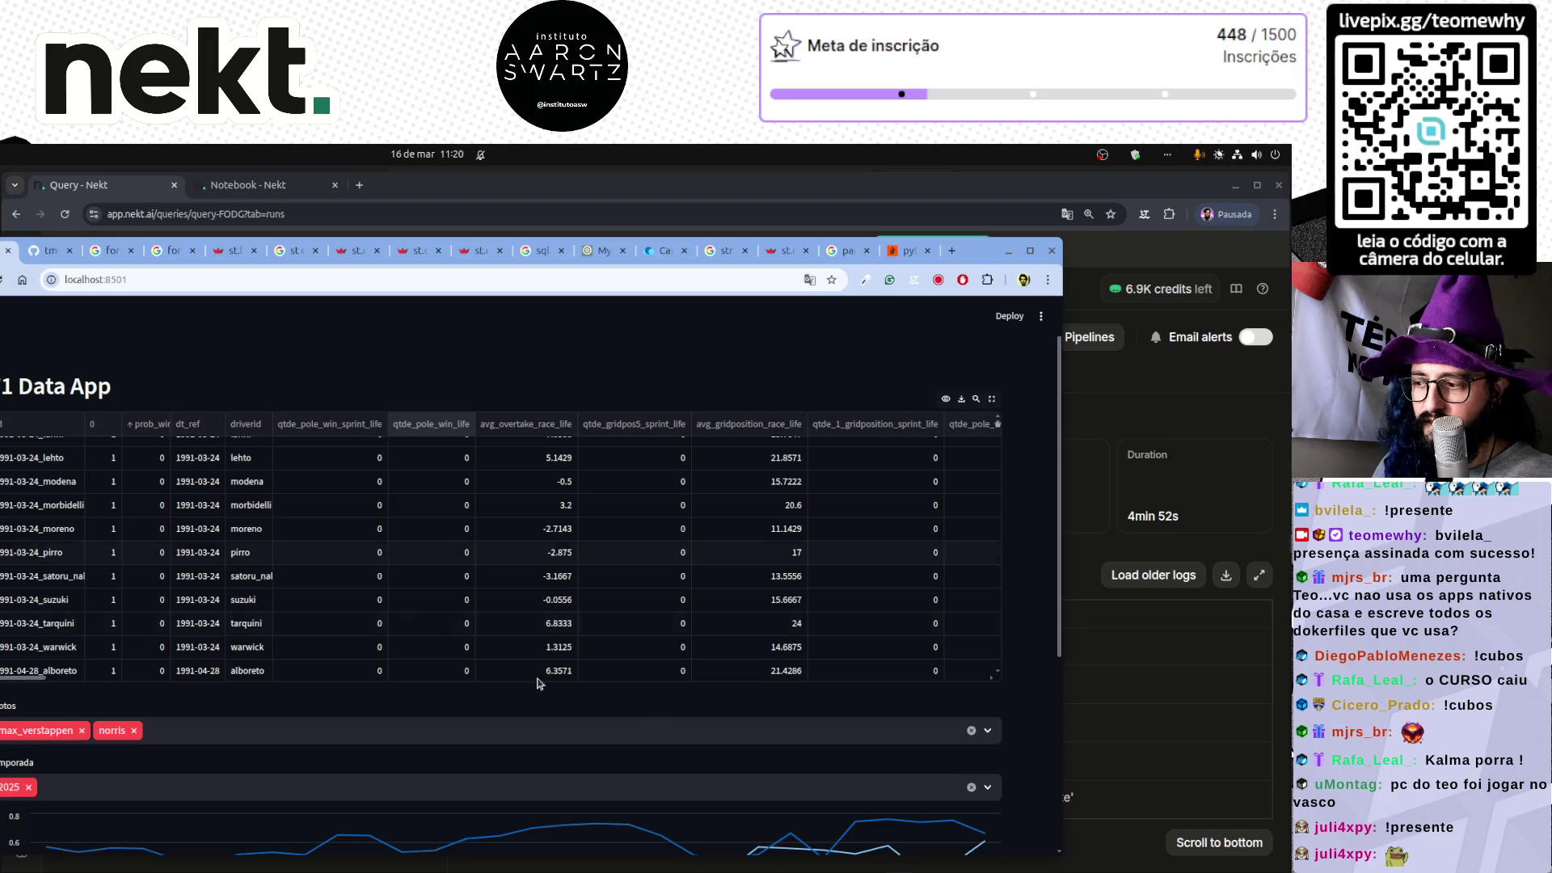
pyautogui.scroll(-4, 830, 741)
pyautogui.scroll(4, 829, 740)
pyautogui.hotkey('alt', 'Tab')
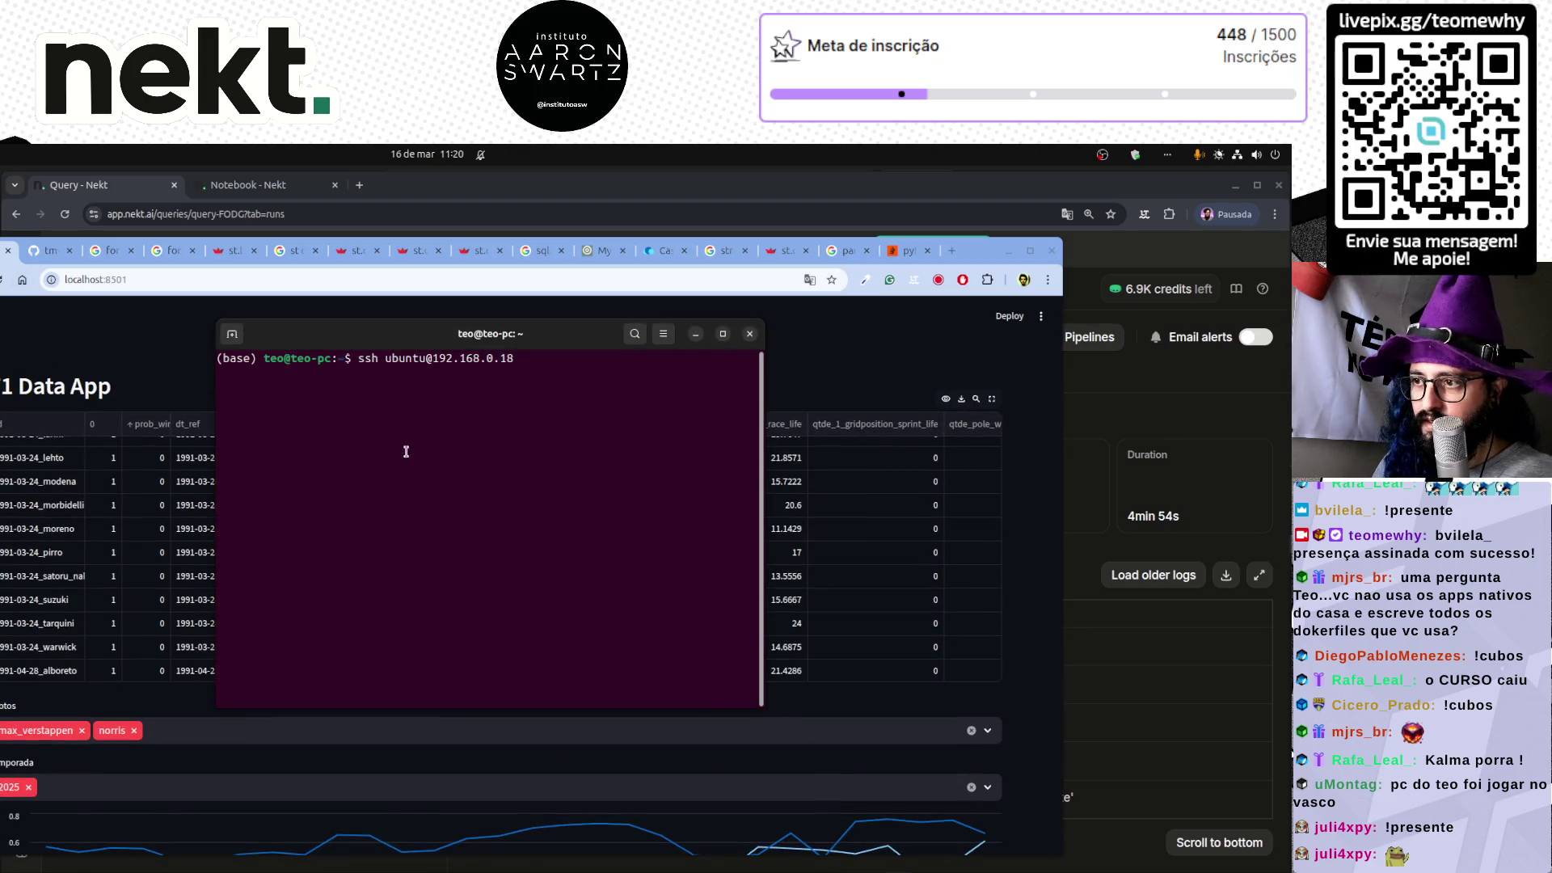
pyautogui.click(260, 187)
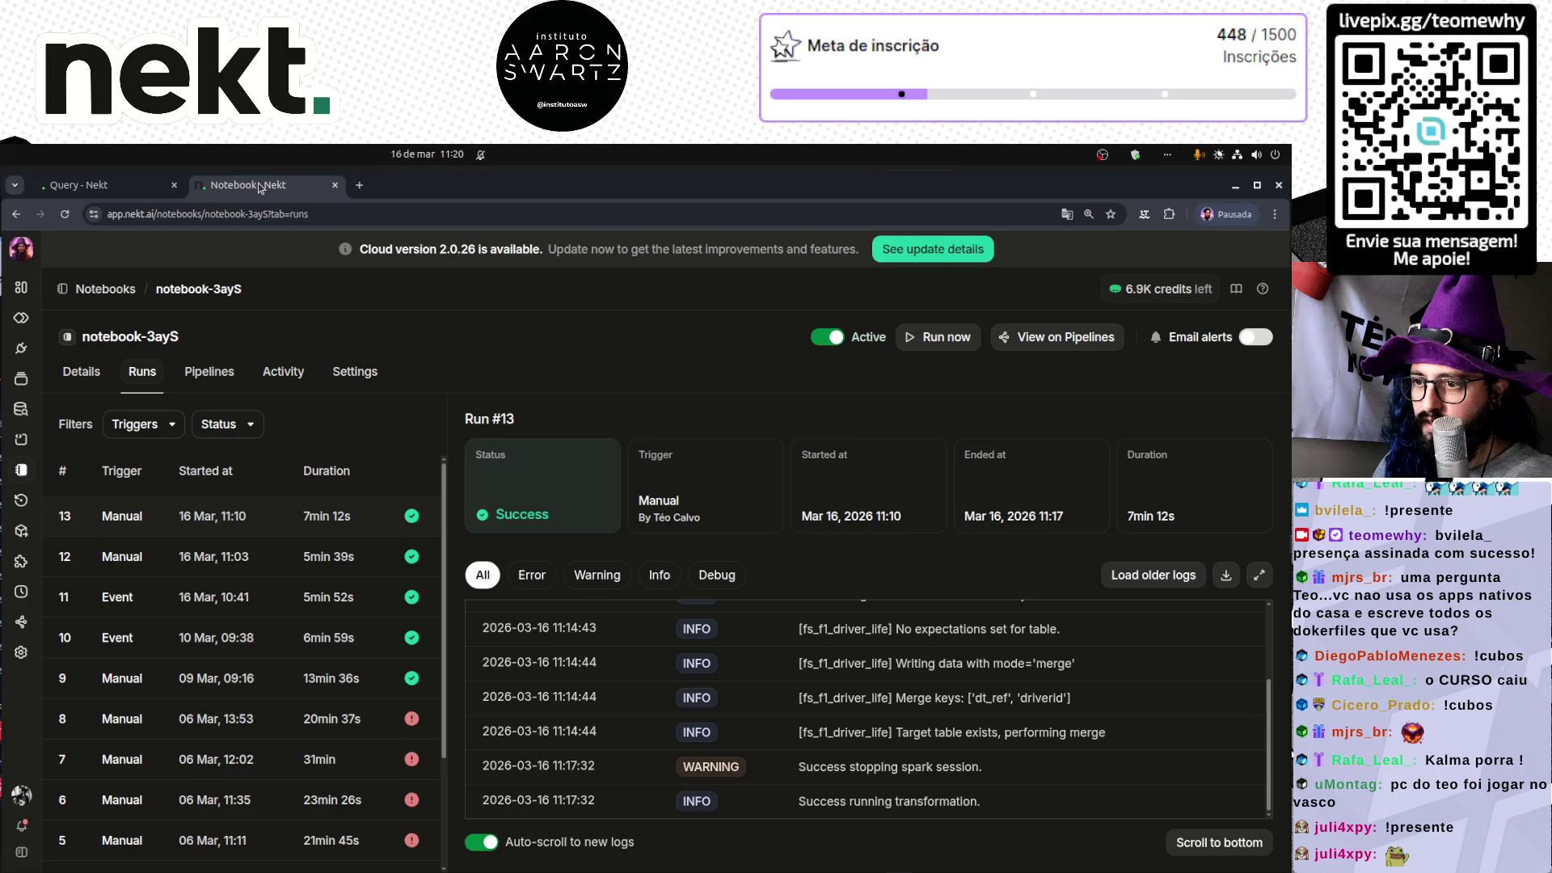
pyautogui.click(109, 188)
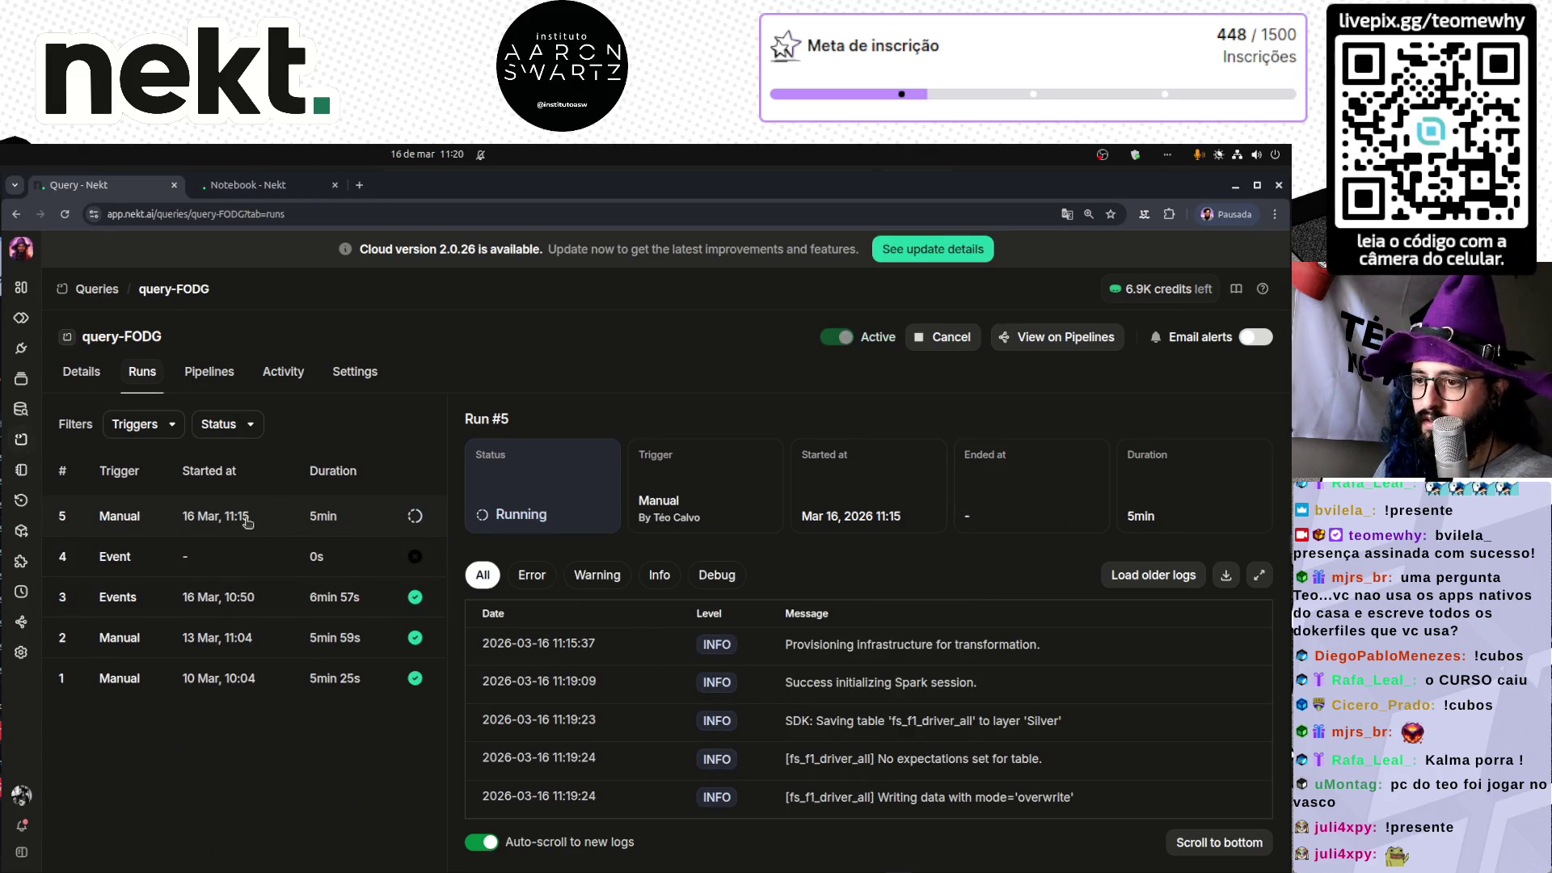
pyautogui.click(251, 186)
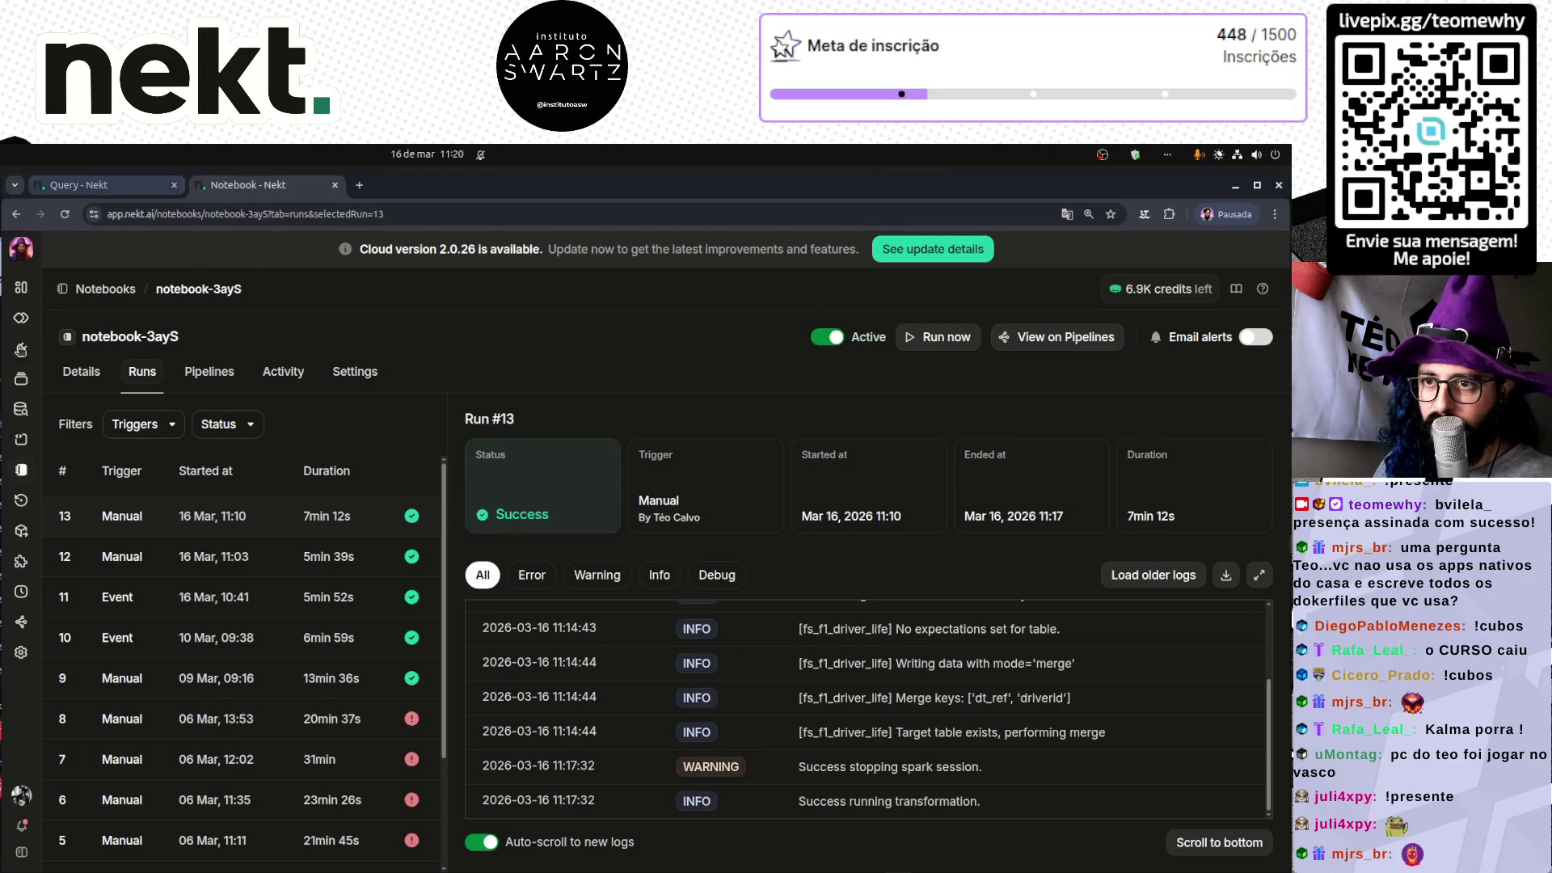
pyautogui.hotkey('alt', 'Tab')
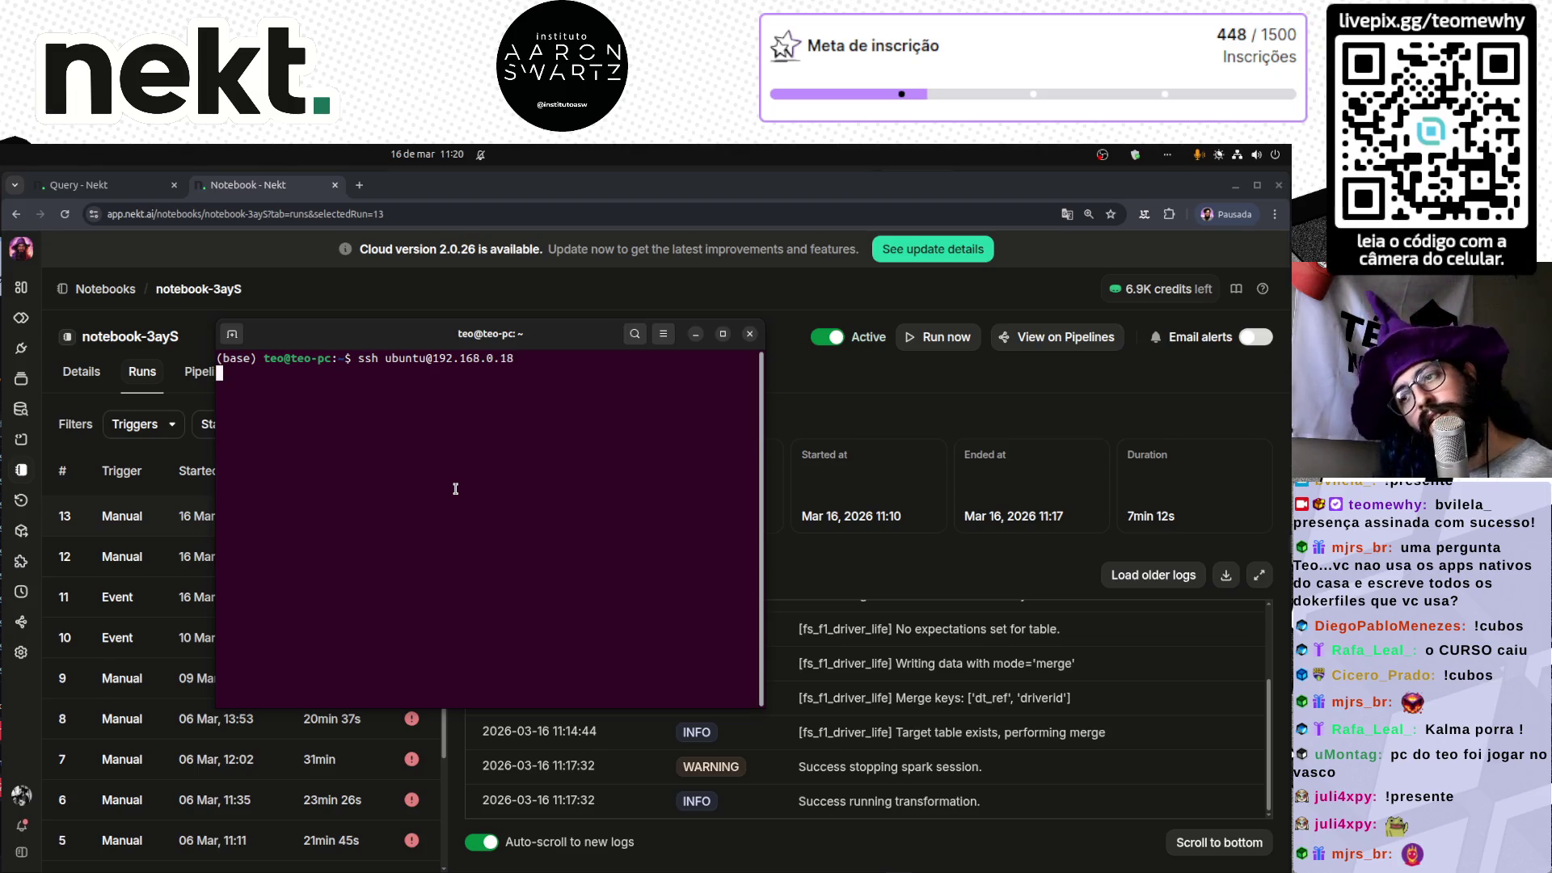
pyautogui.hotkey('alt', 'Tab')
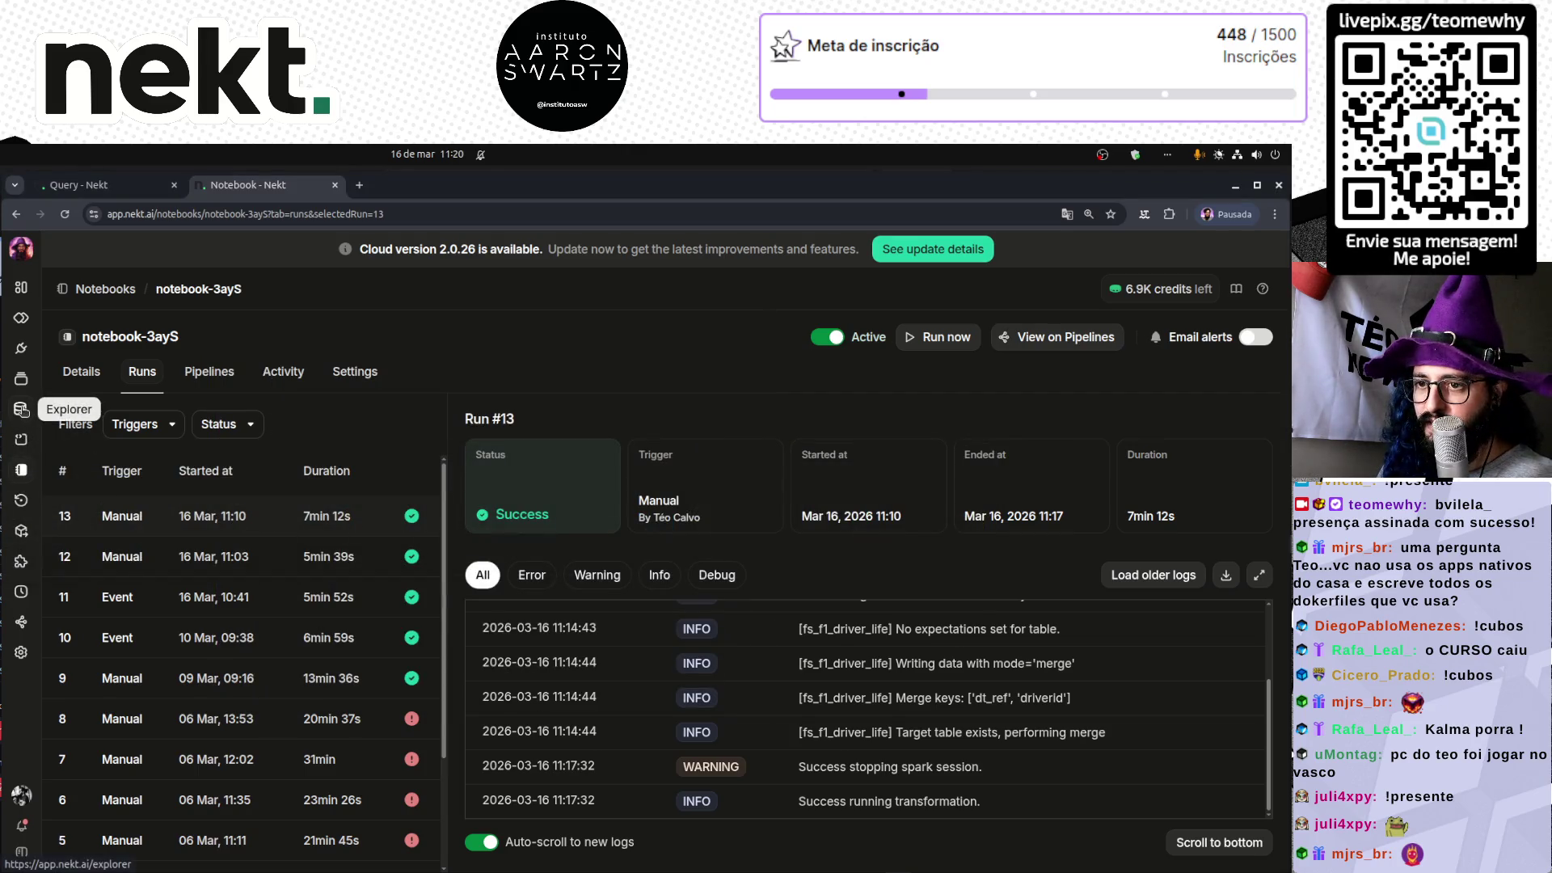
# - In the Explorer, close the unneeded query tabs and start a new blank query
pyautogui.click(22, 410)
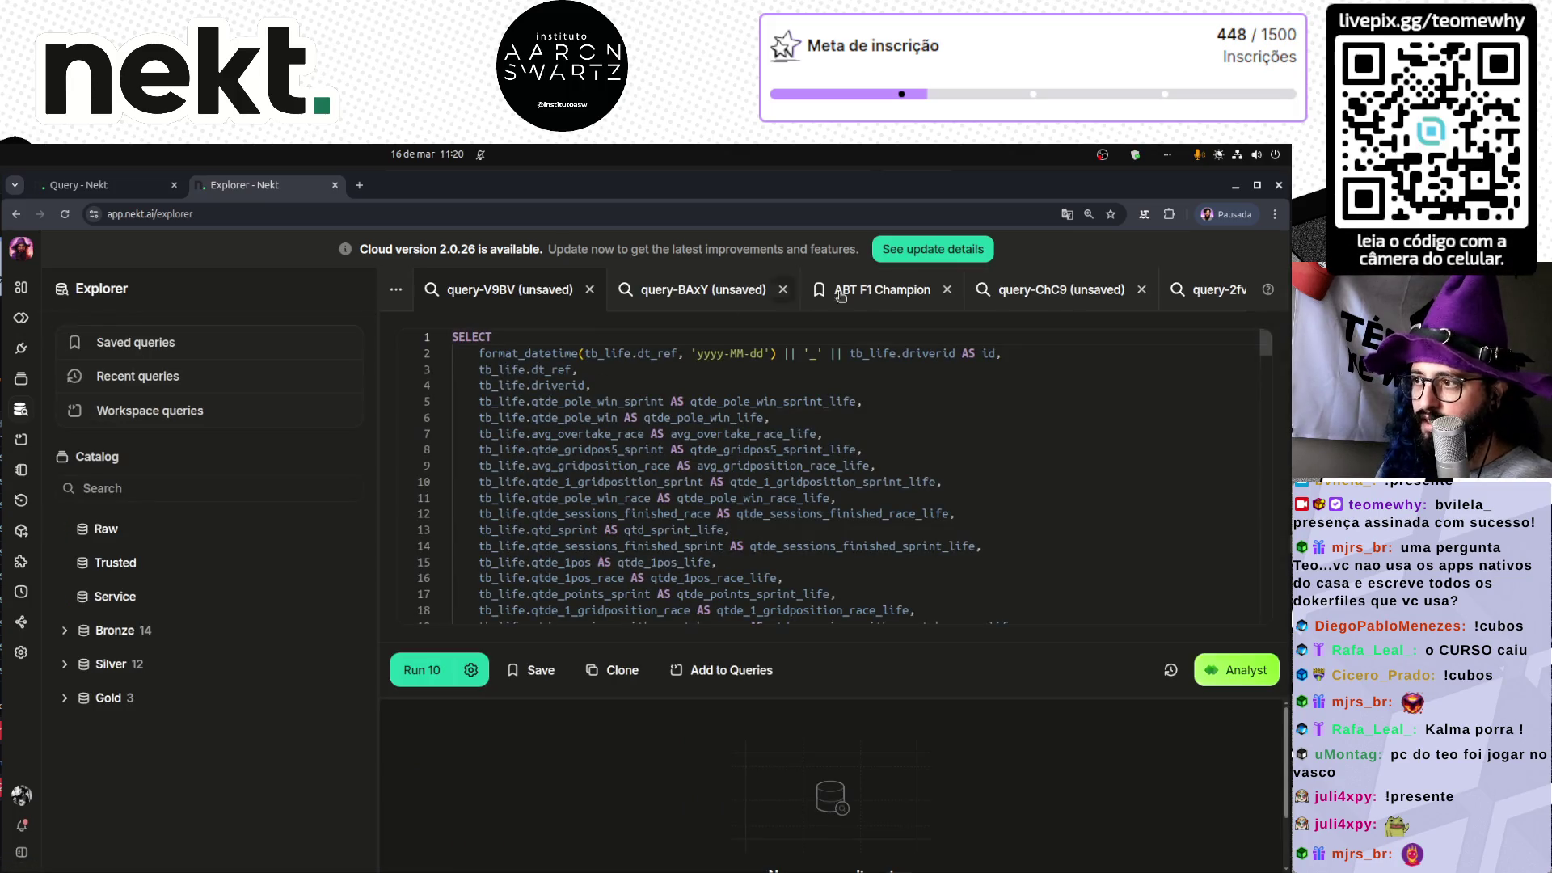
pyautogui.click(1059, 290)
pyautogui.click(1197, 291)
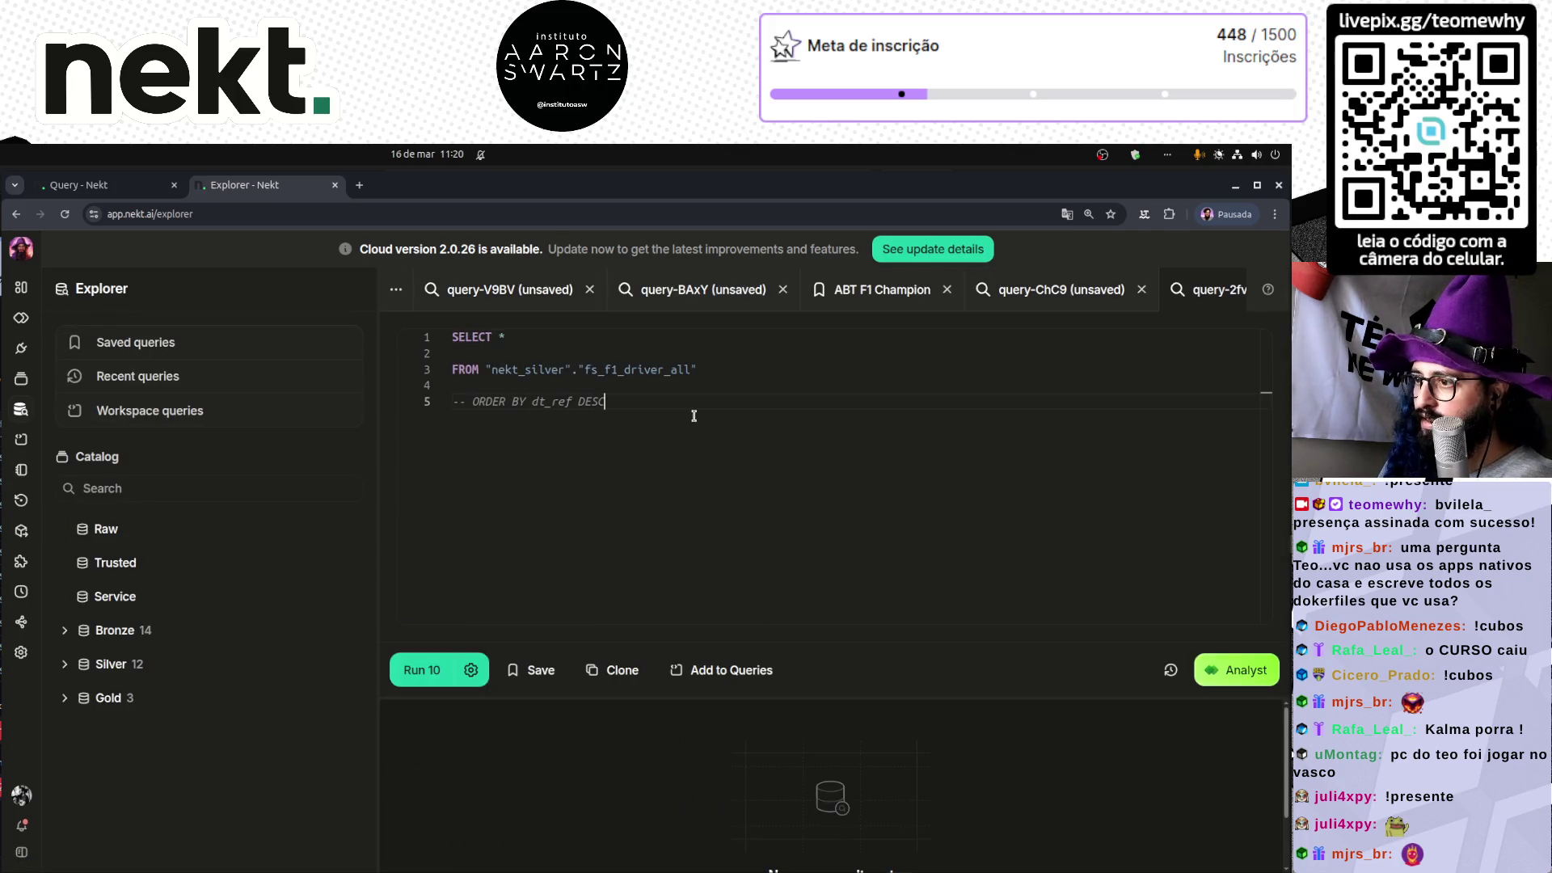
pyautogui.click(1091, 299)
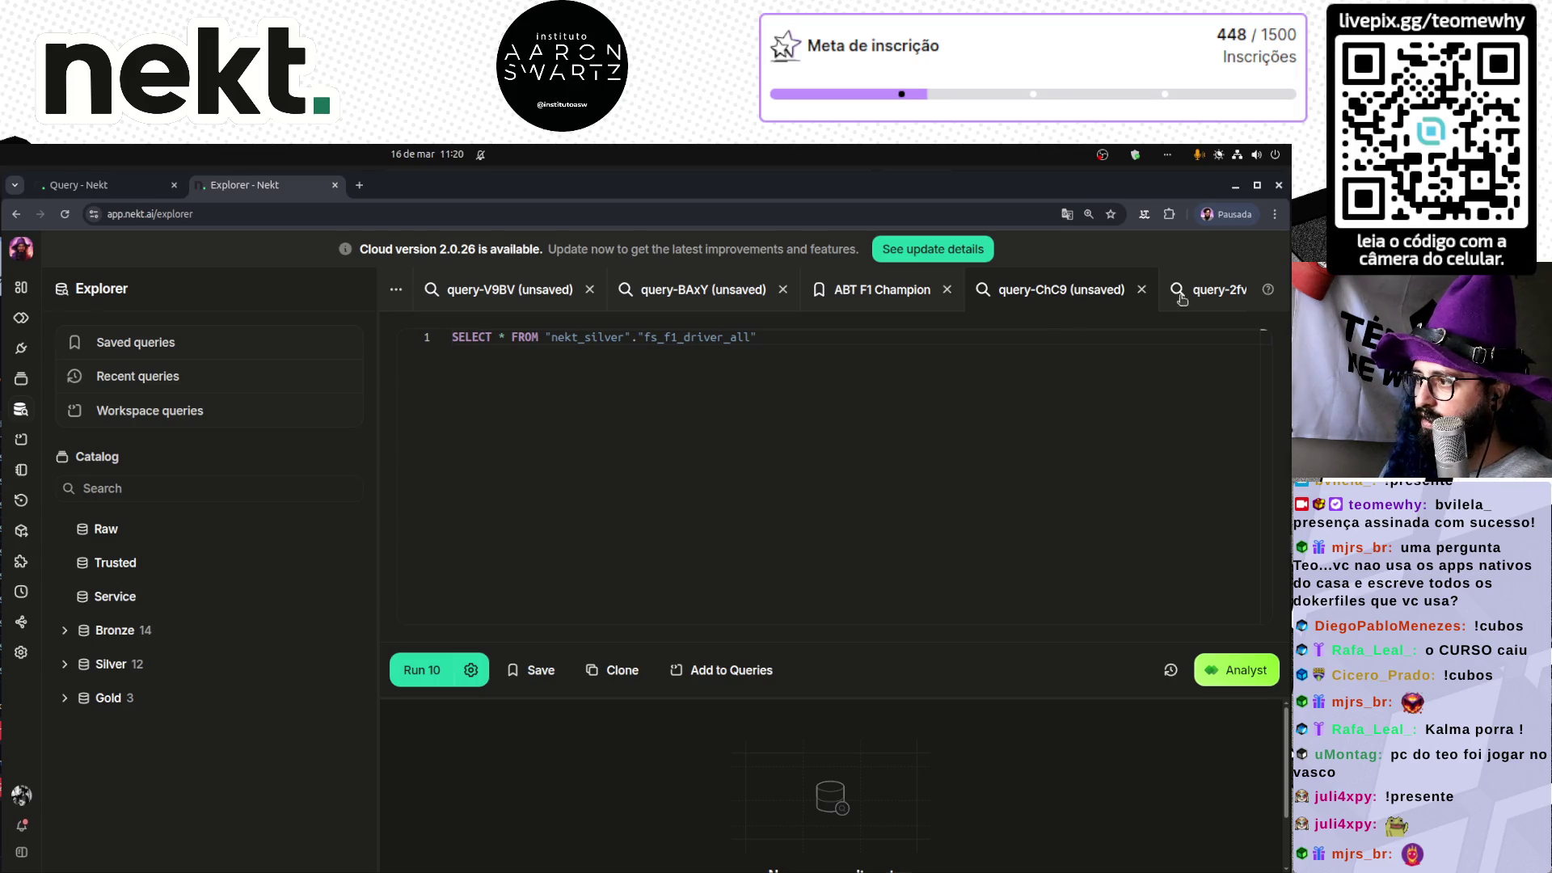
pyautogui.click(1182, 295)
pyautogui.click(1141, 289)
pyautogui.click(1065, 291)
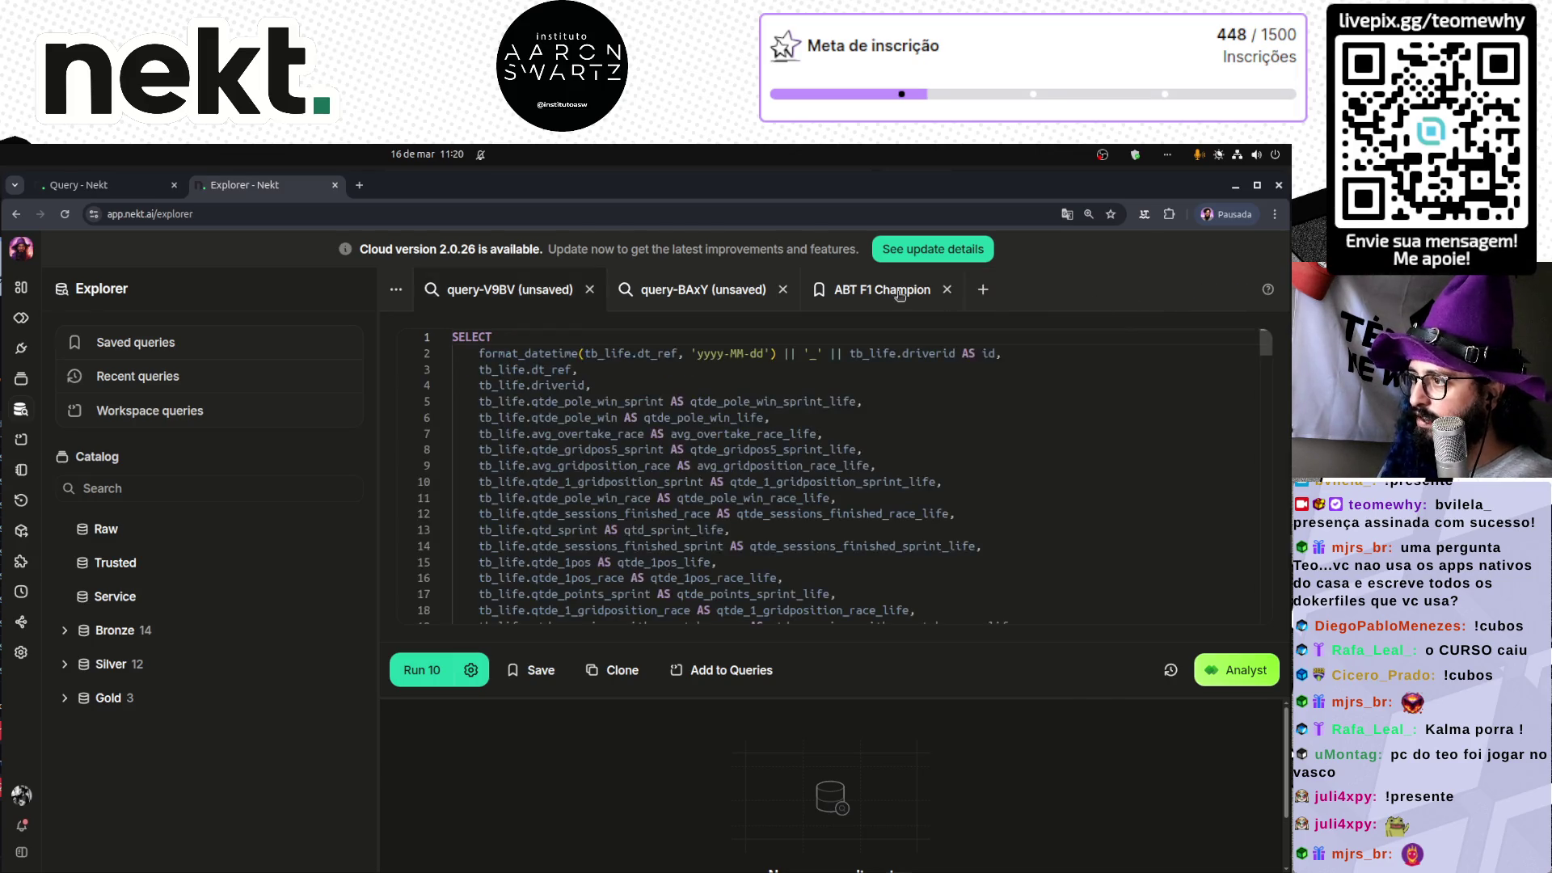
pyautogui.click(889, 291)
pyautogui.click(633, 289)
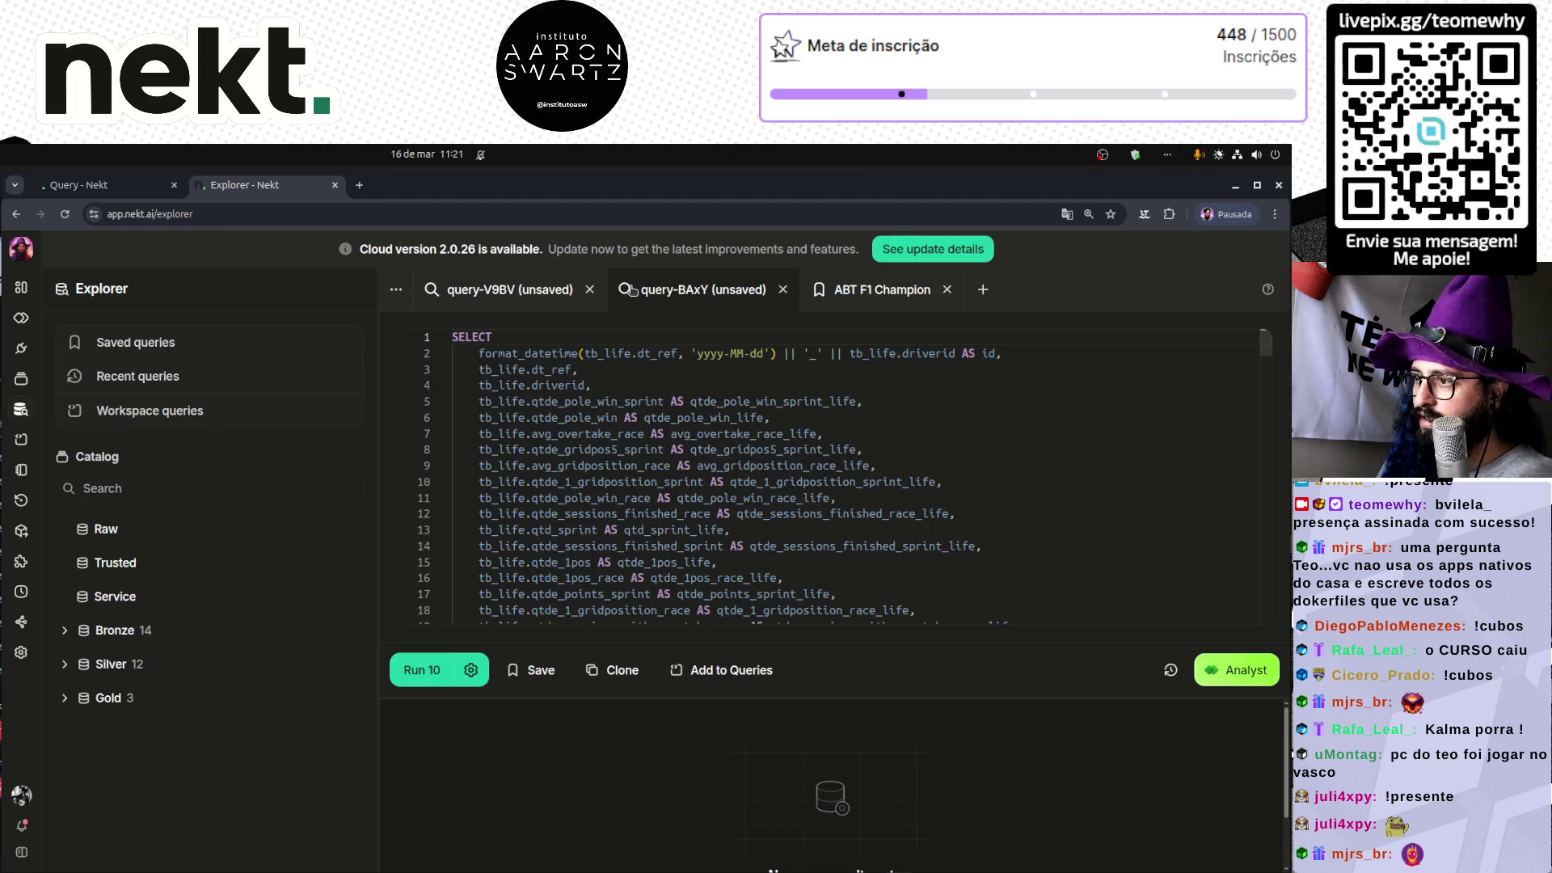
pyautogui.click(589, 289)
pyautogui.click(590, 291)
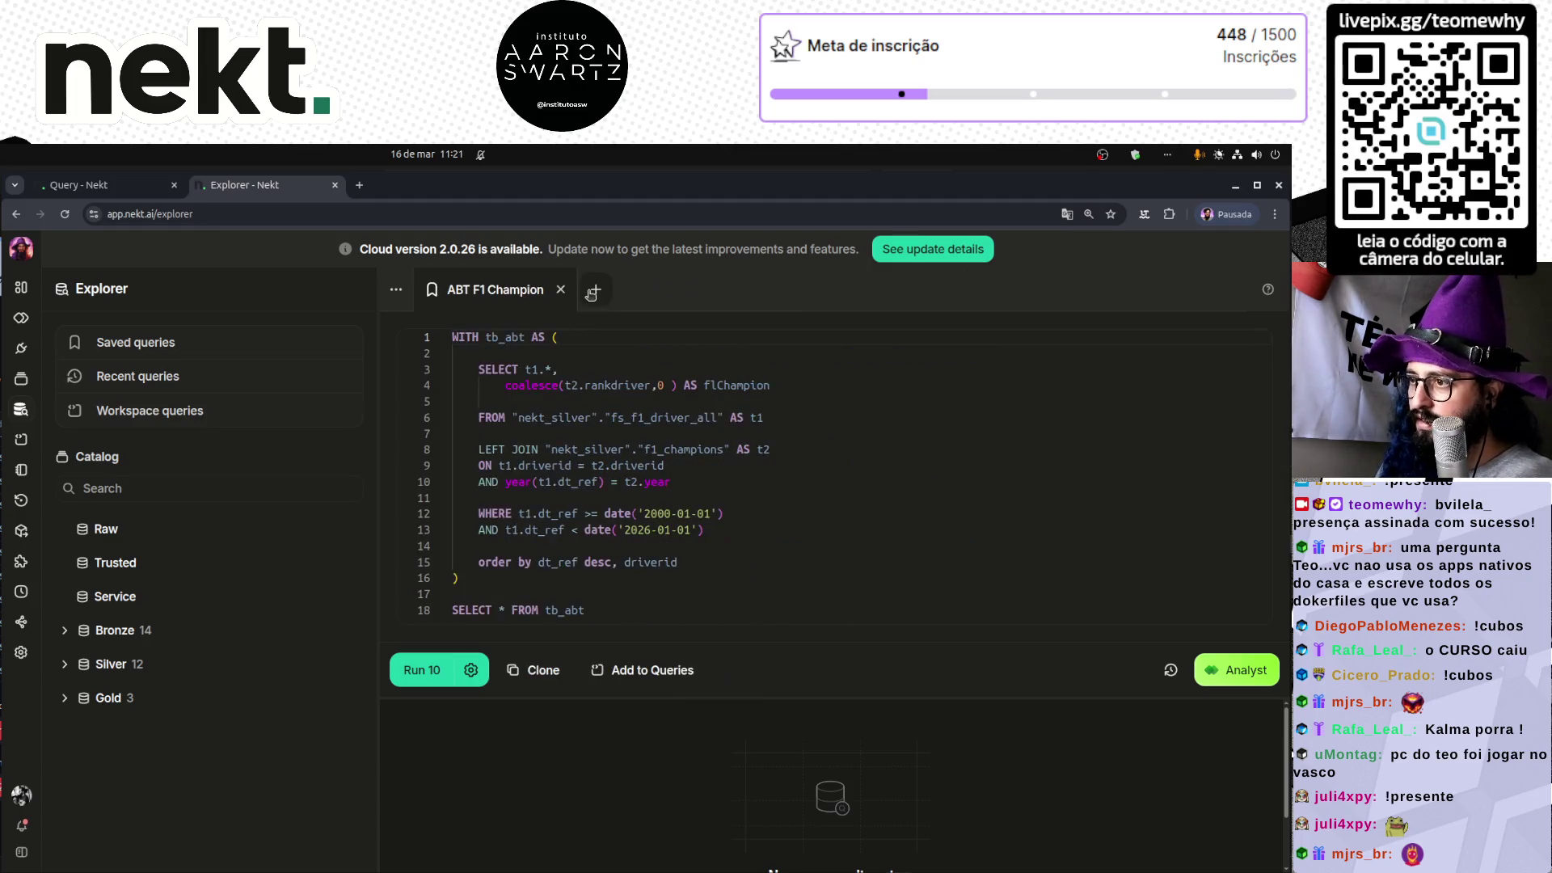
pyautogui.click(593, 291)
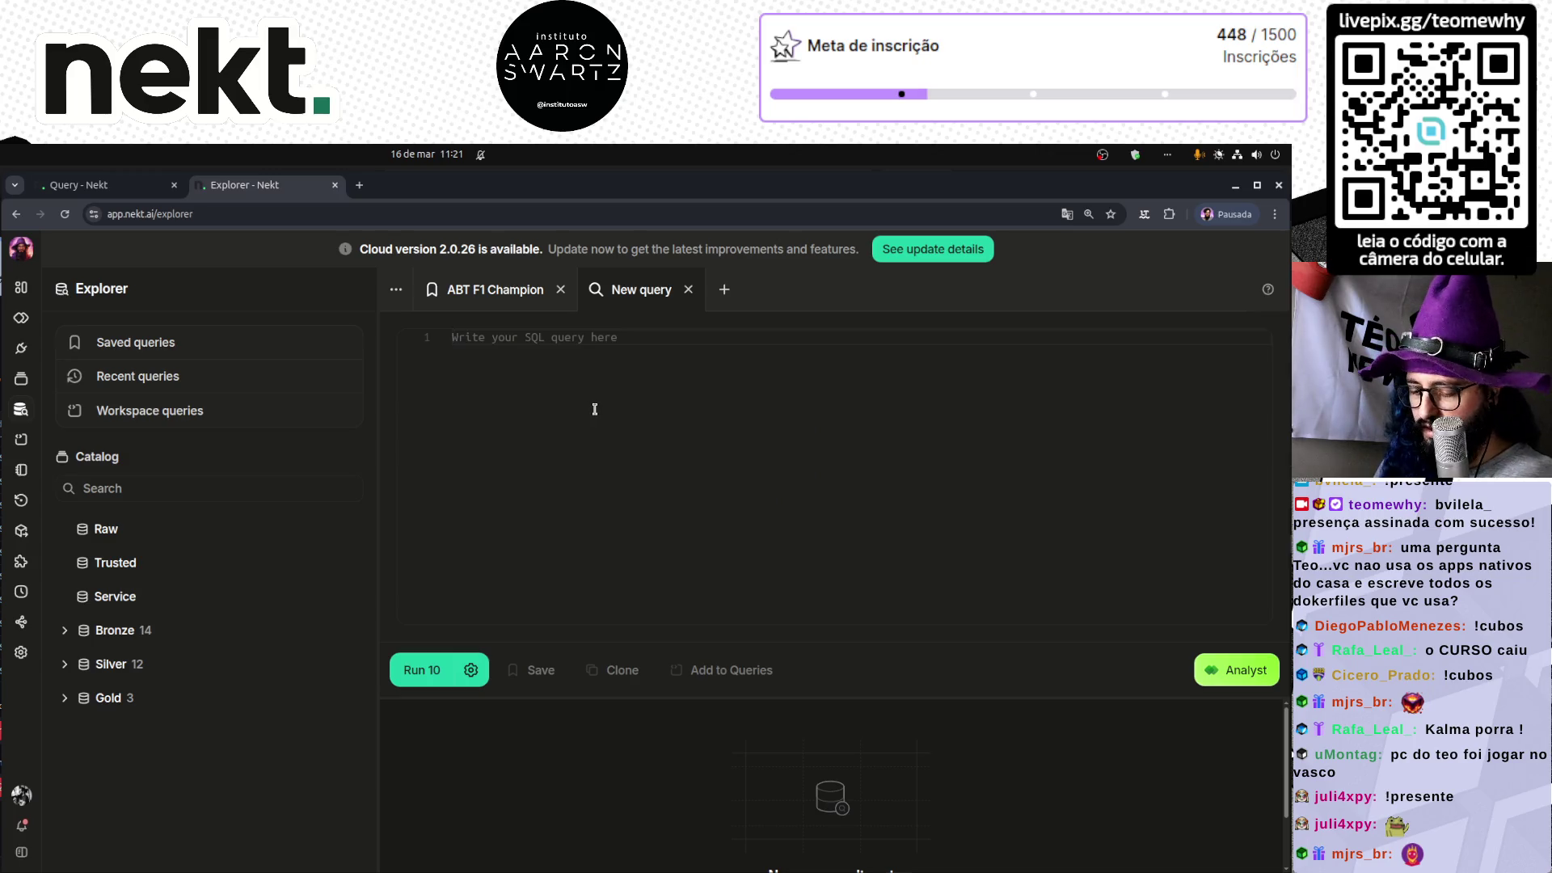
# - Write a SELECT on the Silver f1 fs_f1_driver_all table, pasting its path from the catalog, and run it
pyautogui.write('SELECT * FROM')
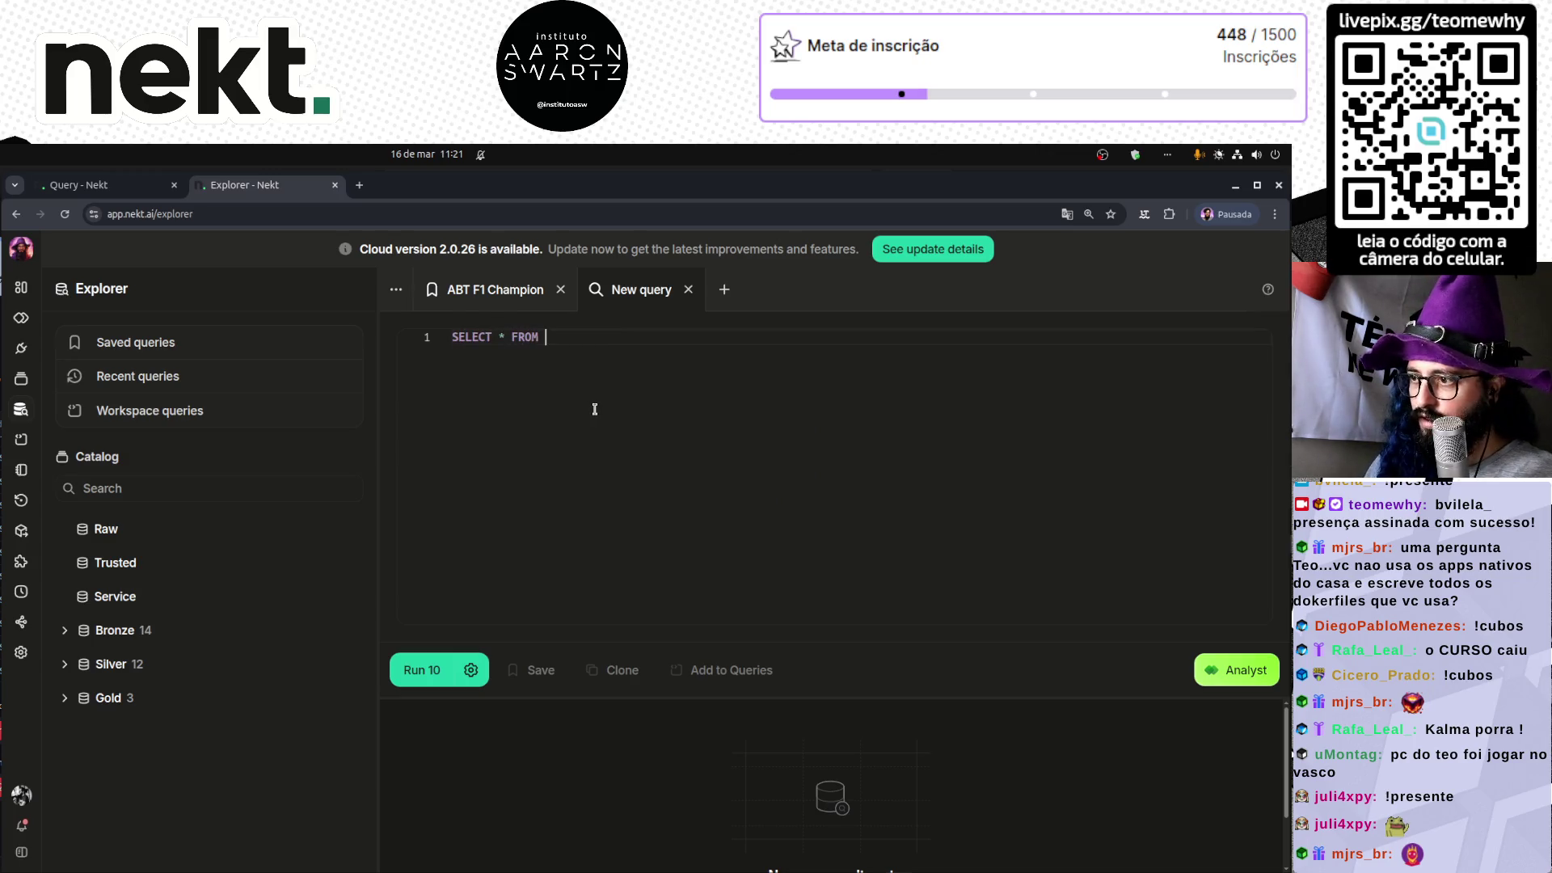
pyautogui.click(89, 664)
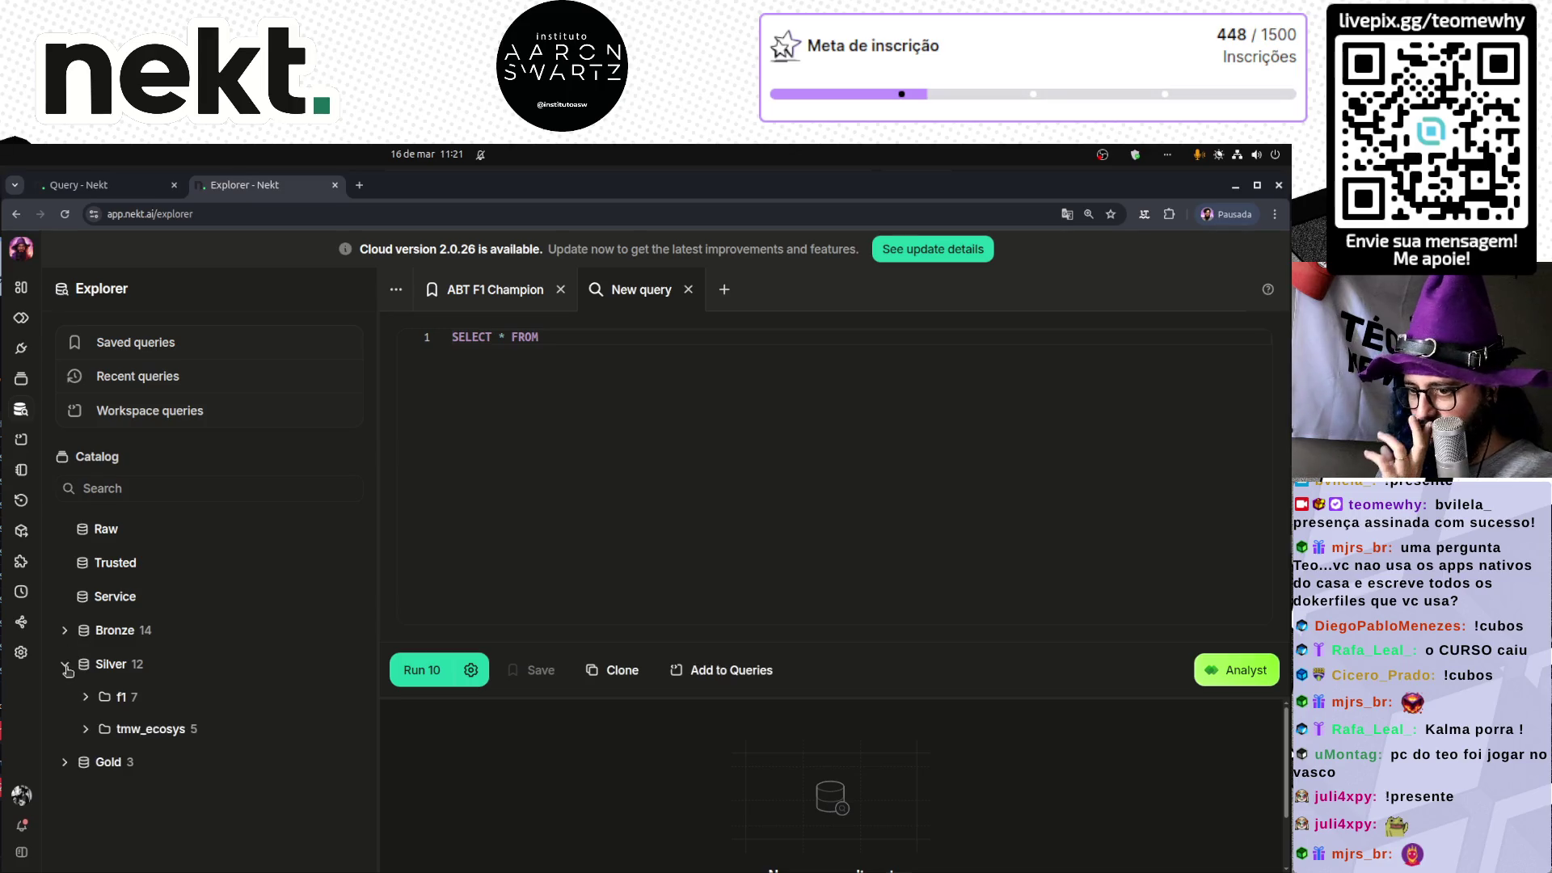
pyautogui.click(86, 697)
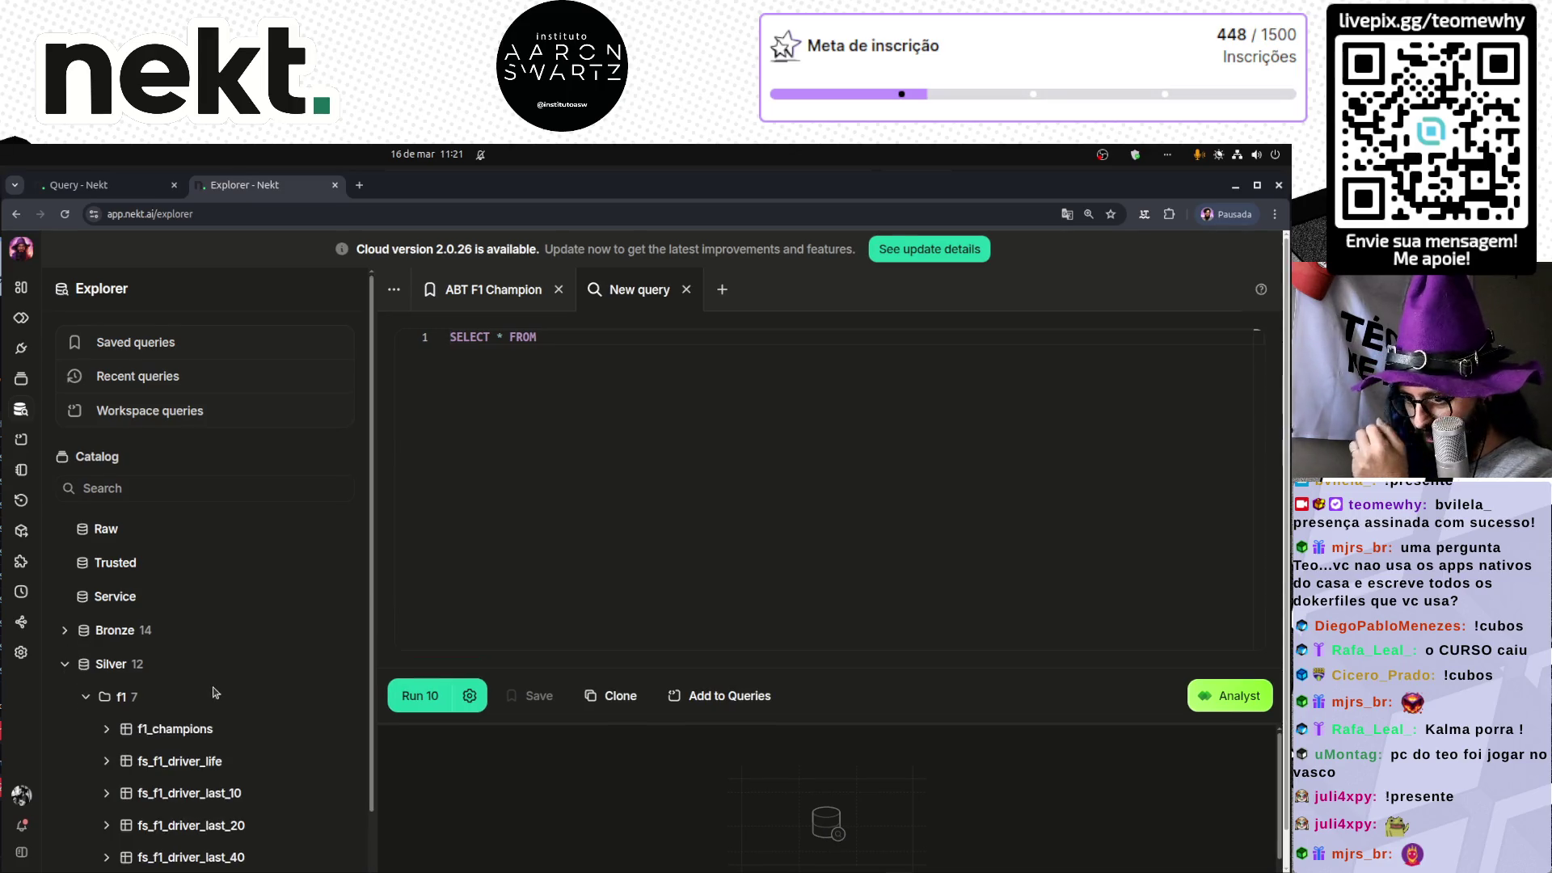
pyautogui.scroll(-2, 212, 691)
pyautogui.click(314, 813)
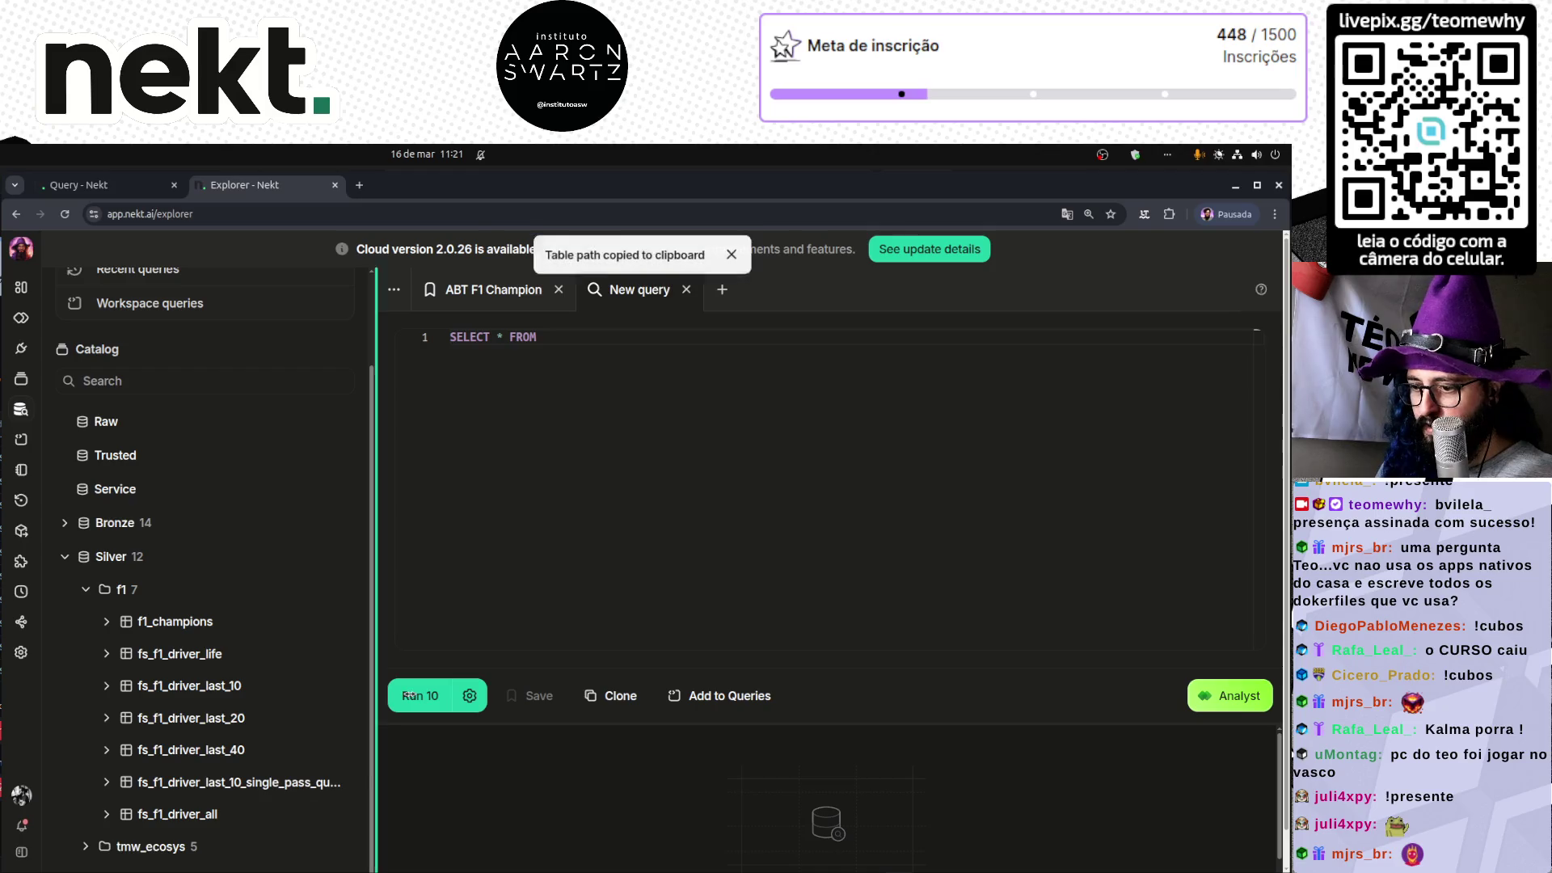
pyautogui.click(620, 457)
pyautogui.hotkey('ctrl', 'v')
pyautogui.hotkey('ctrl', 'Return')
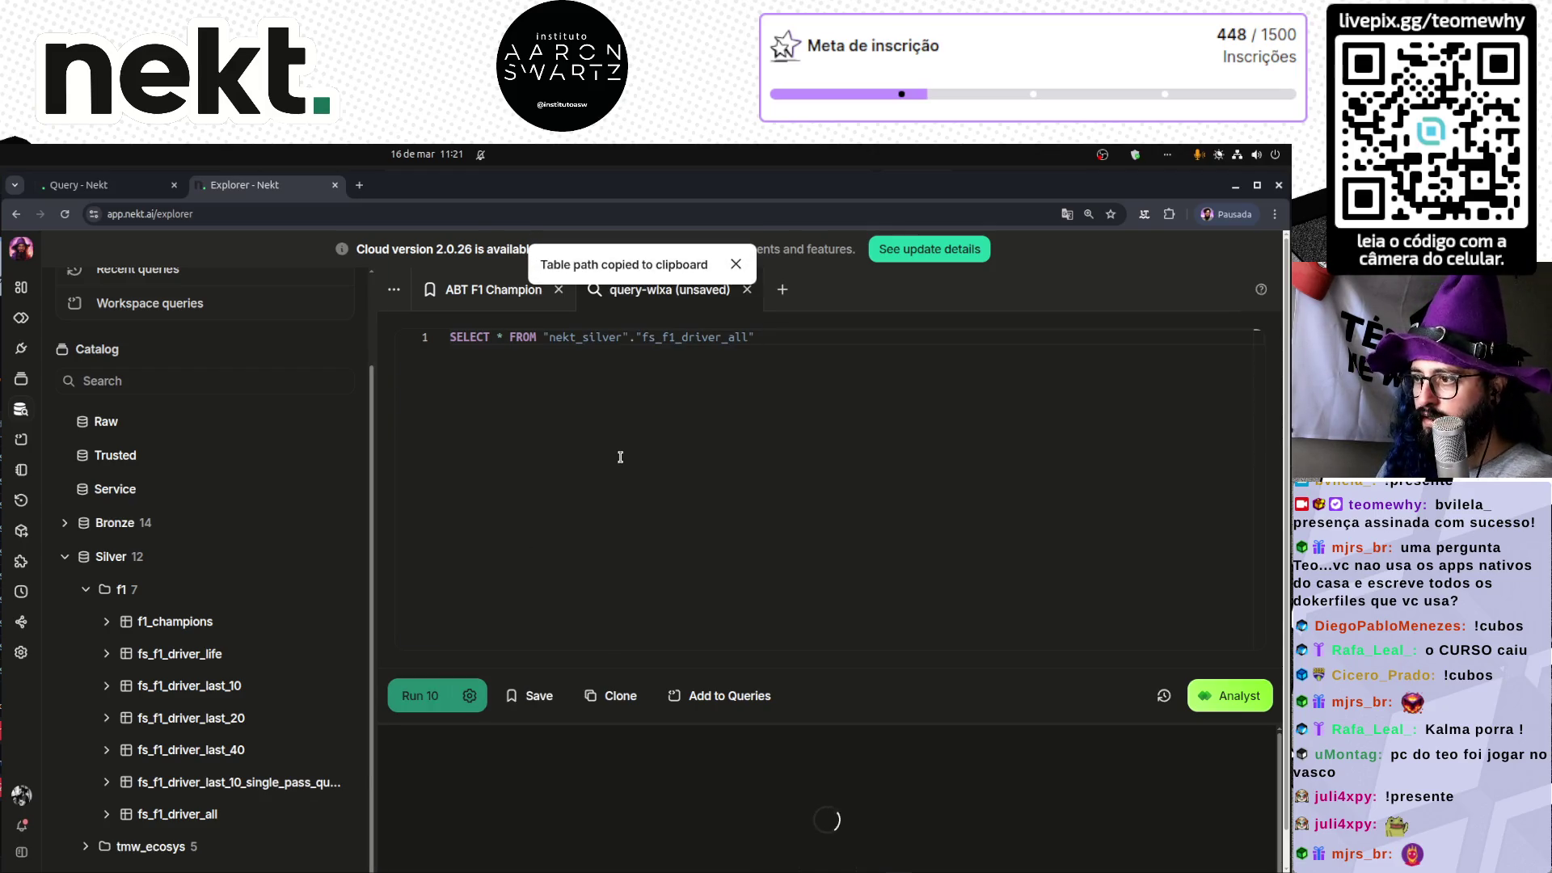
# - Change the query to SELECT count(*) and rerun it, returning 17638 rows
pyautogui.moveTo(809, 723); pyautogui.dragTo(792, 564)
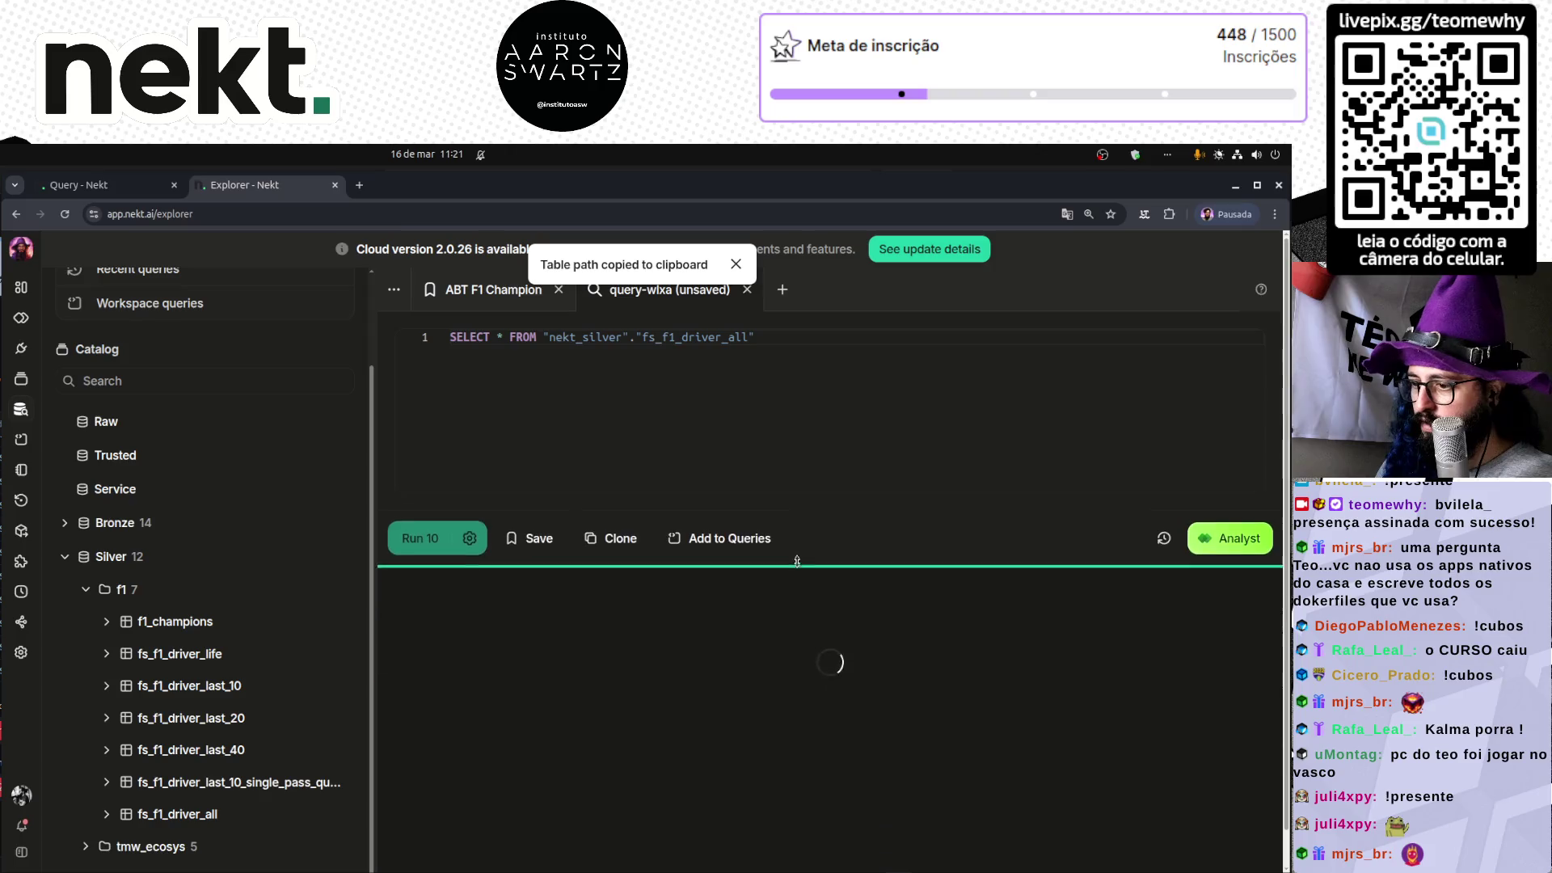
pyautogui.click(496, 337)
pyautogui.write('count')
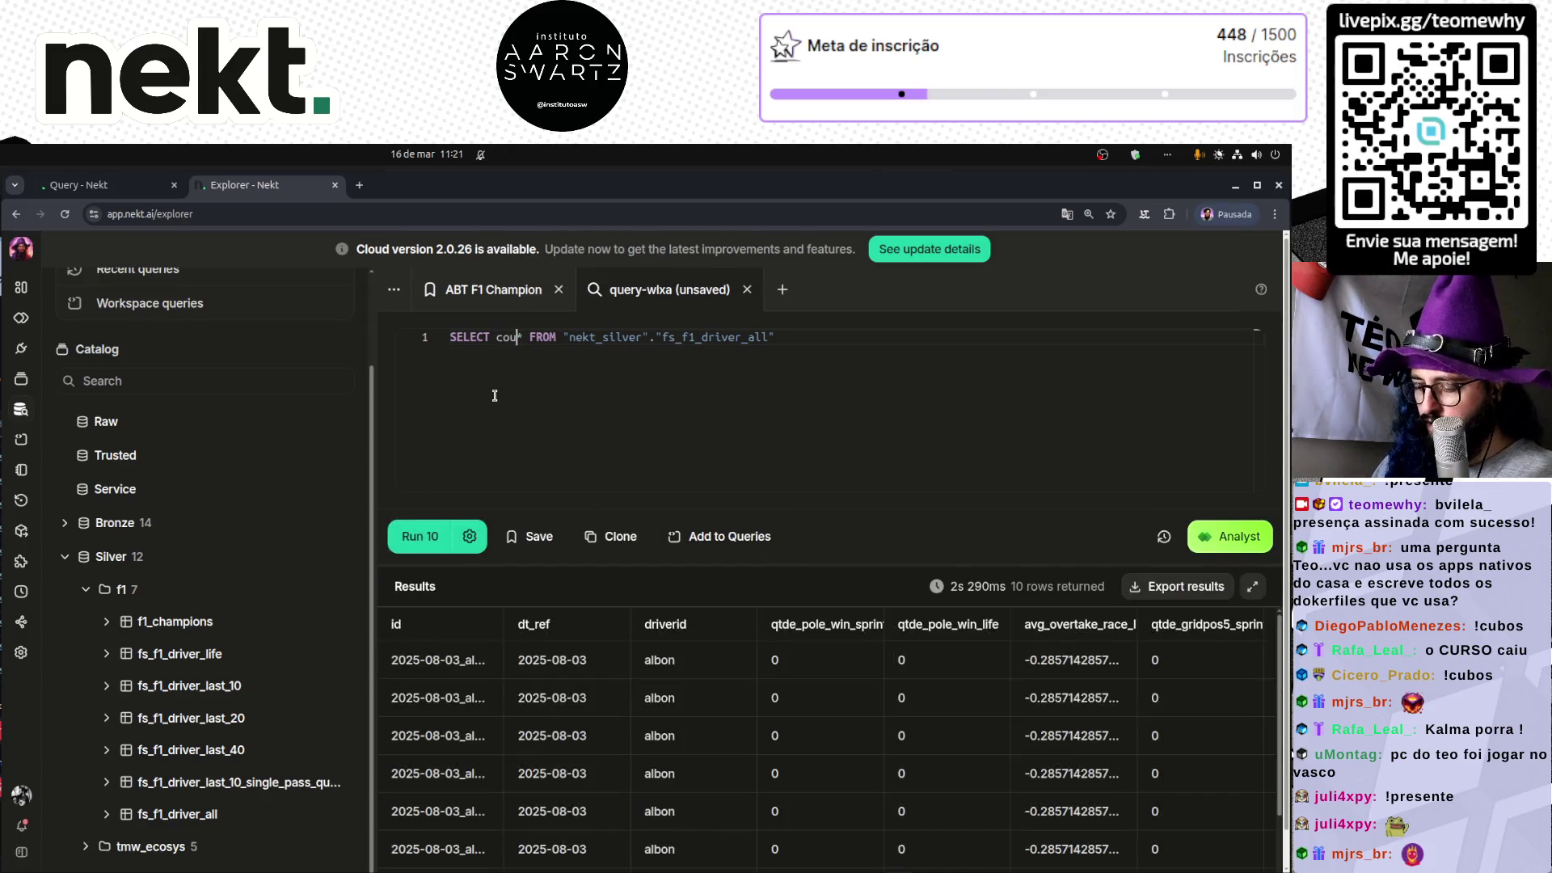
pyautogui.press('BackSpace')
pyautogui.write('(*)')
pyautogui.press('End')
pyautogui.hotkey('ctrl', 'Return')
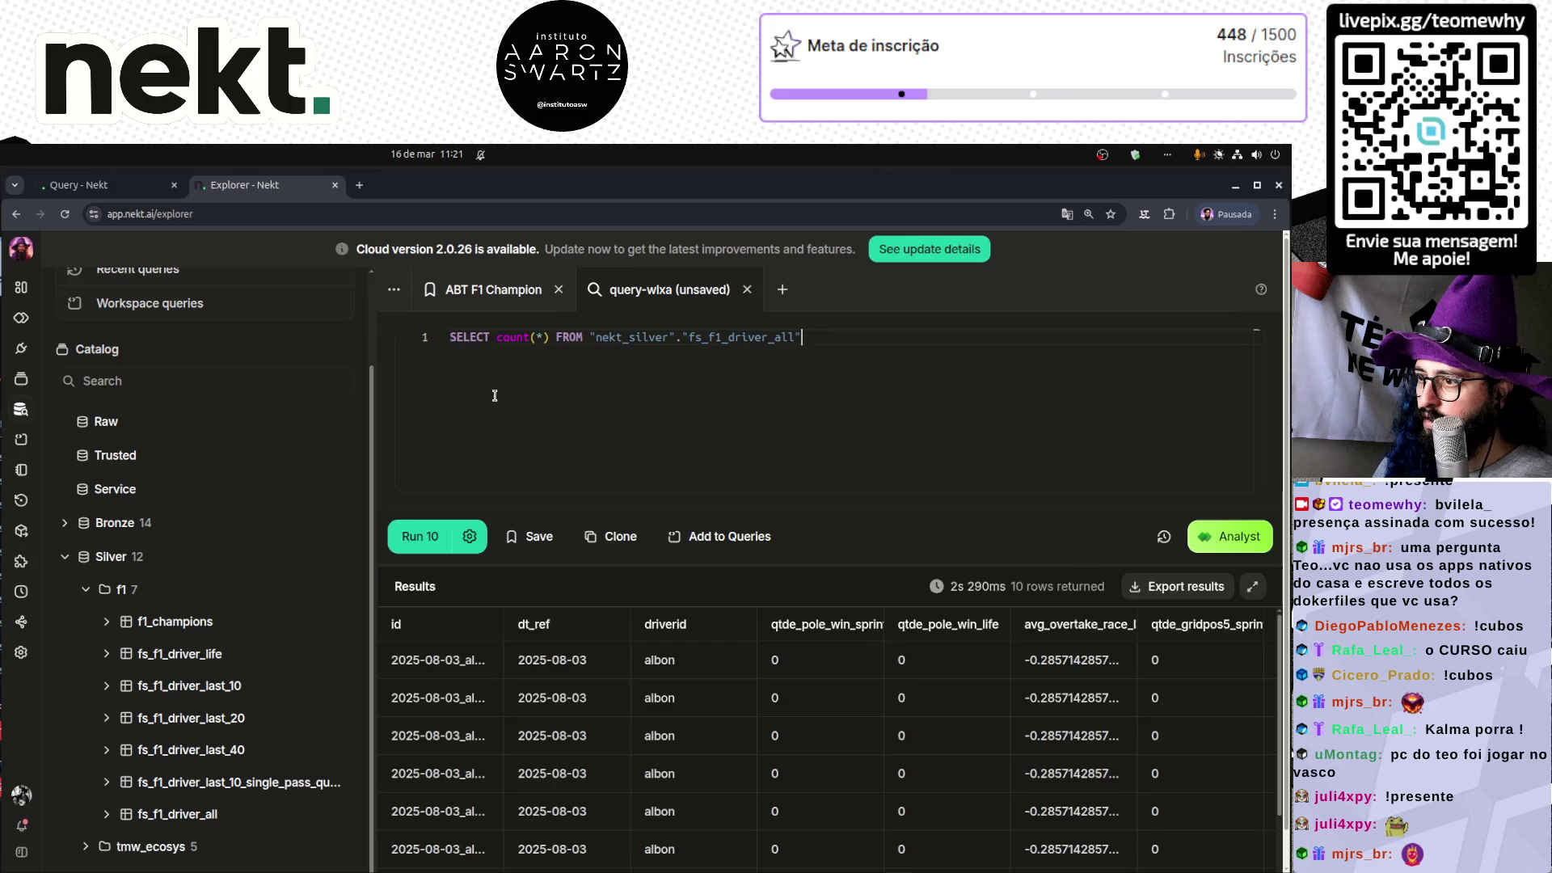
pyautogui.write(';')
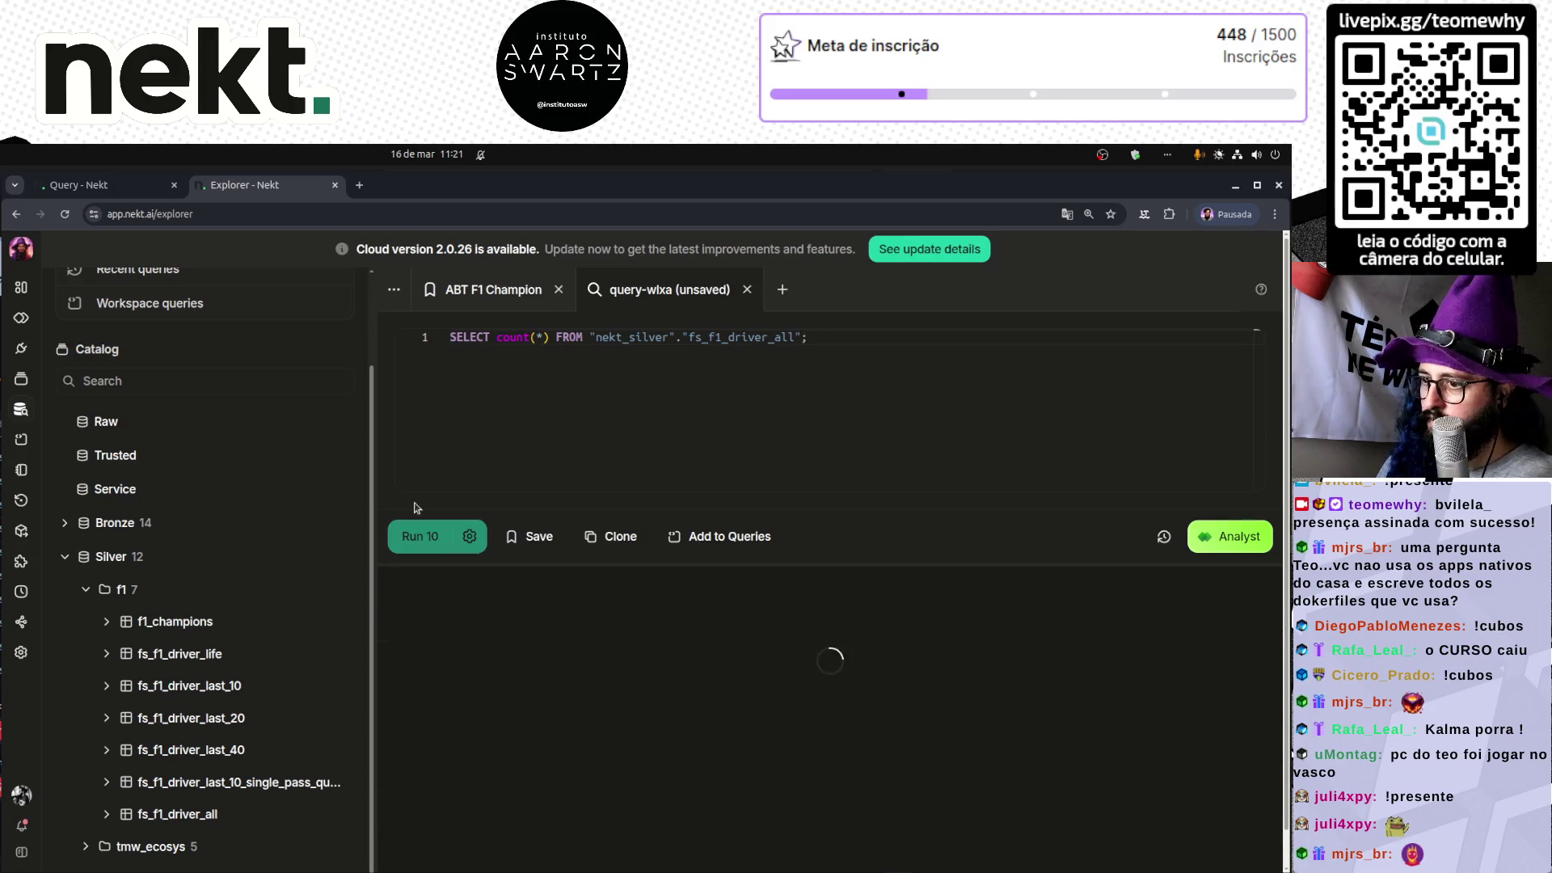
pyautogui.moveTo(375, 489); pyautogui.dragTo(329, 488)
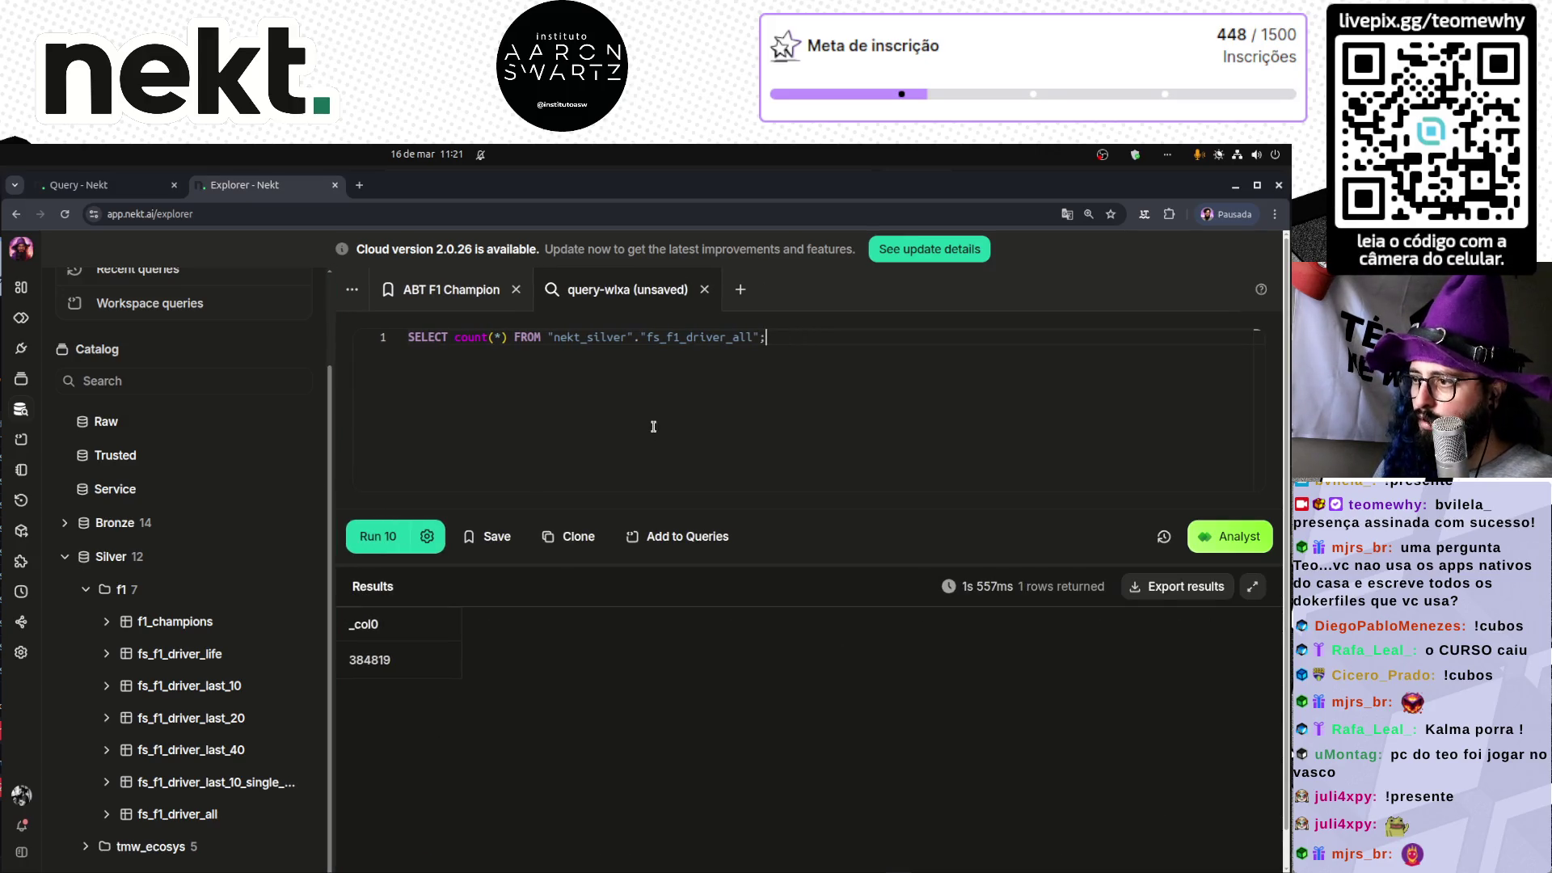
pyautogui.hotkey('ctrl', 'Return')
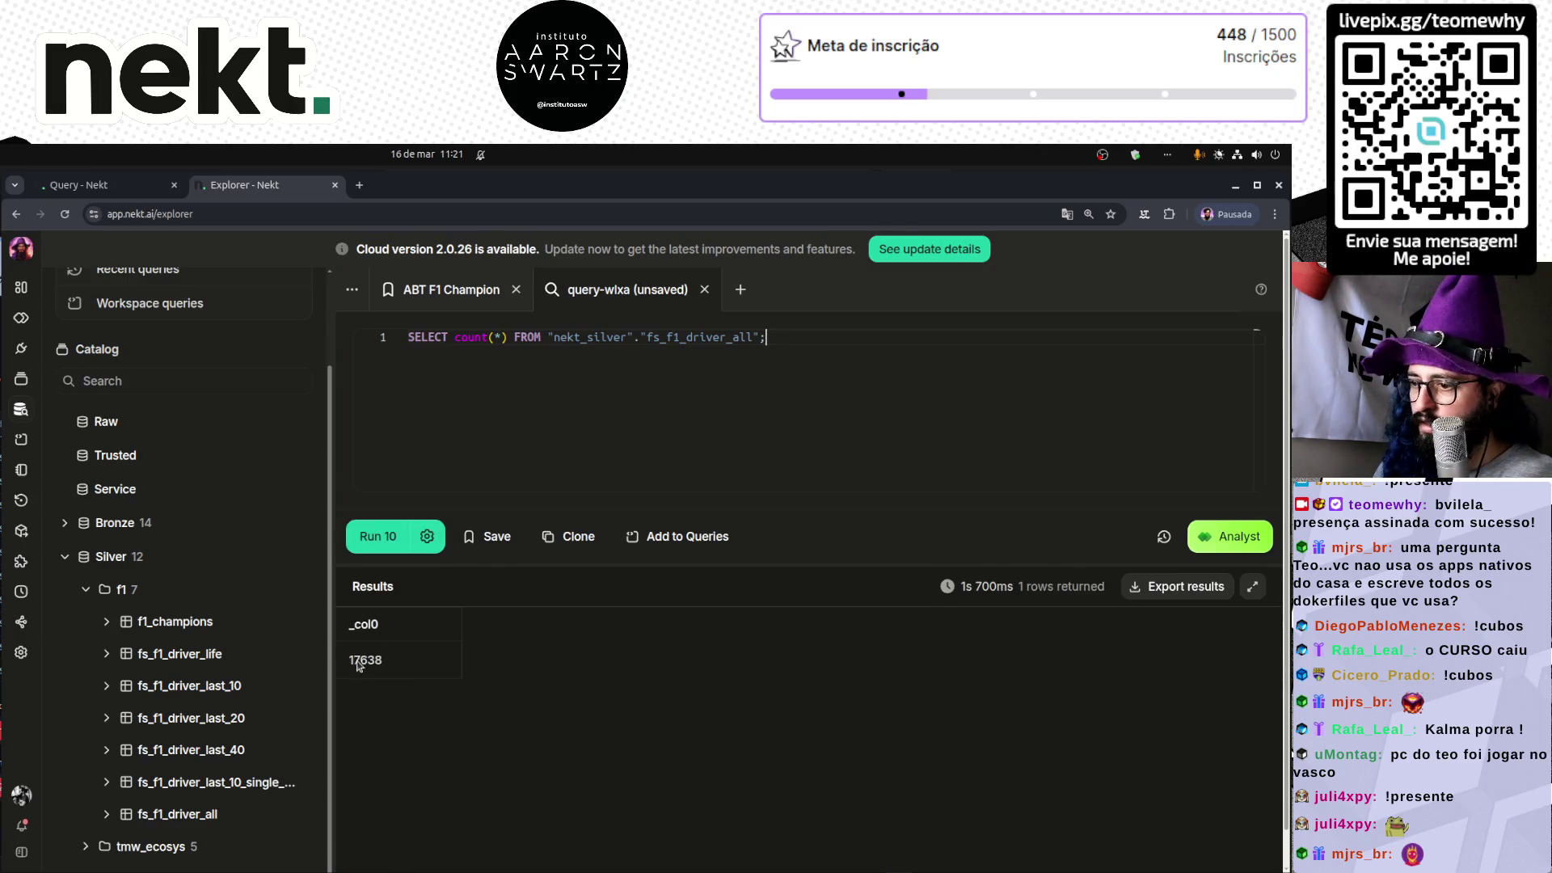
pyautogui.hotkey('ctrl', 'Return')
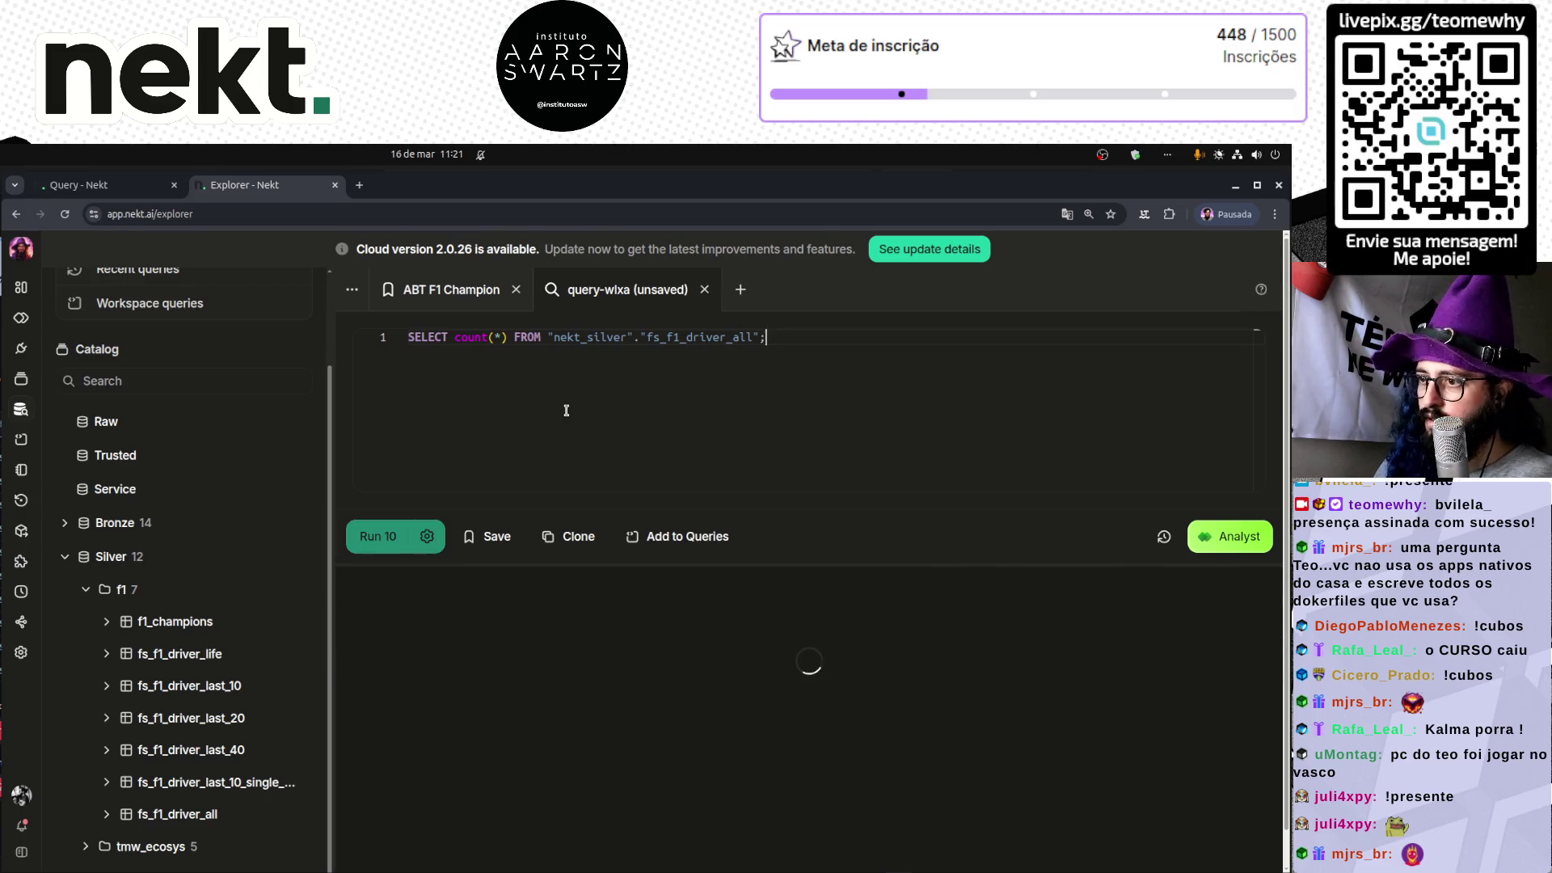
pyautogui.hotkey('alt', 'Tab')
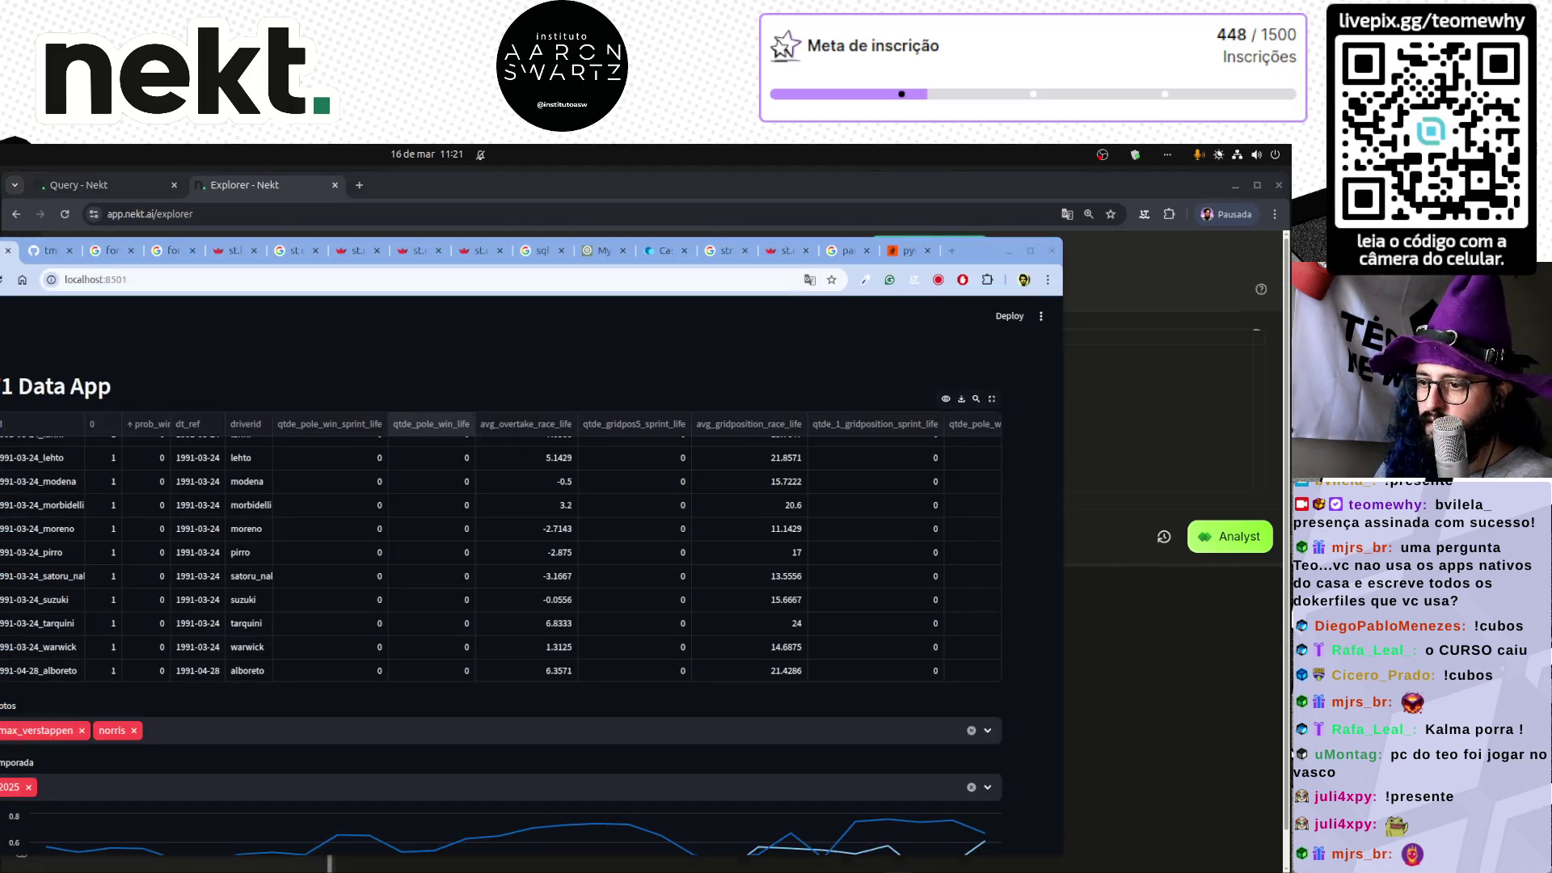
# - Cycle through the open windows and move the ssh terminal slightly down and right
pyautogui.hotkey('alt', 'Tab')
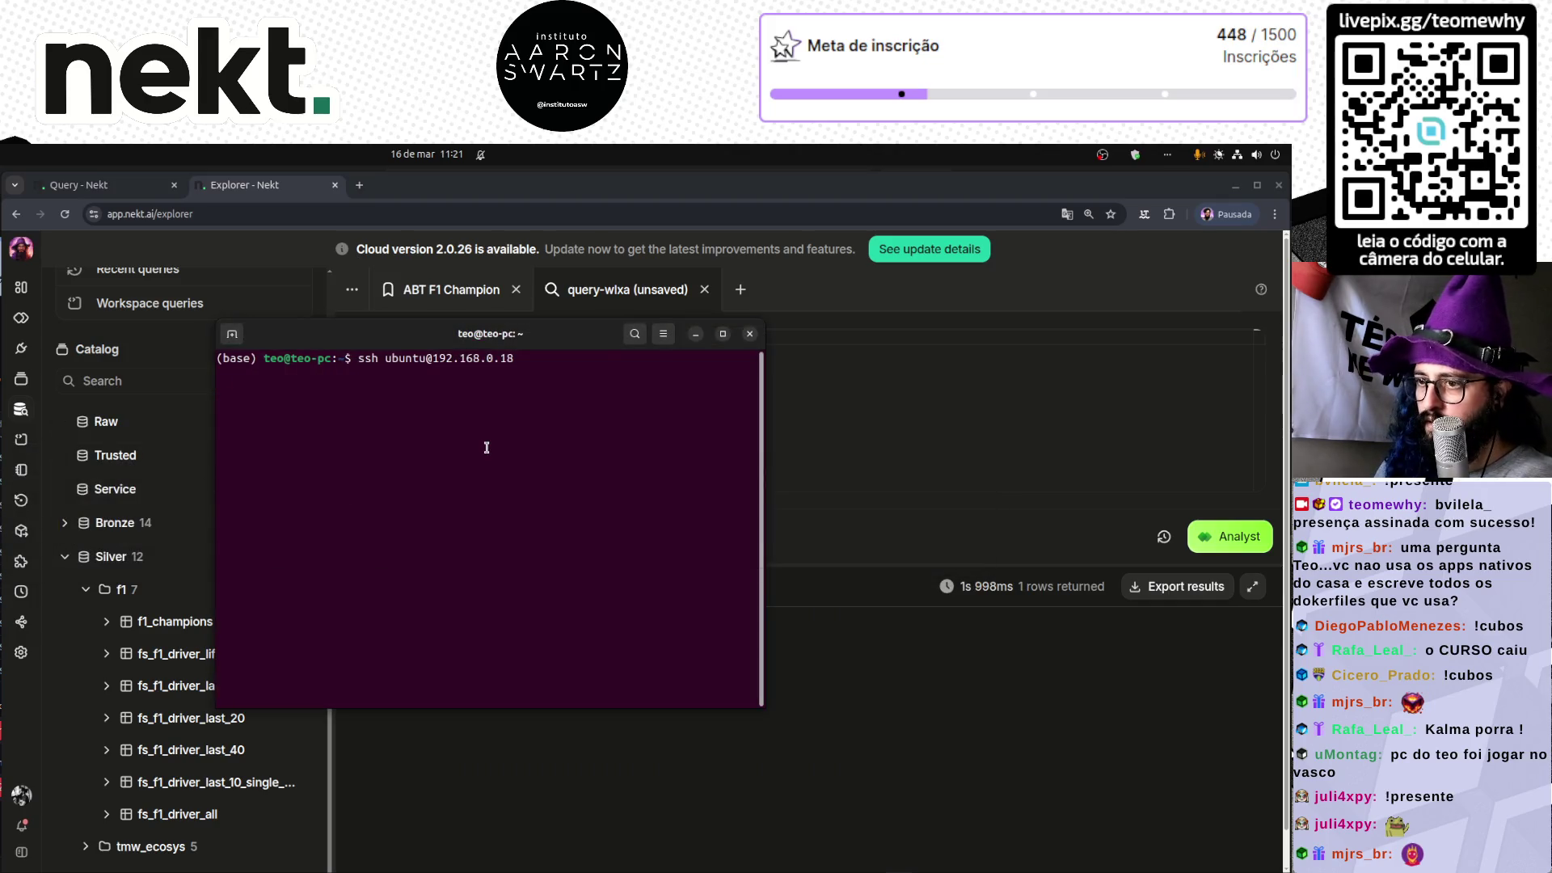
pyautogui.hotkey('alt', 'Tab')
pyautogui.hotkey('alt', 'Tab')
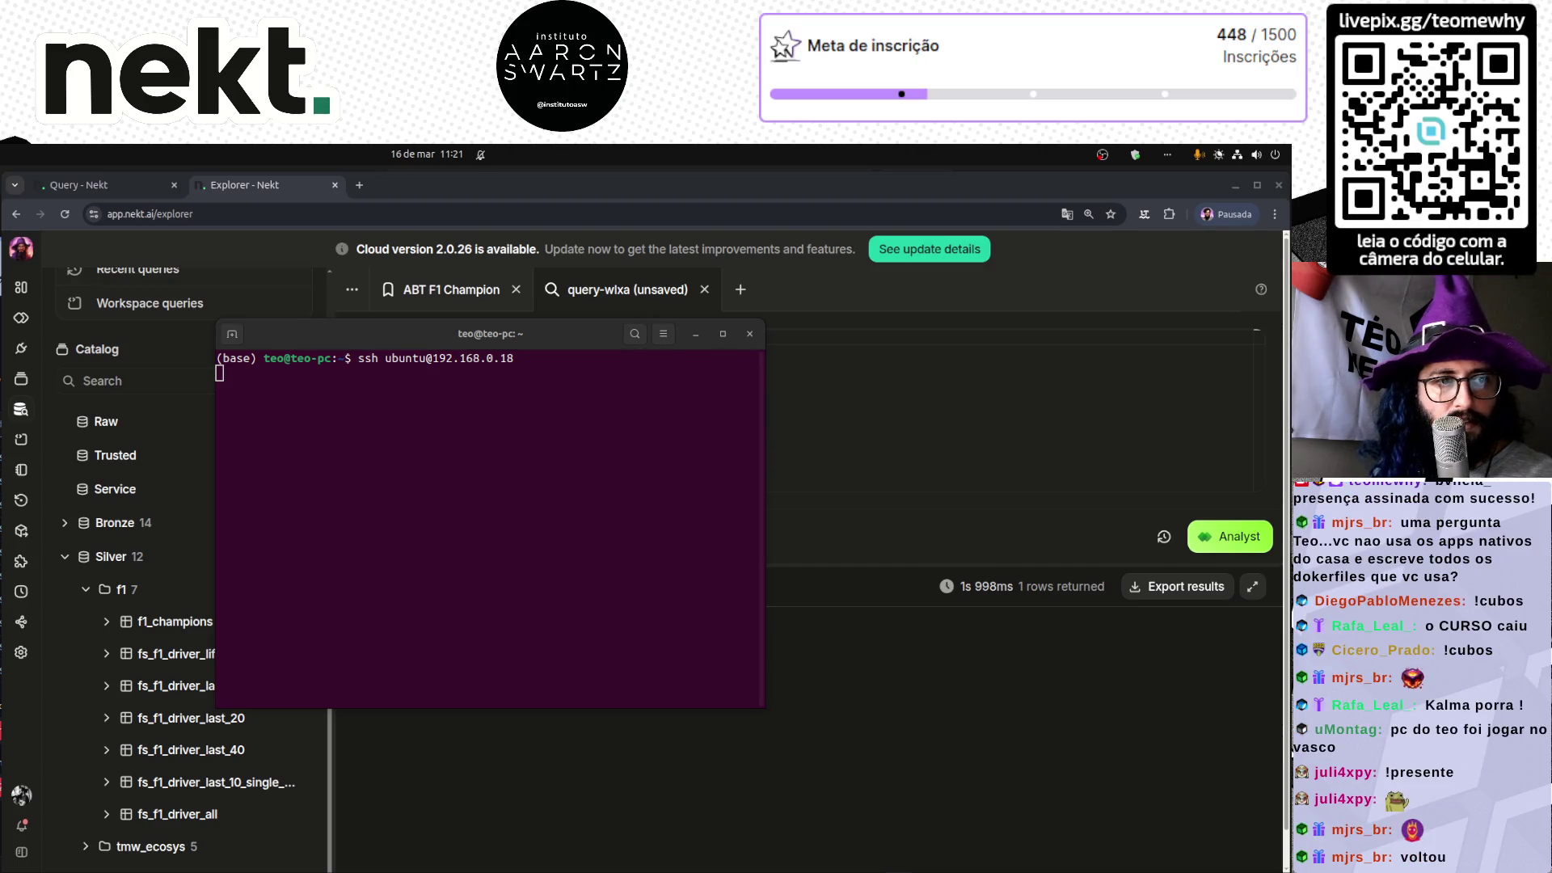
pyautogui.click(326, 417)
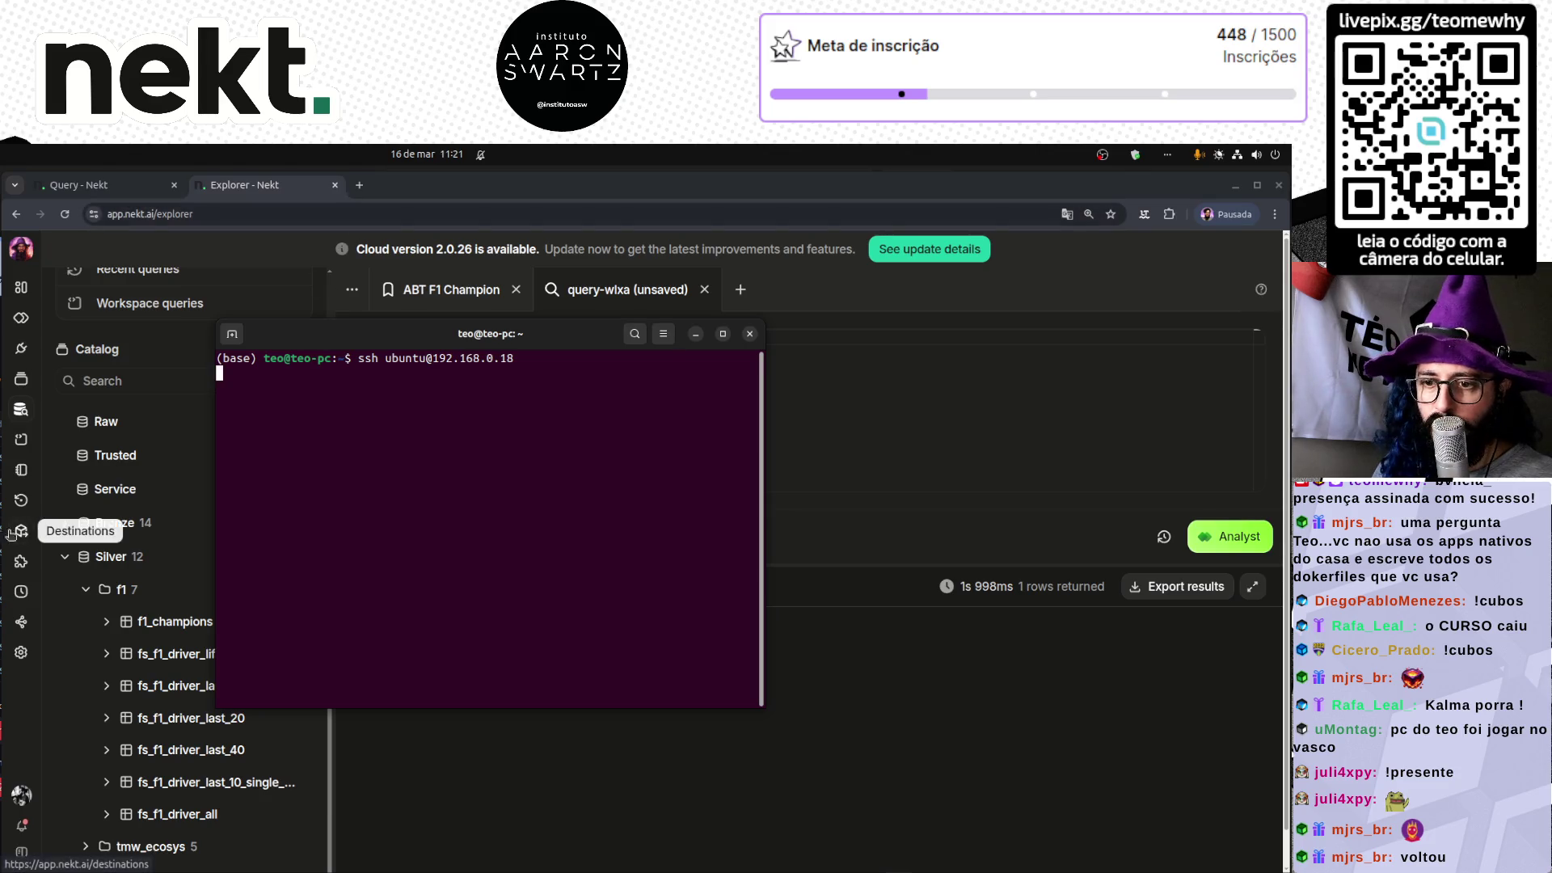
pyautogui.hotkey('alt', 'Tab')
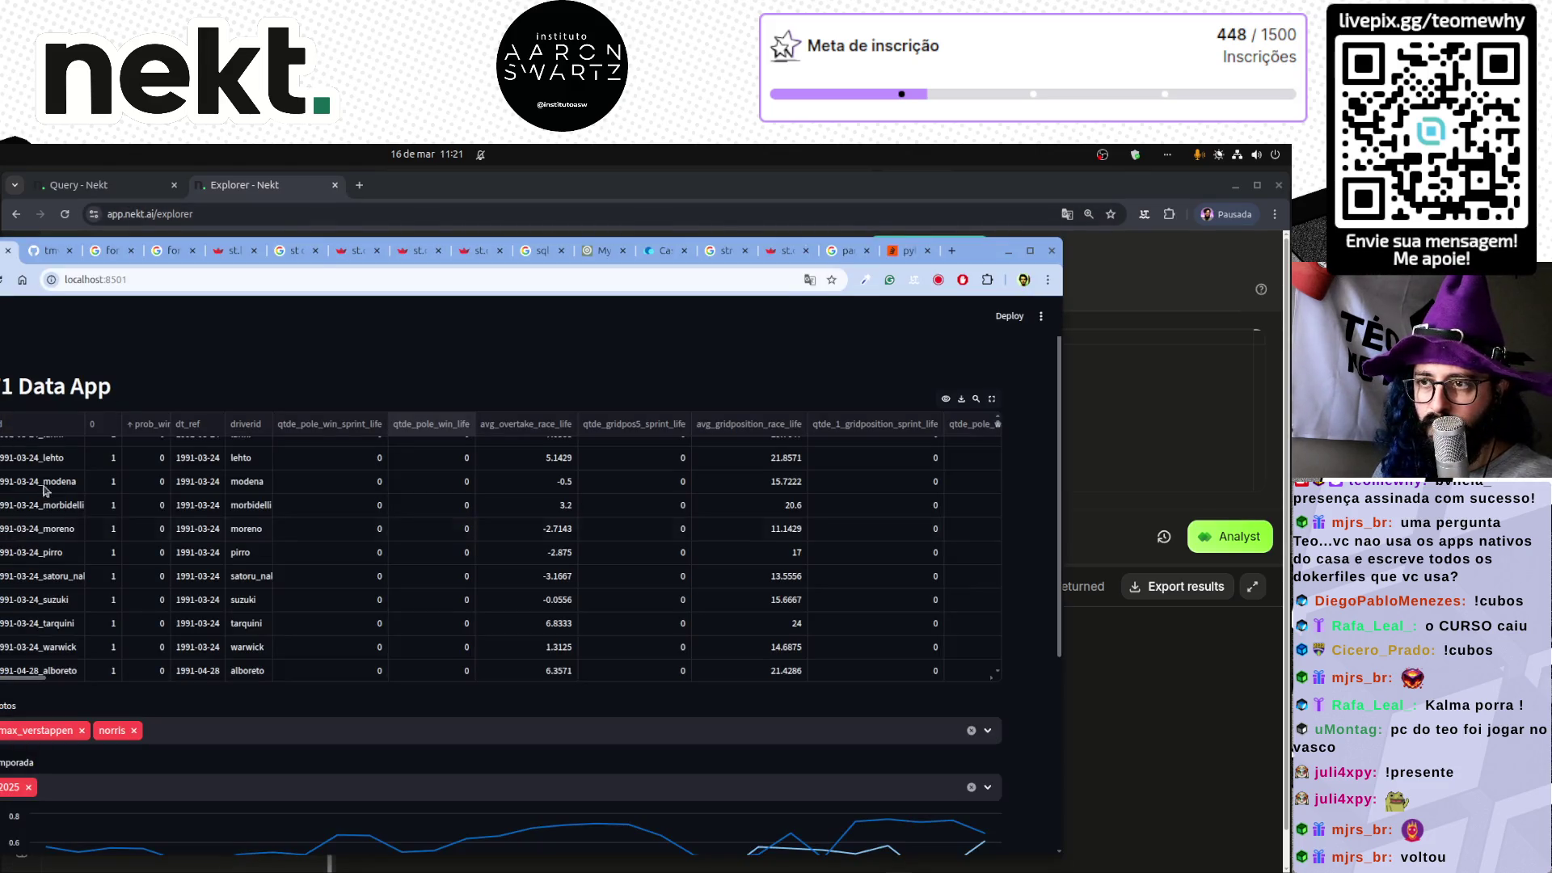
pyautogui.hotkey('alt', 'Tab')
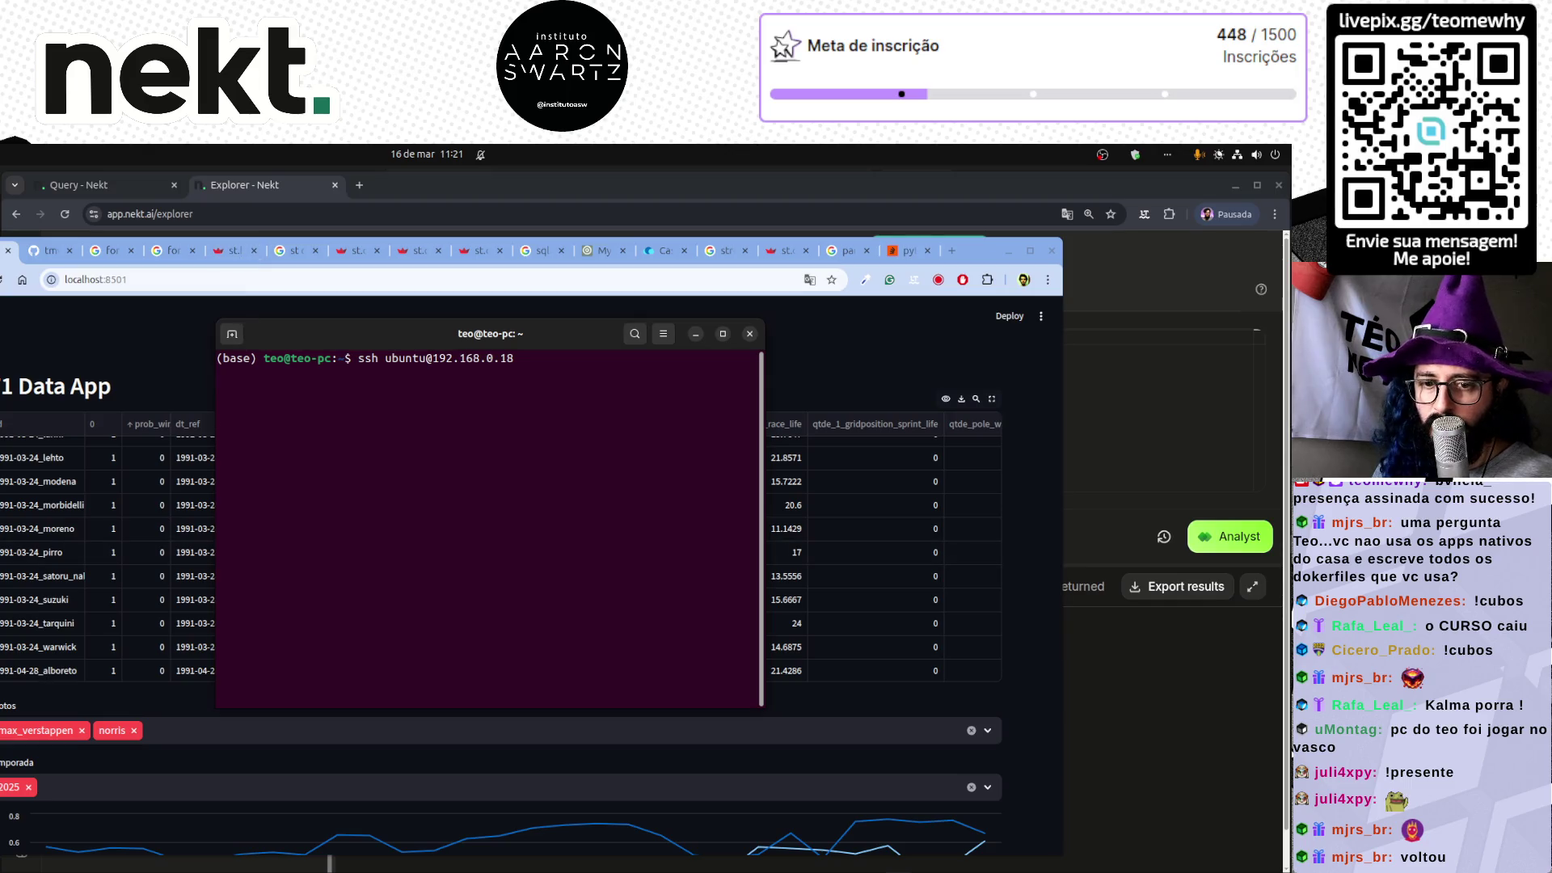
pyautogui.hotkey('alt', 'Tab')
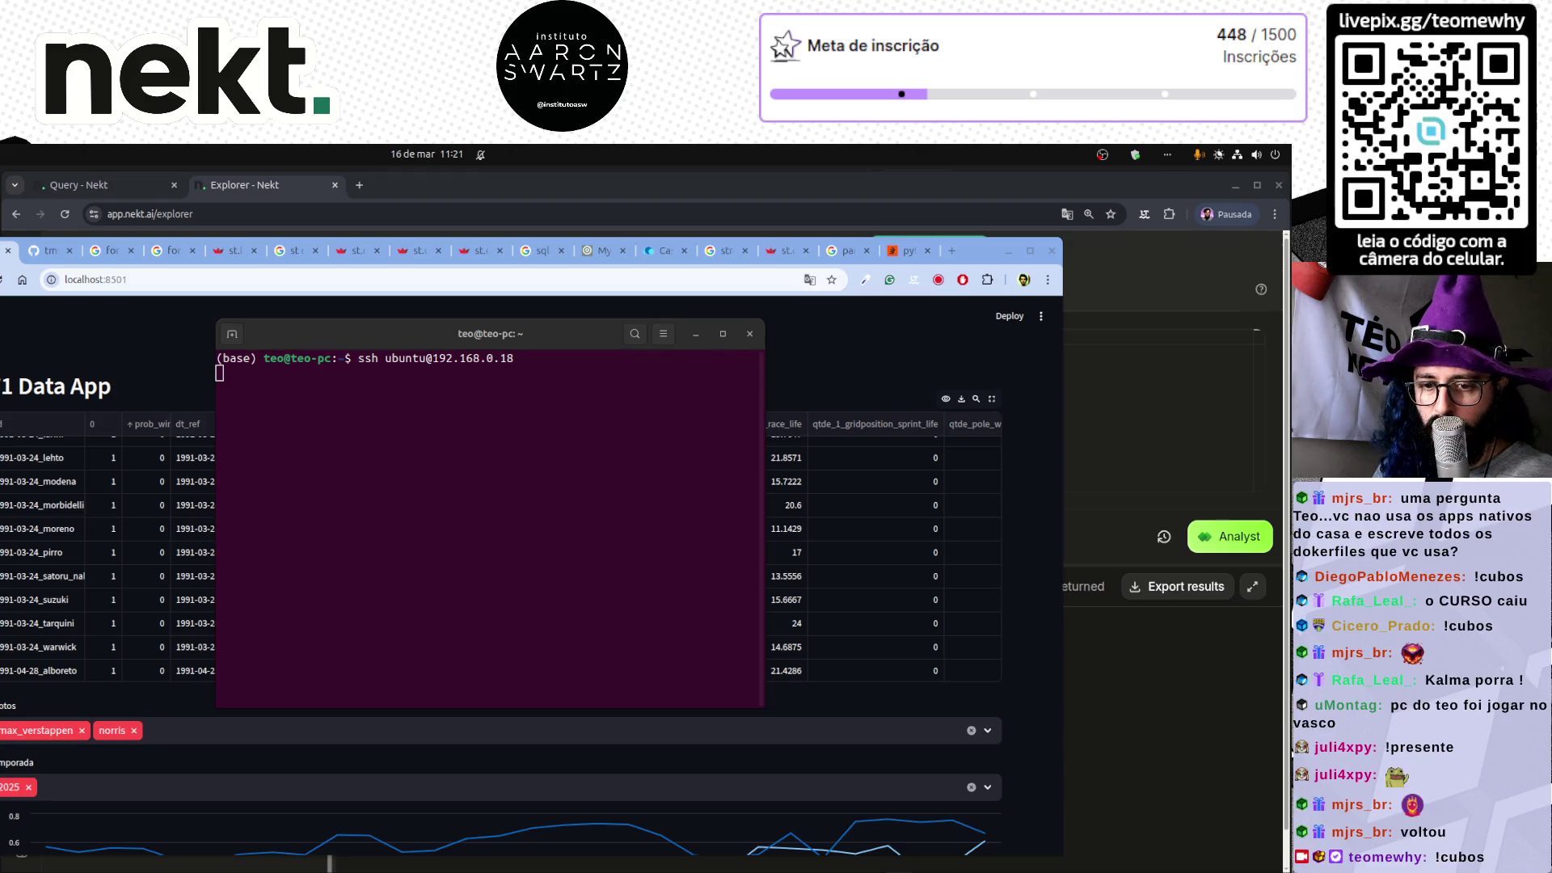
pyautogui.click(386, 568)
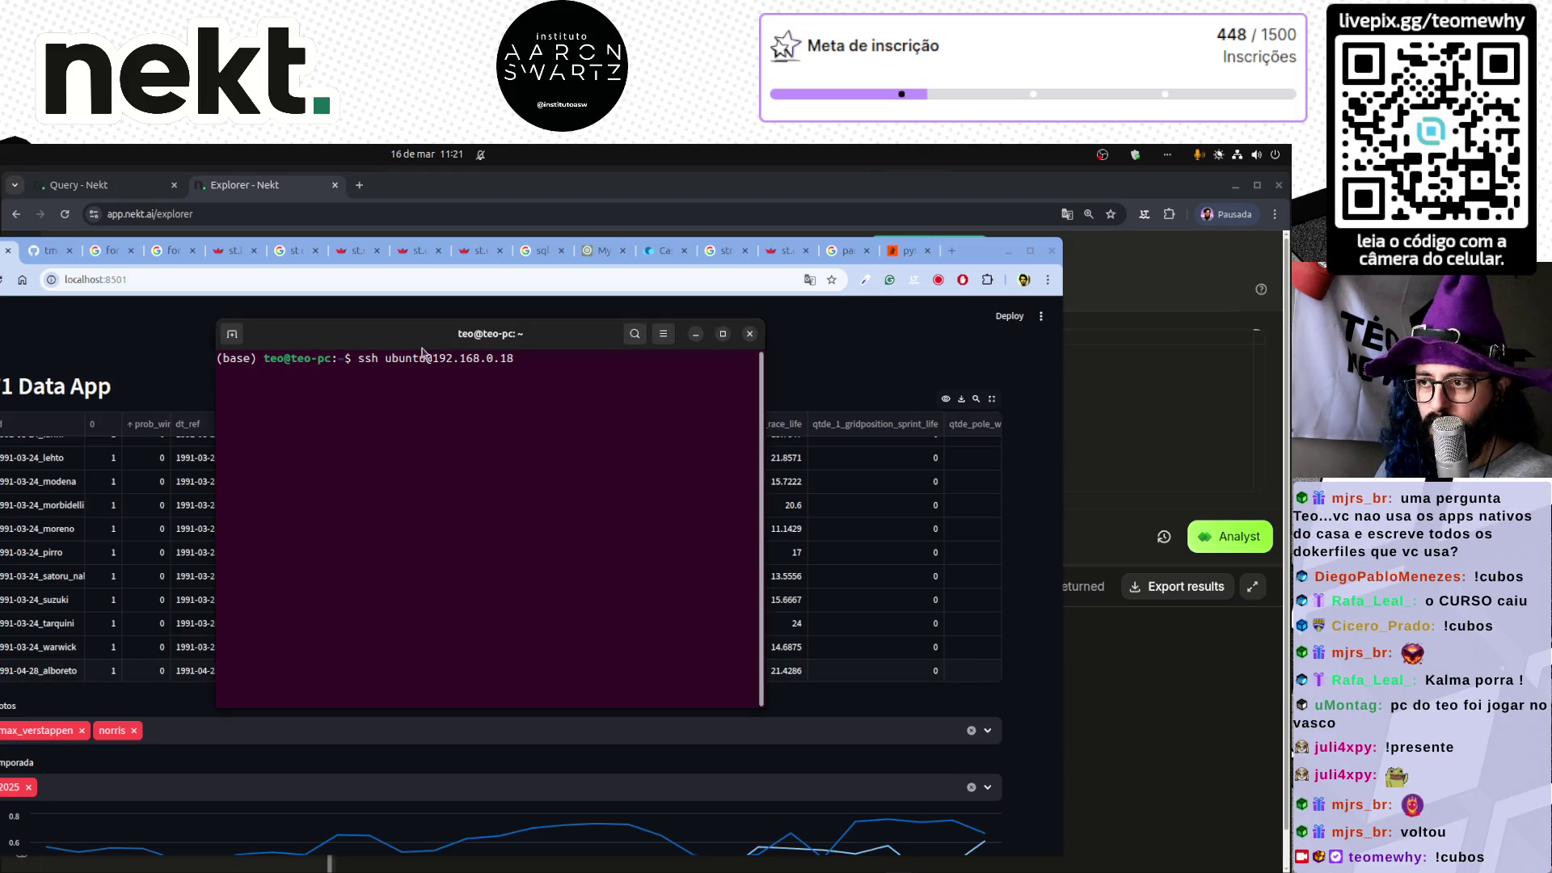
pyautogui.moveTo(449, 348); pyautogui.dragTo(546, 391)
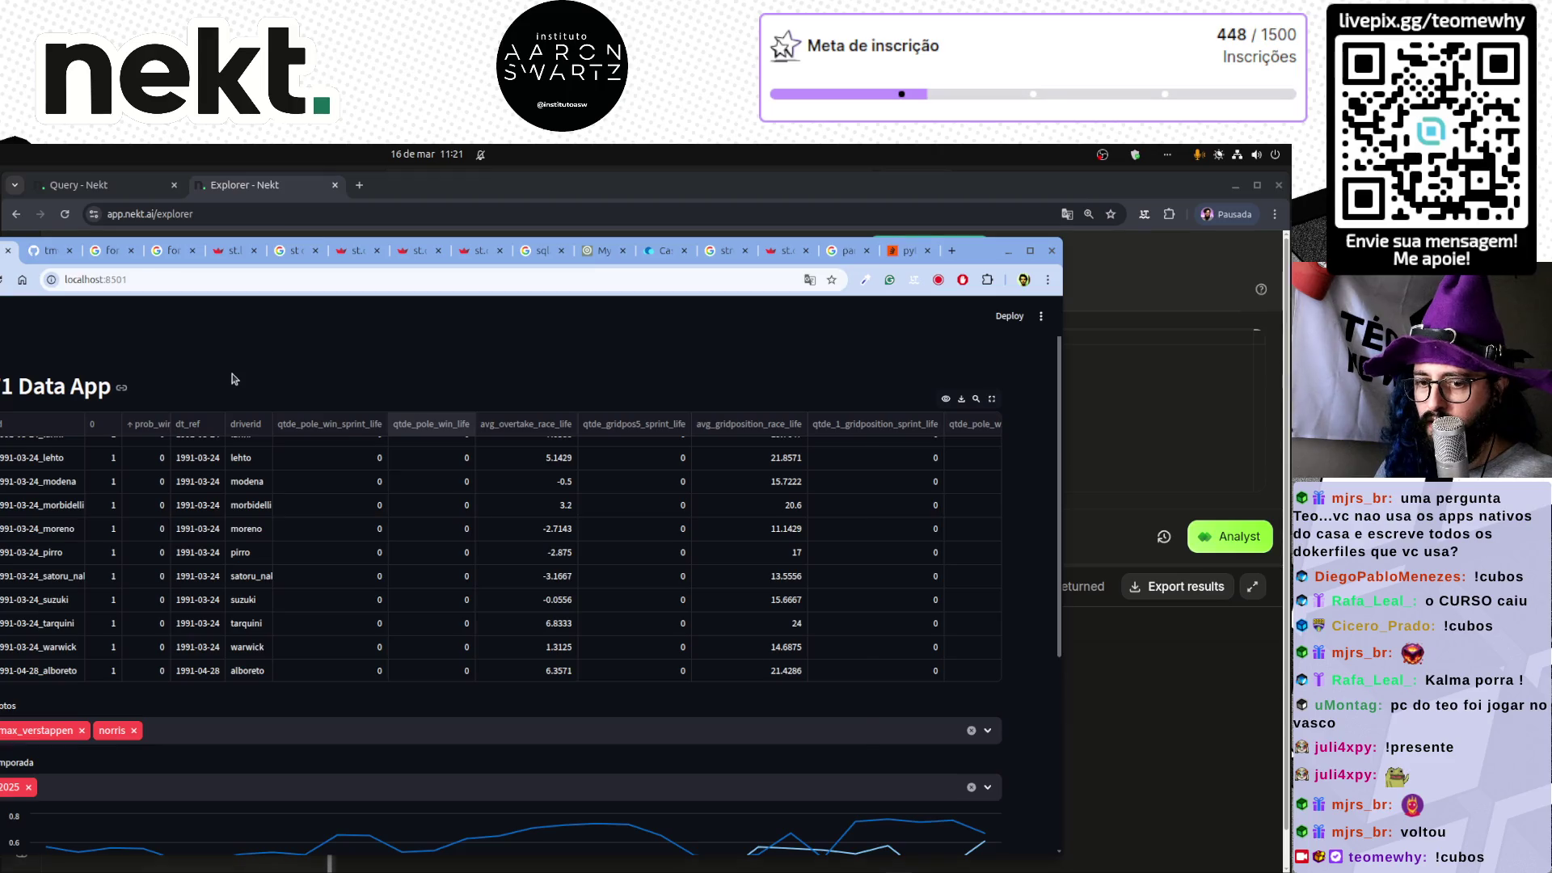
pyautogui.click(525, 855)
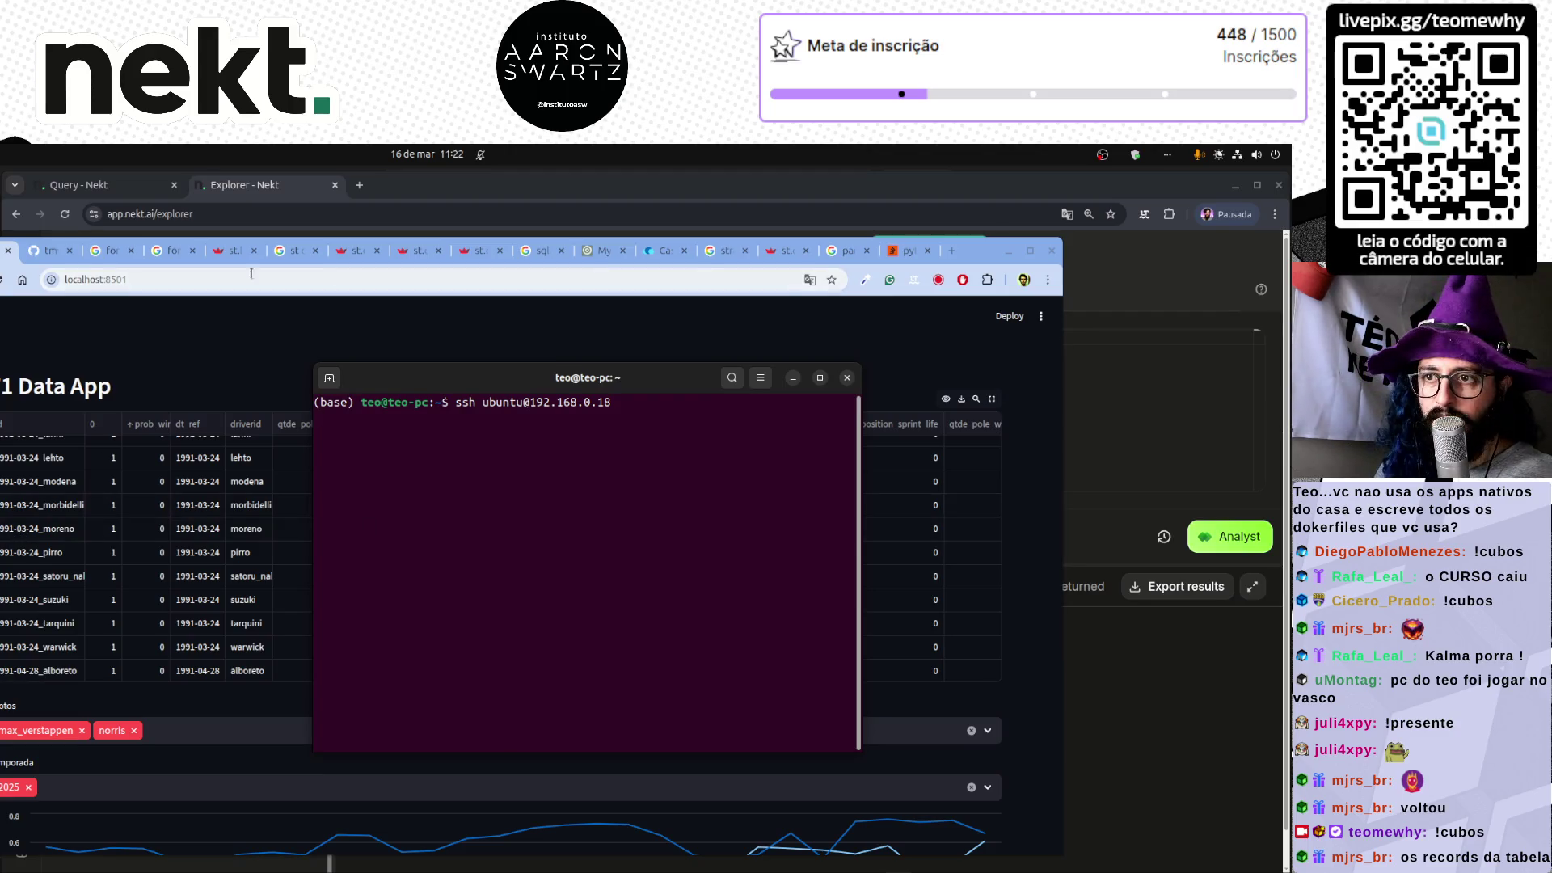
# - Reload the CasaOS dashboard tab and move the browser window up and right
pyautogui.click(953, 252)
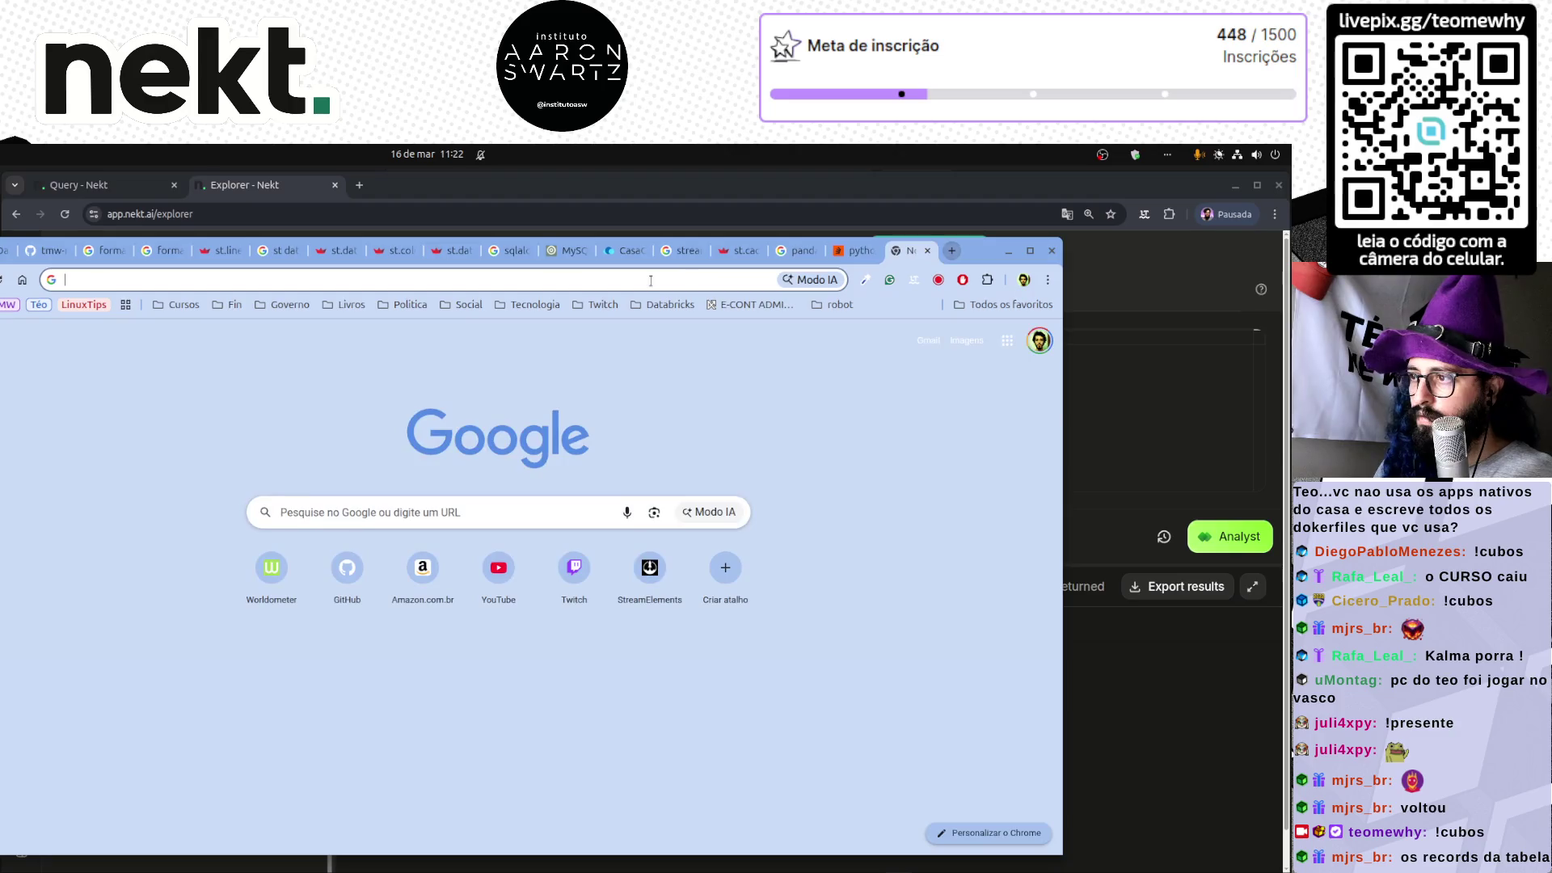
pyautogui.click(621, 251)
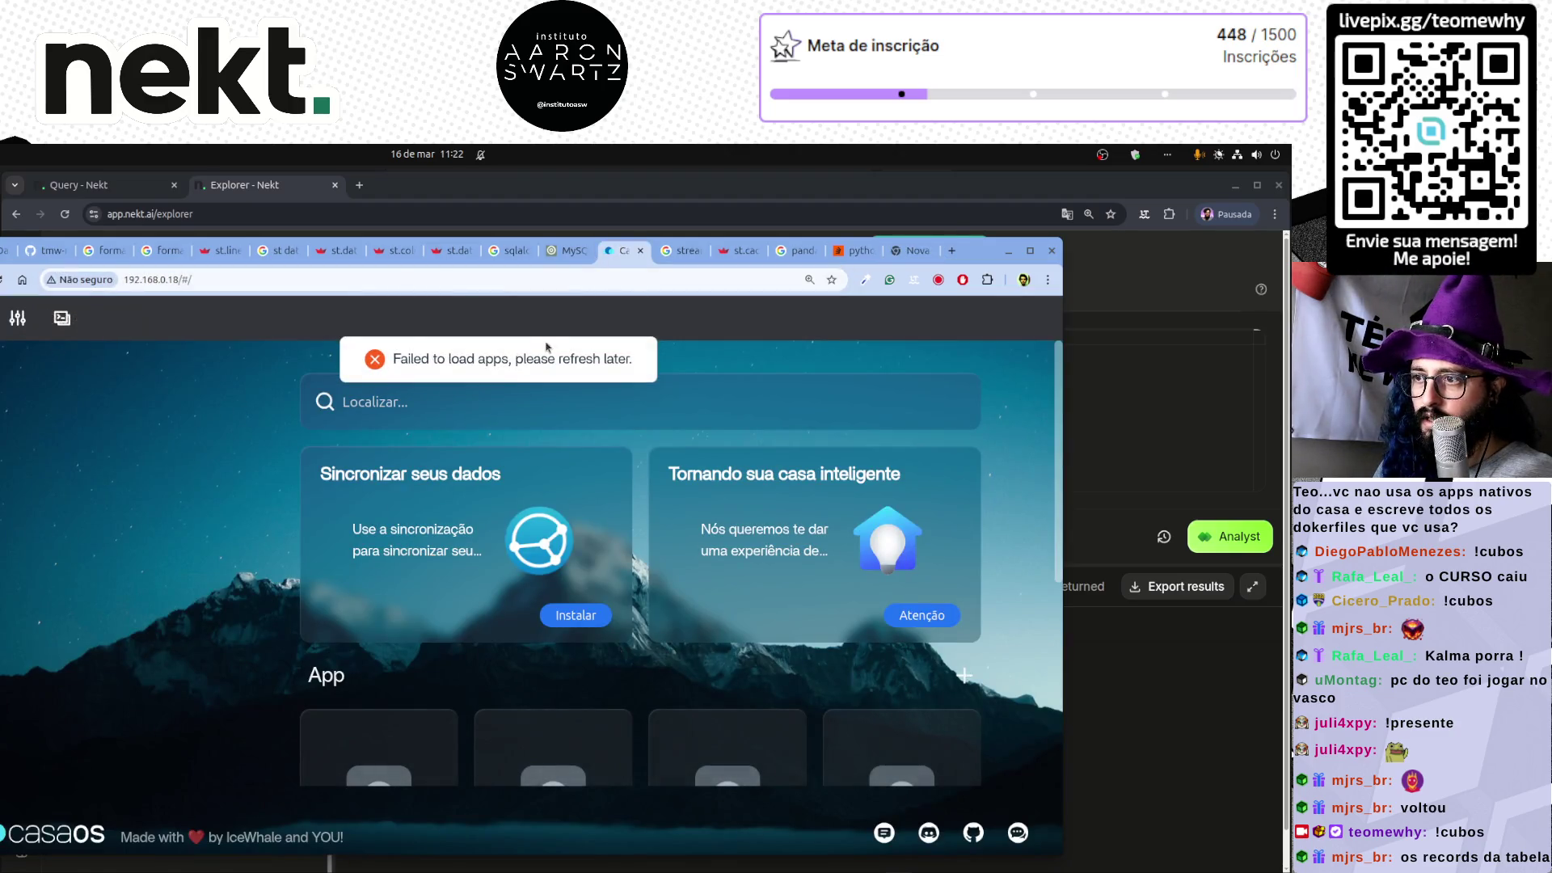
pyautogui.press('F5')
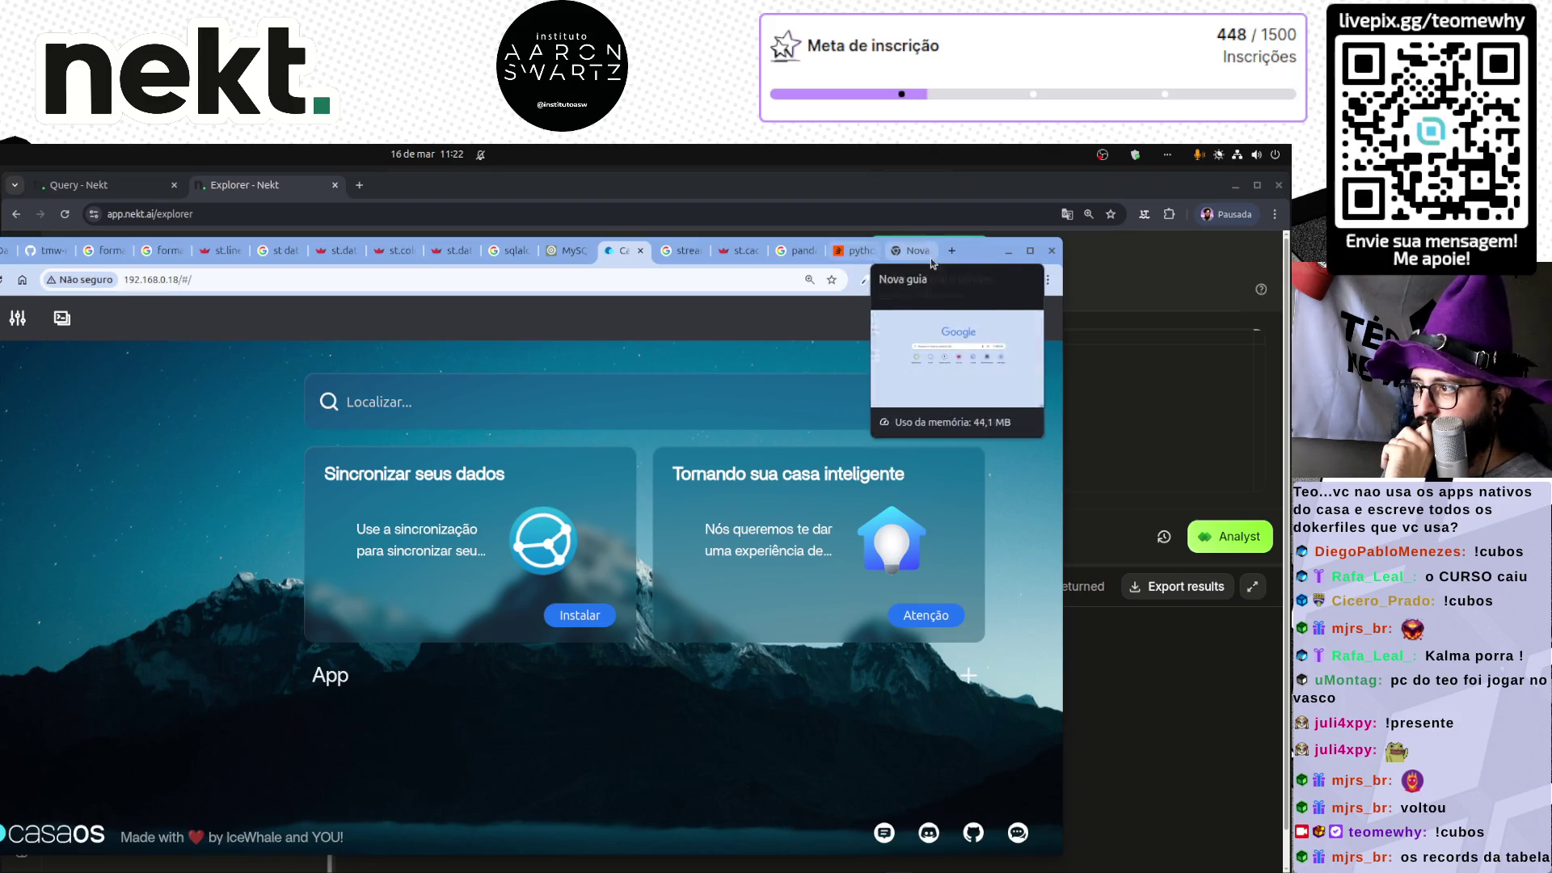
pyautogui.moveTo(975, 253); pyautogui.dragTo(1109, 233)
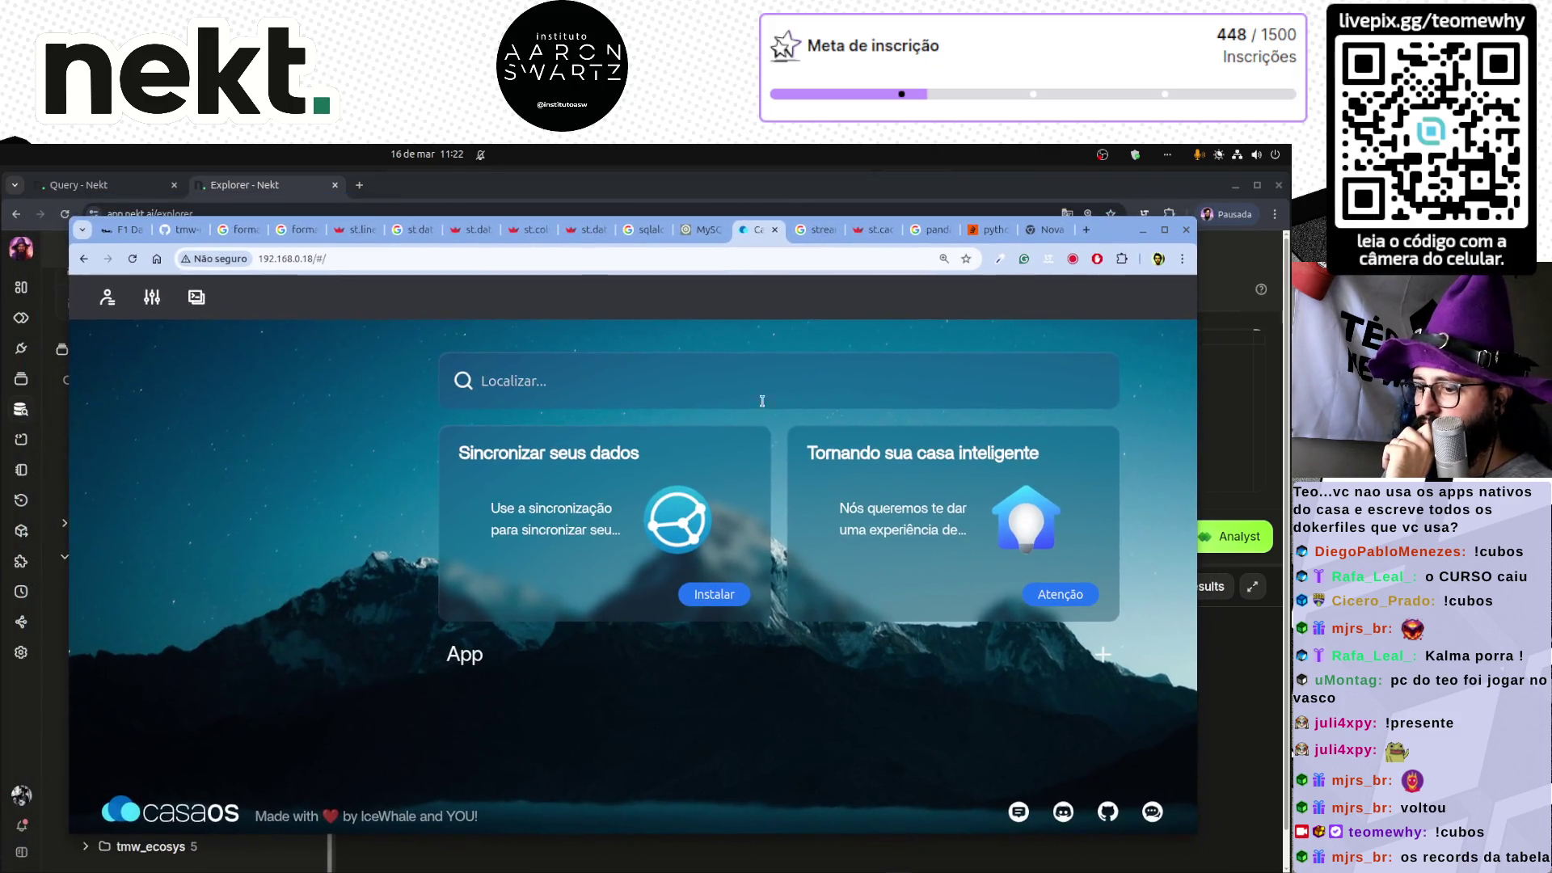
pyautogui.click(134, 259)
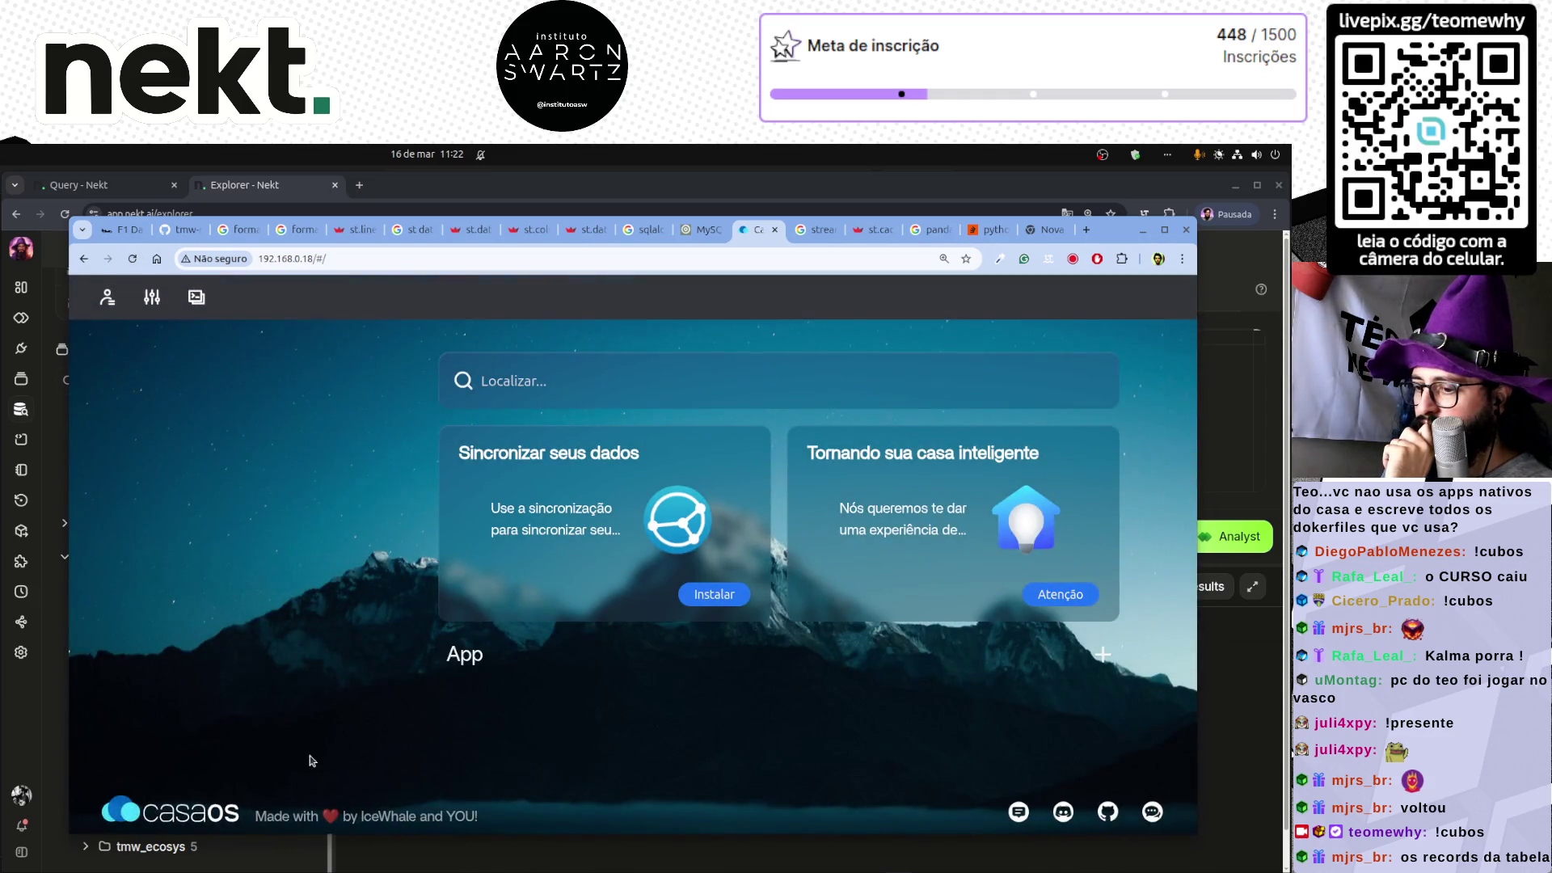
# - Interrupt the hung ssh, rerun it from history, and return to Nekt's Explorer
pyautogui.moveTo(337, 867)
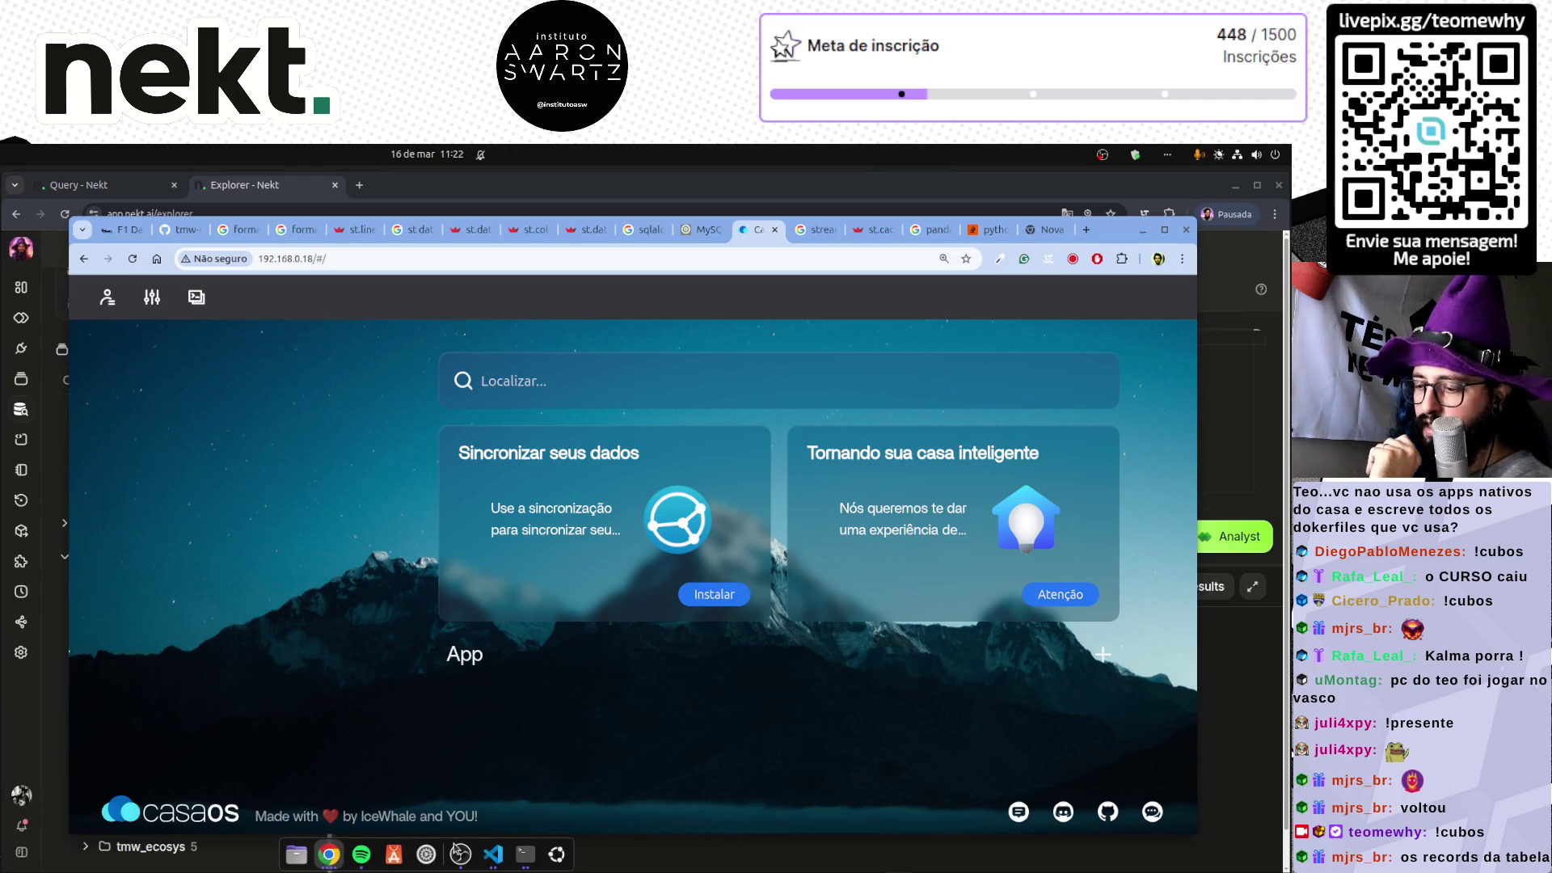
pyautogui.click(523, 855)
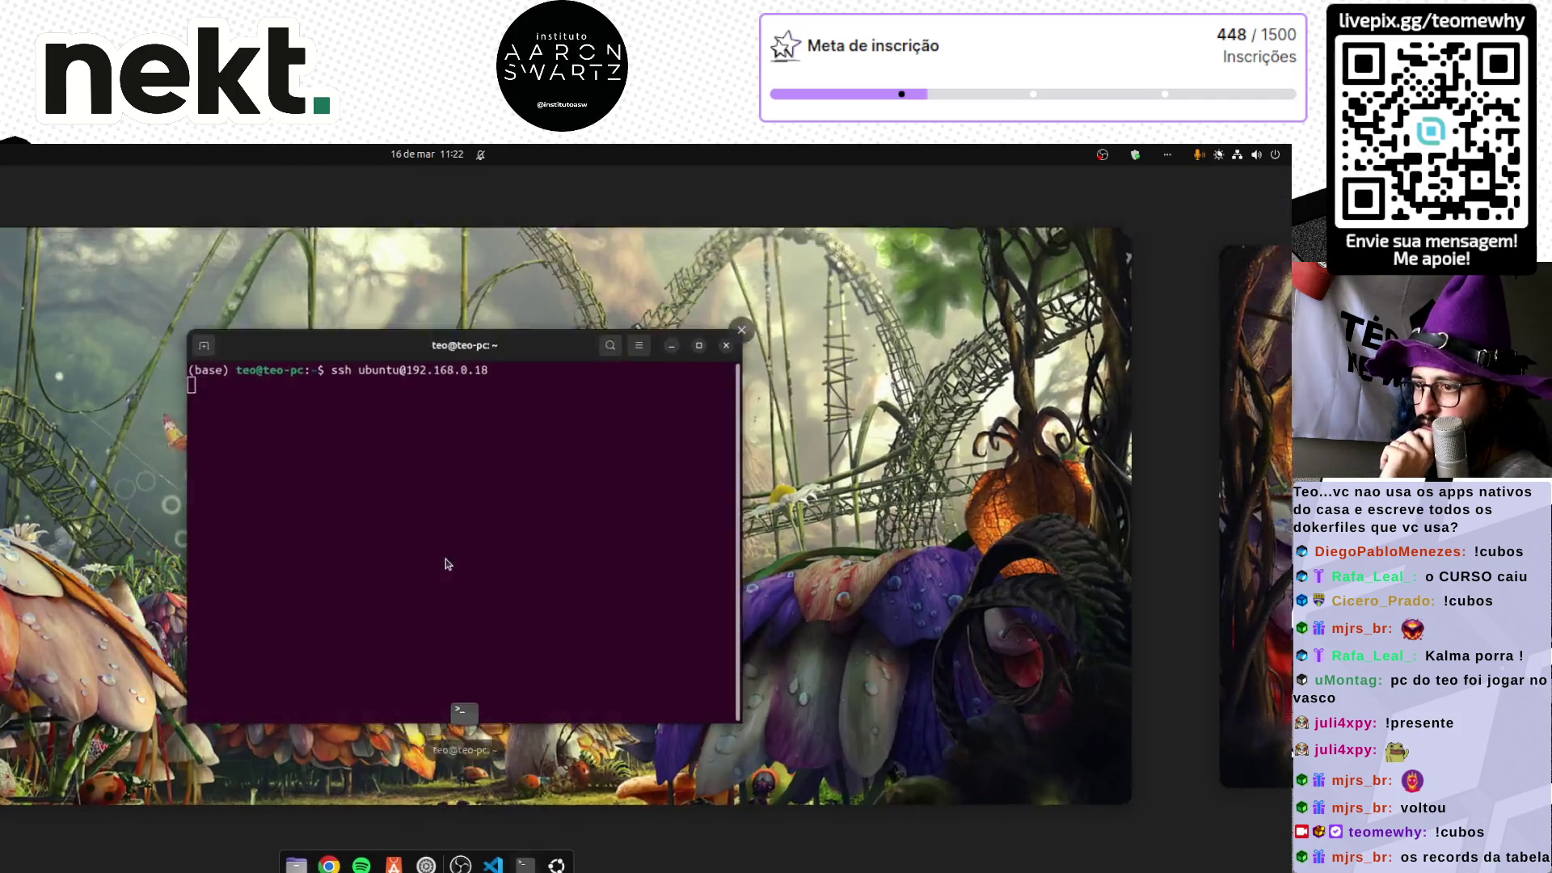
pyautogui.hotkey('ctrl', 'c')
pyautogui.hotkey('ctrl', 'c')
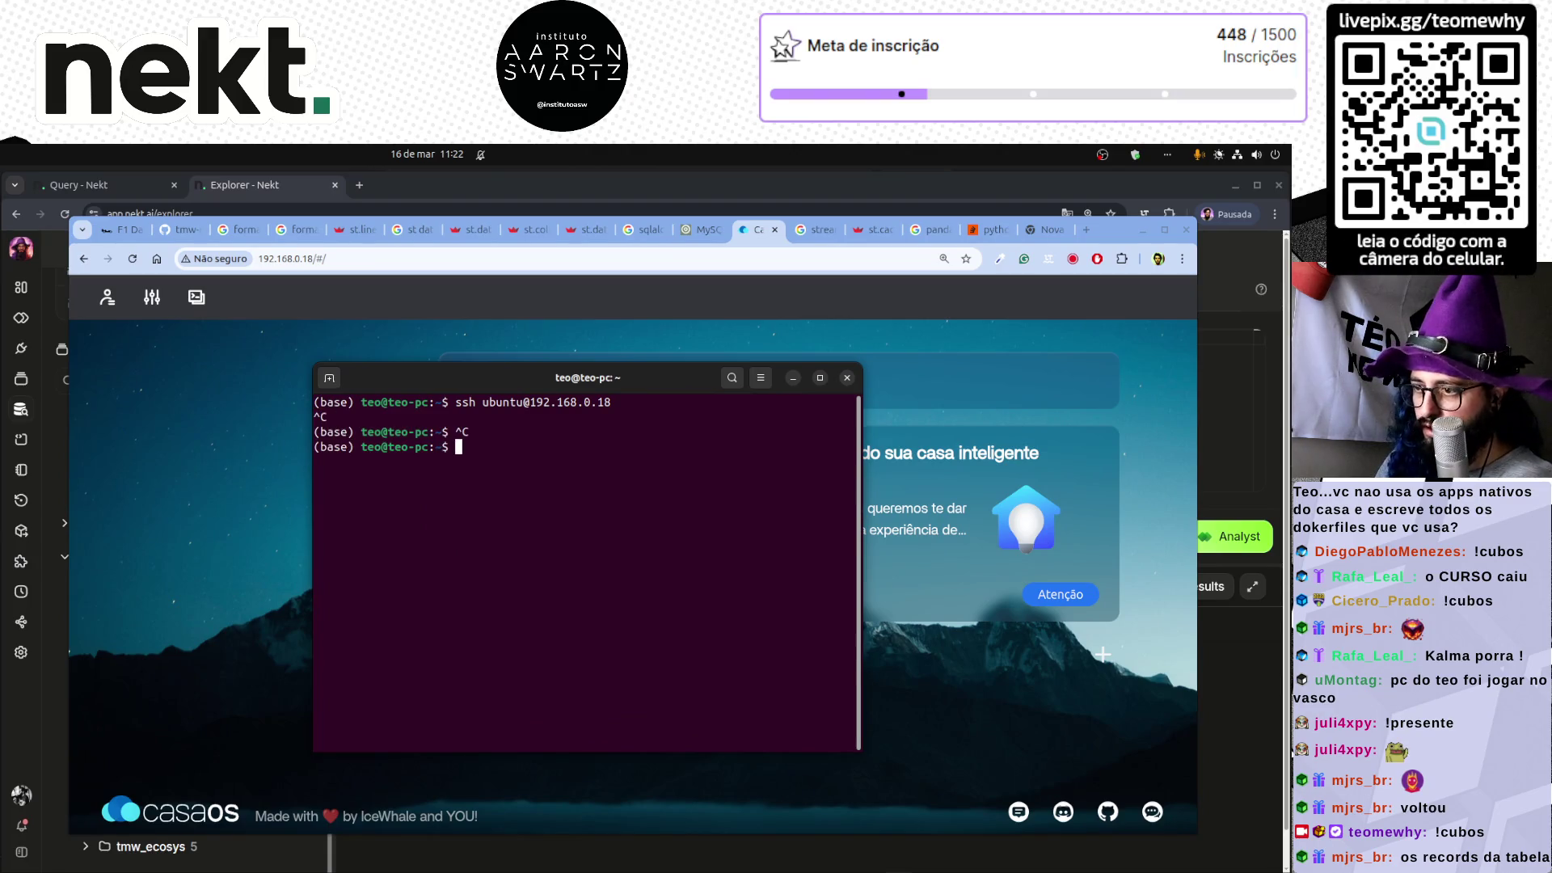
pyautogui.press('Up')
pyautogui.press('Return')
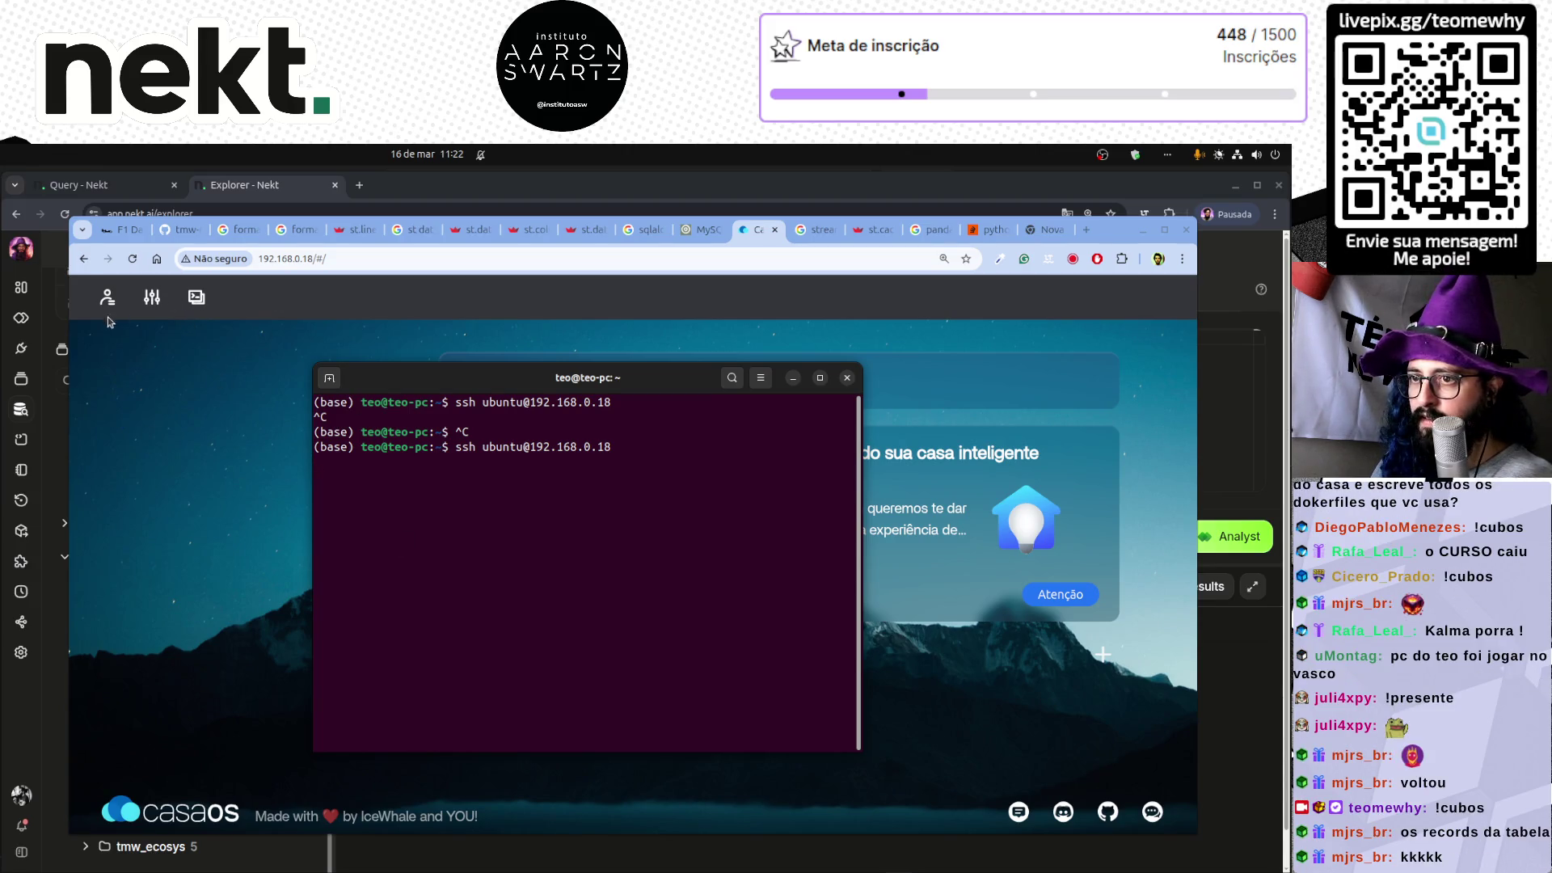
pyautogui.click(33, 733)
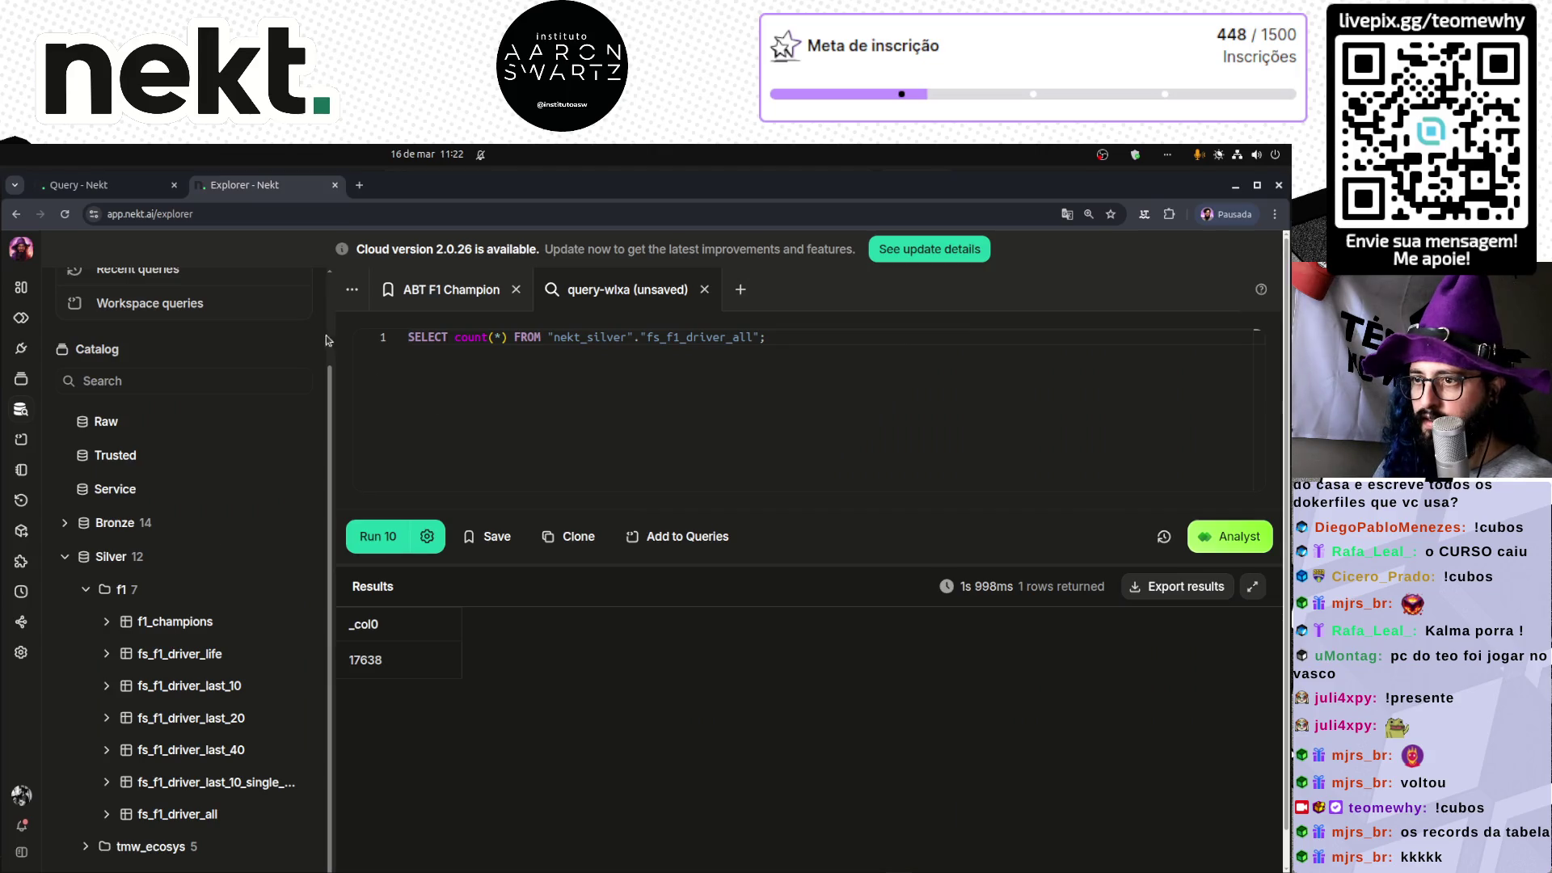
# - Change count(*) to * and run the query sorted by ORDER BY dt_ref desc
pyautogui.click(376, 539)
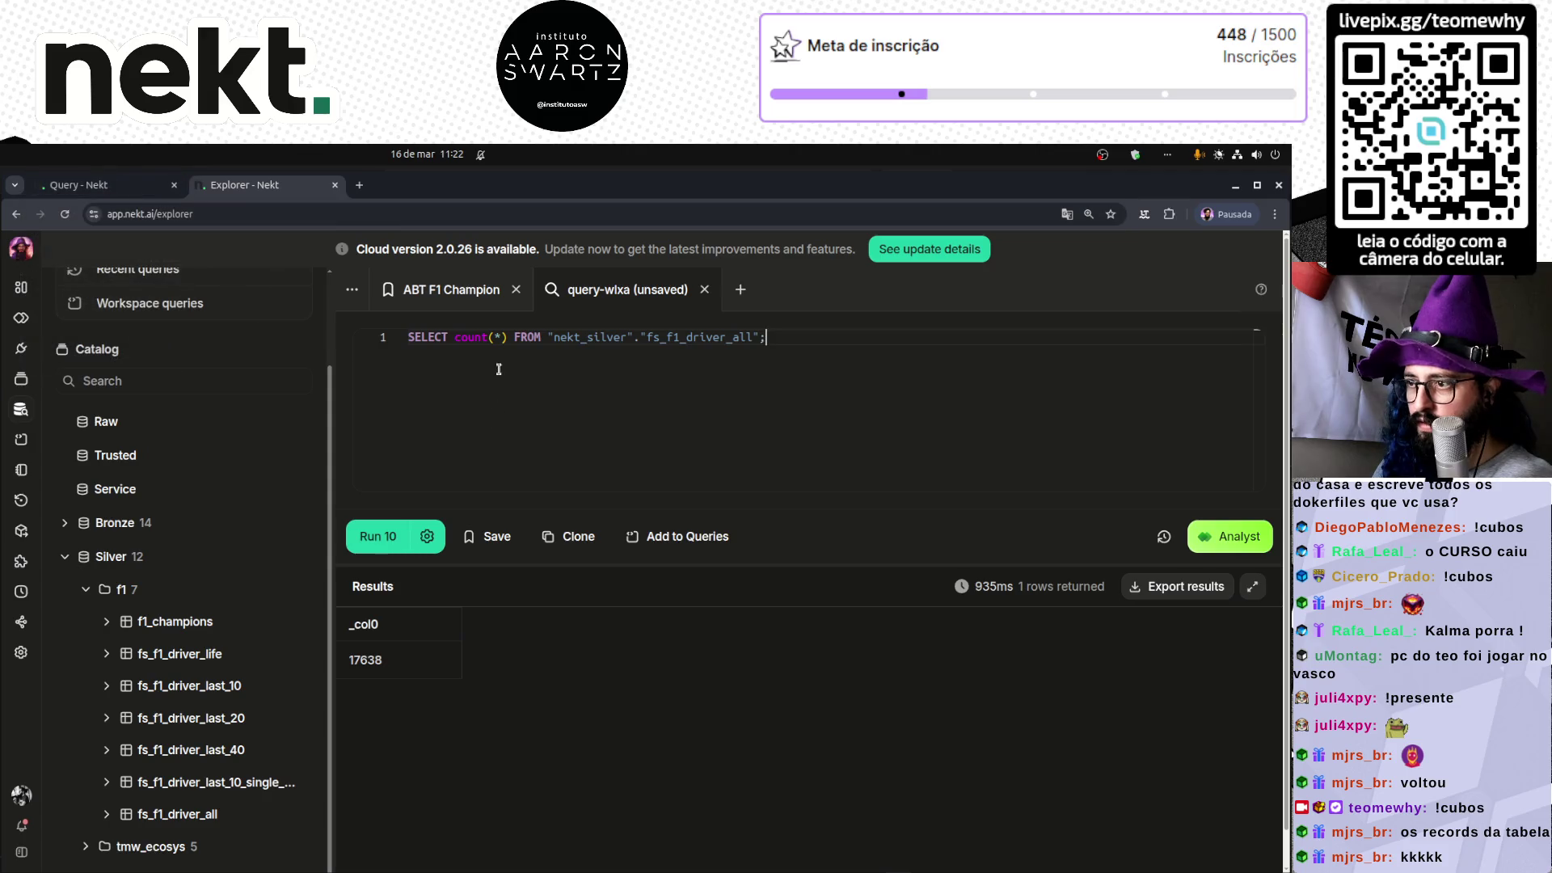
pyautogui.click(498, 338)
pyautogui.moveTo(508, 338); pyautogui.dragTo(454, 339)
pyautogui.write('*')
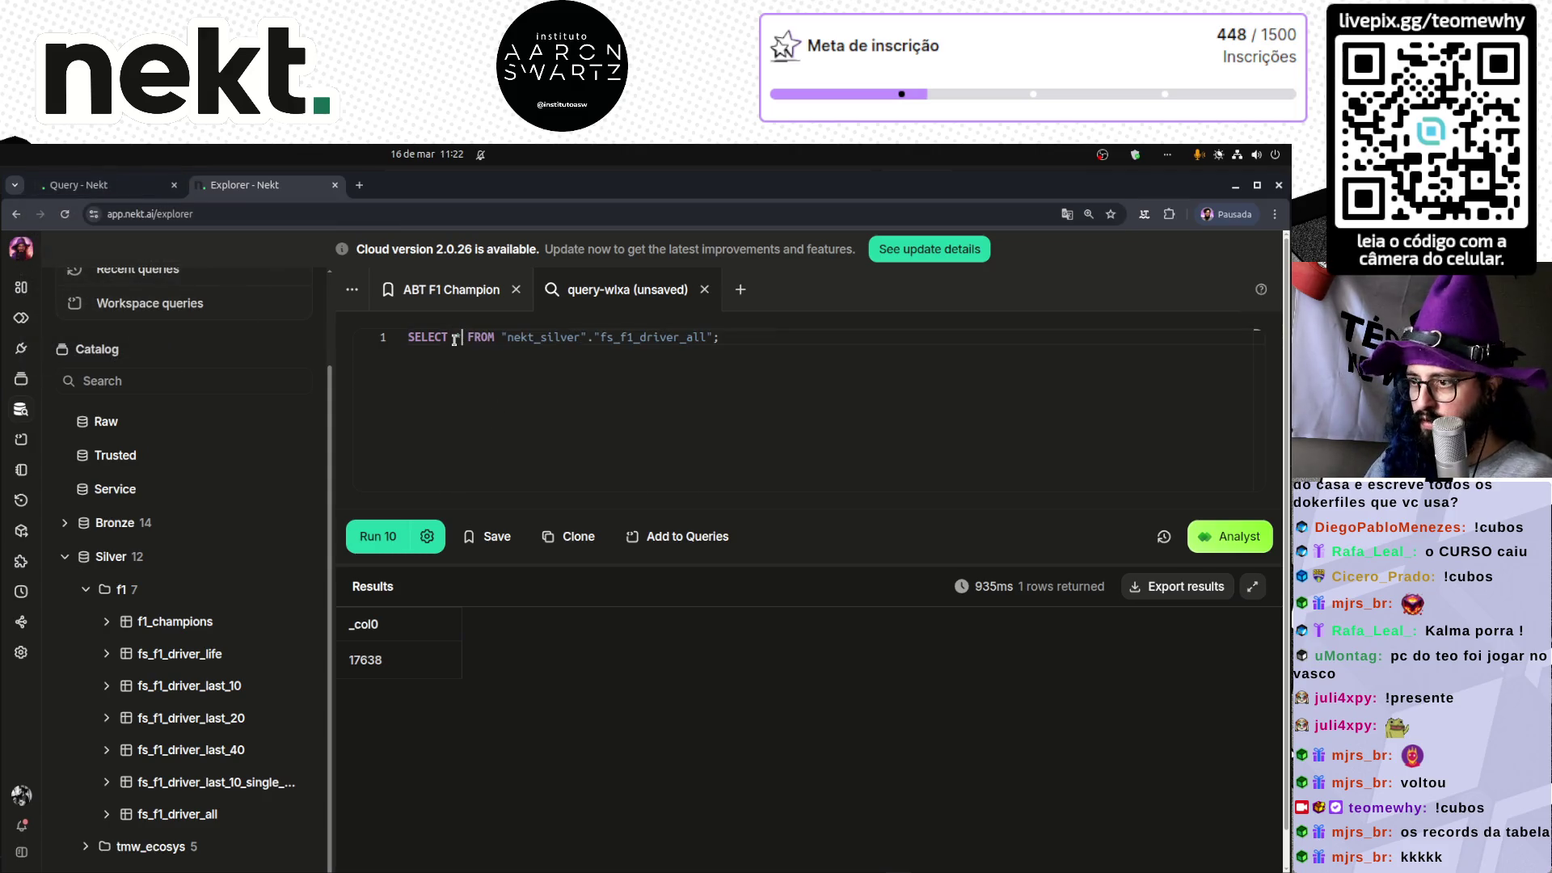
pyautogui.press('Return')
pyautogui.press('Return')
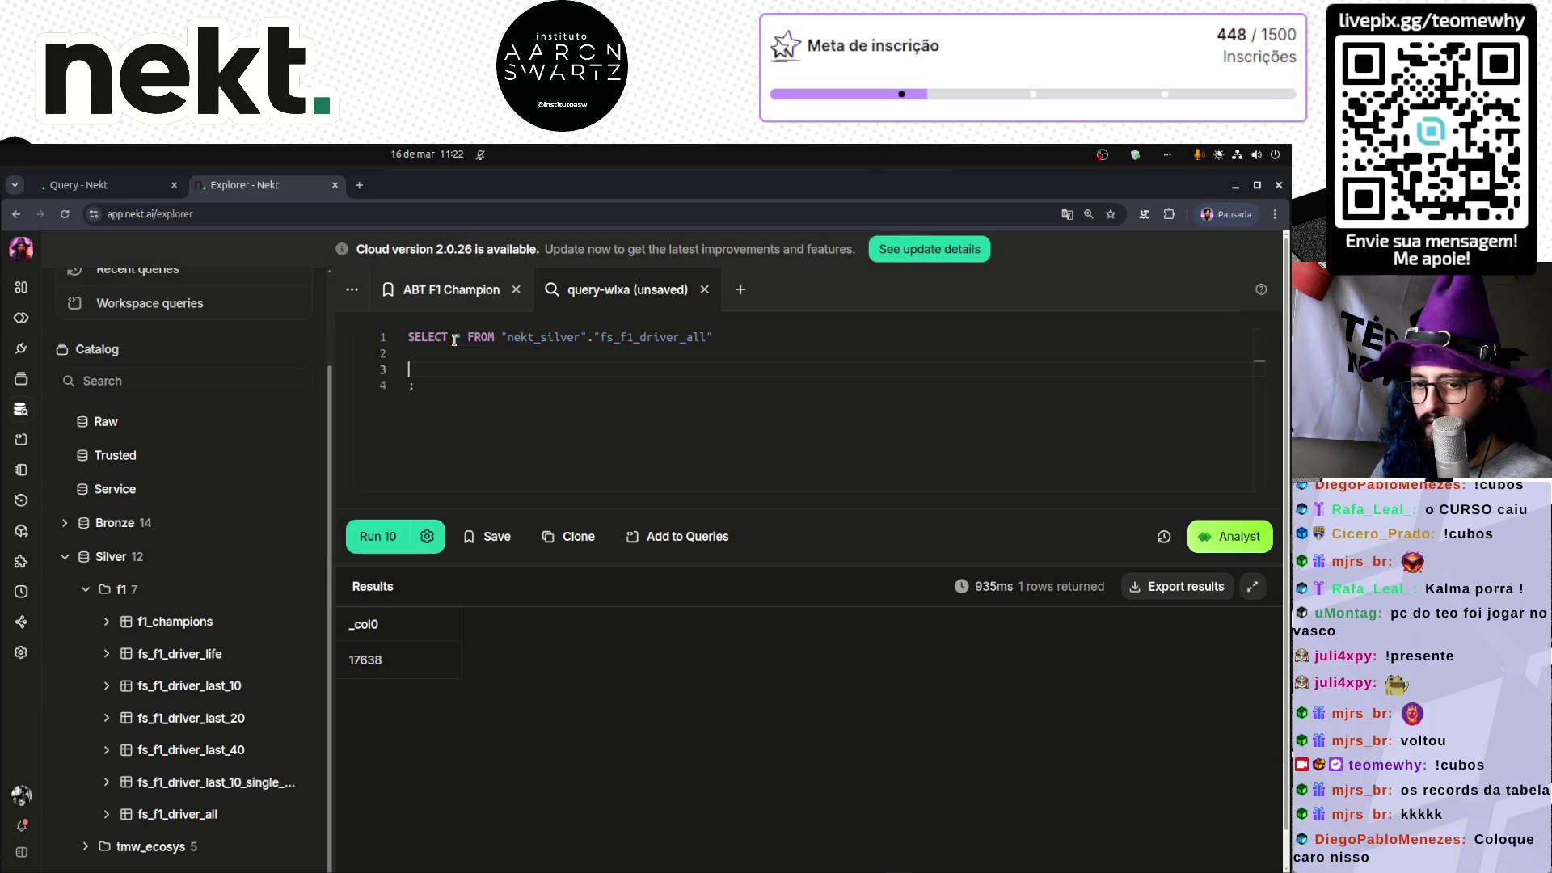
pyautogui.write('ORDER B')
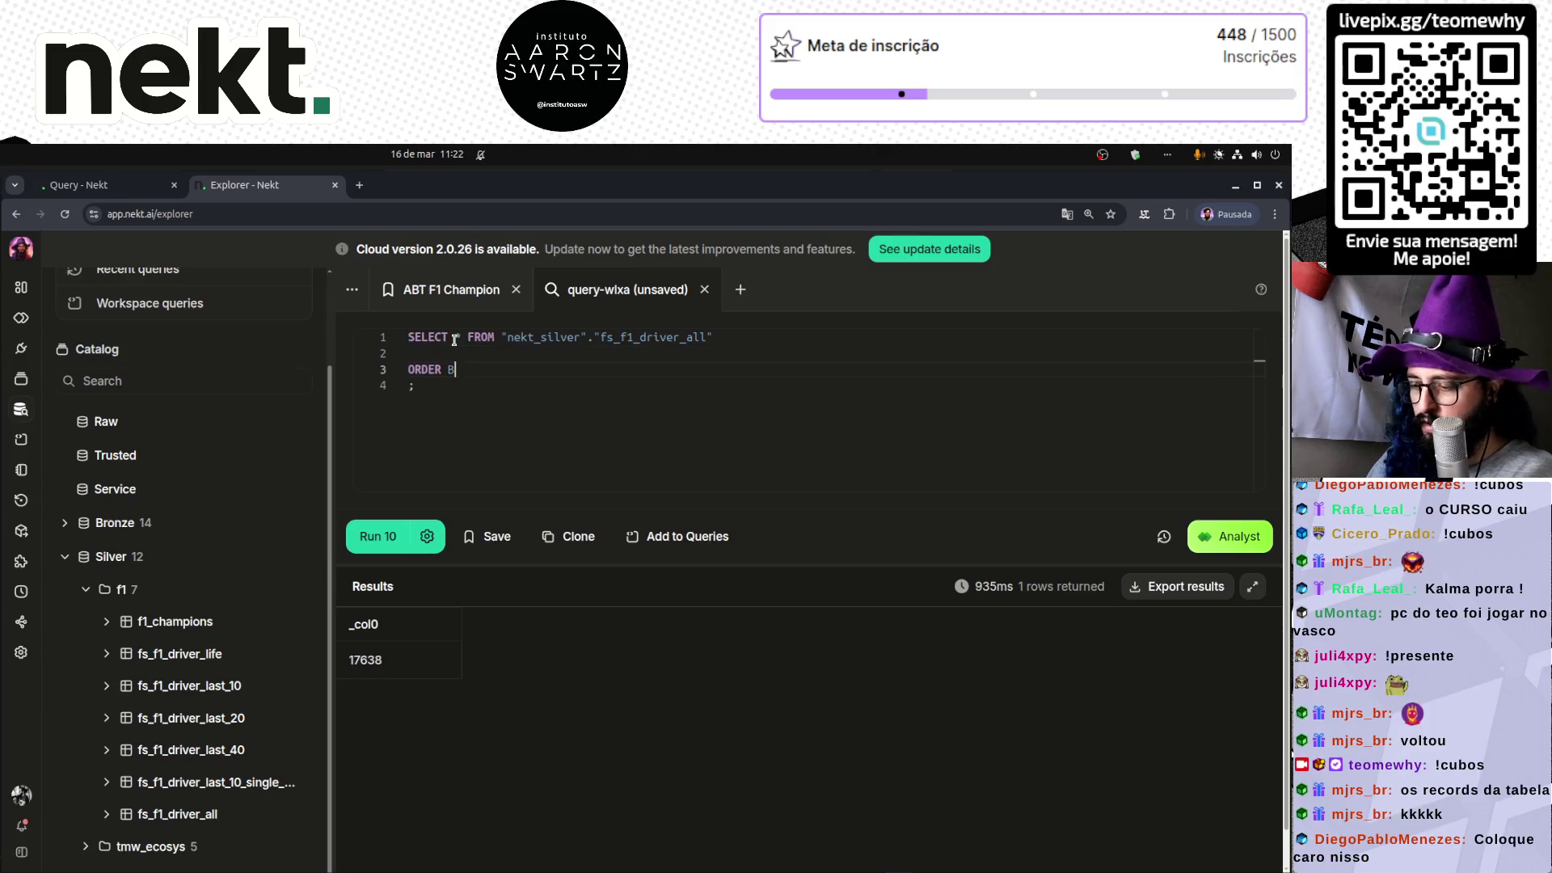
pyautogui.write('Y dt_ref de')
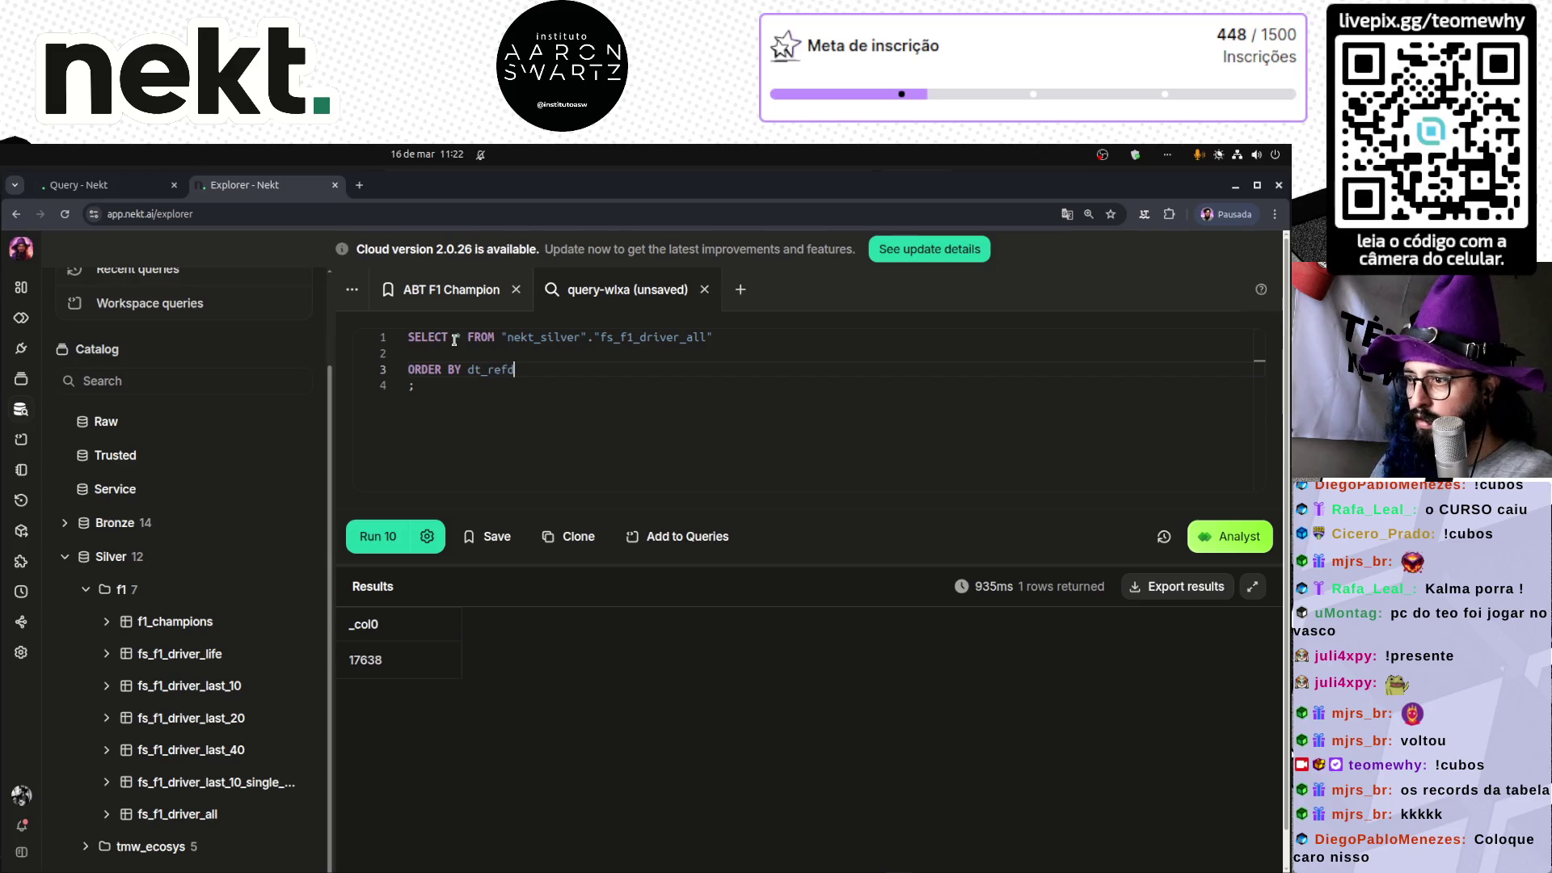
pyautogui.write('sc')
pyautogui.hotkey('ctrl', 'Return')
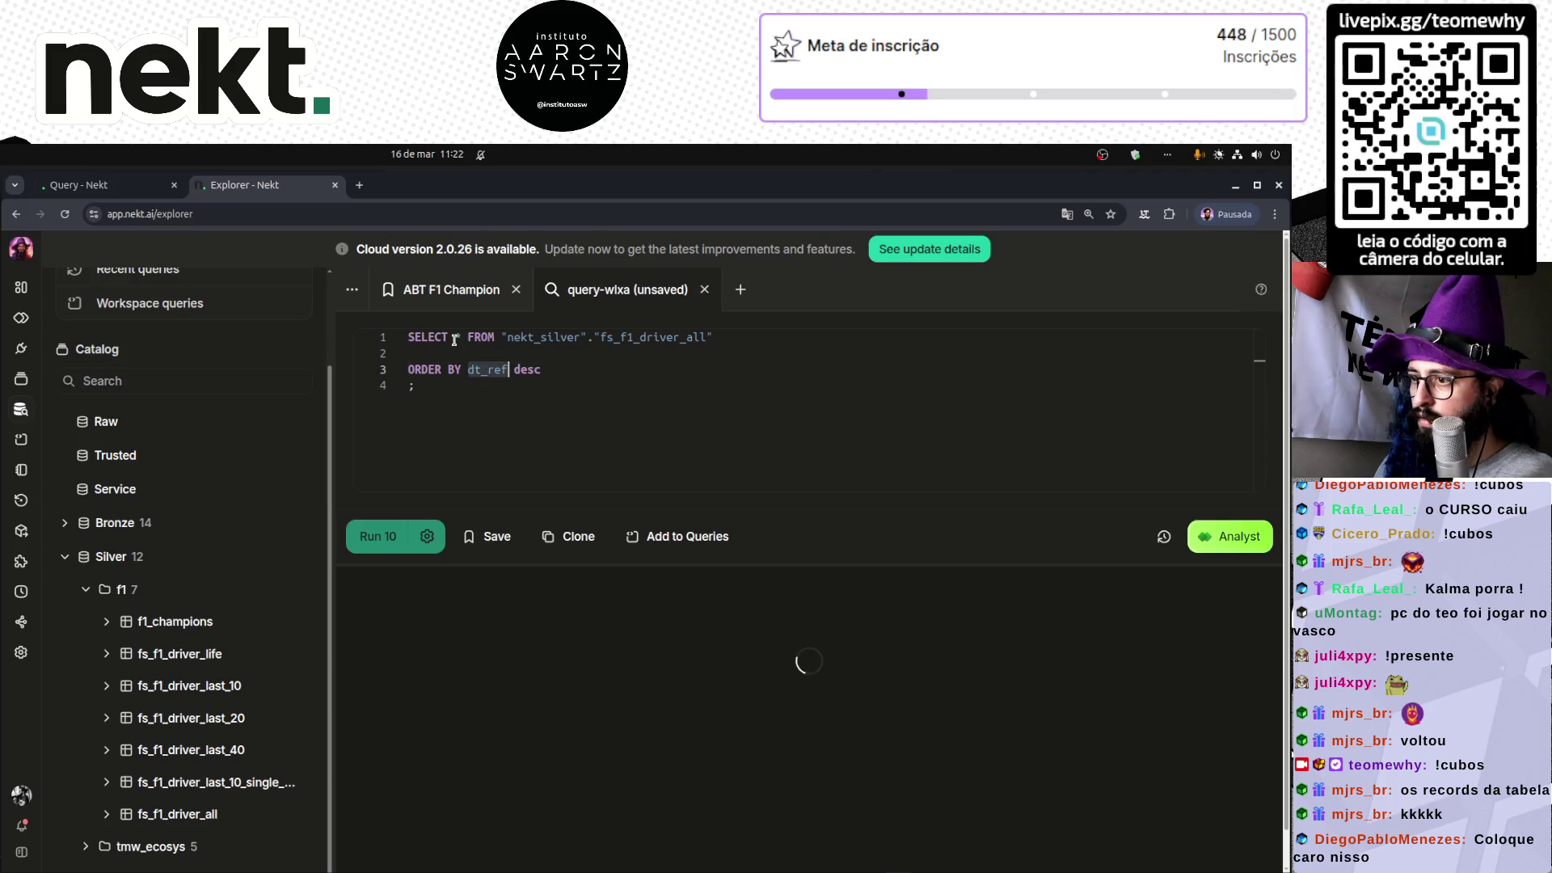
# - Drop the ORDER BY line, select min(dt_ref), max(dt_ref) instead of *, and run it
pyautogui.press('Up')
pyautogui.press('End')
pyautogui.hotkey('shift', 'Home')
pyautogui.press('BackSpace')
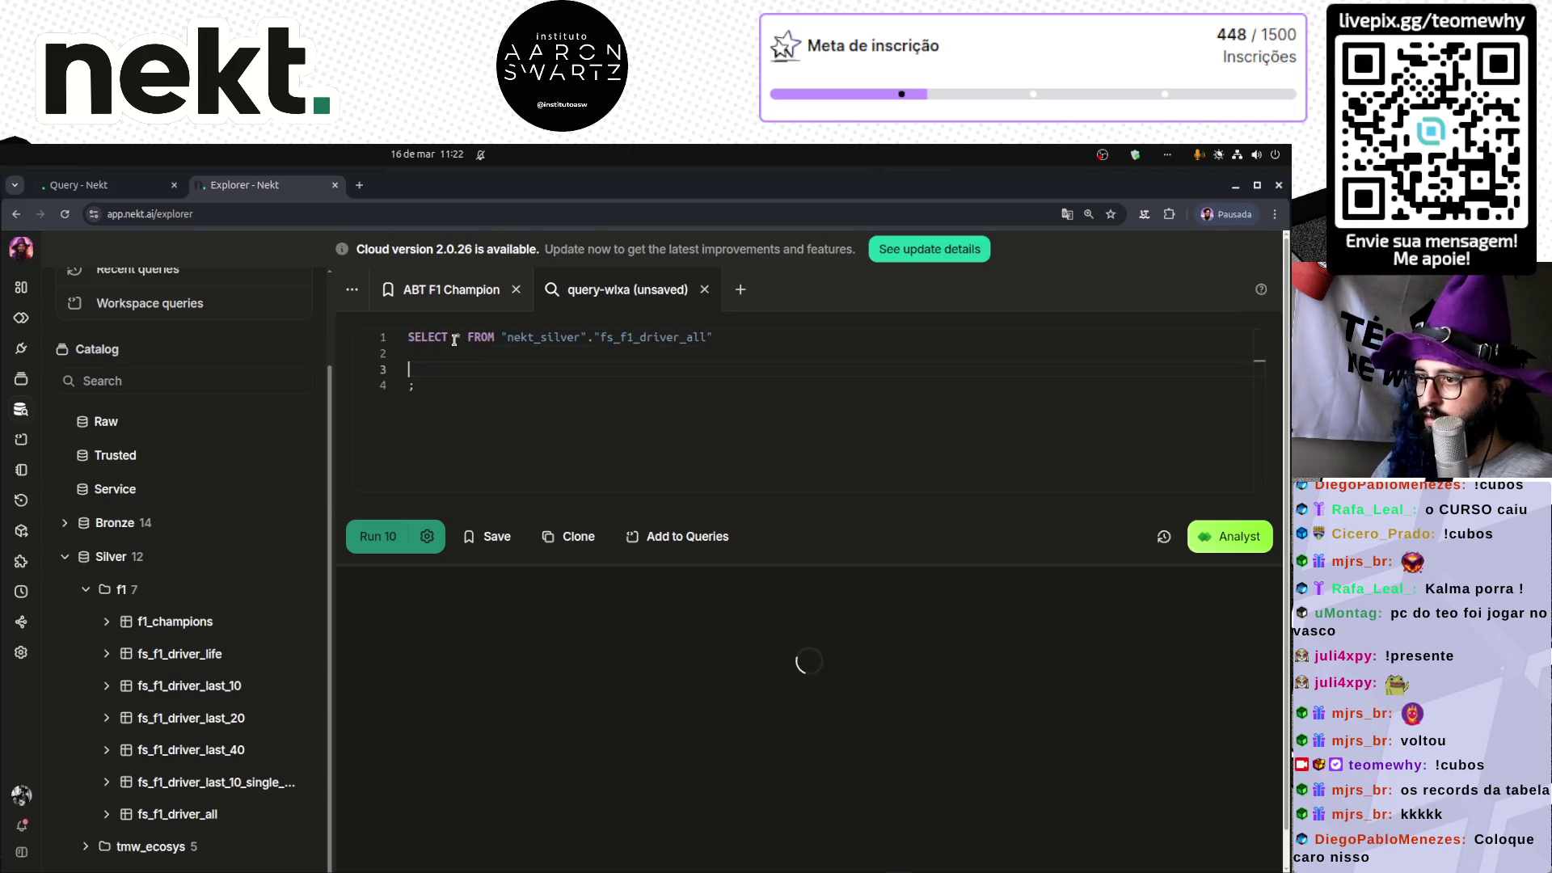
pyautogui.press('BackSpace')
pyautogui.click(455, 338)
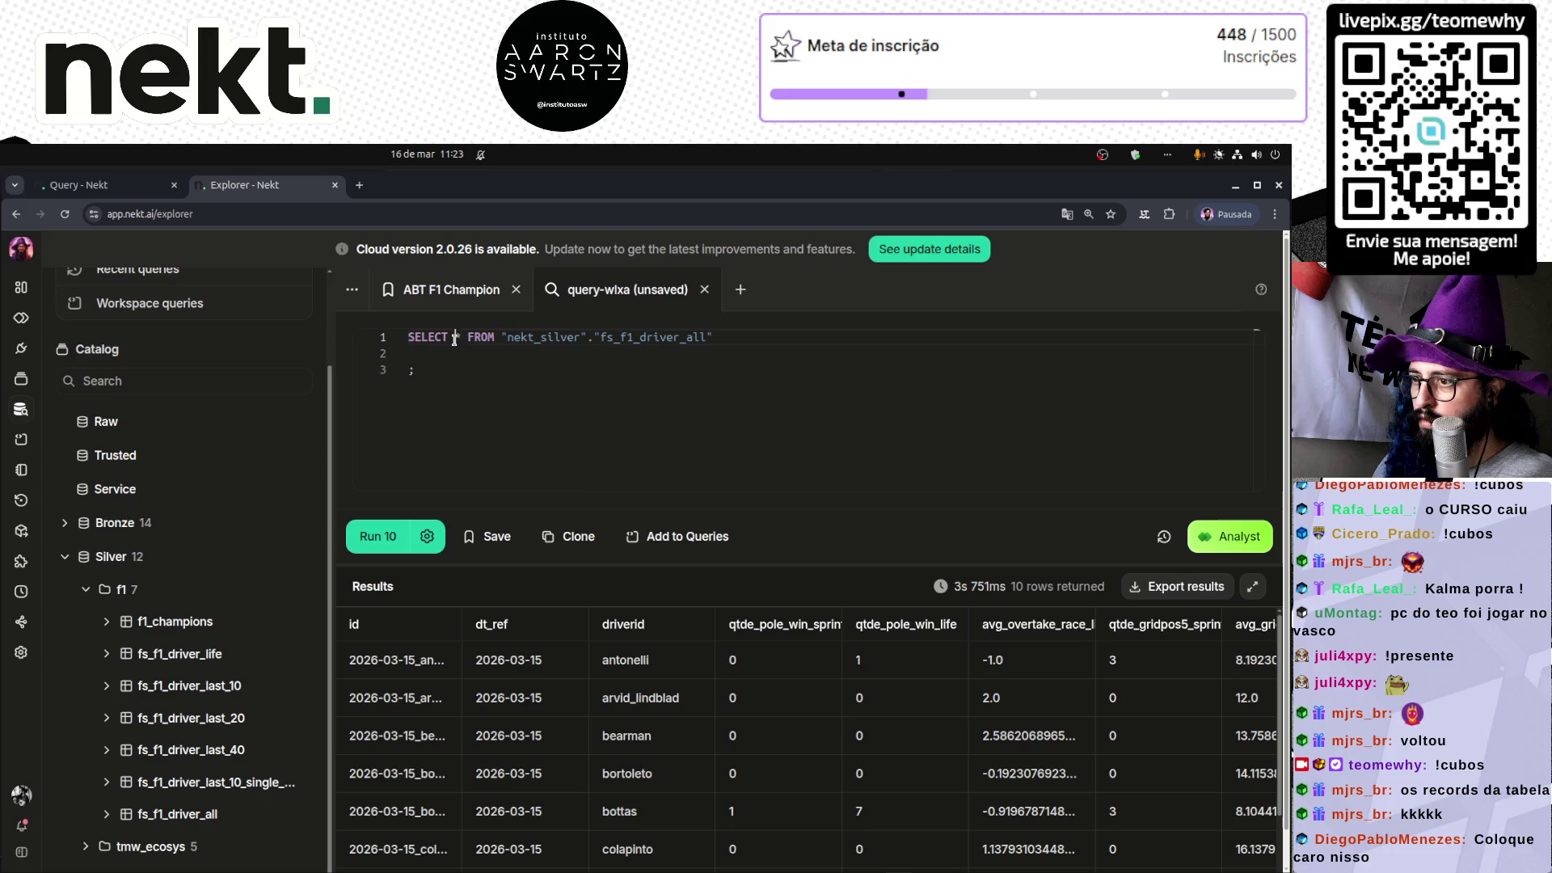
pyautogui.press('BackSpace')
pyautogui.write('dt_ref')
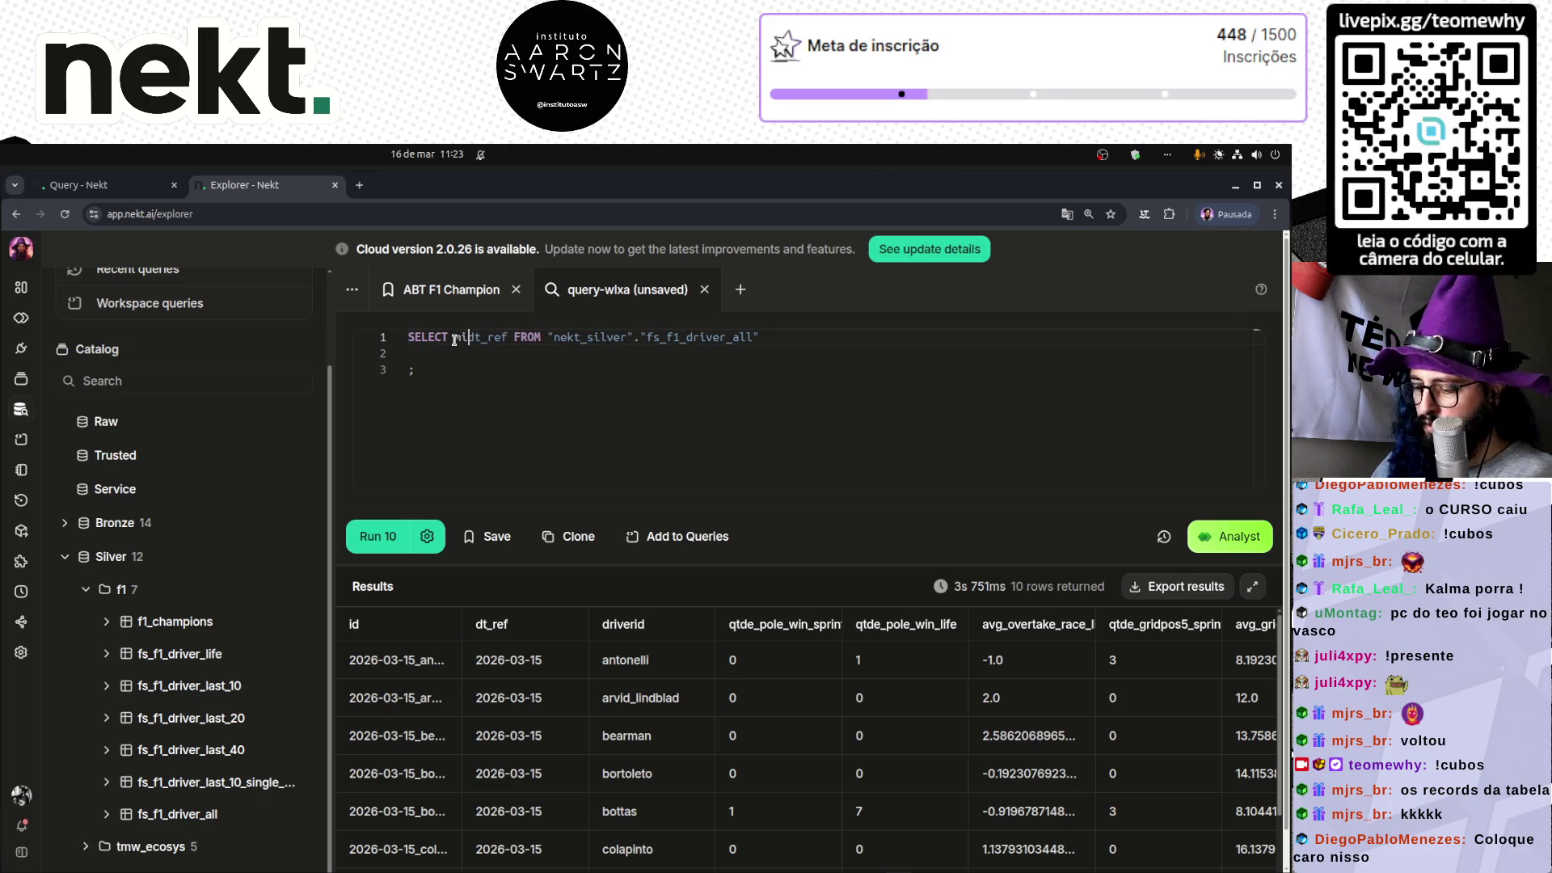
pyautogui.hotkey('ctrl', 'Left')
pyautogui.write('min(dt_ref')
pyautogui.write('), max(dt_ref')
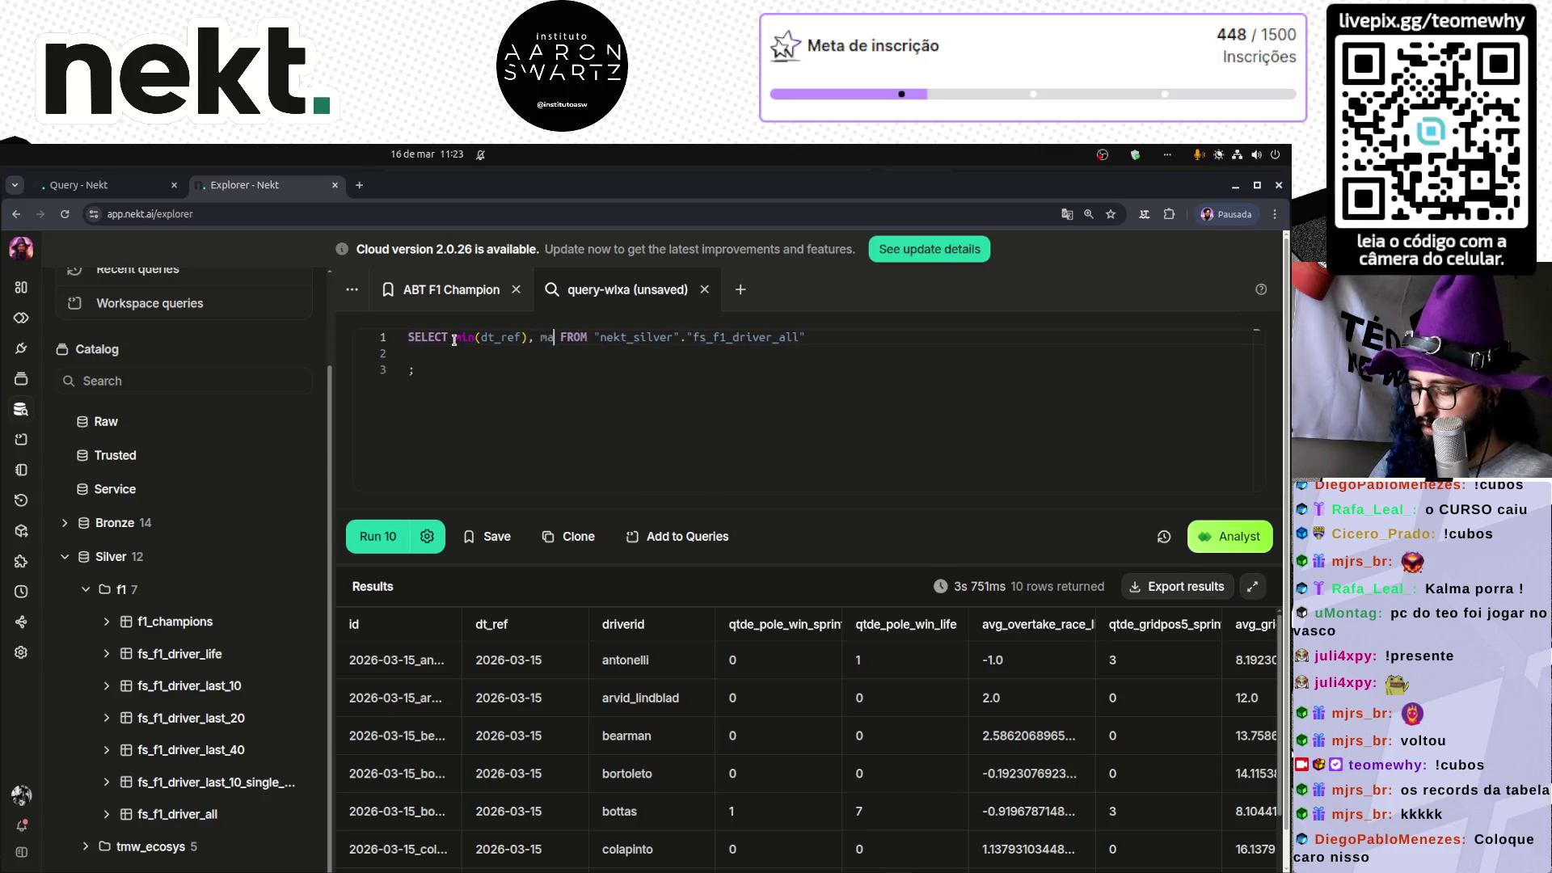
pyautogui.hotkey('ctrl', 'End')
pyautogui.hotkey('ctrl', 'Return')
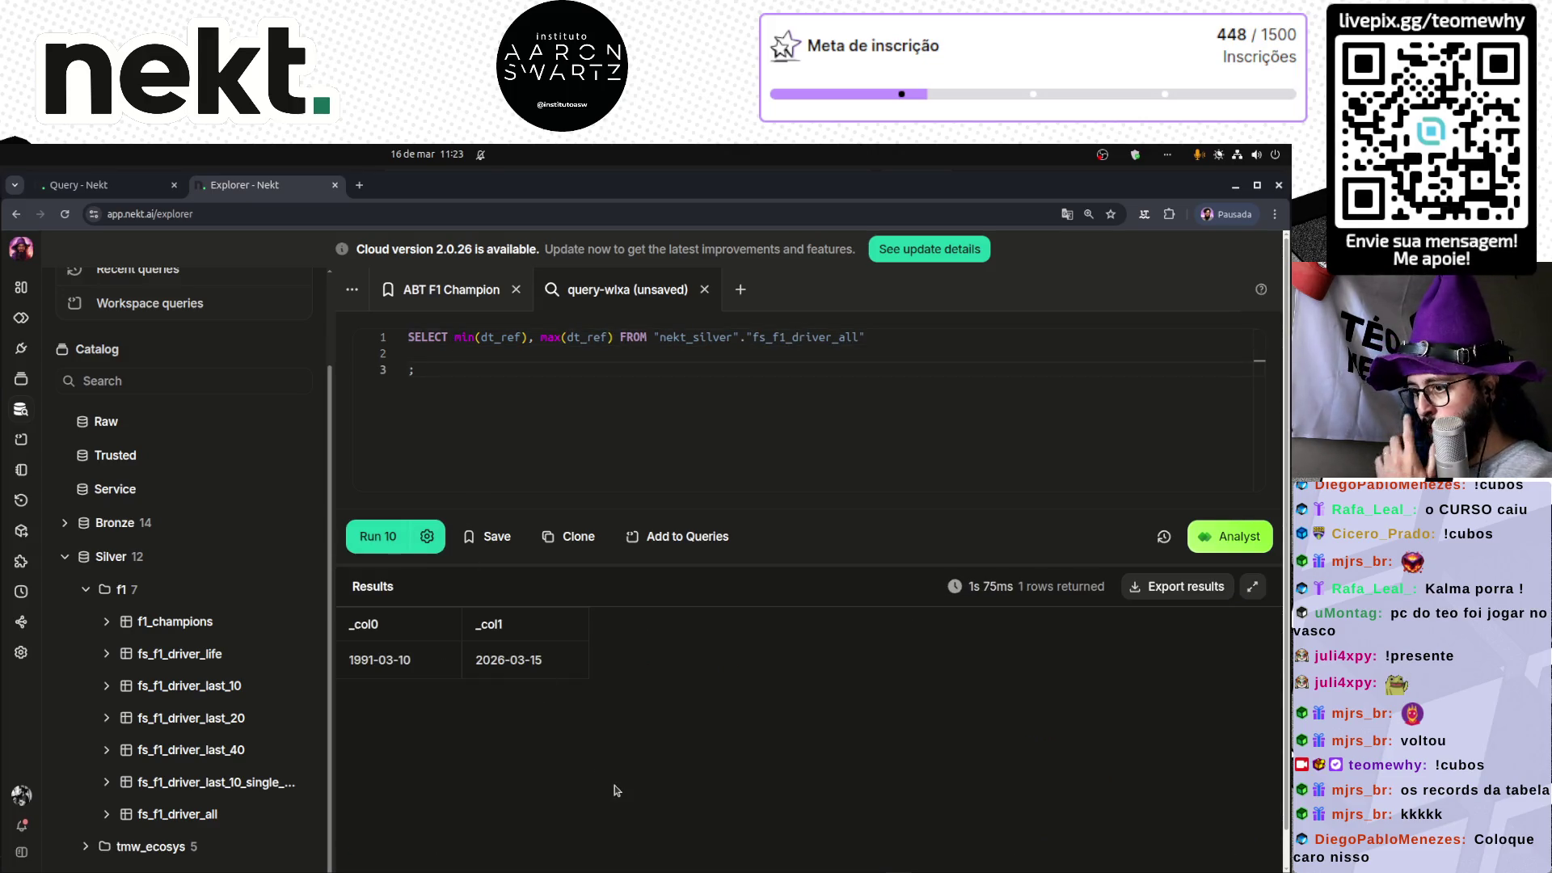
# - Highlight the returned dates 1991-03-10 and 2026-03-15 in the results
pyautogui.doubleClick(371, 664)
pyautogui.click(481, 672)
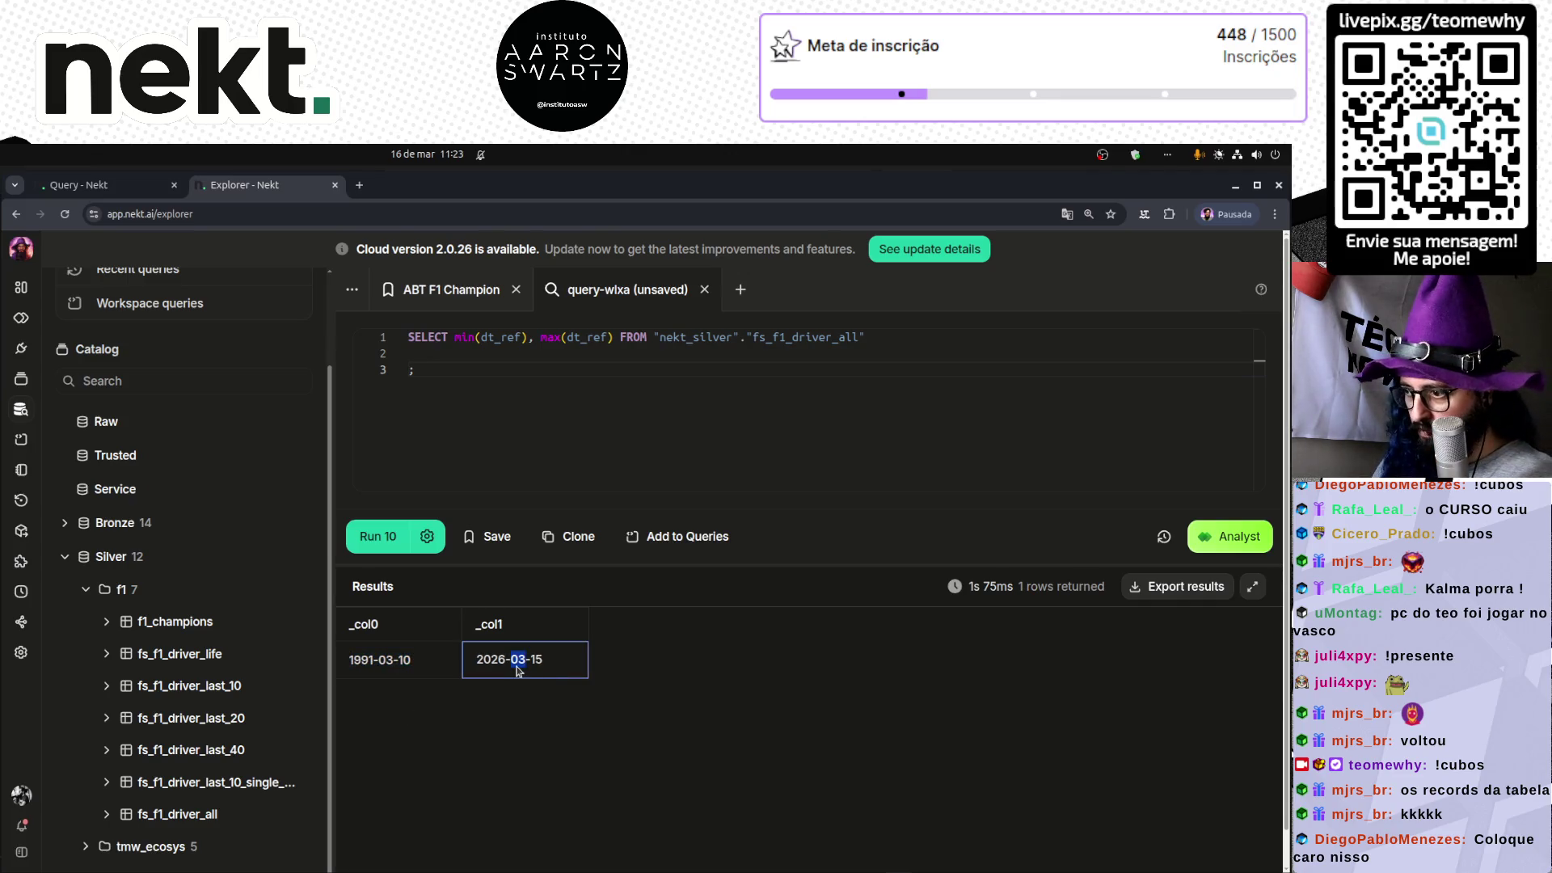
pyautogui.doubleClick(518, 661)
# - Put SELECT min, indented max(dt_ref), and FROM on separate lines, then rerun
pyautogui.click(510, 380)
pyautogui.click(481, 347)
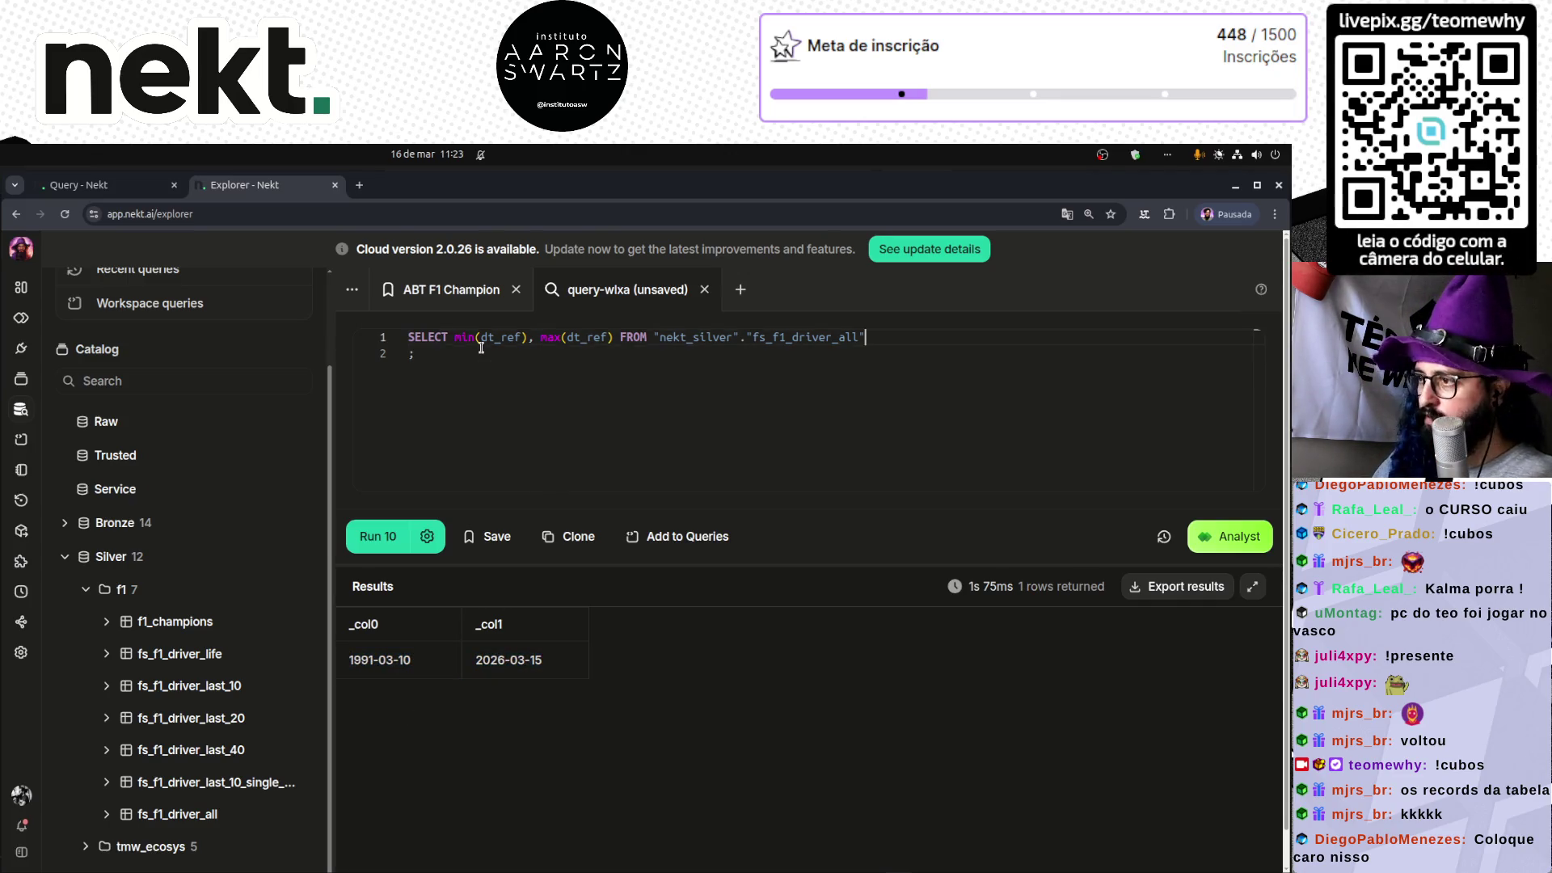
pyautogui.hotkey('ctrl', 'Left')
pyautogui.hotkey('ctrl', 'Left')
pyautogui.hotkey('ctrl', 'Left')
pyautogui.press('Return')
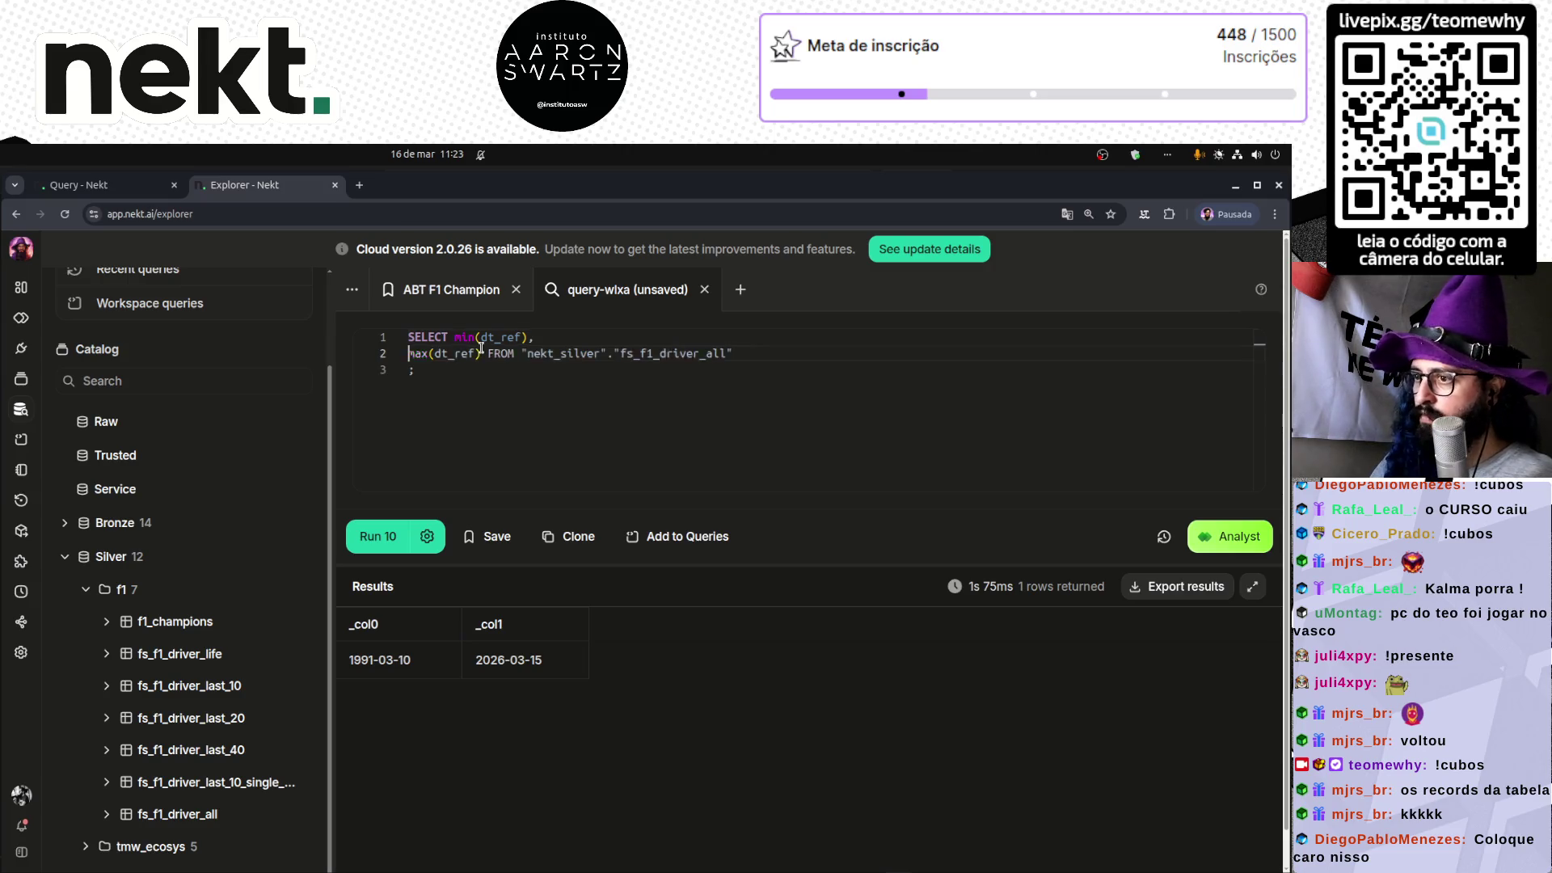
pyautogui.press('Tab')
pyautogui.press('Tab')
pyautogui.press('Tab')
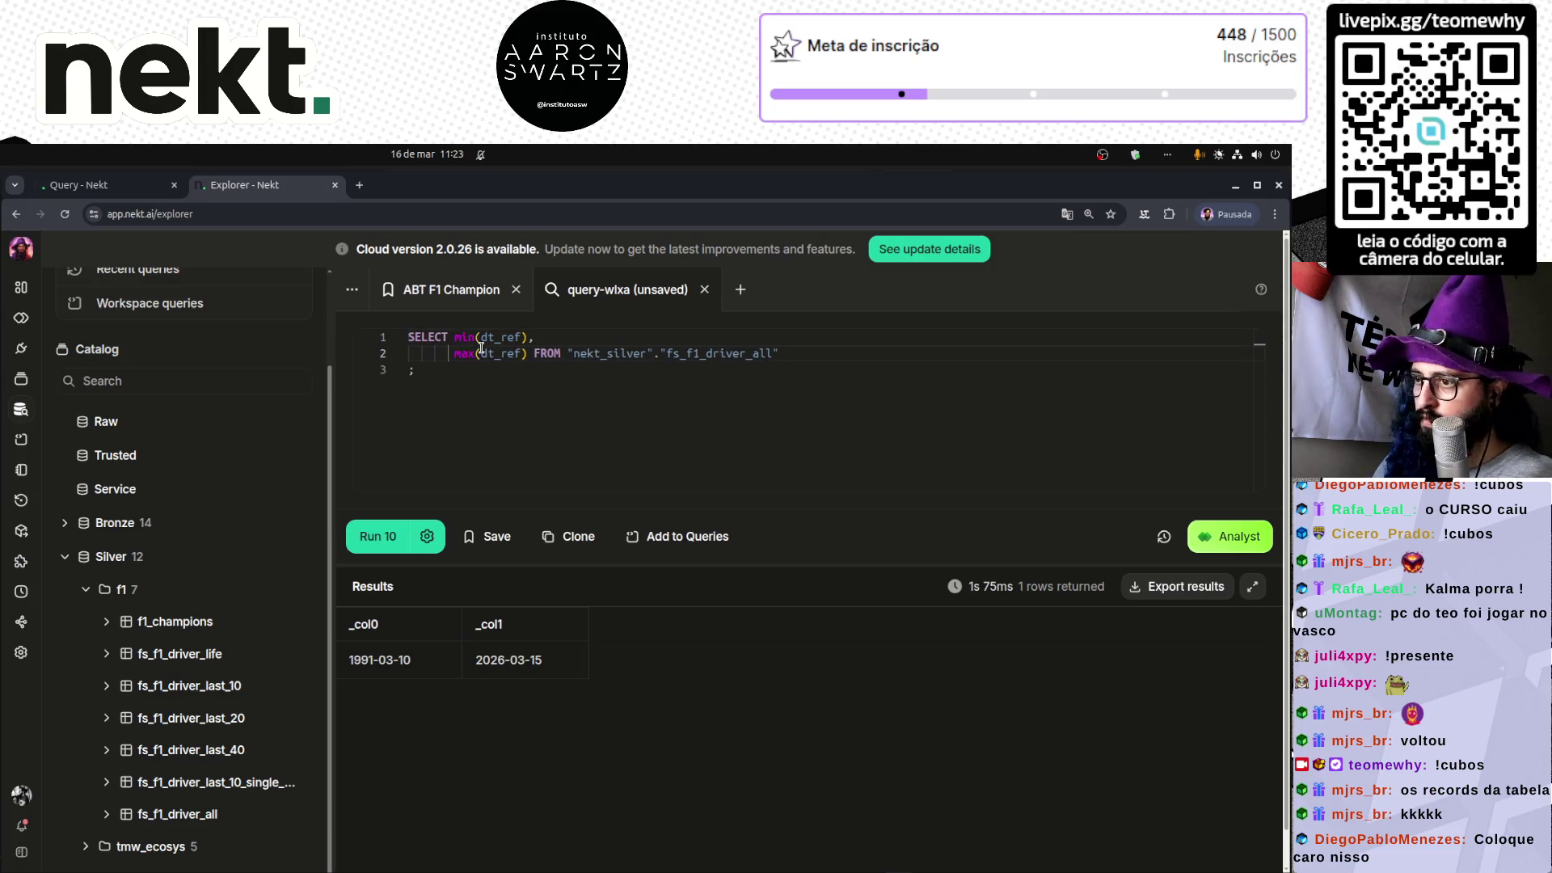
pyautogui.hotkey('ctrl', 'Right')
pyautogui.hotkey('ctrl', 'Right')
pyautogui.hotkey('ctrl', 'Right')
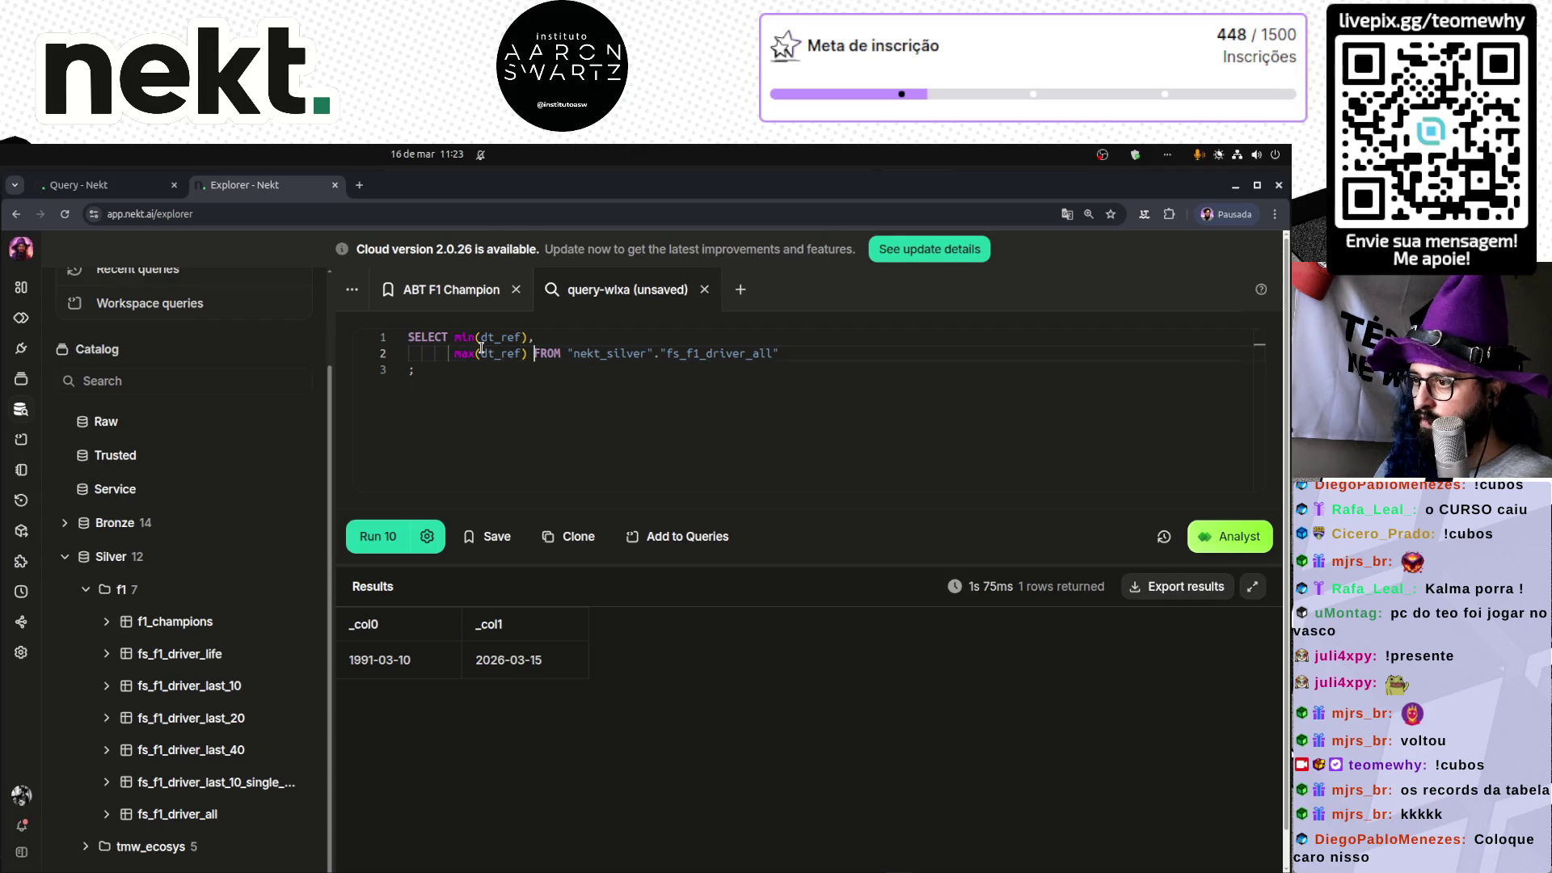
pyautogui.press('Return')
pyautogui.hotkey('shift', 'Home')
pyautogui.press('BackSpace')
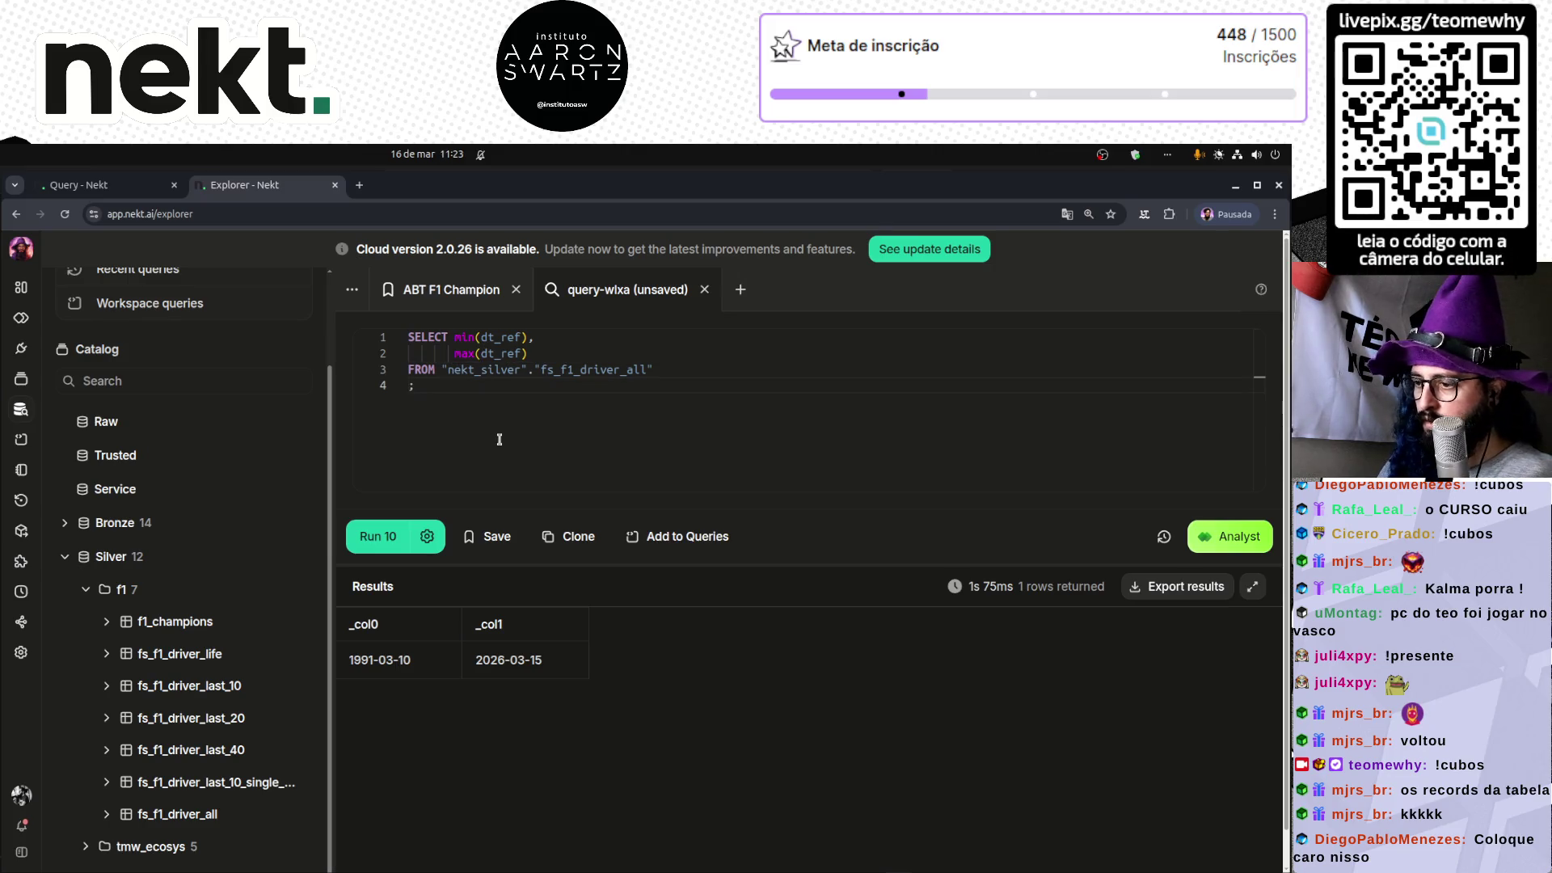
pyautogui.hotkey('ctrl', 'Return')
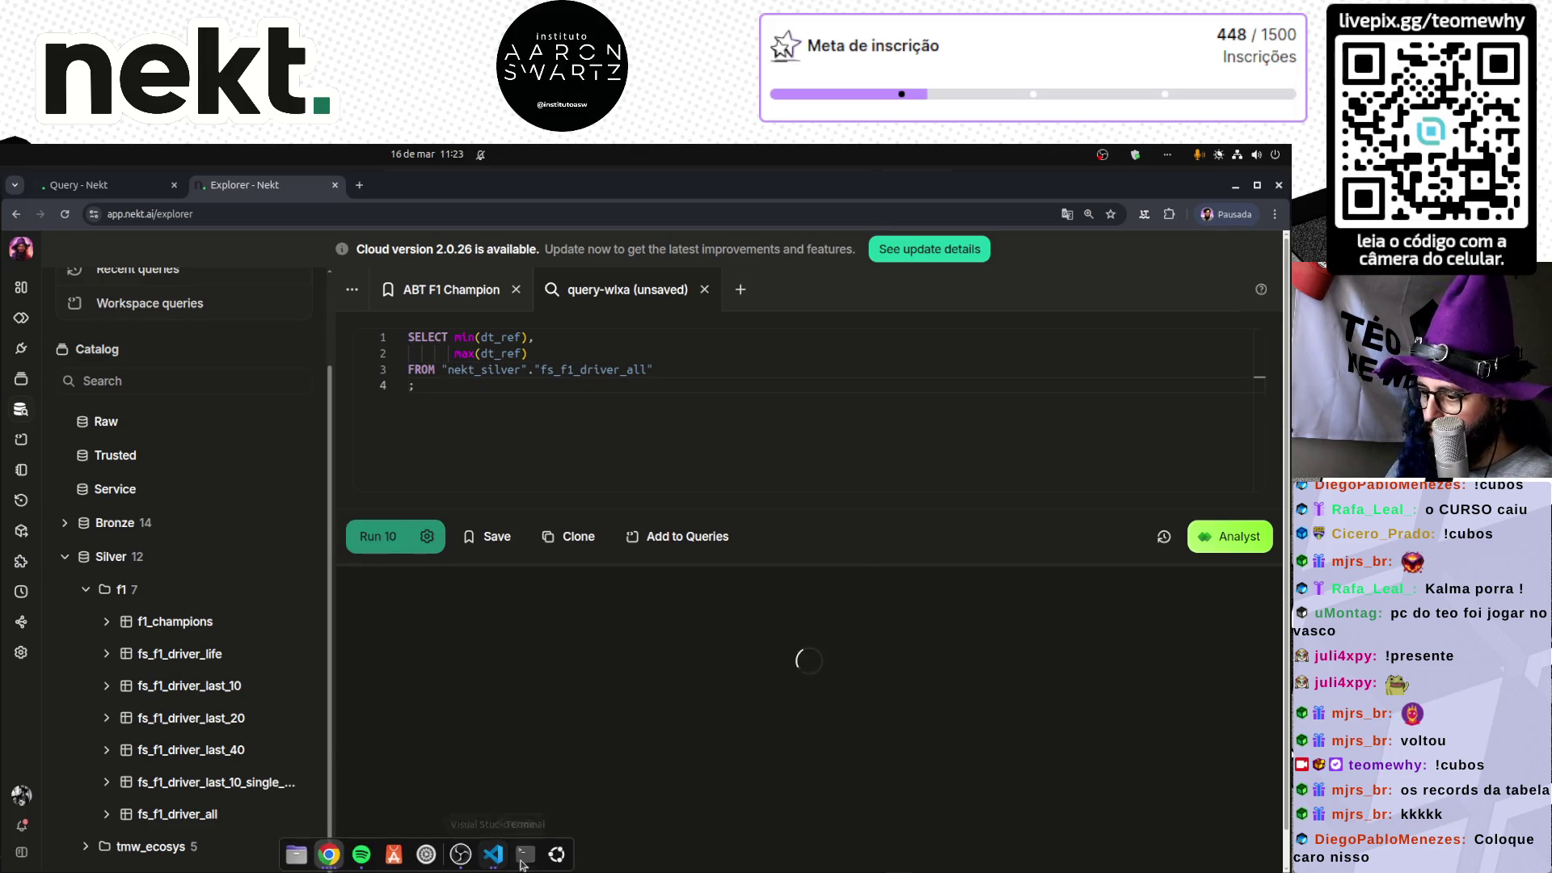
# - Reconnect to the server at 192.168.0.18 over SSH using the recalled ssh command
pyautogui.click(522, 864)
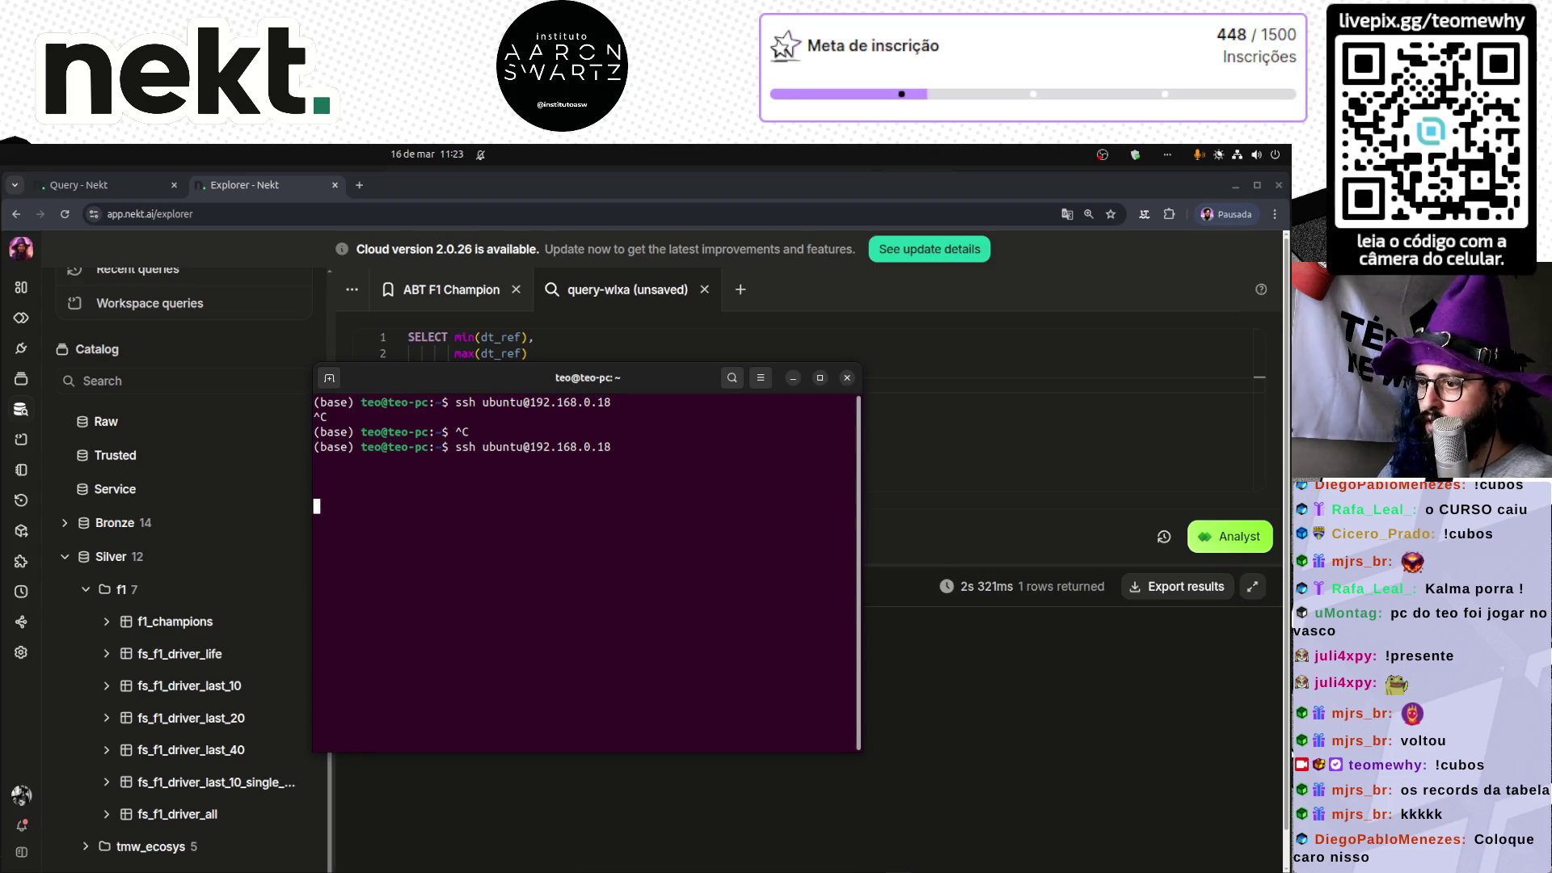
pyautogui.hotkey('ctrl', 'c')
pyautogui.hotkey('alt', 'Tab')
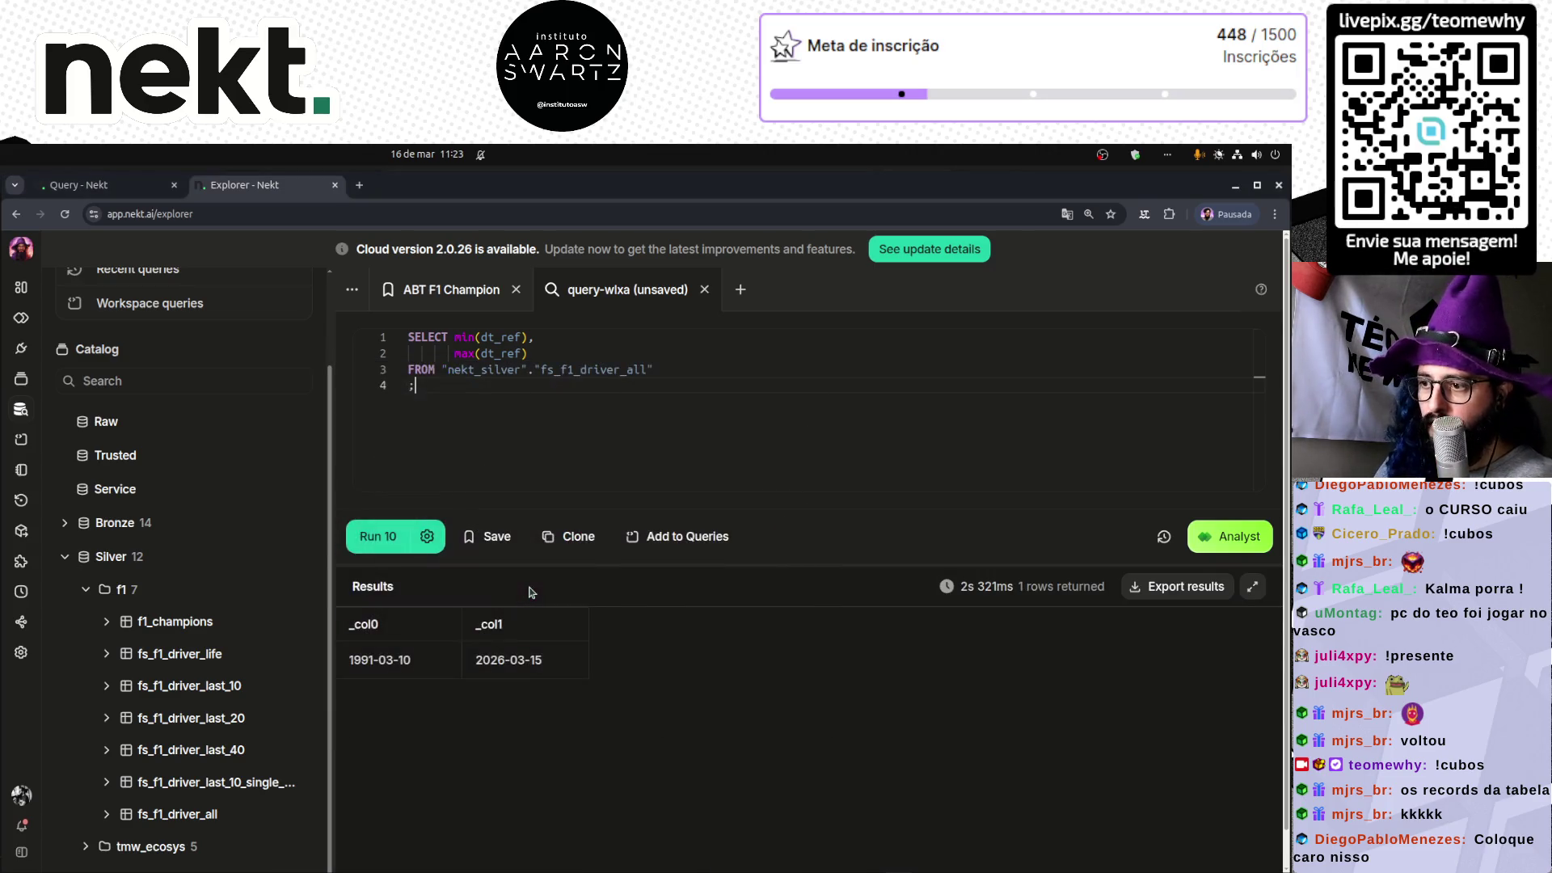
pyautogui.hotkey('alt', 'Tab')
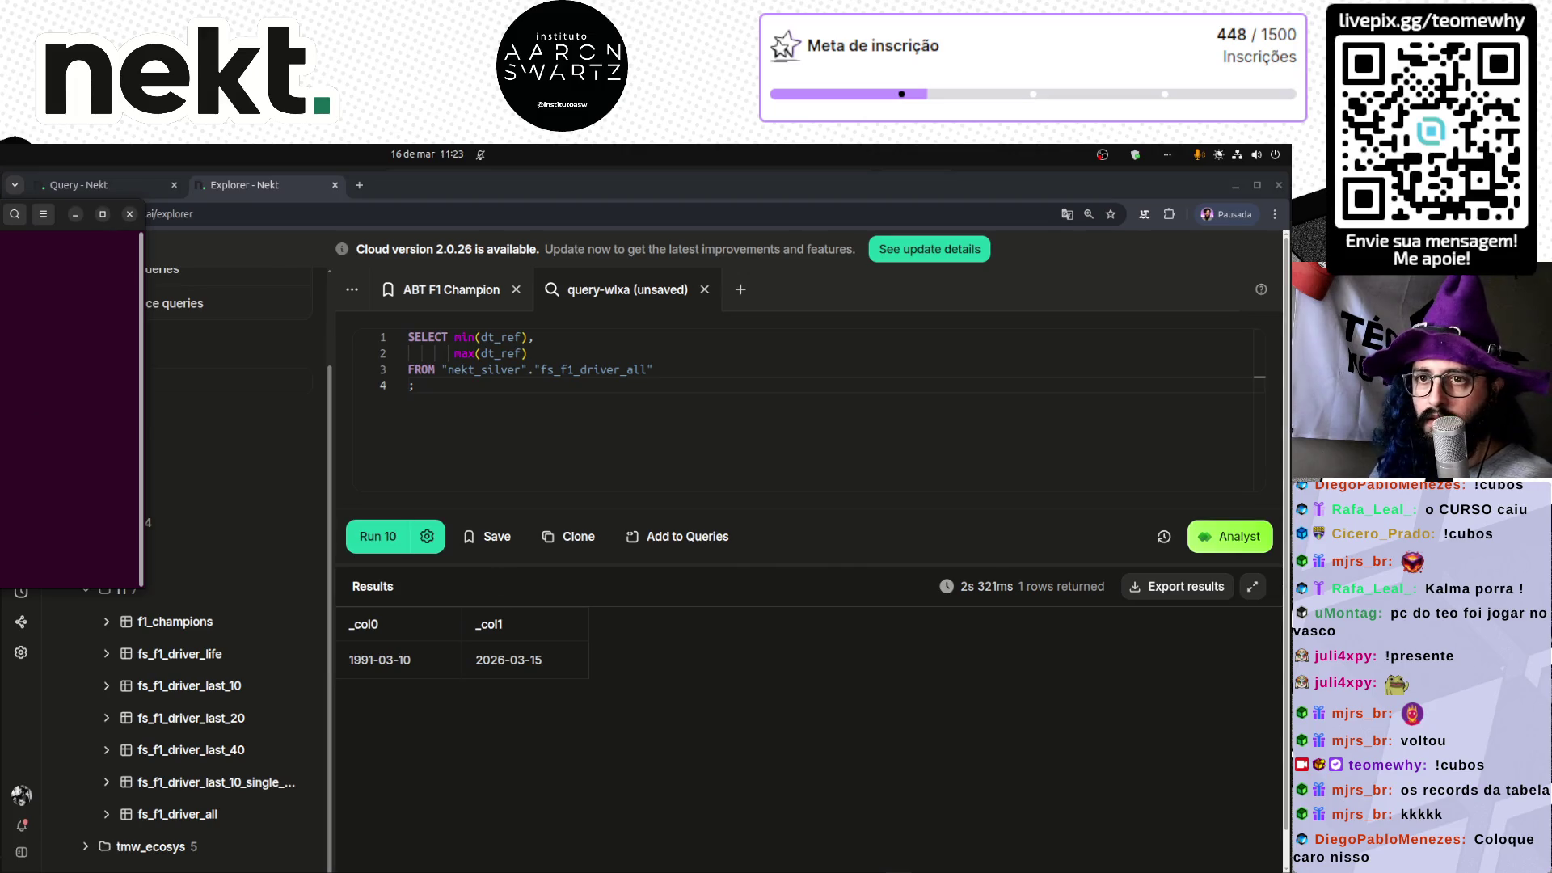
pyautogui.press('Up')
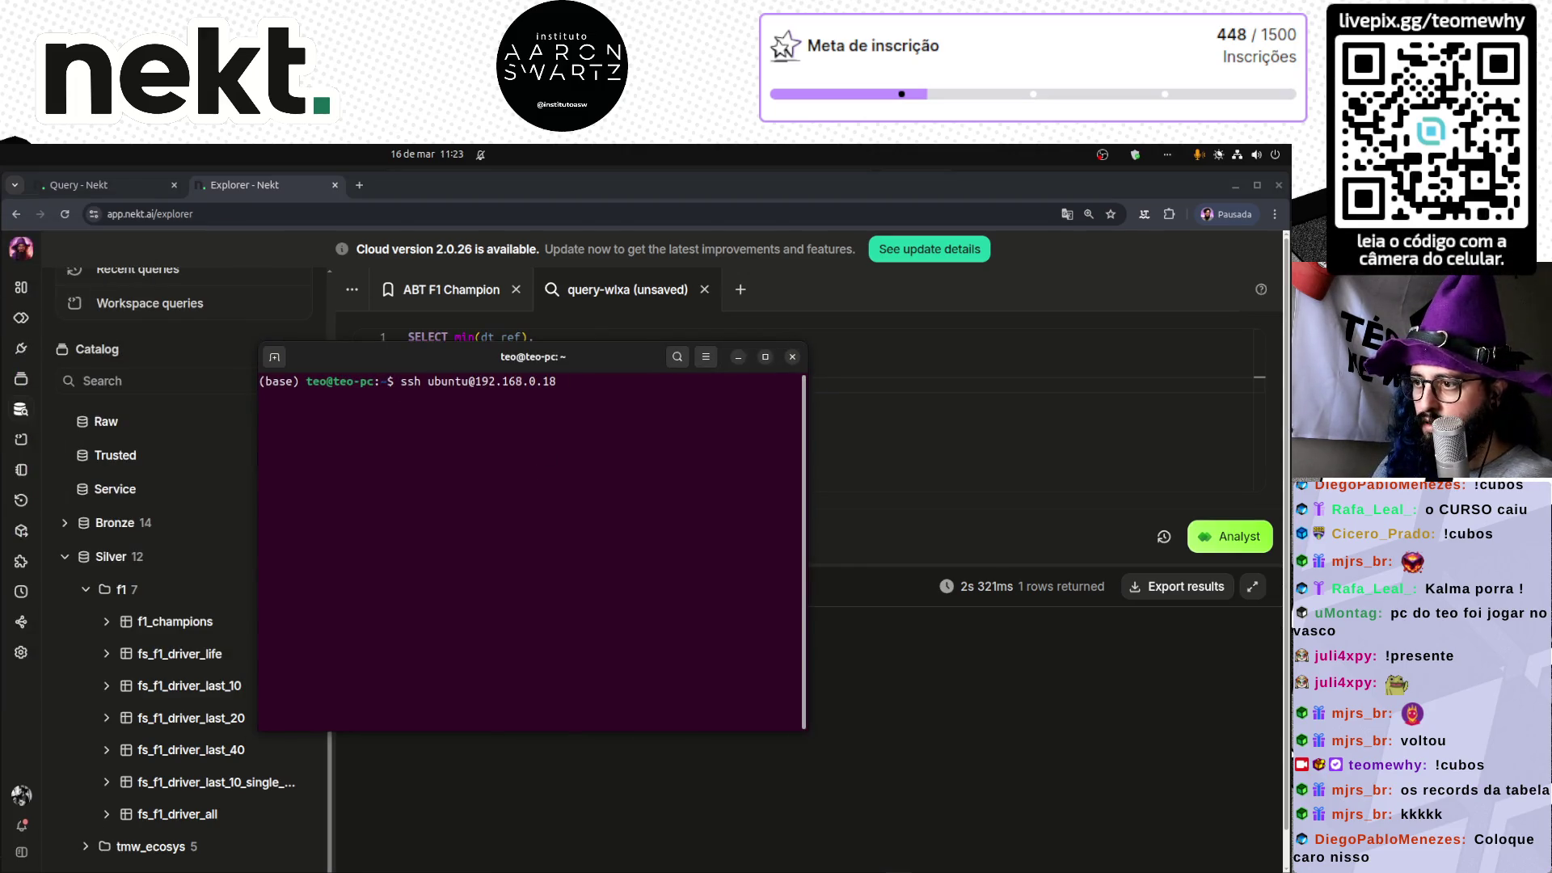
pyautogui.press('Return')
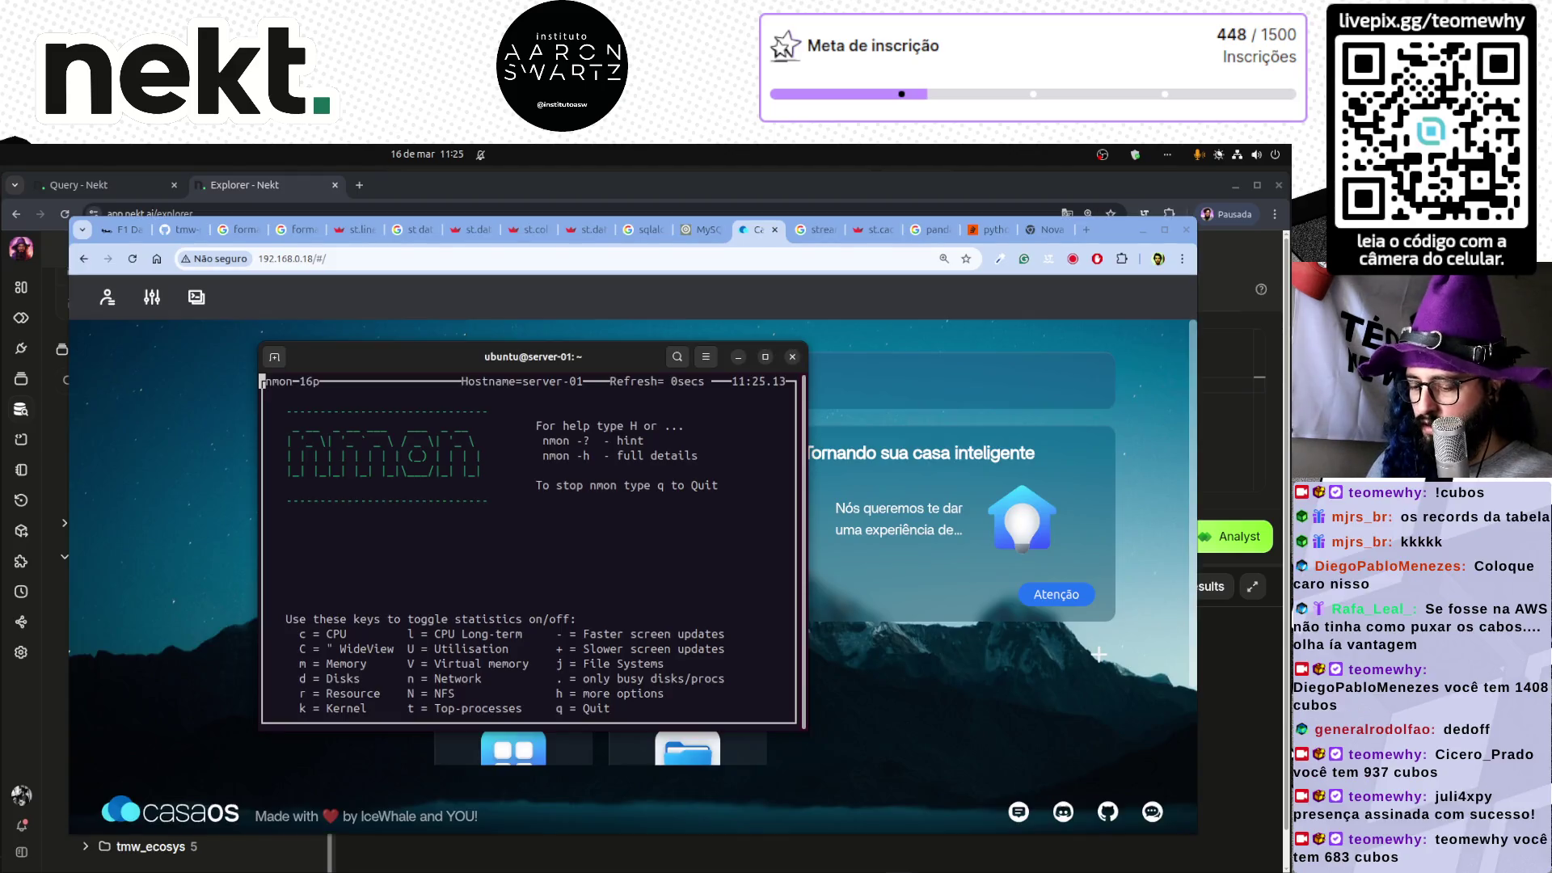
# - Show CPU and memory statistics in nmon, enlarge the window, then close the terminal
pyautogui.press('c')
pyautogui.press('m')
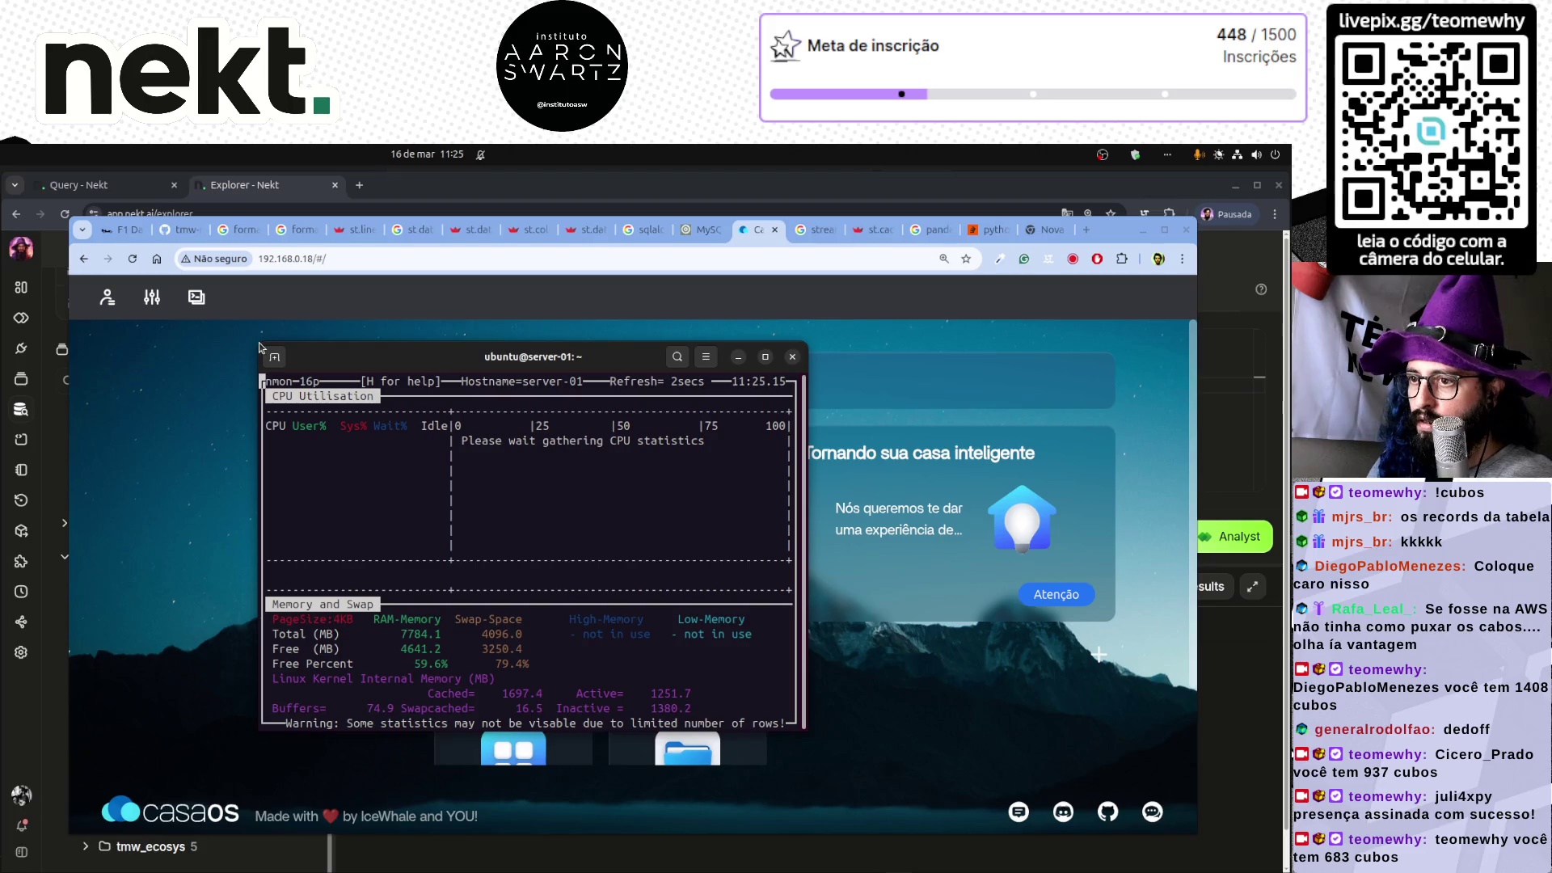
pyautogui.moveTo(259, 343); pyautogui.dragTo(123, 212)
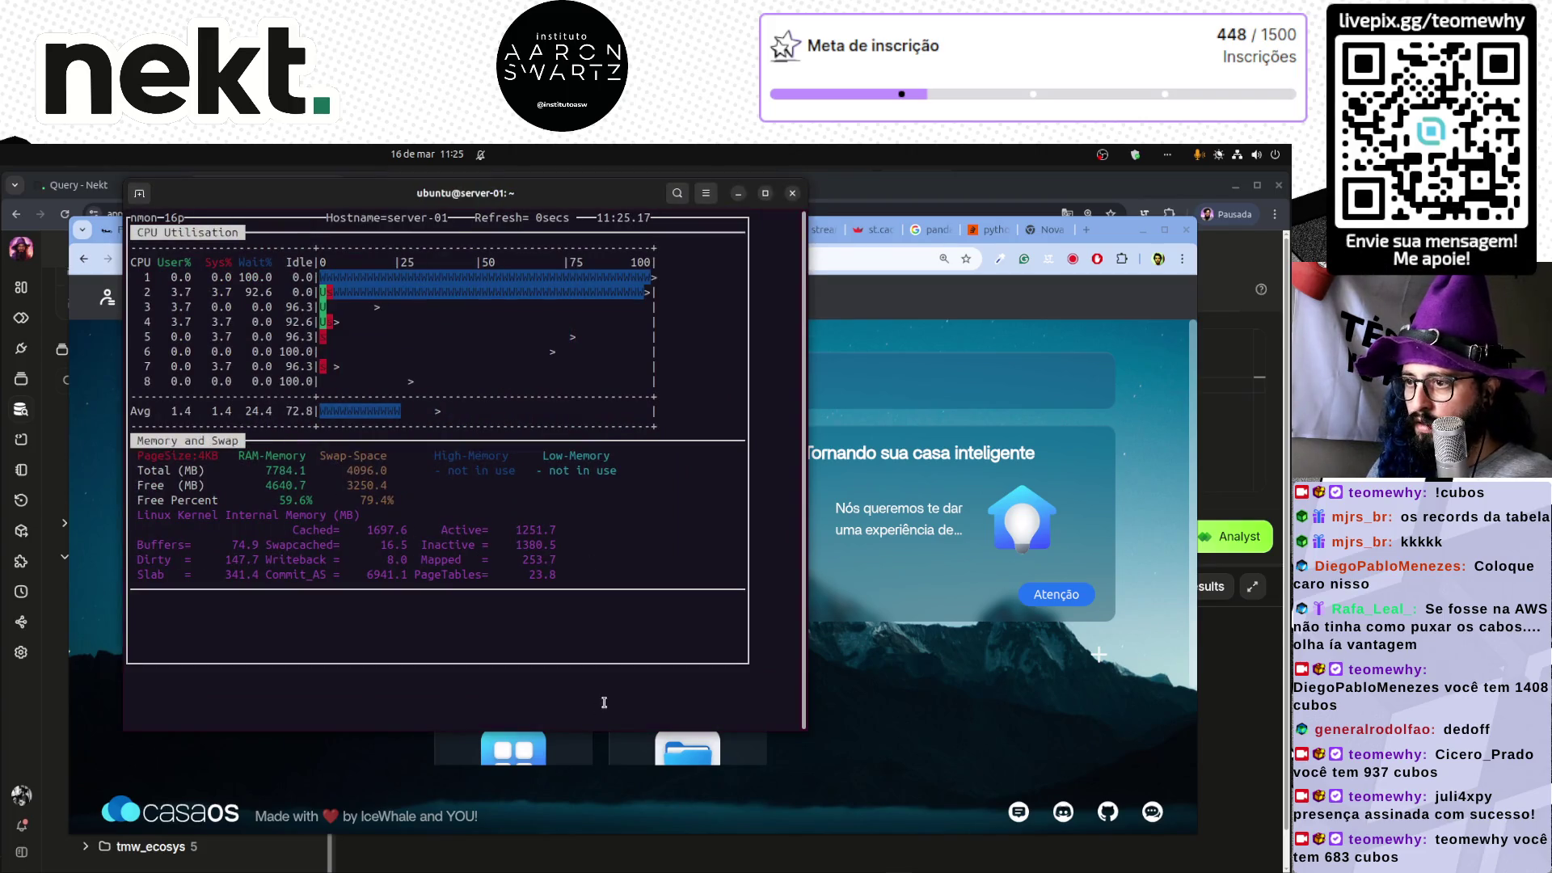
pyautogui.moveTo(439, 227); pyautogui.dragTo(675, 264)
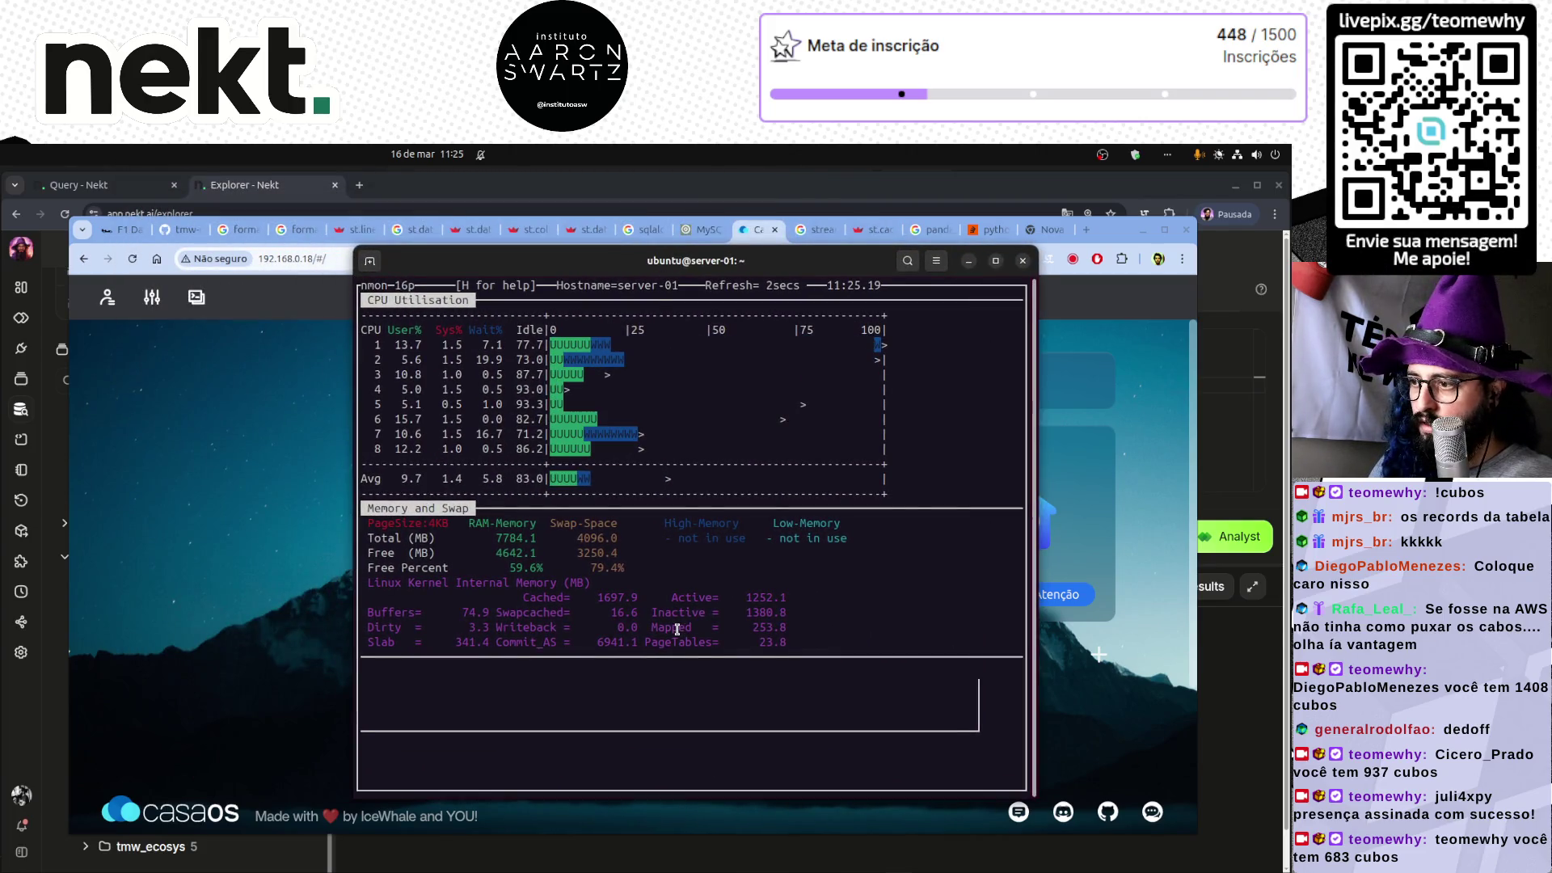
pyautogui.click(1023, 260)
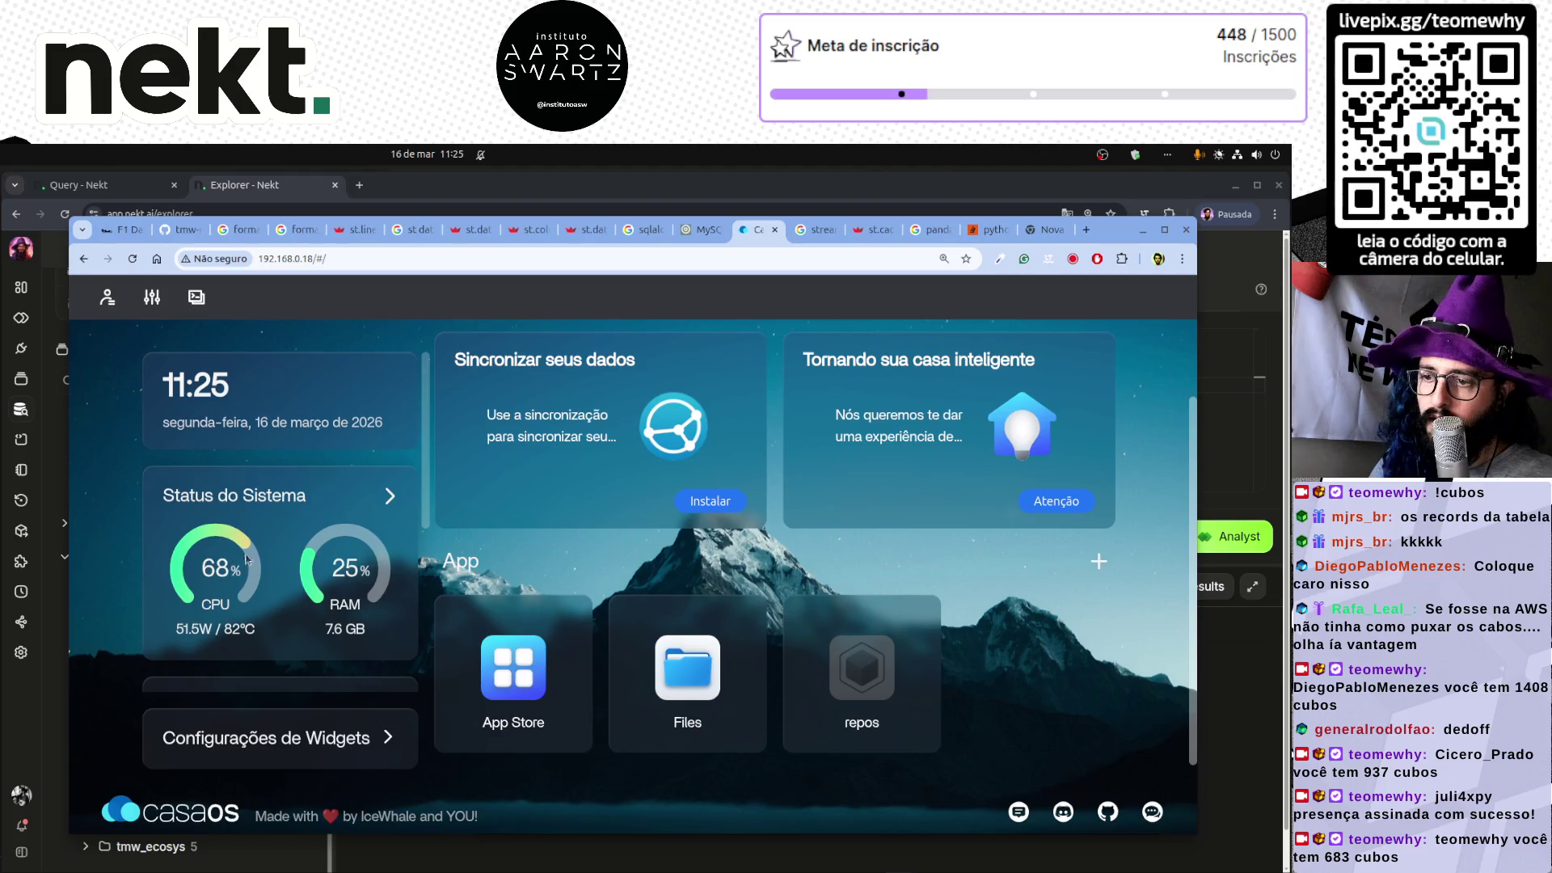
# - Expand Status do Sistema and show per-container RAM, led by mlflow at 720.36 MB
pyautogui.click(390, 495)
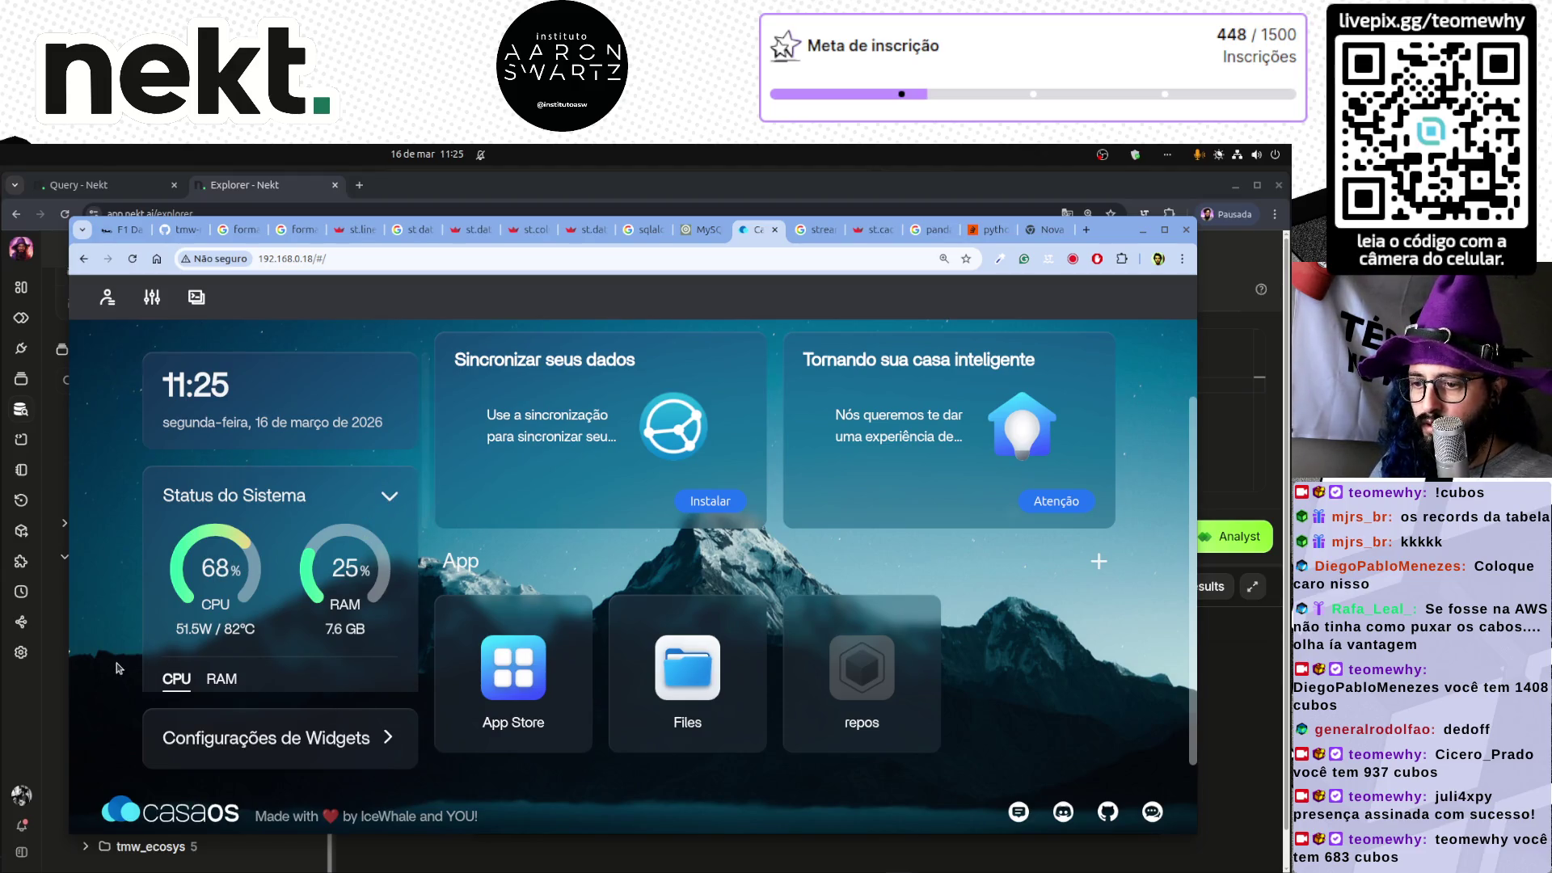
pyautogui.scroll(-3, 266, 607)
pyautogui.scroll(1, 267, 607)
pyautogui.click(221, 516)
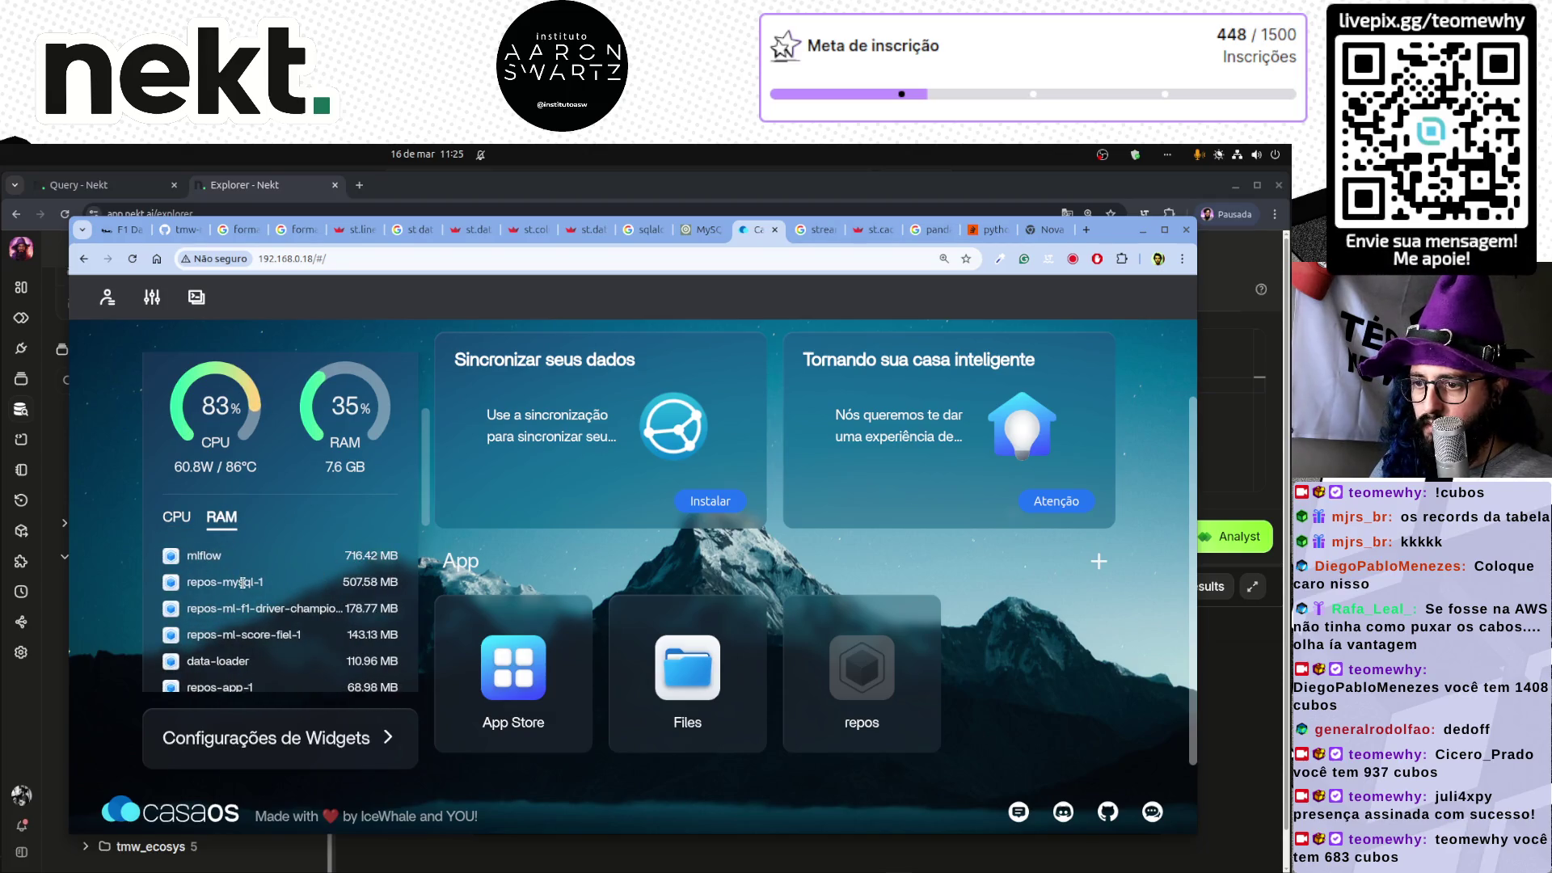
pyautogui.moveTo(241, 608); pyautogui.dragTo(303, 613)
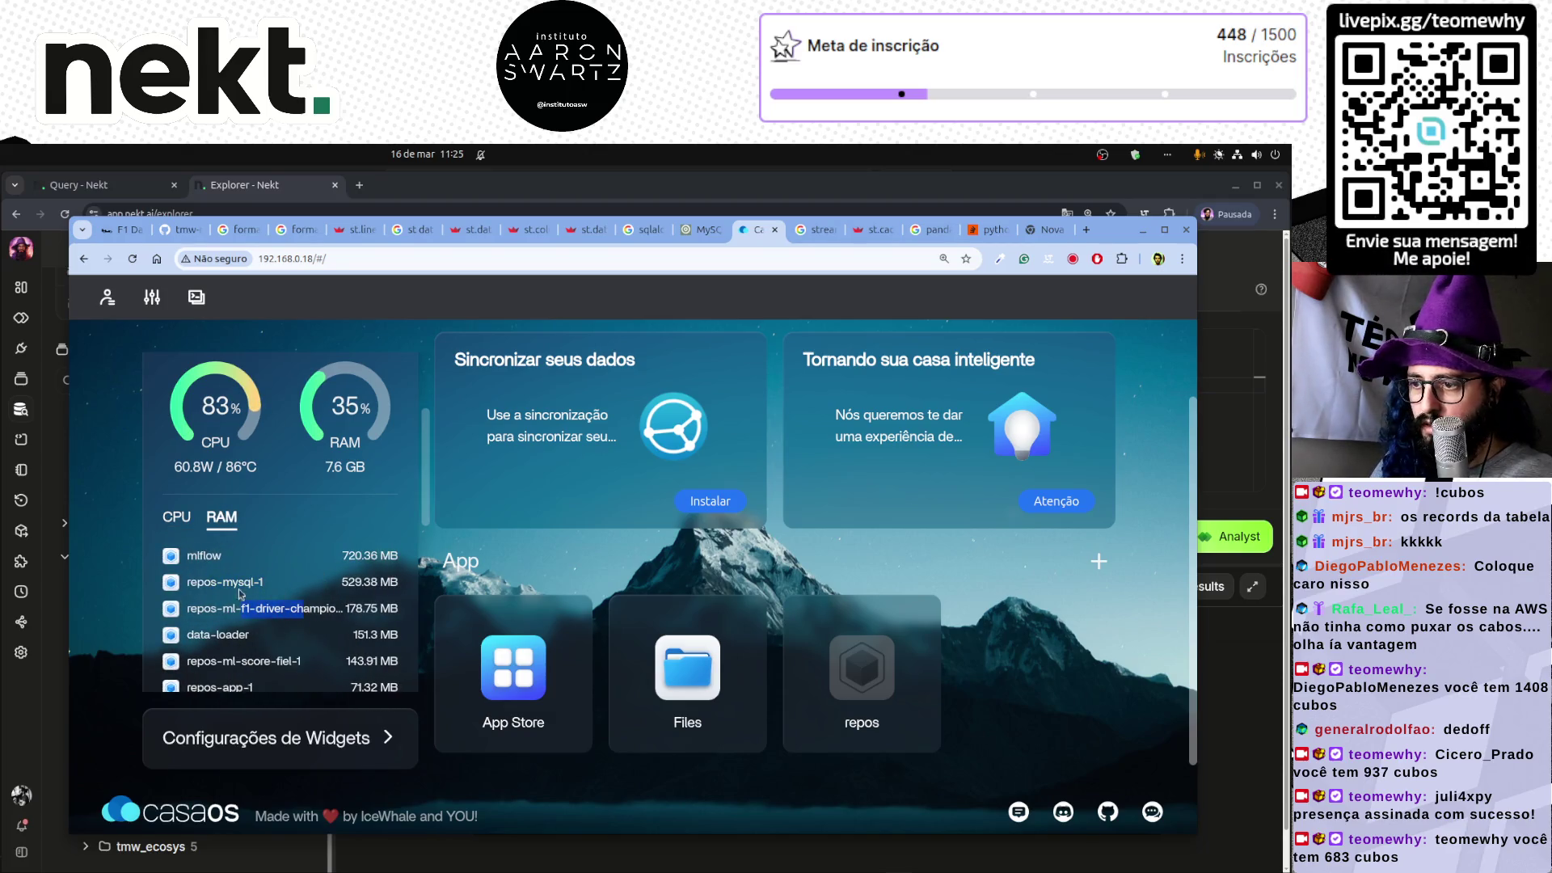
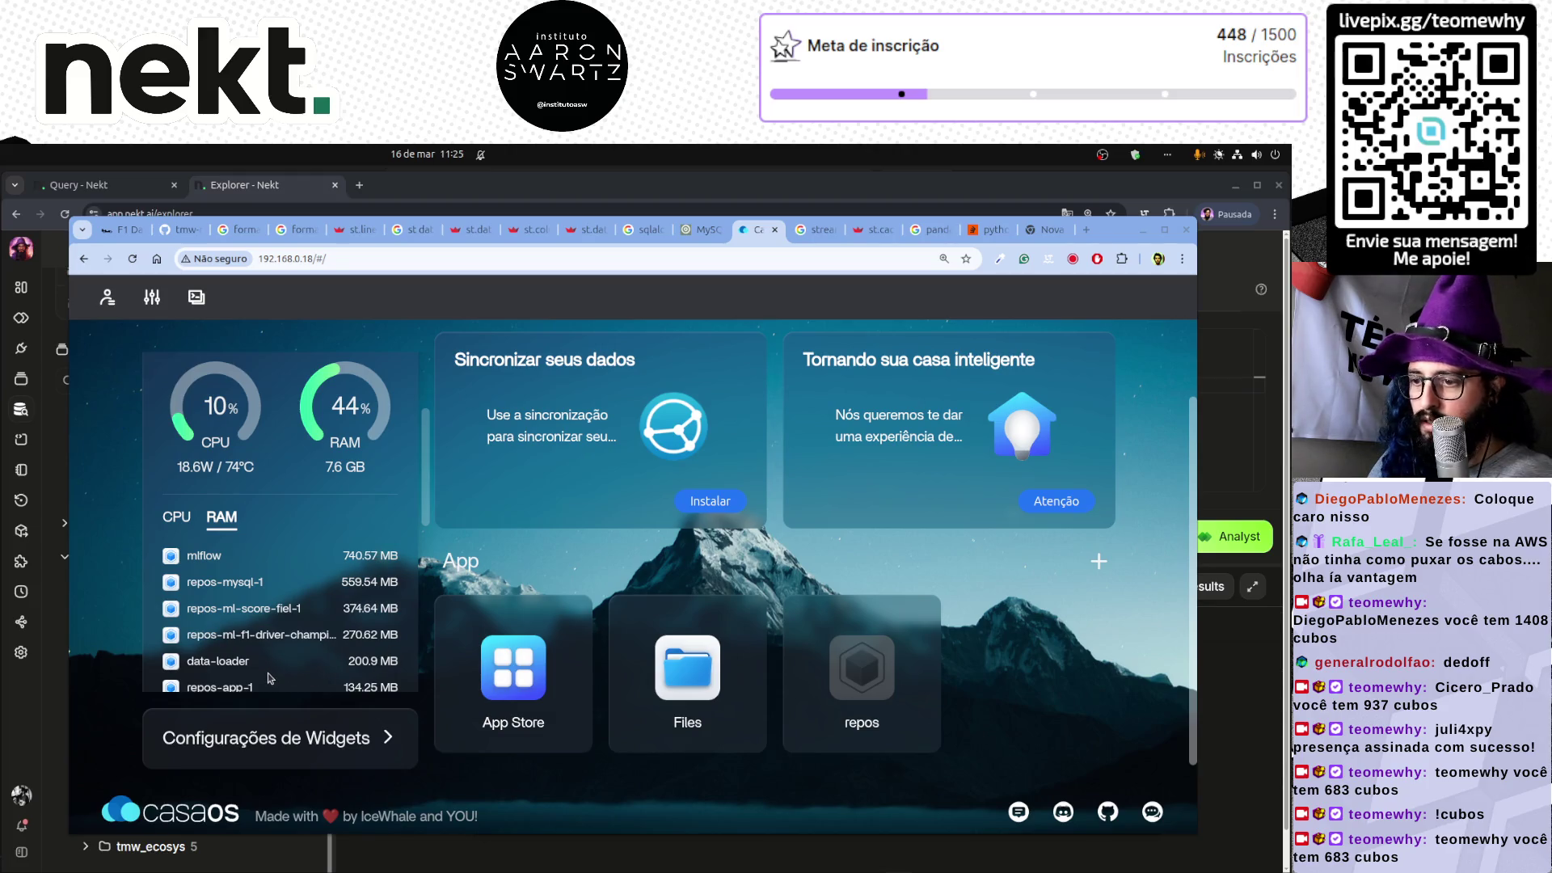
# - Select the F1 driver champion and data-loader container names in the container list
pyautogui.tripleClick(274, 634)
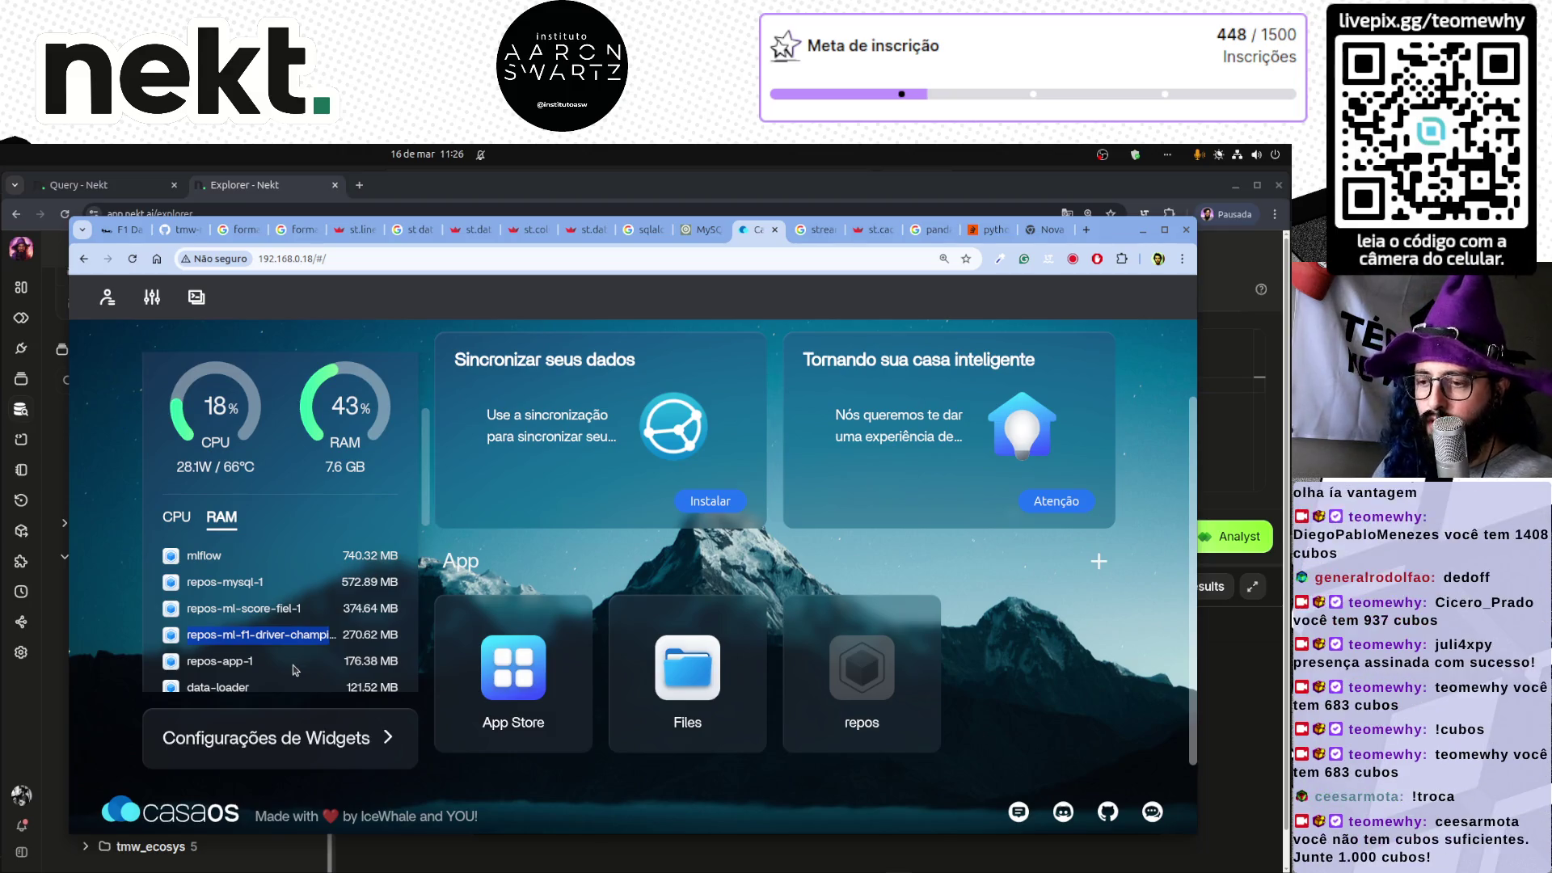
pyautogui.scroll(-4, 295, 669)
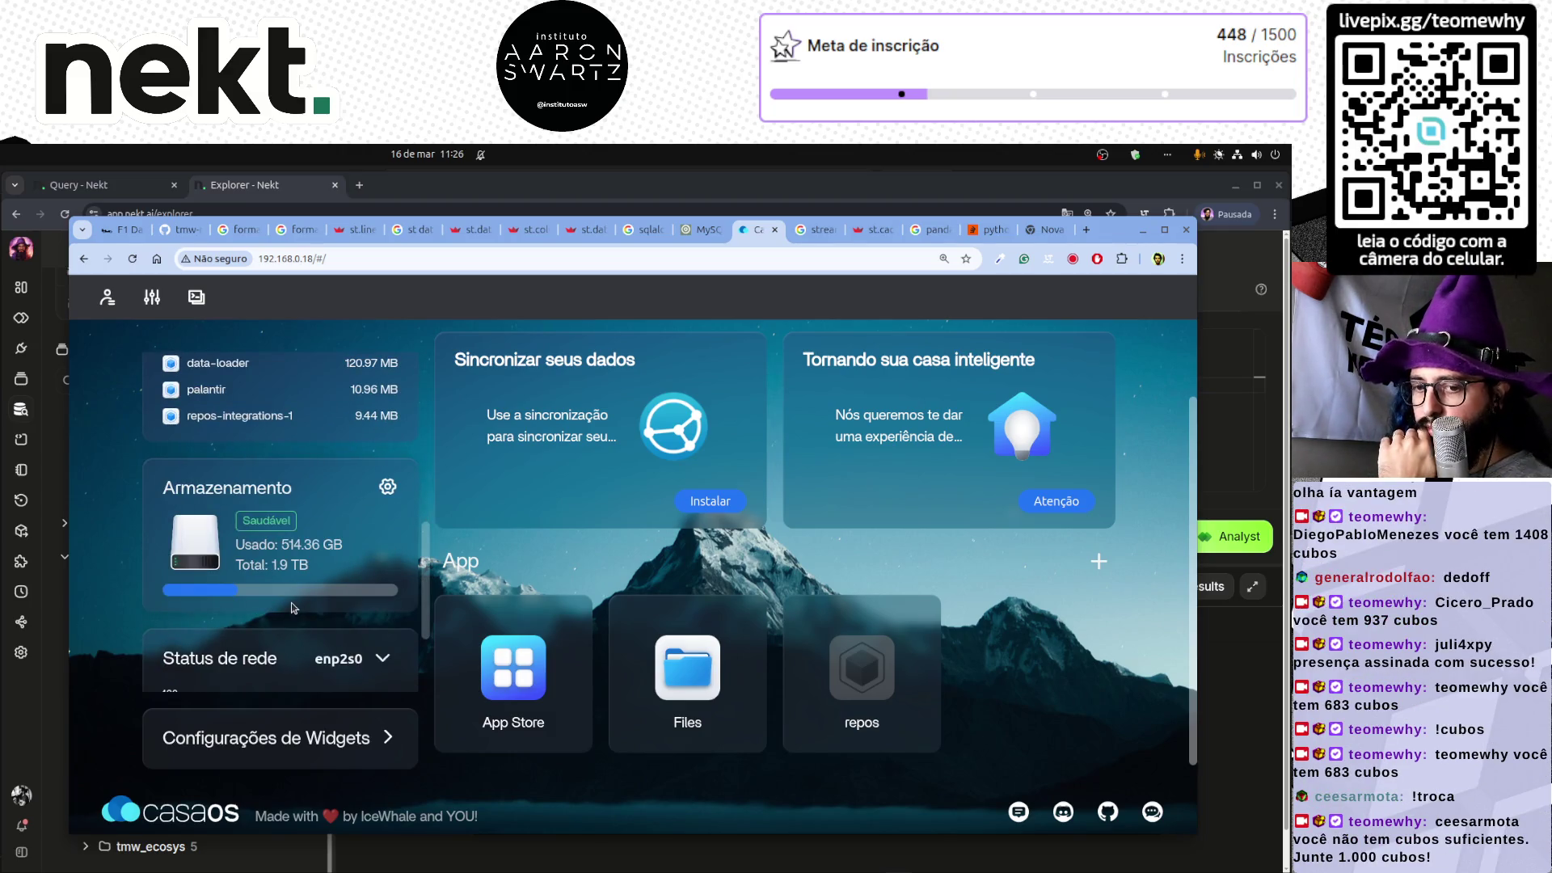
pyautogui.scroll(3, 346, 614)
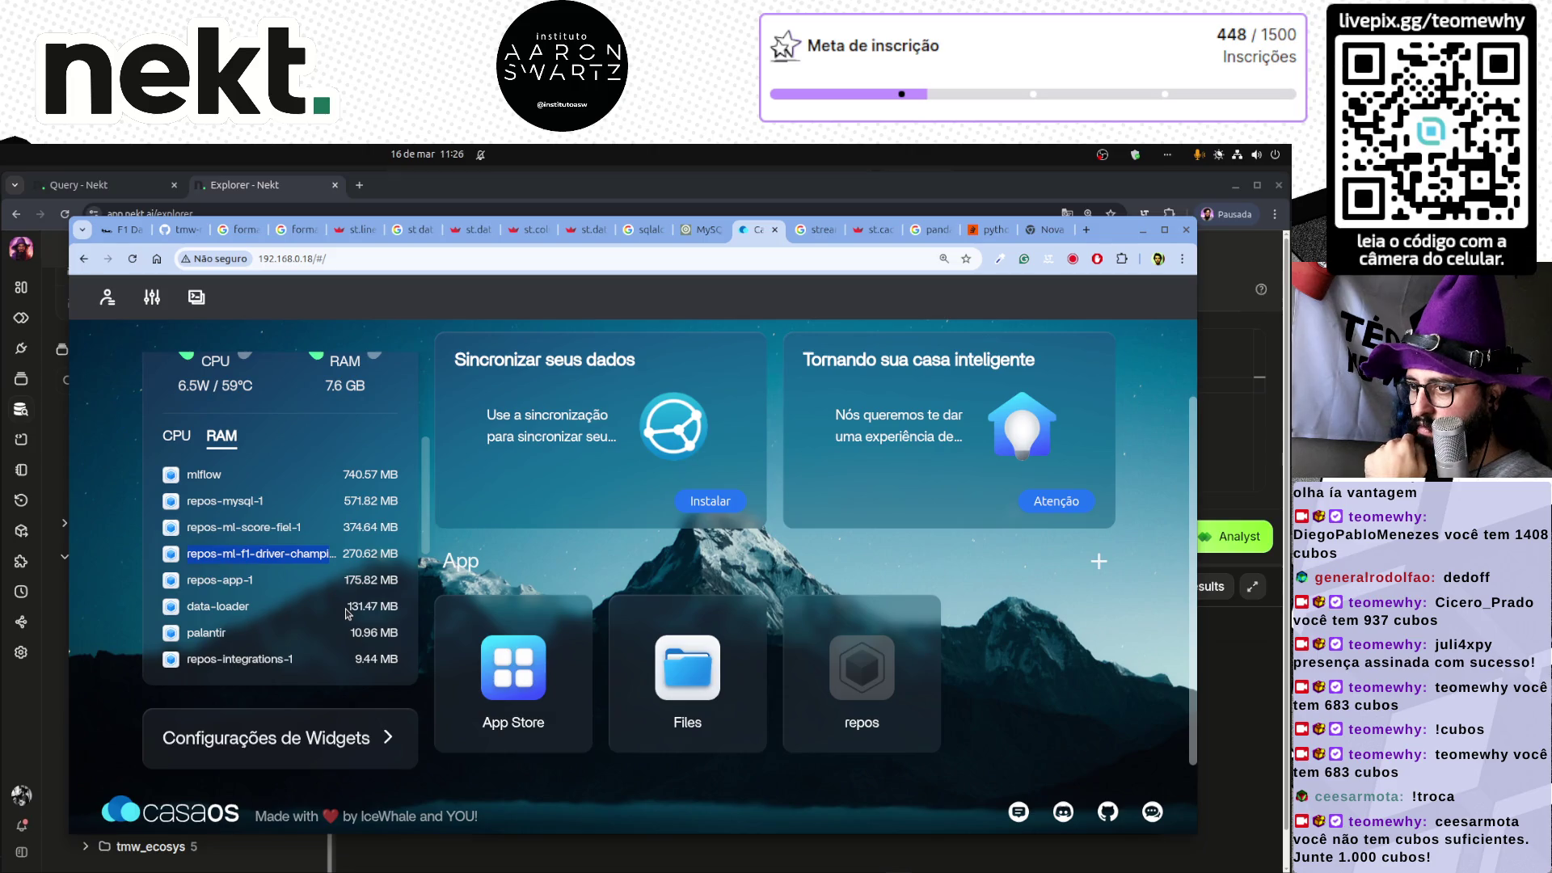
pyautogui.tripleClick(220, 614)
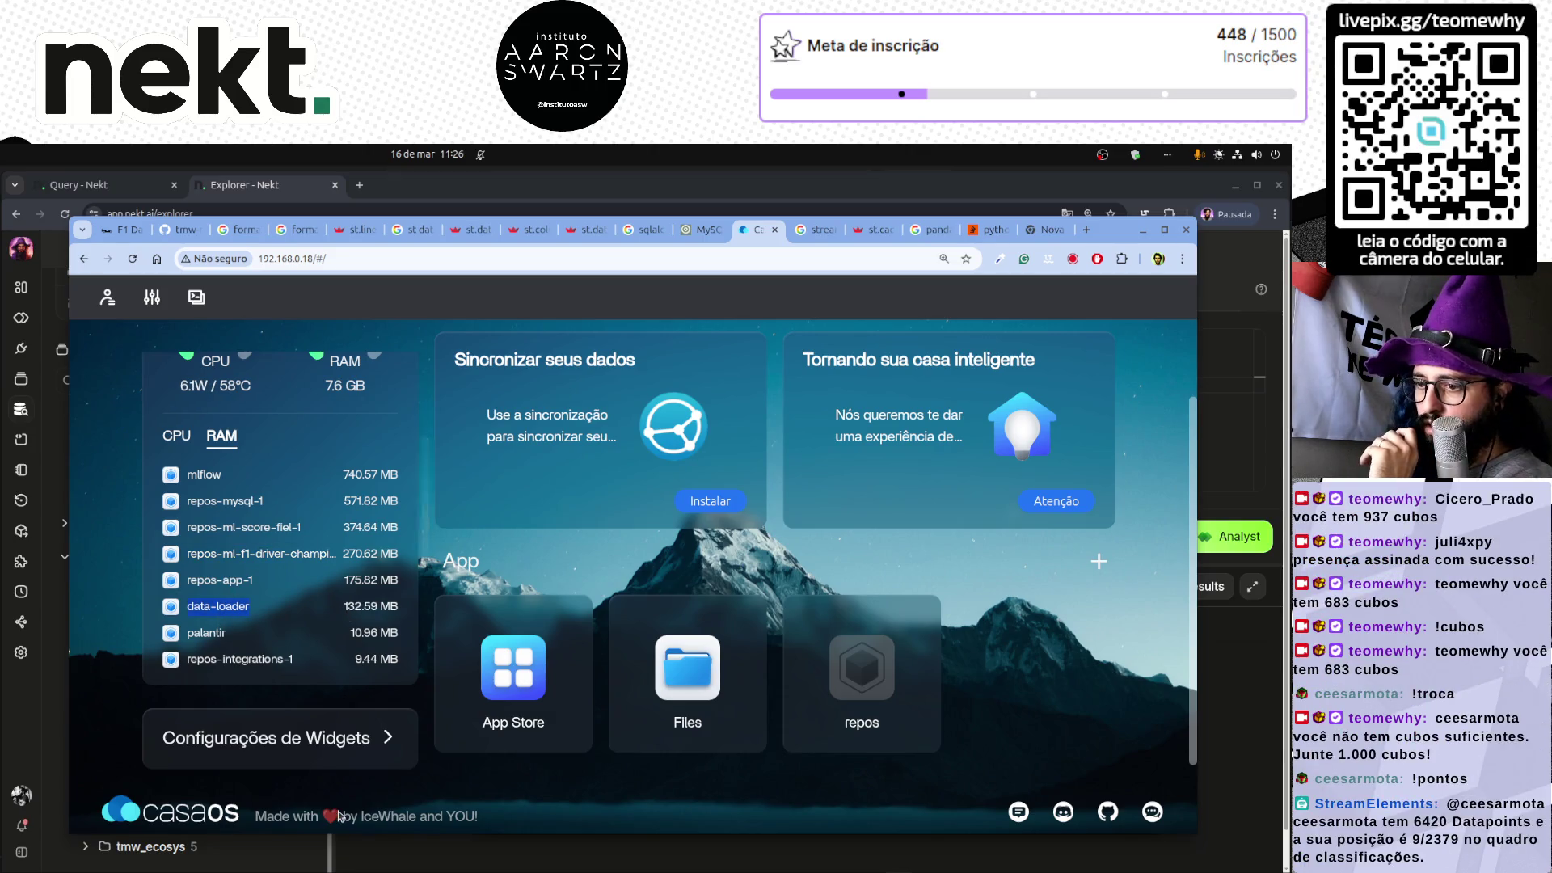
# - Quit nmon, move into repos/ and list running containers with sudo docker ps
pyautogui.click(521, 857)
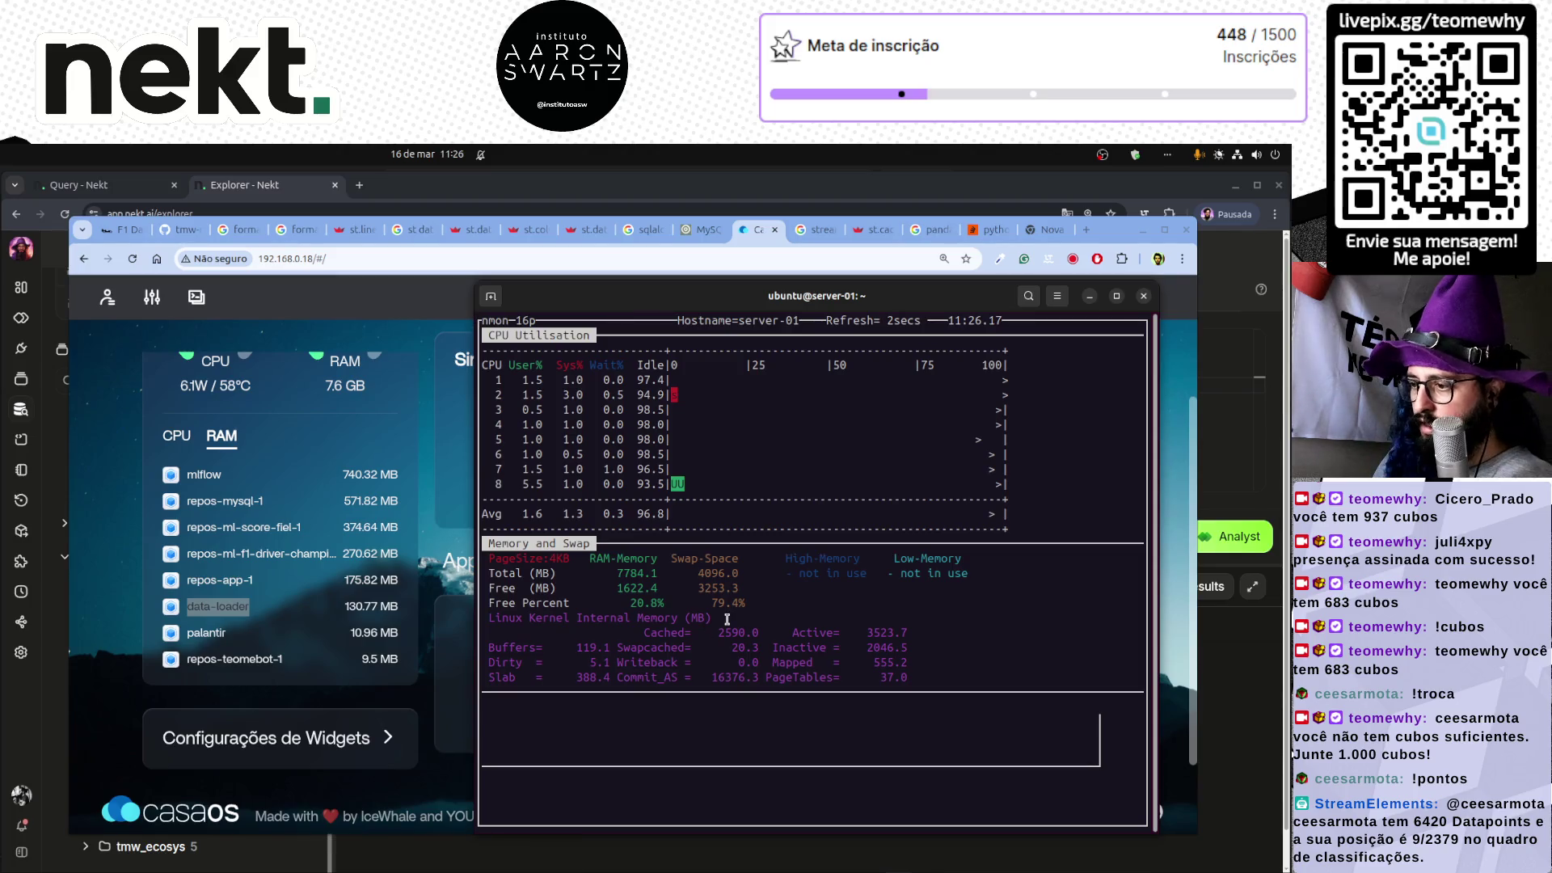
pyautogui.write('q')
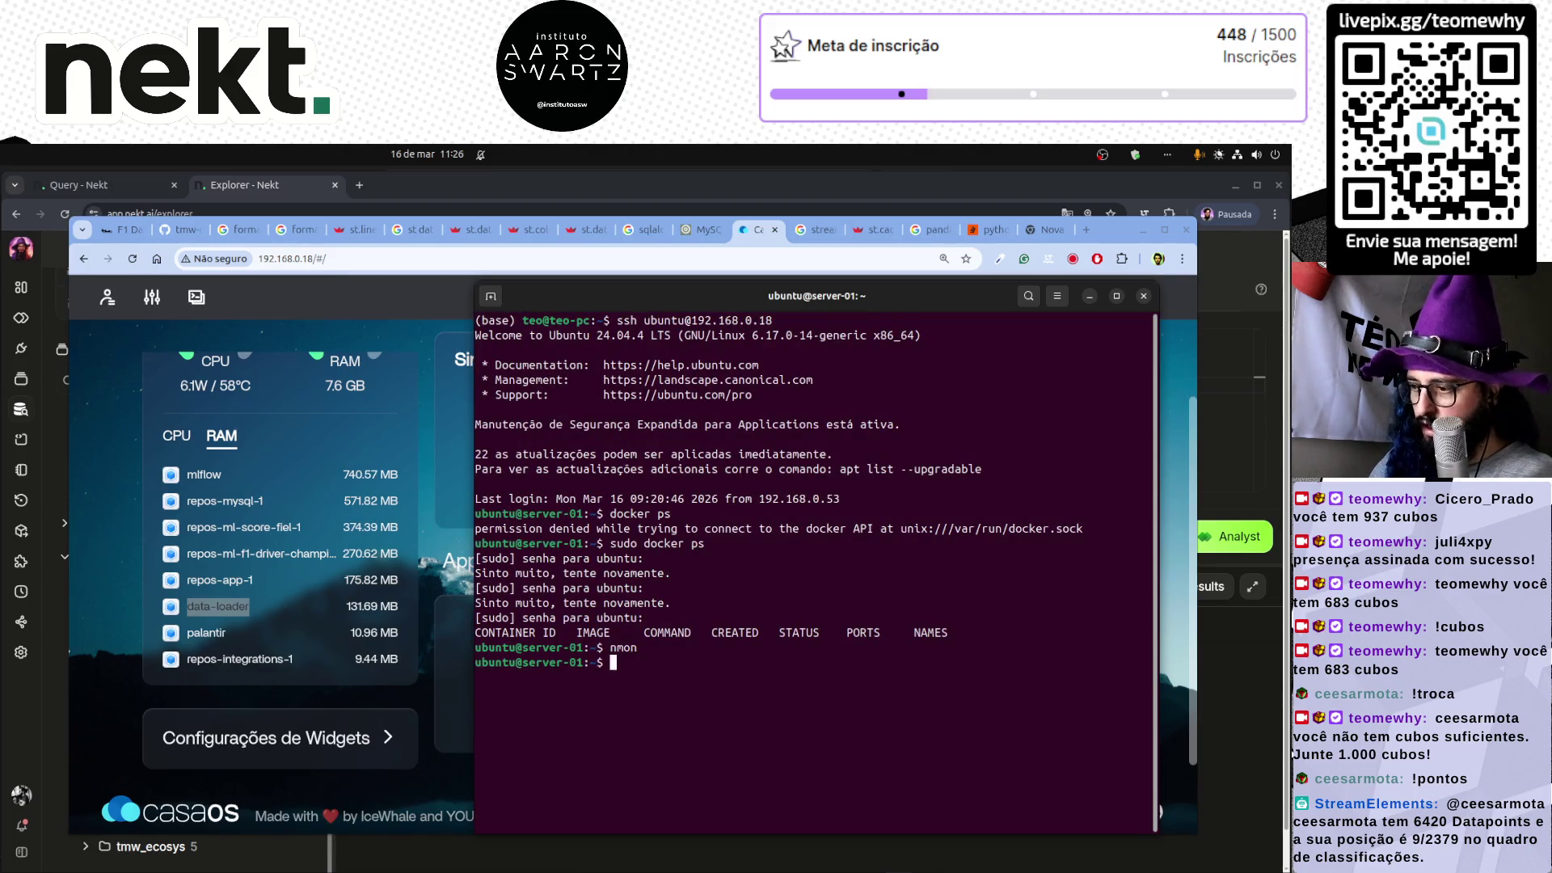
pyautogui.write('cd repos/')
pyautogui.press('Return')
pyautogui.write('sudo')
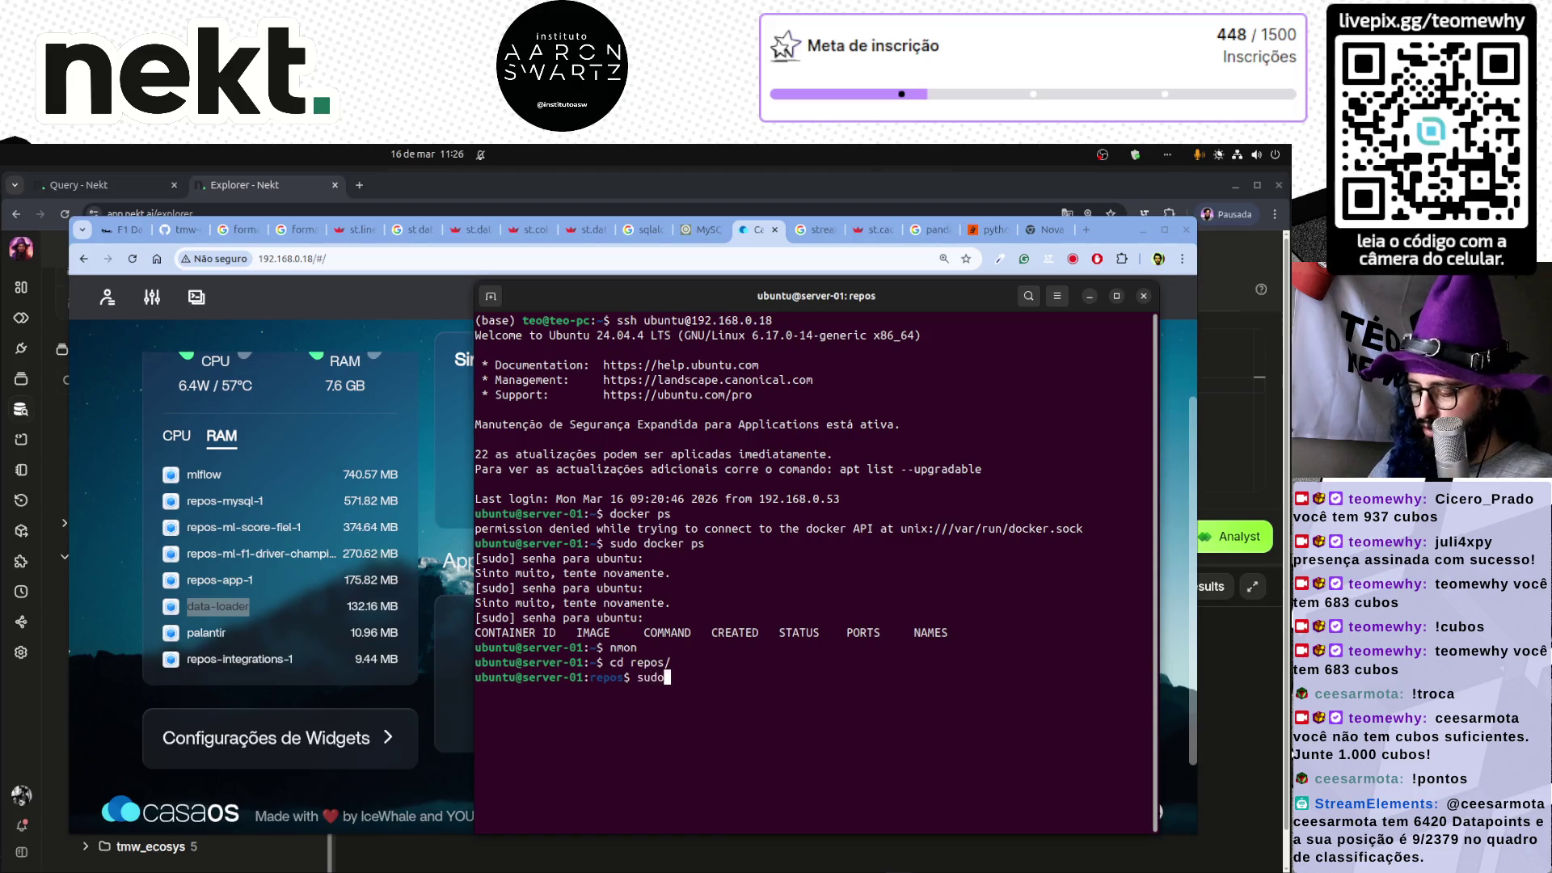
pyautogui.write(' docker ps')
pyautogui.press('Return')
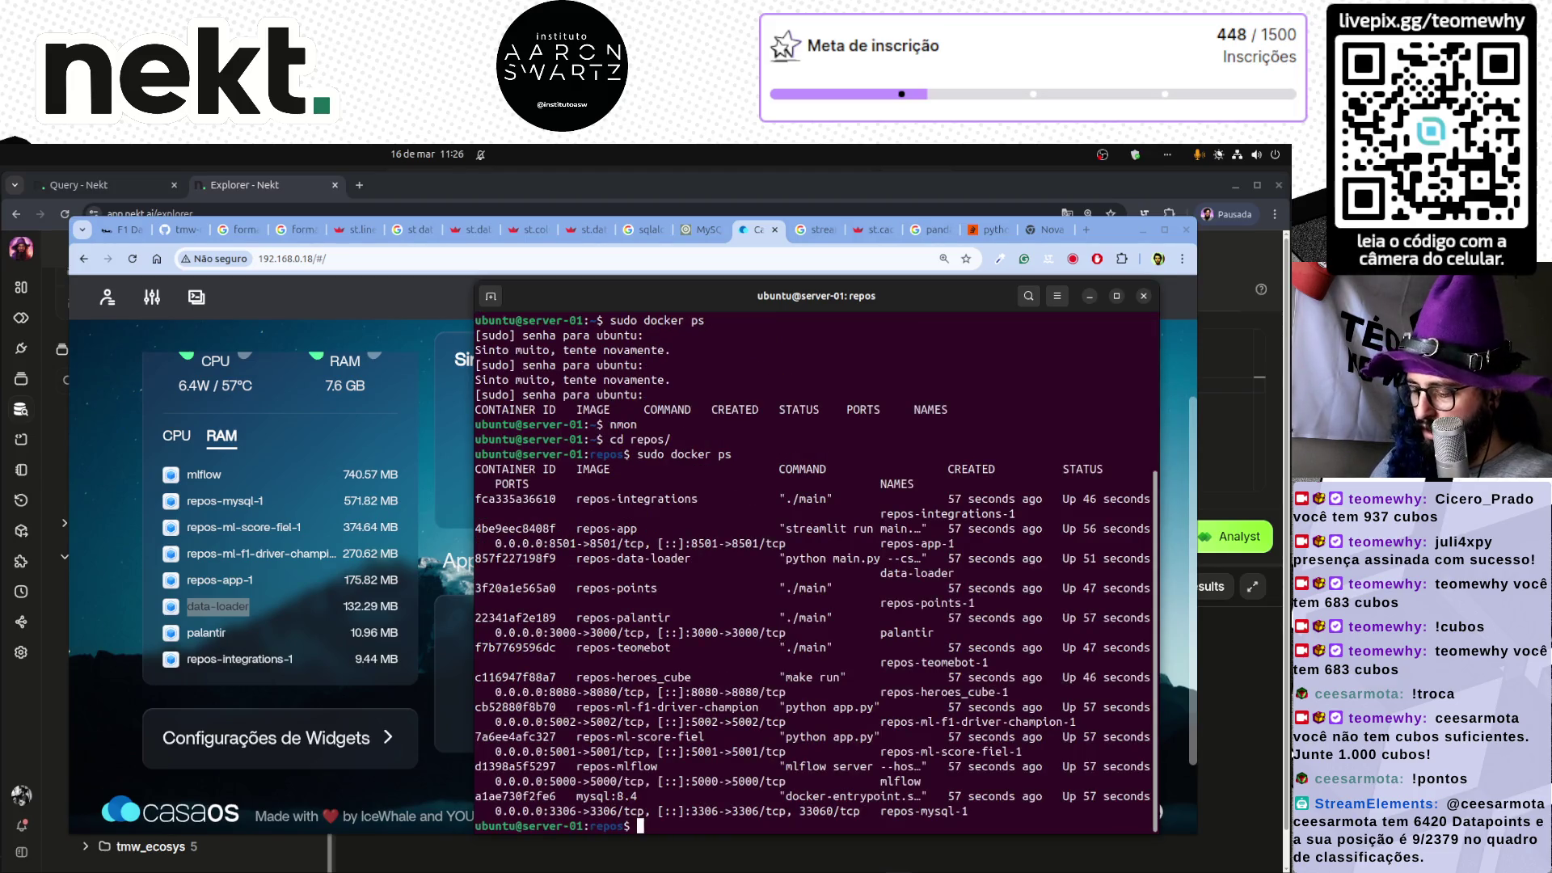
# - Widen the terminal and show the data-loader logs with sudo docker logs 857f227198f9
pyautogui.write('sudo docker')
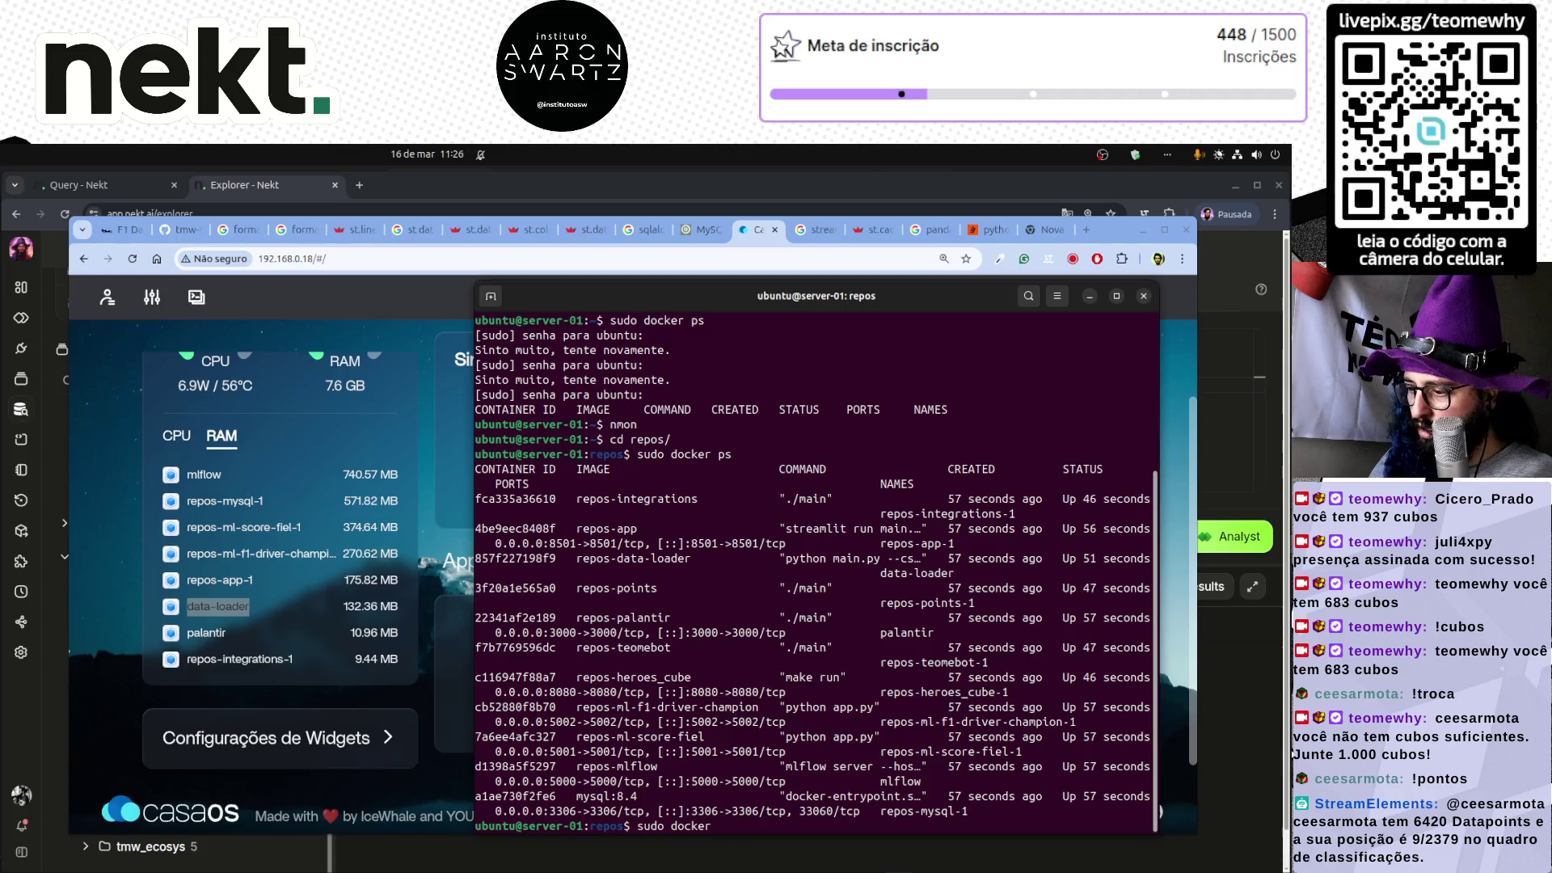
pyautogui.write(' logs')
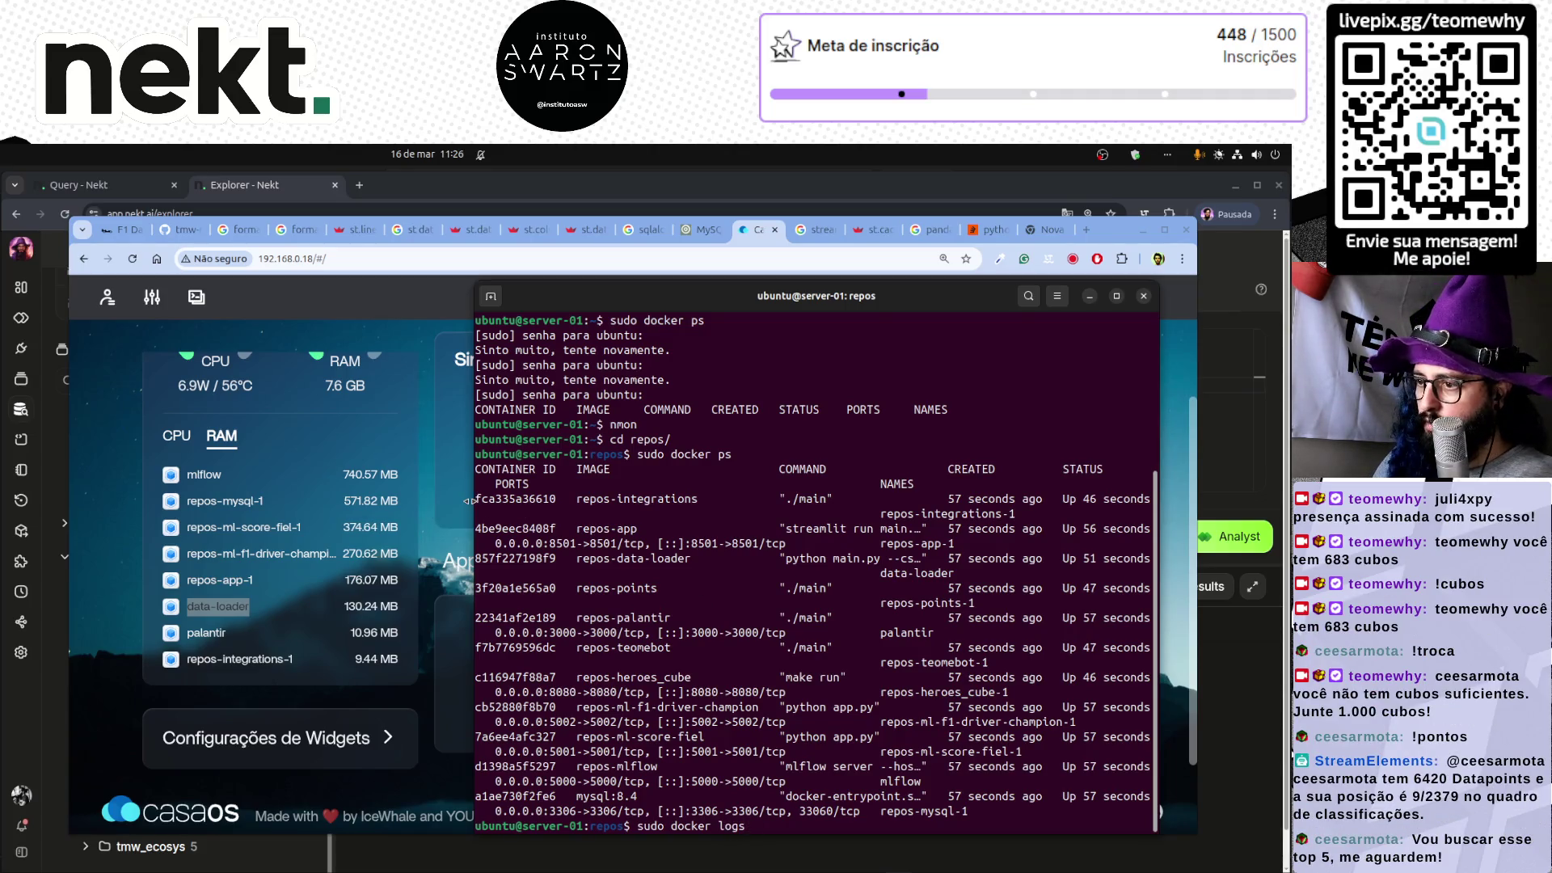
pyautogui.moveTo(468, 501); pyautogui.dragTo(10, 501)
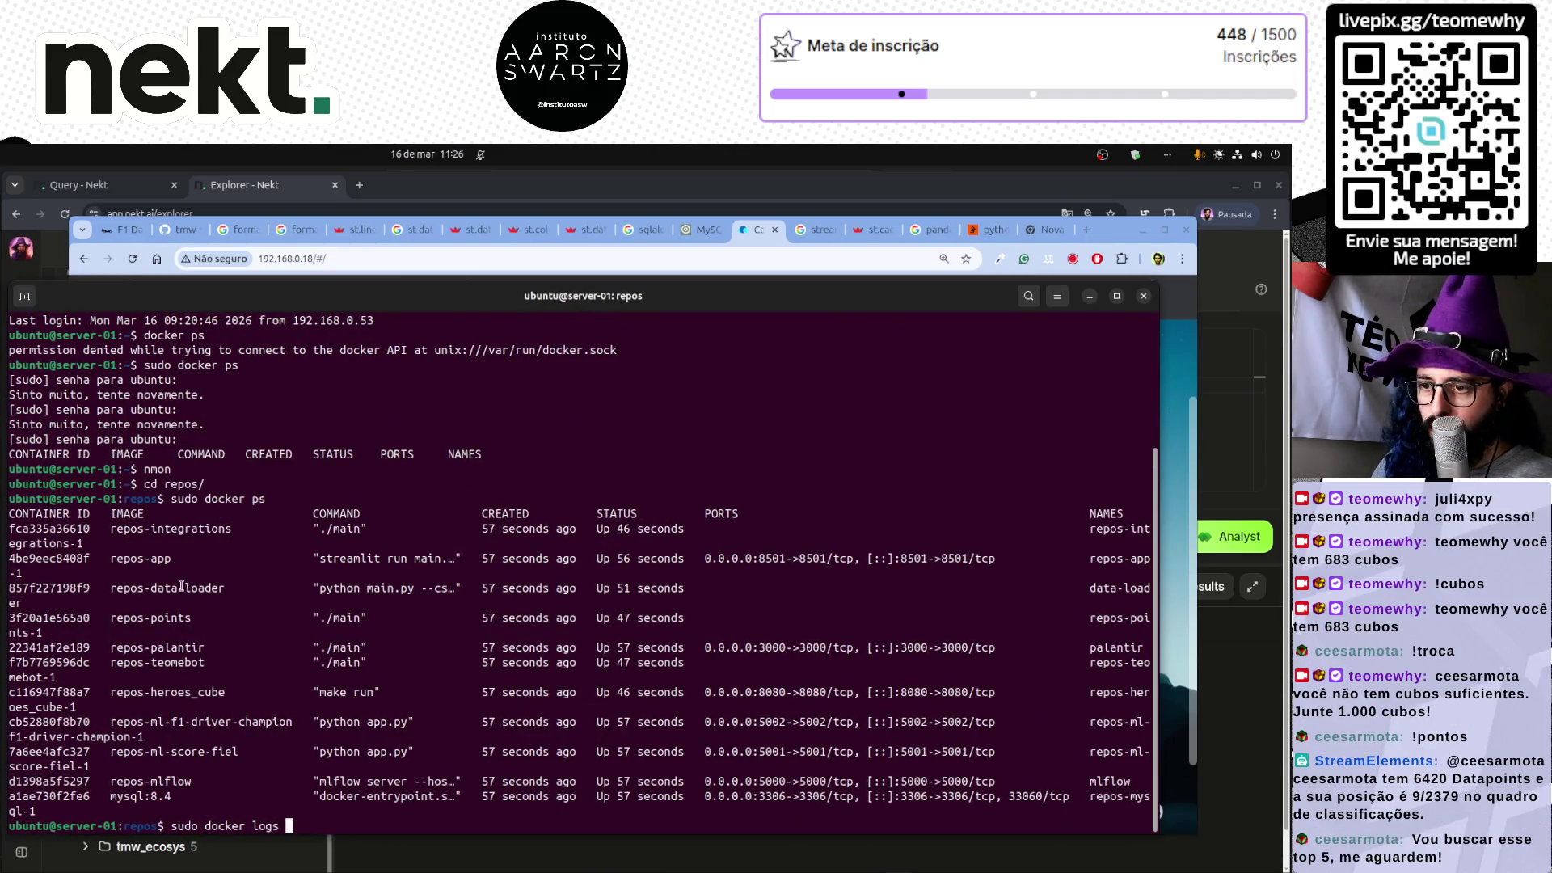
pyautogui.doubleClick(47, 588)
pyautogui.middleClick(317, 786)
pyautogui.press('Return')
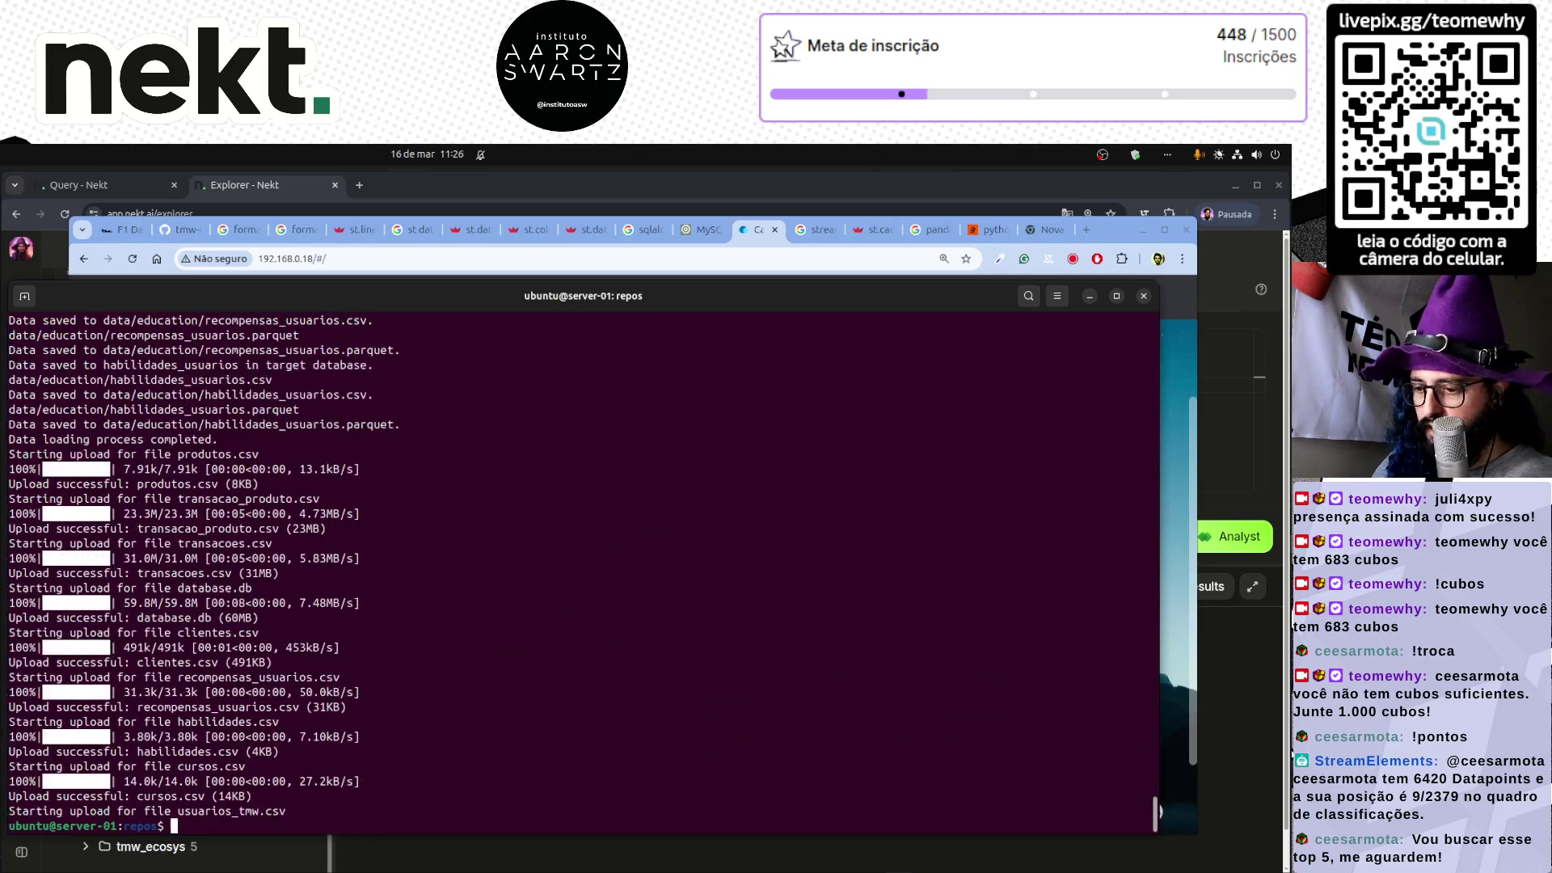
# - Re-run the logs command repeatedly to follow uploads through database.db and habilidades_usuarios.csv
pyautogui.press('Up')
pyautogui.press('Return')
pyautogui.press('Up')
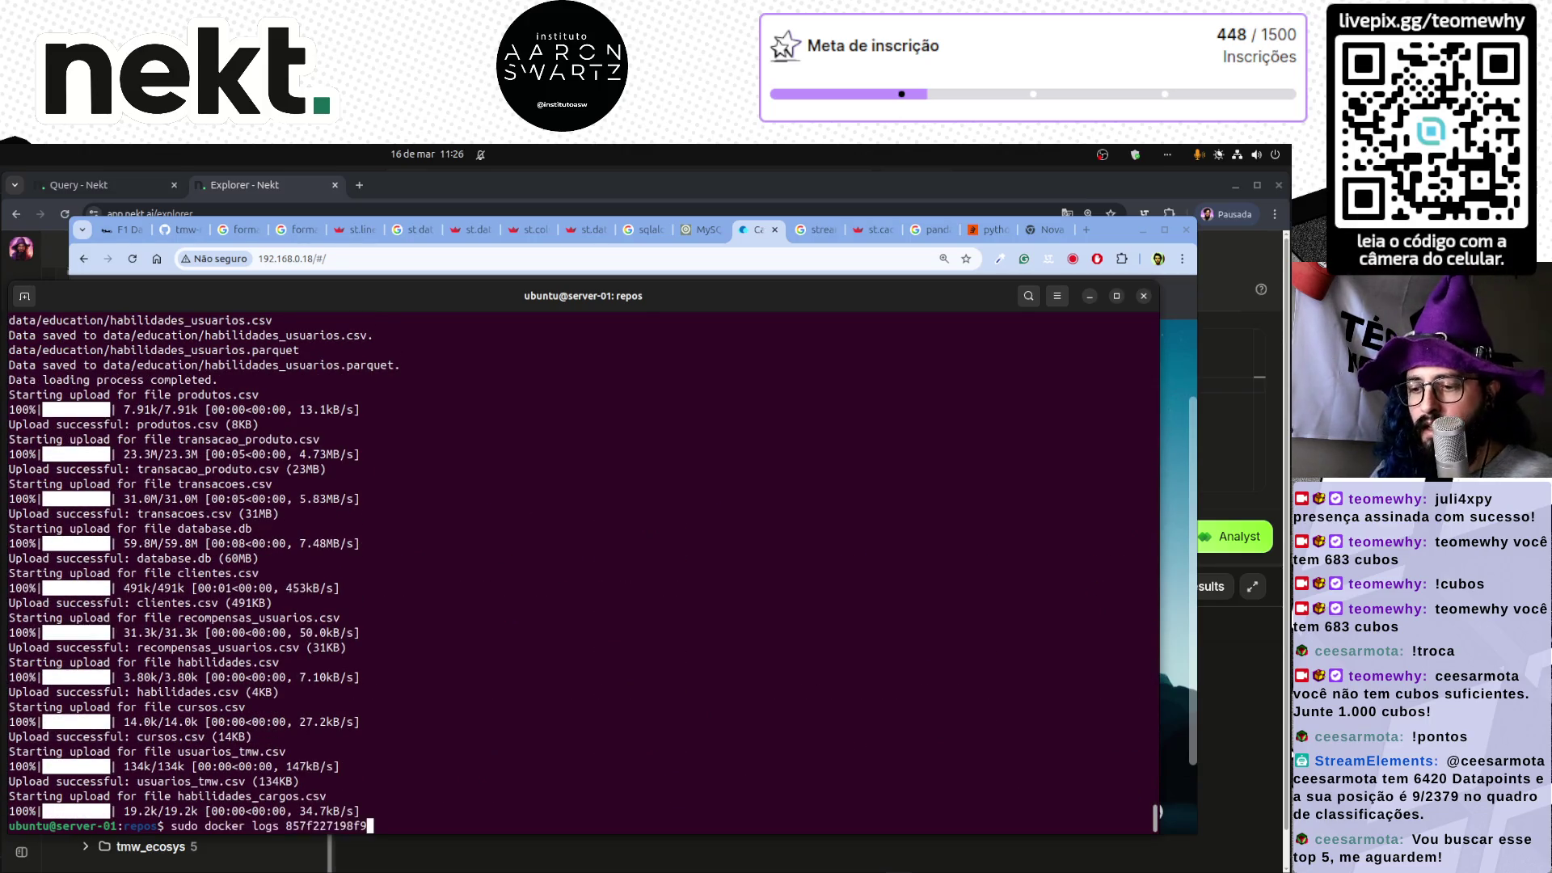
pyautogui.press('Return')
pyautogui.press('Up')
pyautogui.press('Return')
pyautogui.press('Up')
pyautogui.press('Return')
pyautogui.press('Up')
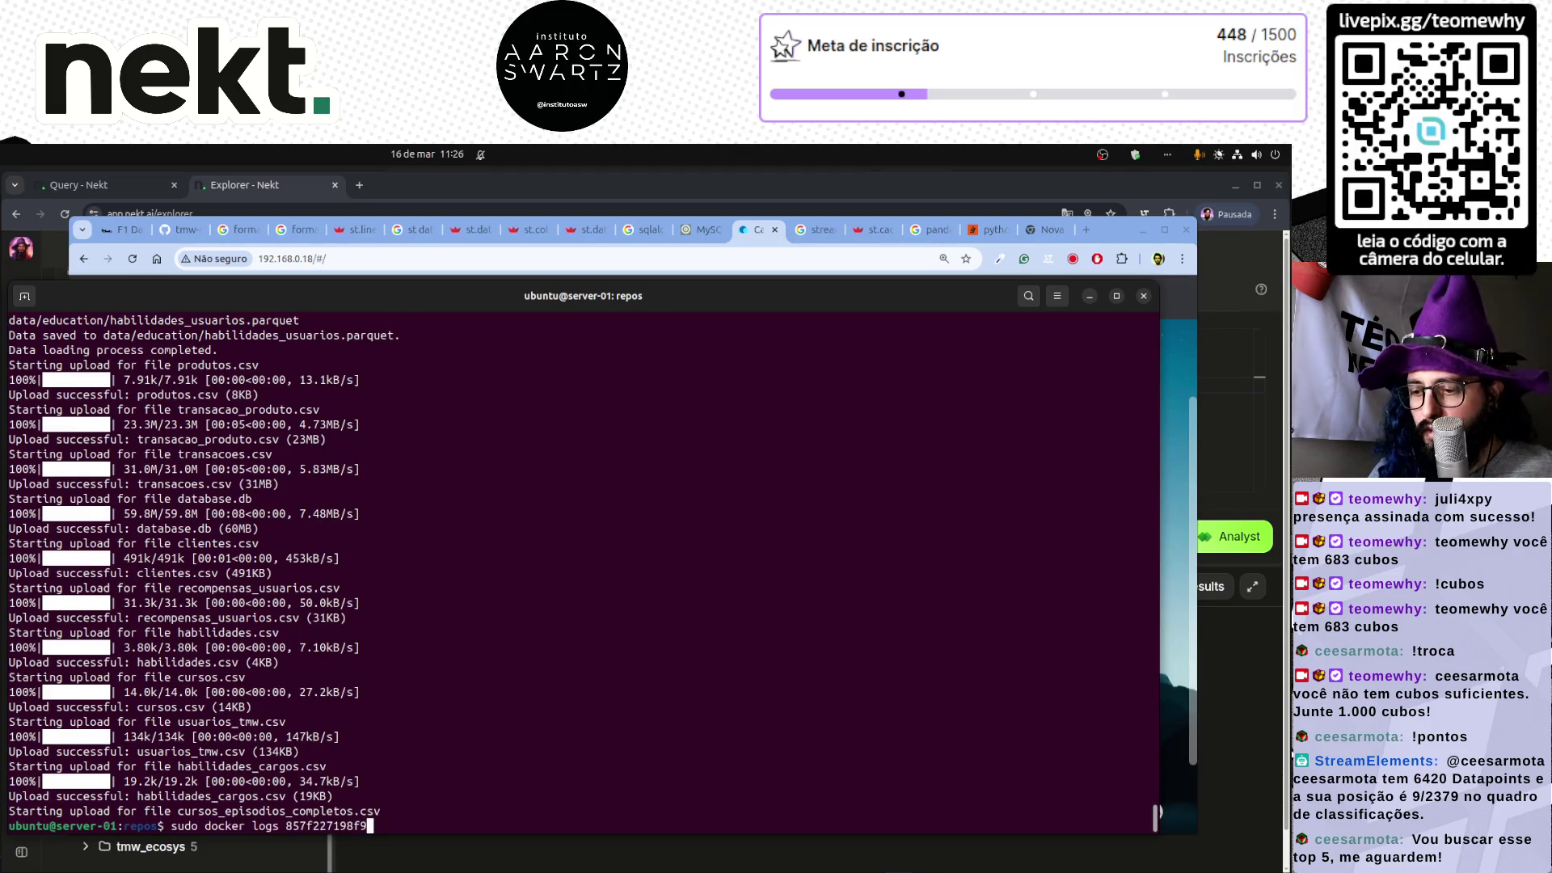
pyautogui.press('Return')
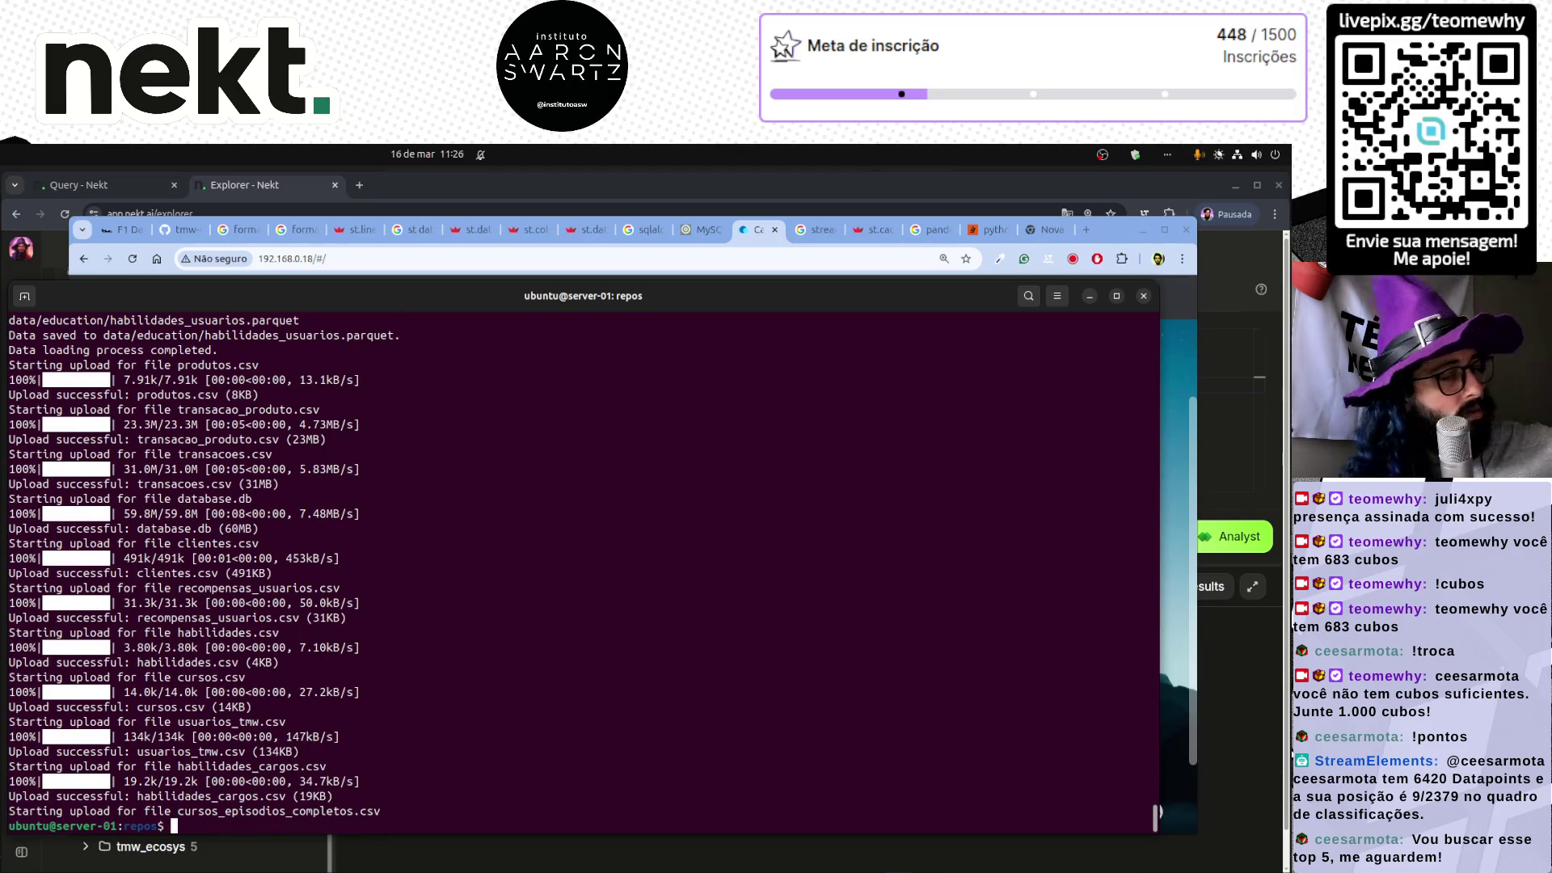
pyautogui.press('Up')
pyautogui.press('Return')
pyautogui.press('Up')
pyautogui.press('Return')
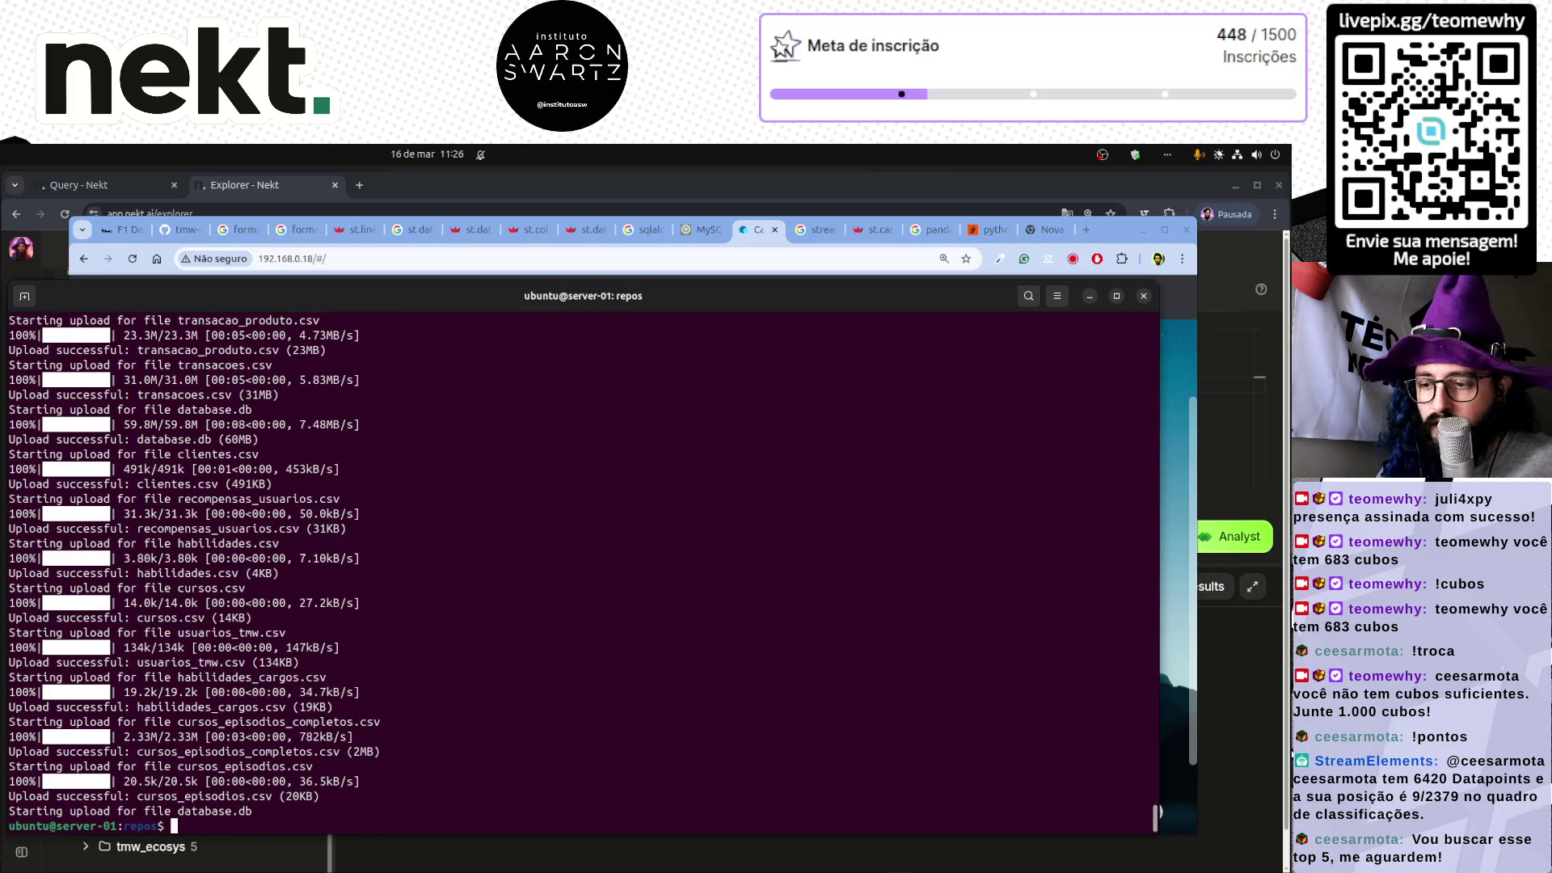
pyautogui.press('Up')
pyautogui.press('Return')
pyautogui.press('Up')
pyautogui.press('Return')
pyautogui.press('Up')
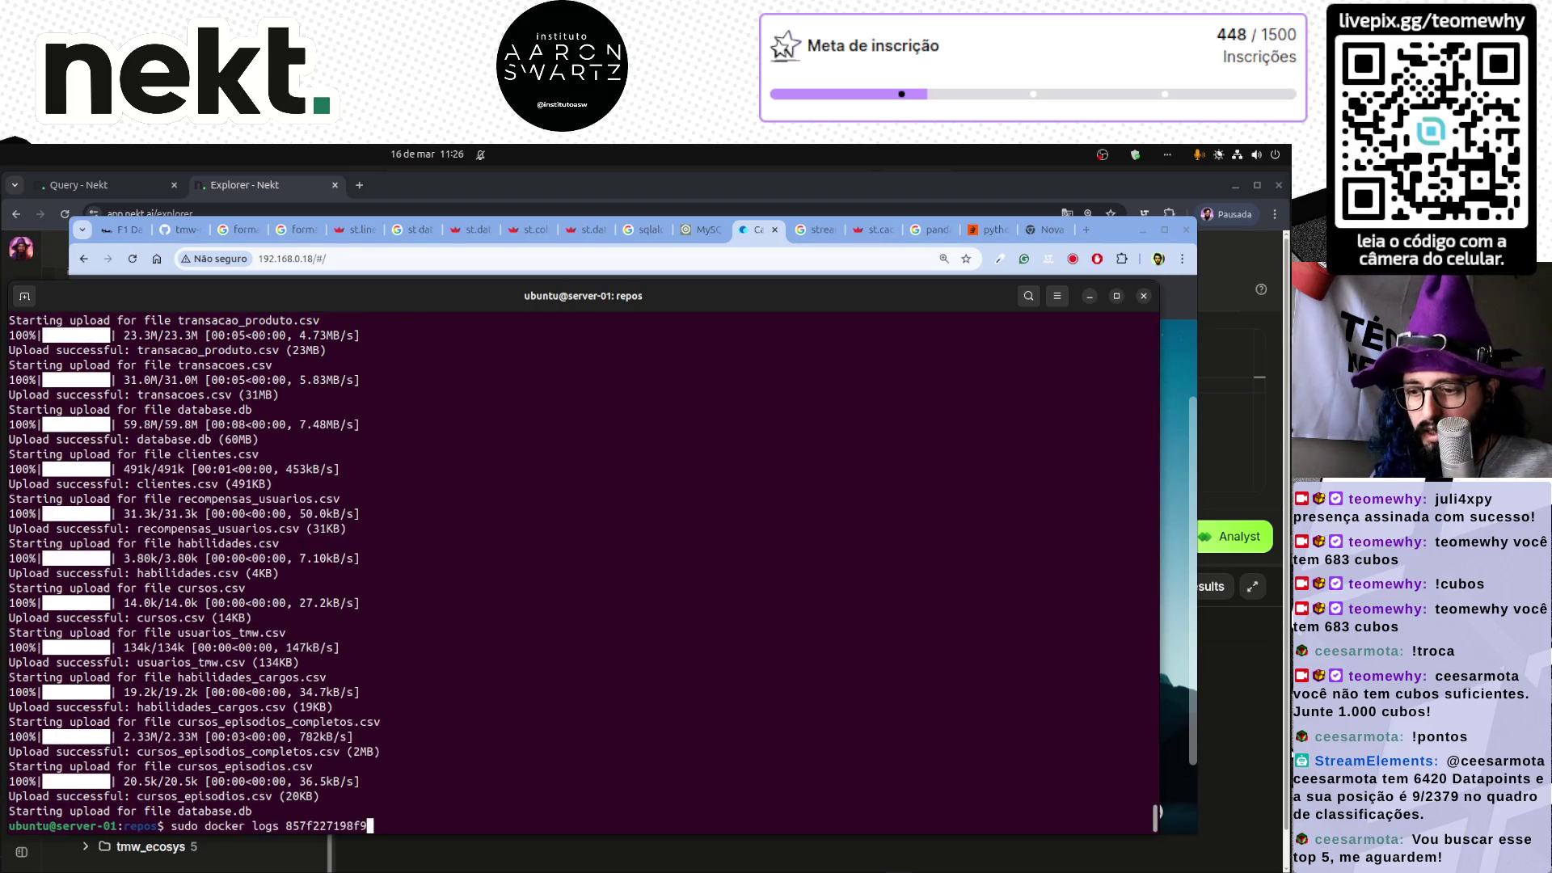
pyautogui.press('Return')
pyautogui.press('Up')
pyautogui.press('Return')
pyautogui.press('Up')
pyautogui.press('Return')
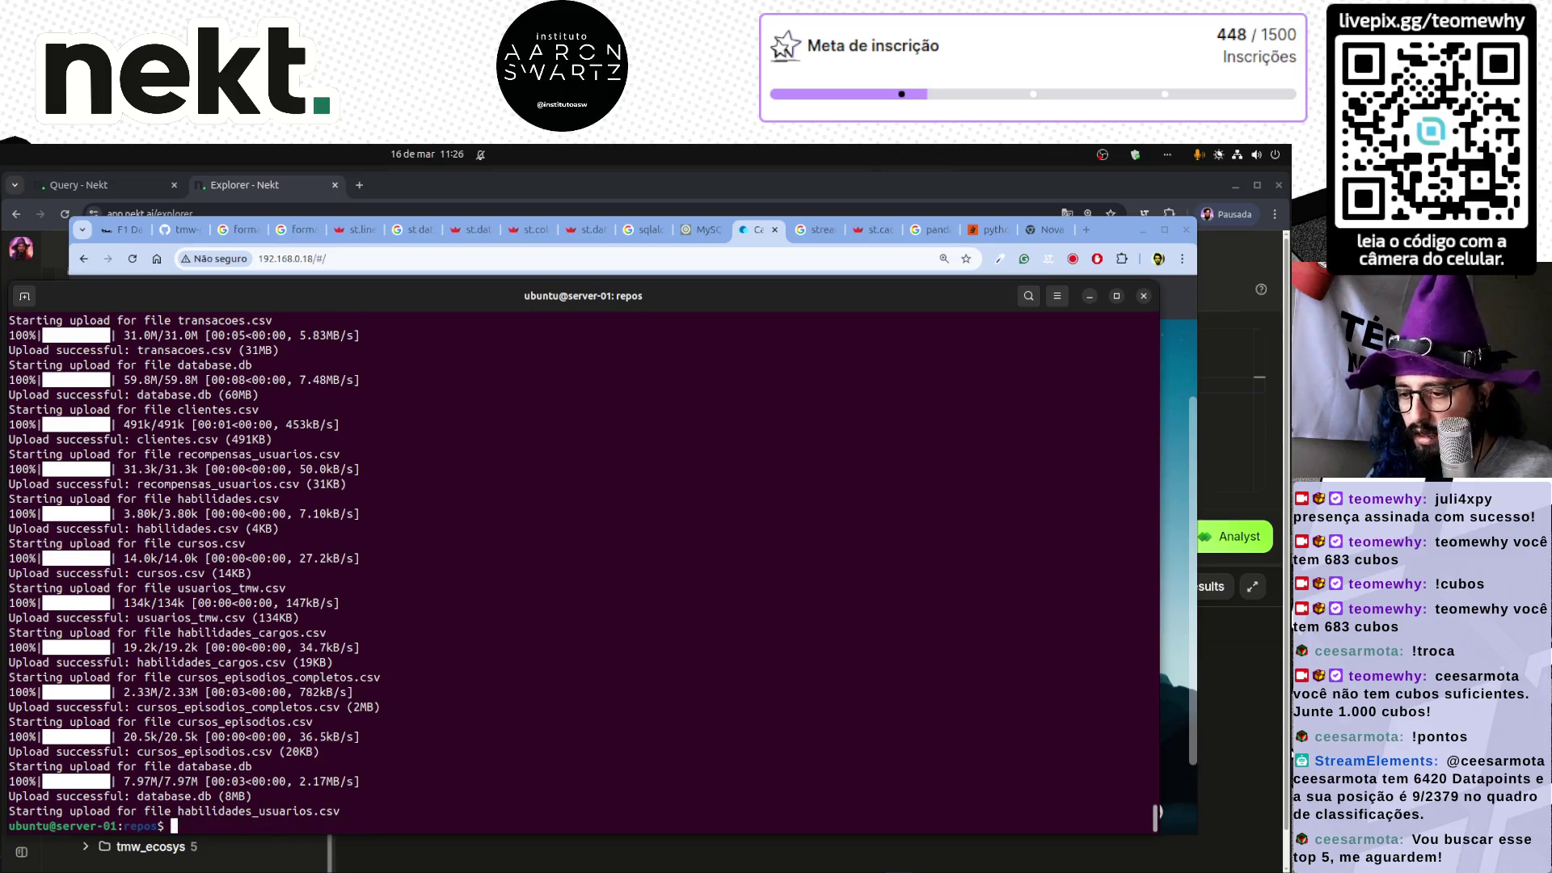
pyautogui.press('Up')
pyautogui.press('Home')
# - Run the docker logs command under watch, correcting the 'whatch' typo
pyautogui.write('whatch')
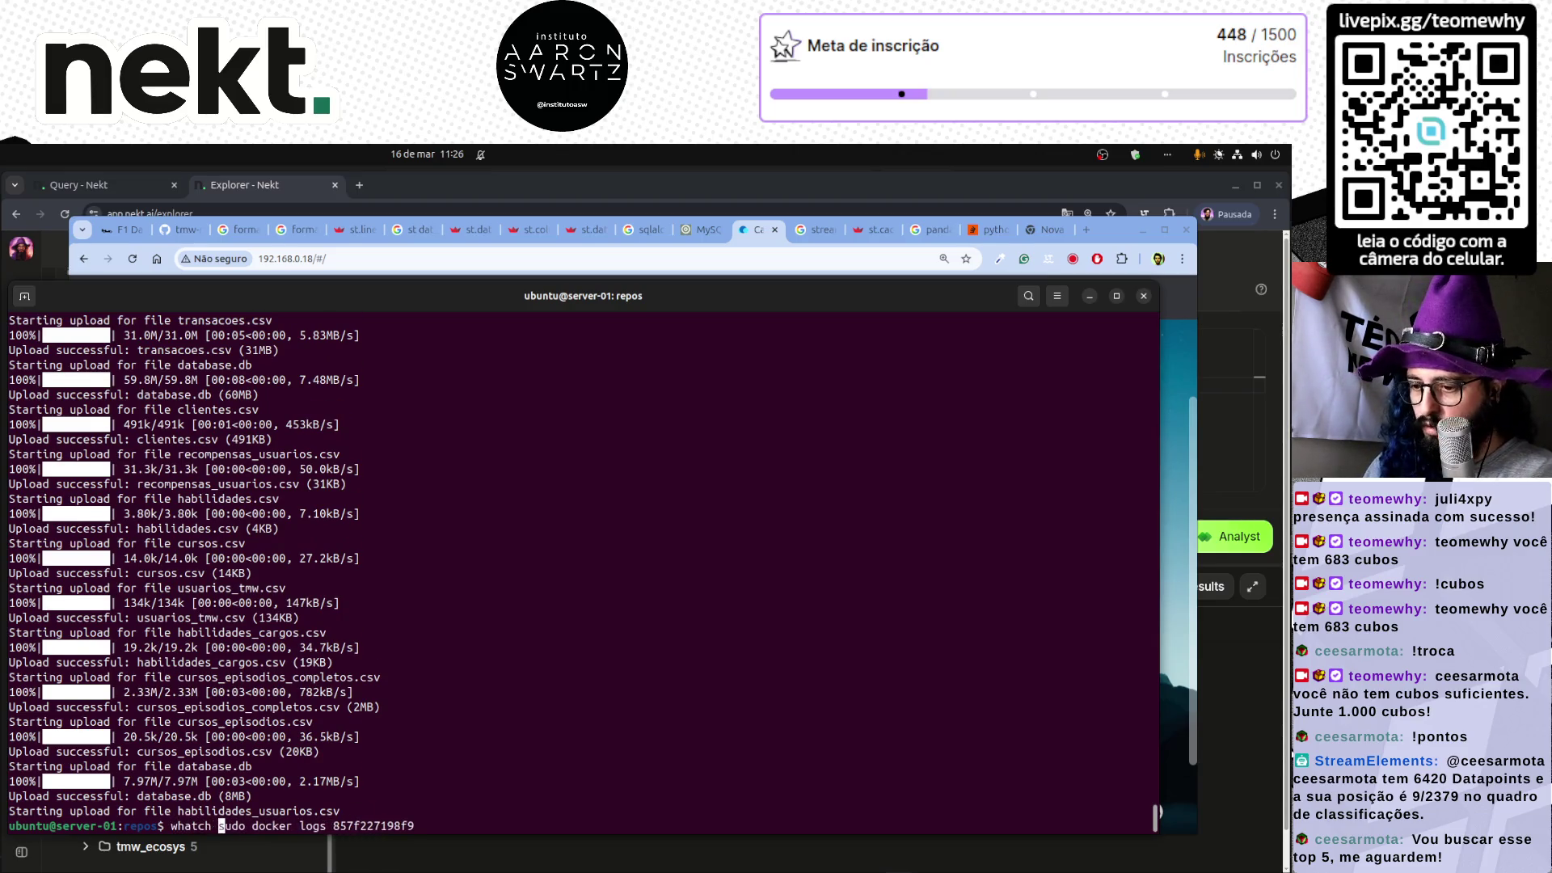
pyautogui.press('Left')
pyautogui.press('Left')
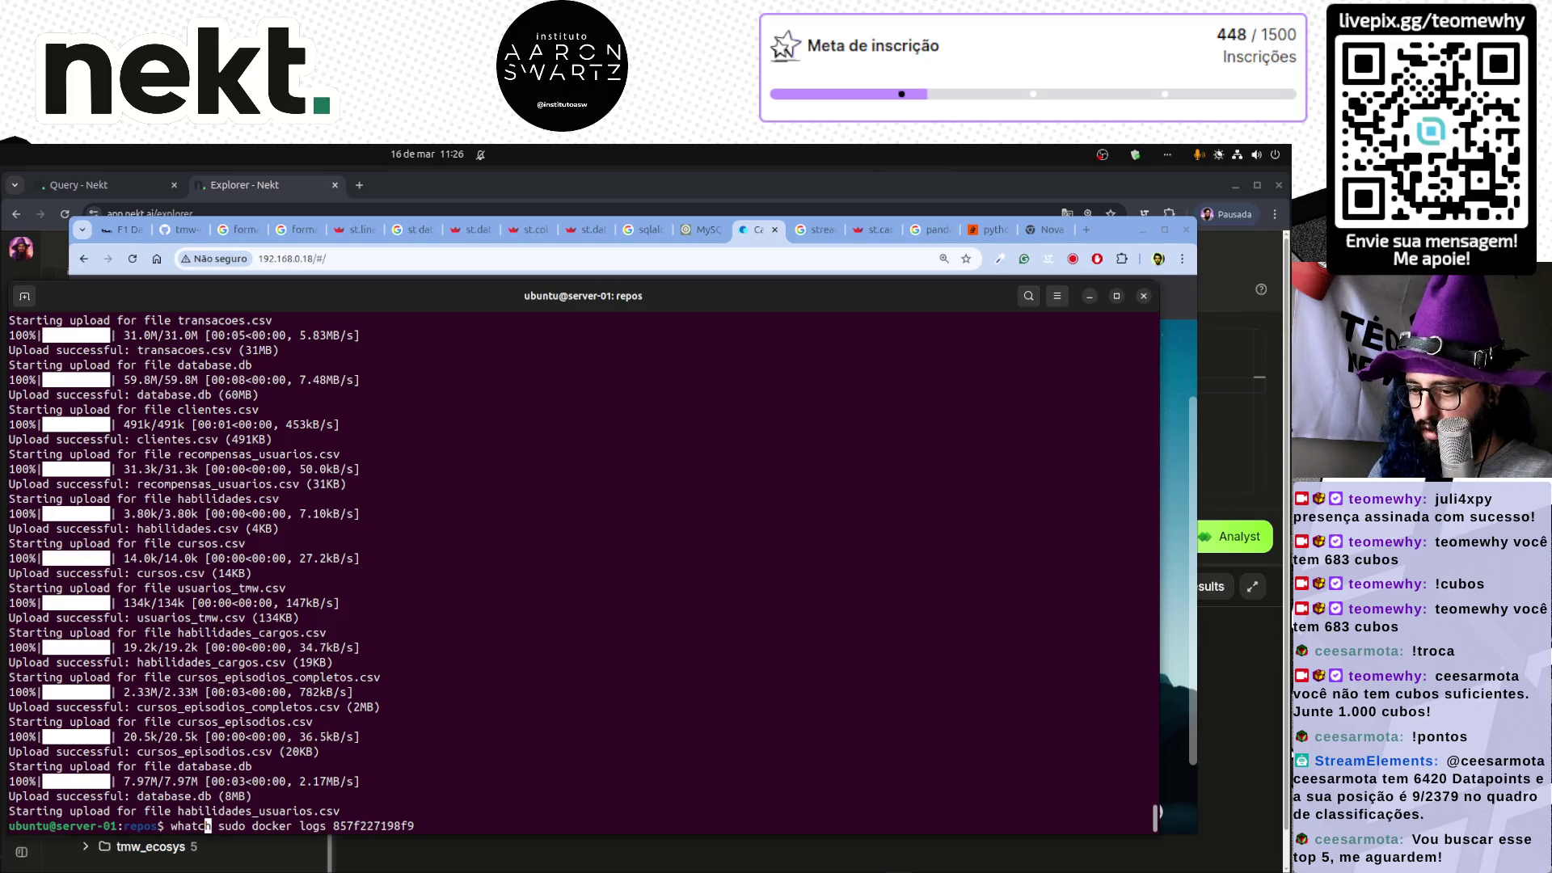
pyautogui.press('Return')
pyautogui.press('Up')
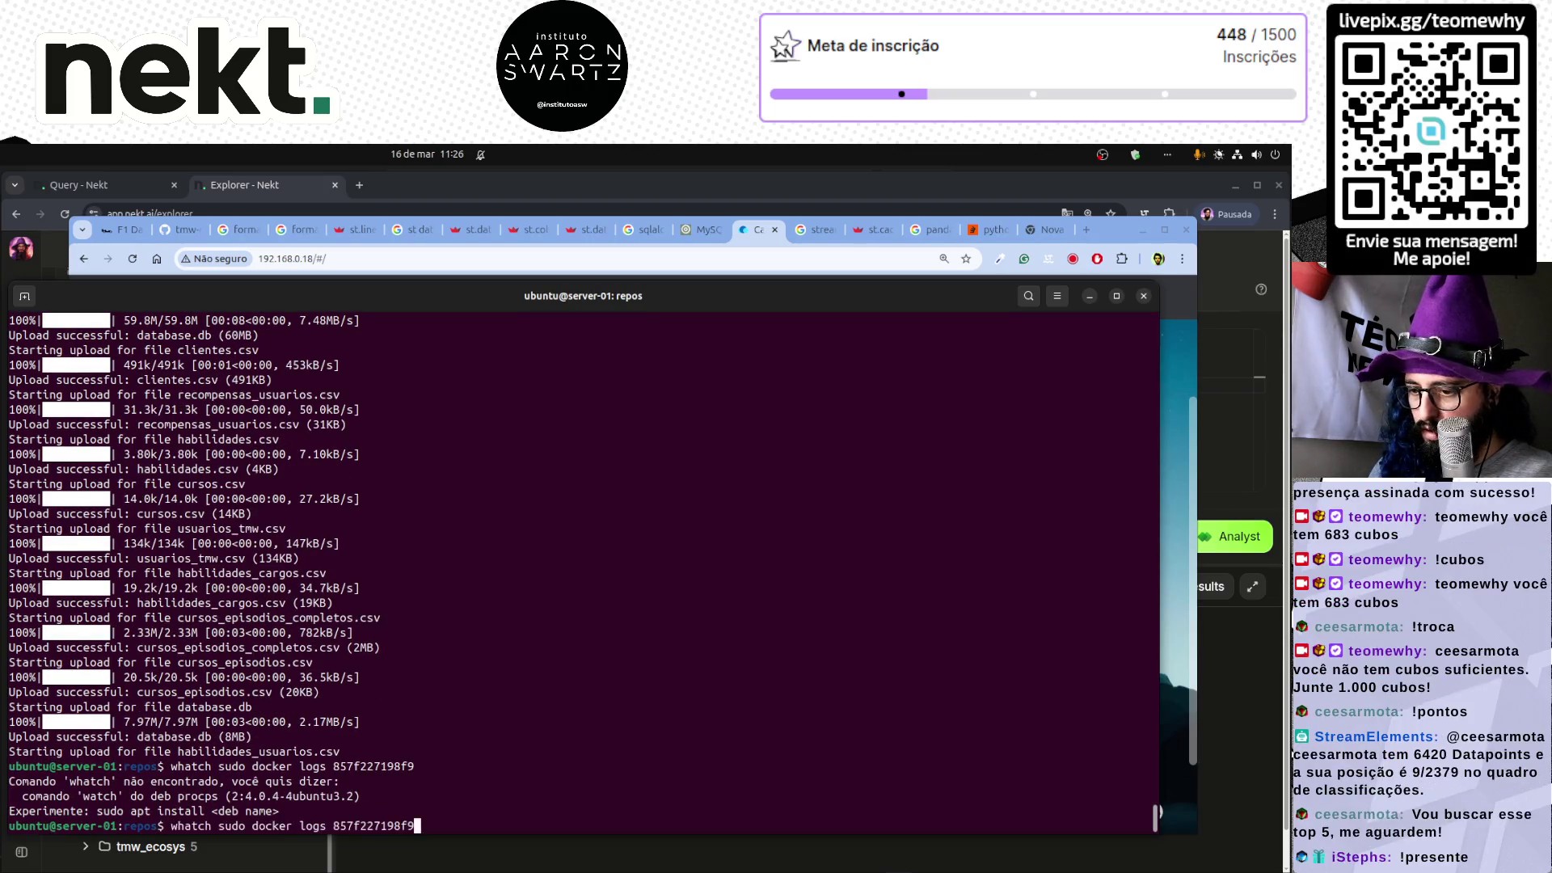
pyautogui.hotkey('ctrl', 'Left')
pyautogui.hotkey('ctrl', 'Left')
pyautogui.hotkey('ctrl', 'Left')
pyautogui.hotkey('ctrl', 'Left')
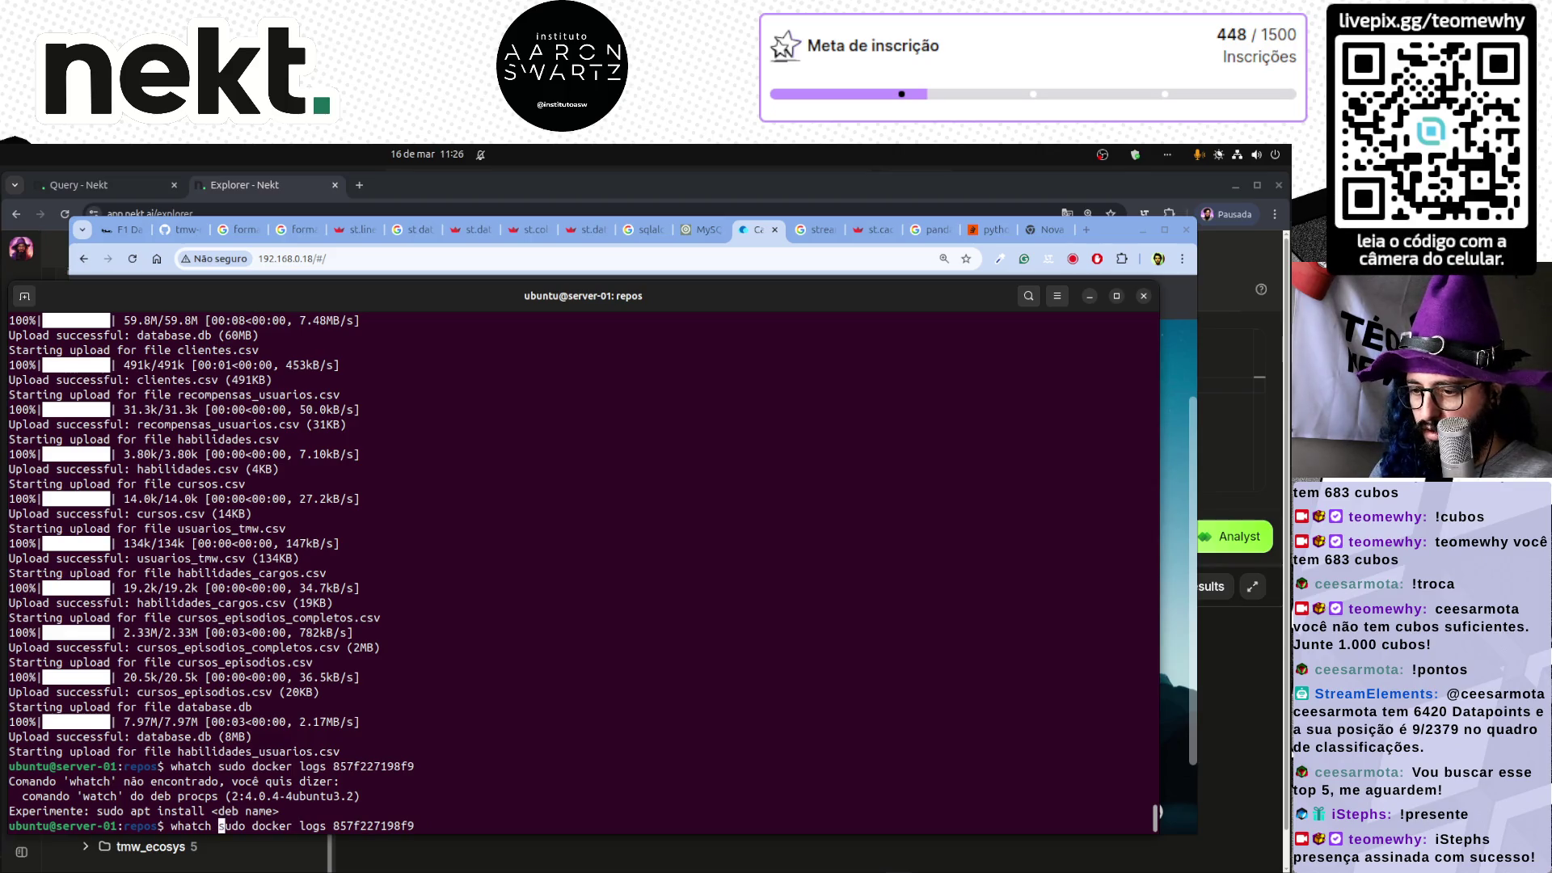
pyautogui.press('Left')
pyautogui.press('Left')
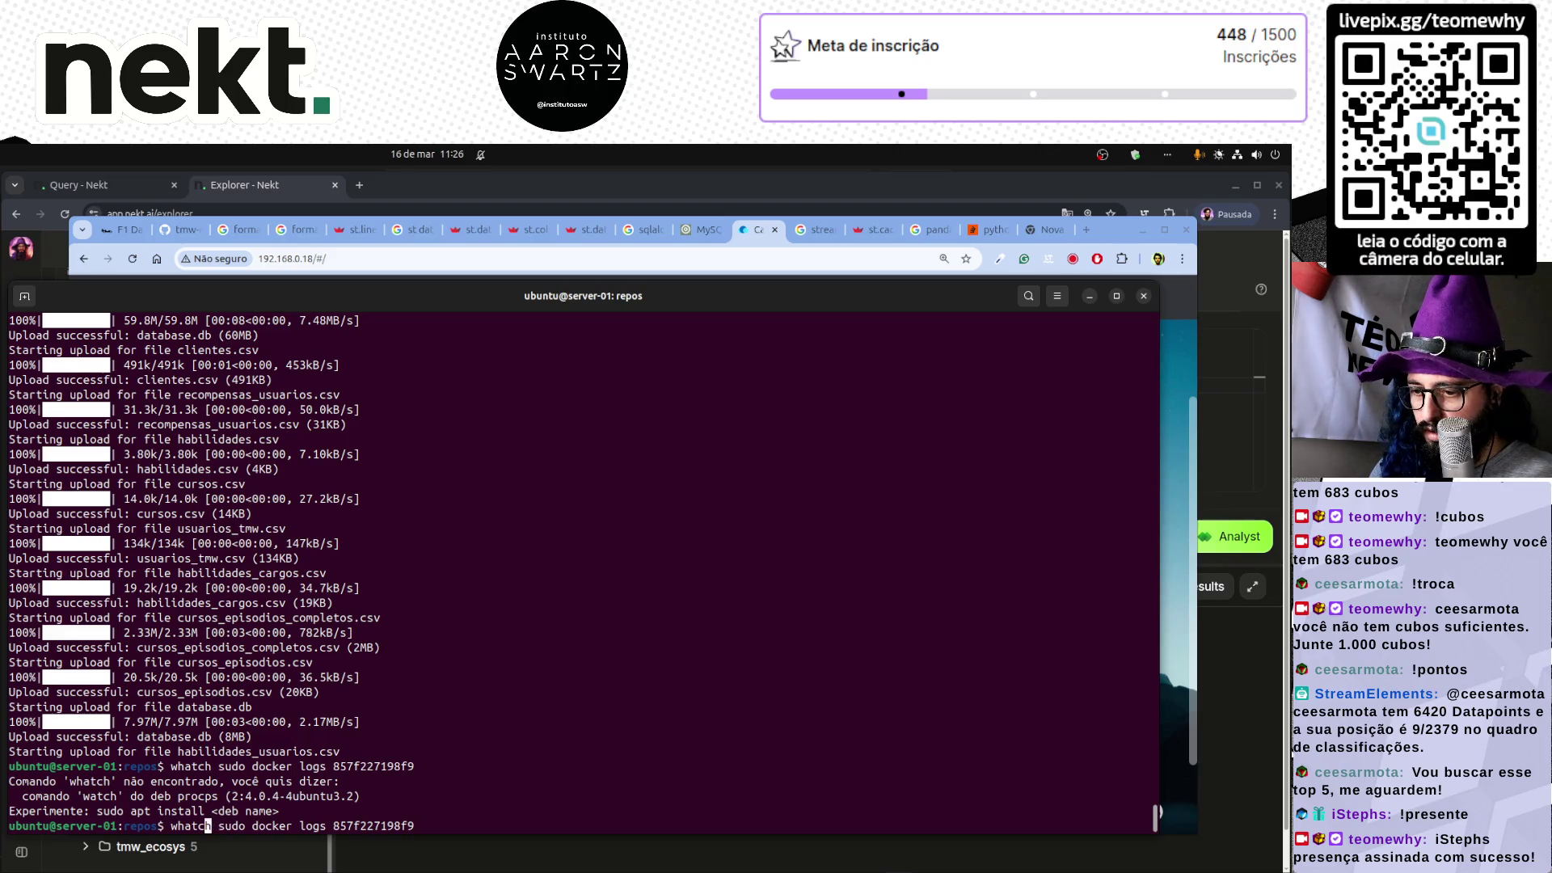
pyautogui.press('Left')
pyautogui.press('Left')
pyautogui.press('Left')
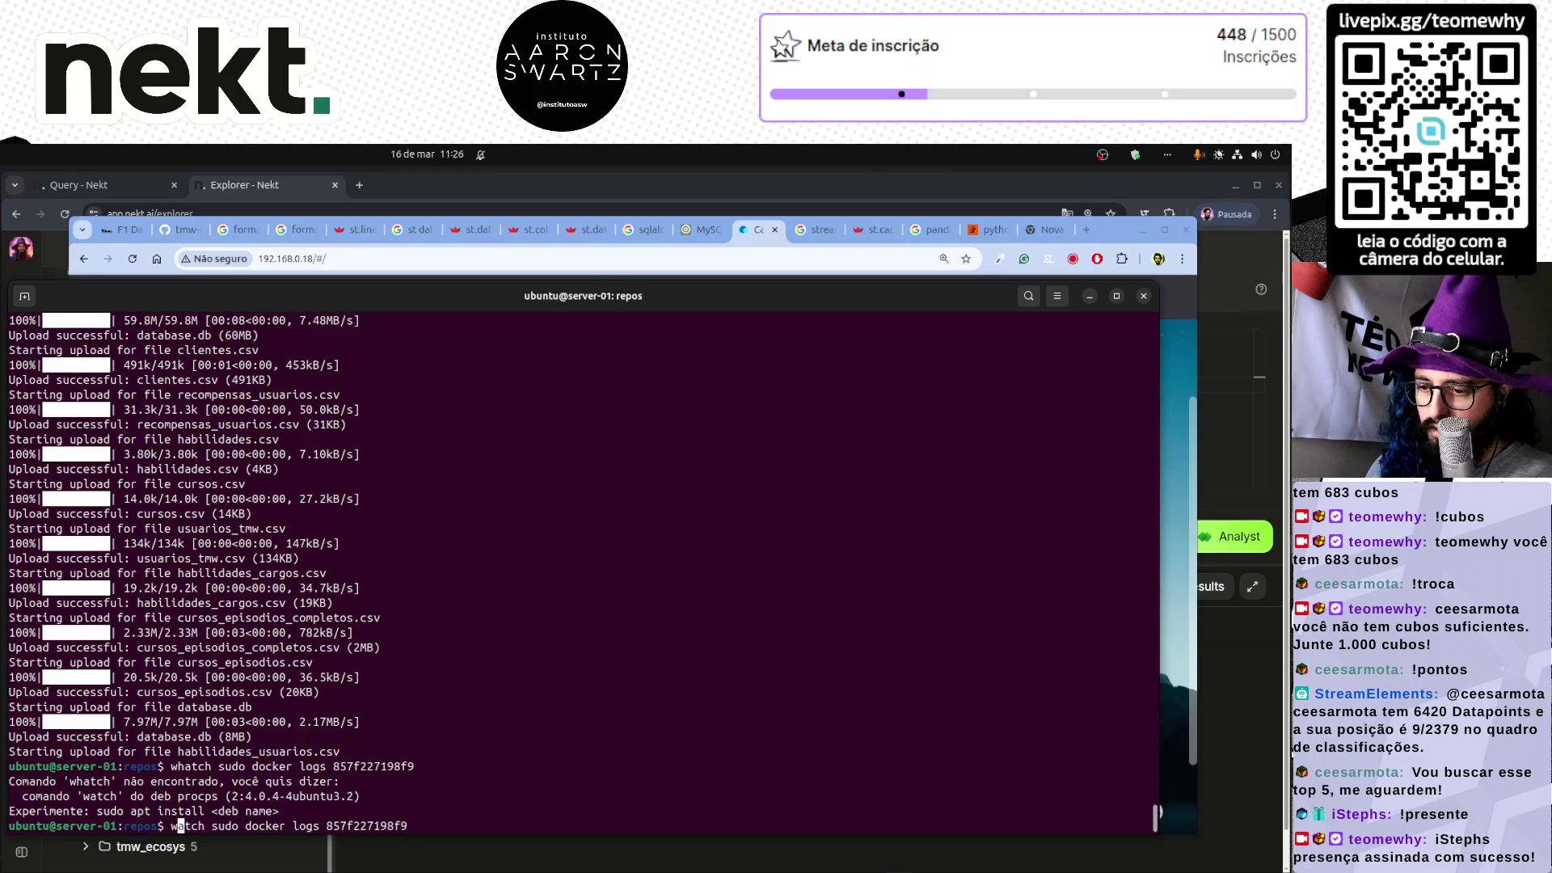
pyautogui.press('BackSpace')
pyautogui.press('Return')
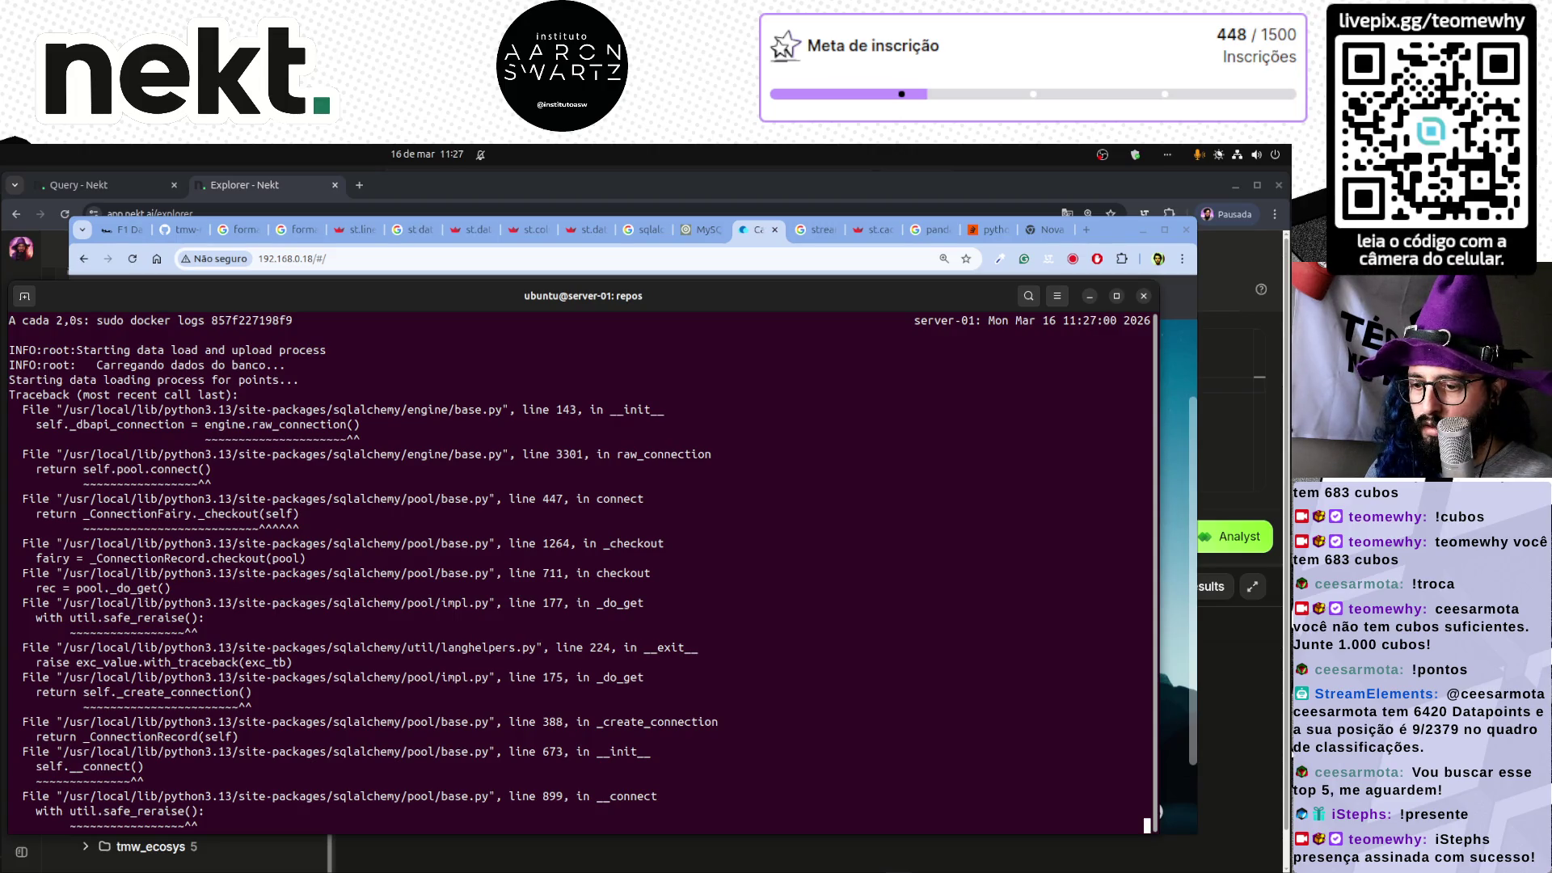
# - Stop watch and run the plain sudo docker logs command instead
pyautogui.hotkey('ctrl', 'c')
pyautogui.press('Up')
pyautogui.press('Up')
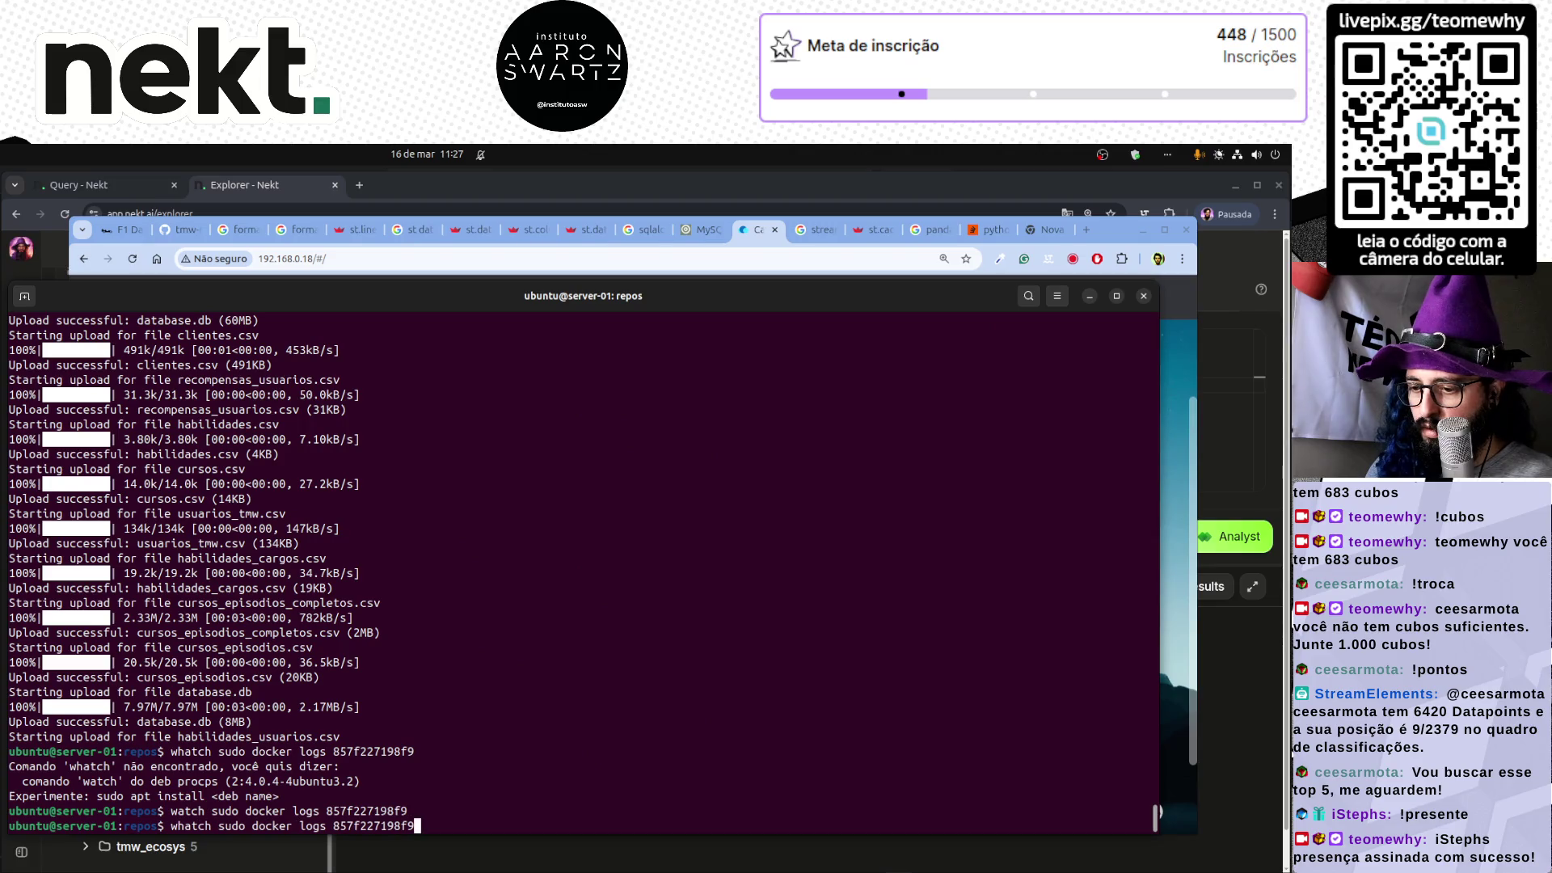
pyautogui.press('Home')
pyautogui.press('Delete')
pyautogui.press('Delete')
pyautogui.press('Delete')
pyautogui.press('Return')
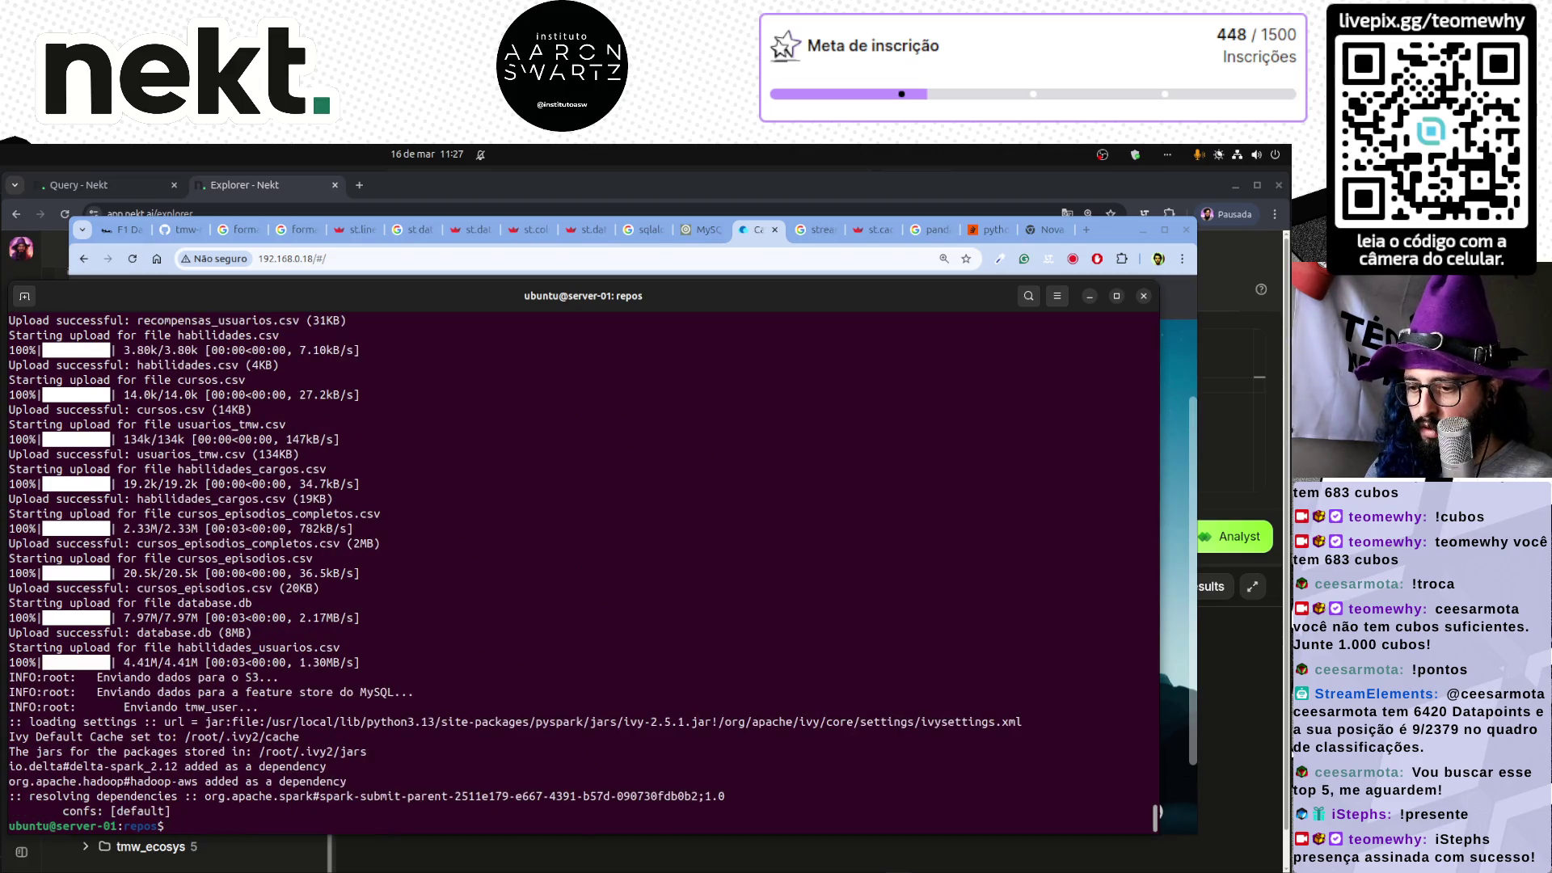
# - Refresh the container logs a few times, discarding unneeded recalled commands
pyautogui.press('Up')
pyautogui.press('Return')
pyautogui.press('Up')
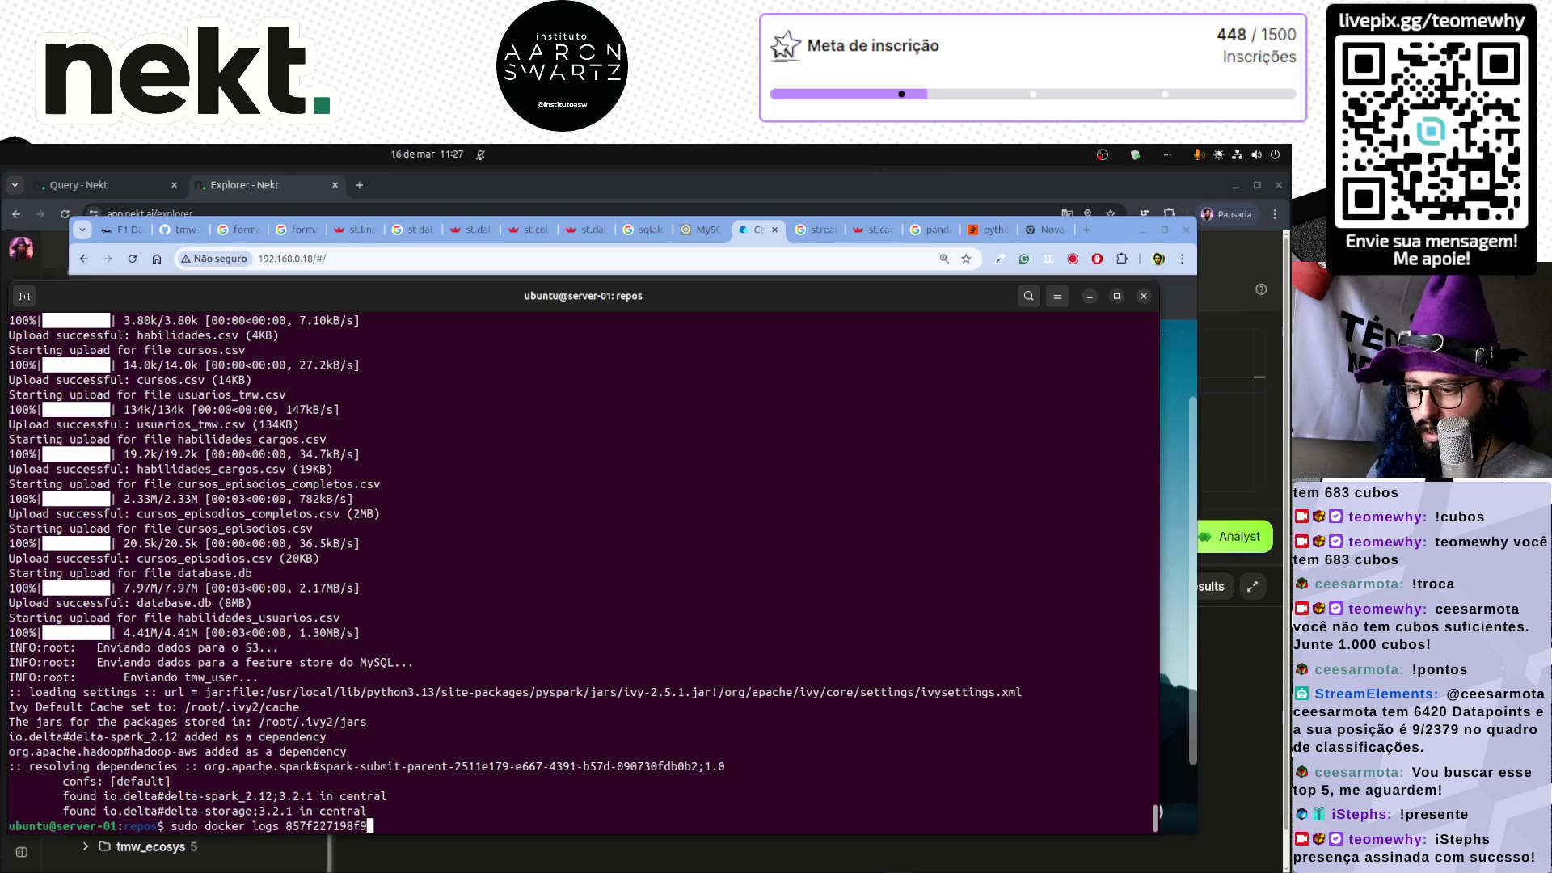
pyautogui.press('Home')
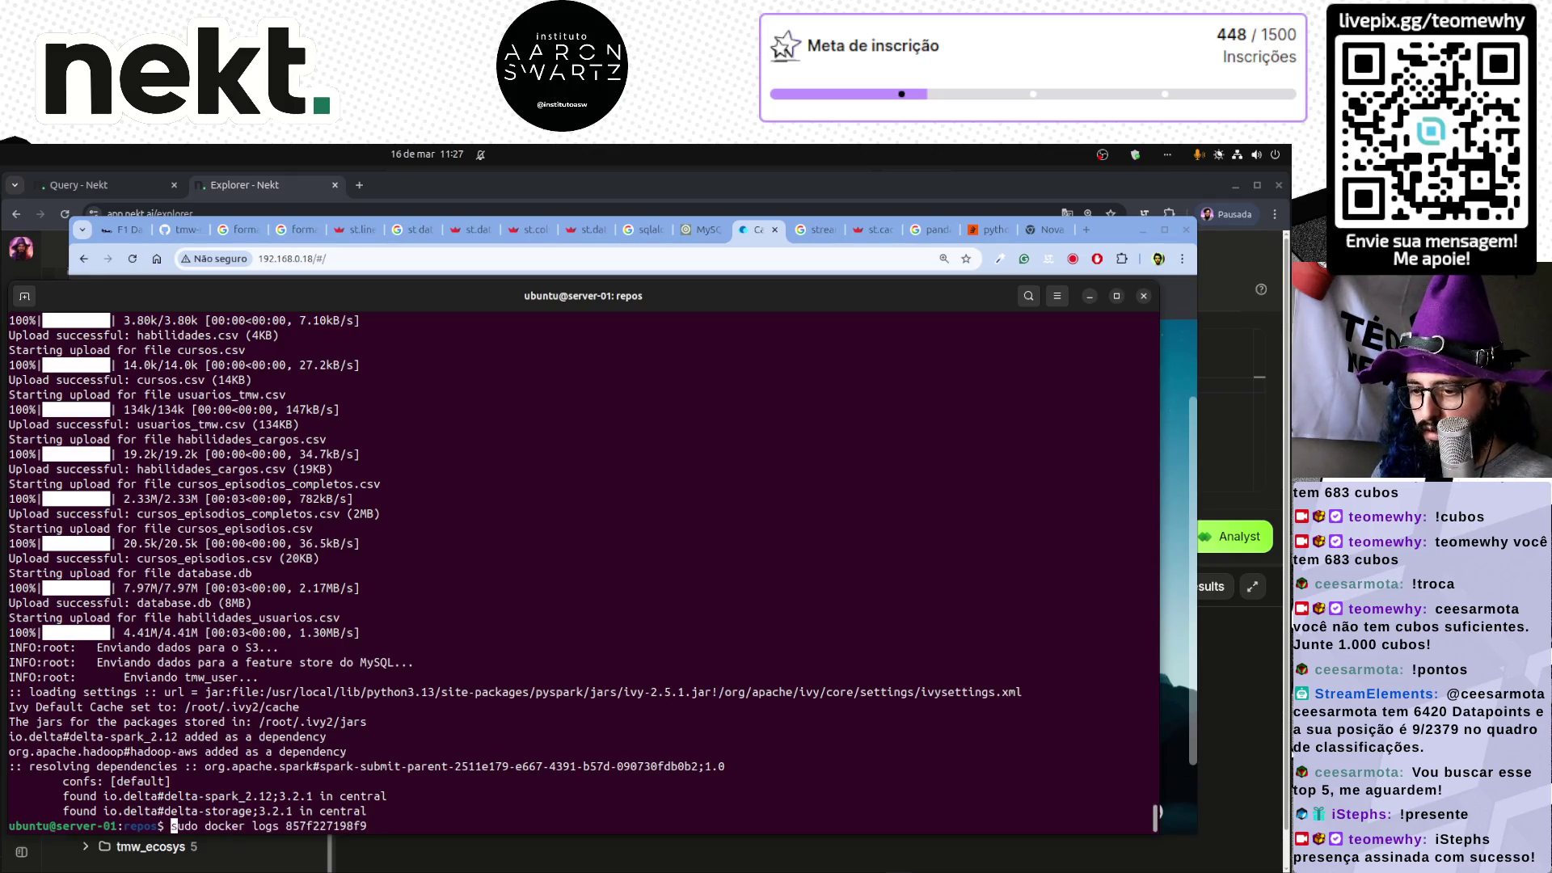
pyautogui.hotkey('ctrl', 'k')
pyautogui.press('Up')
pyautogui.press('Return')
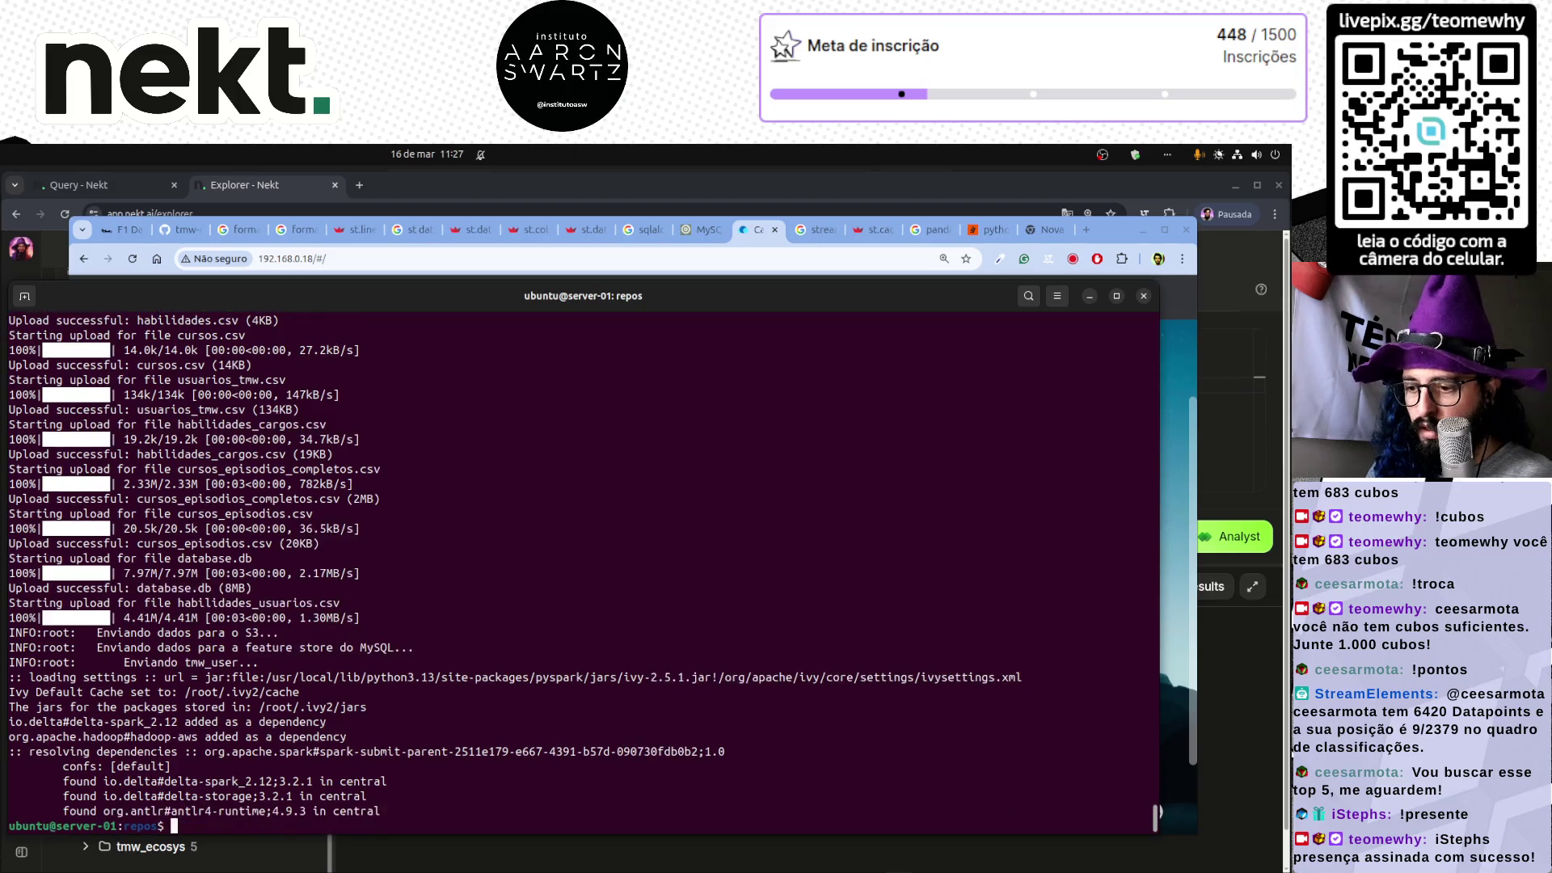
pyautogui.press('Up')
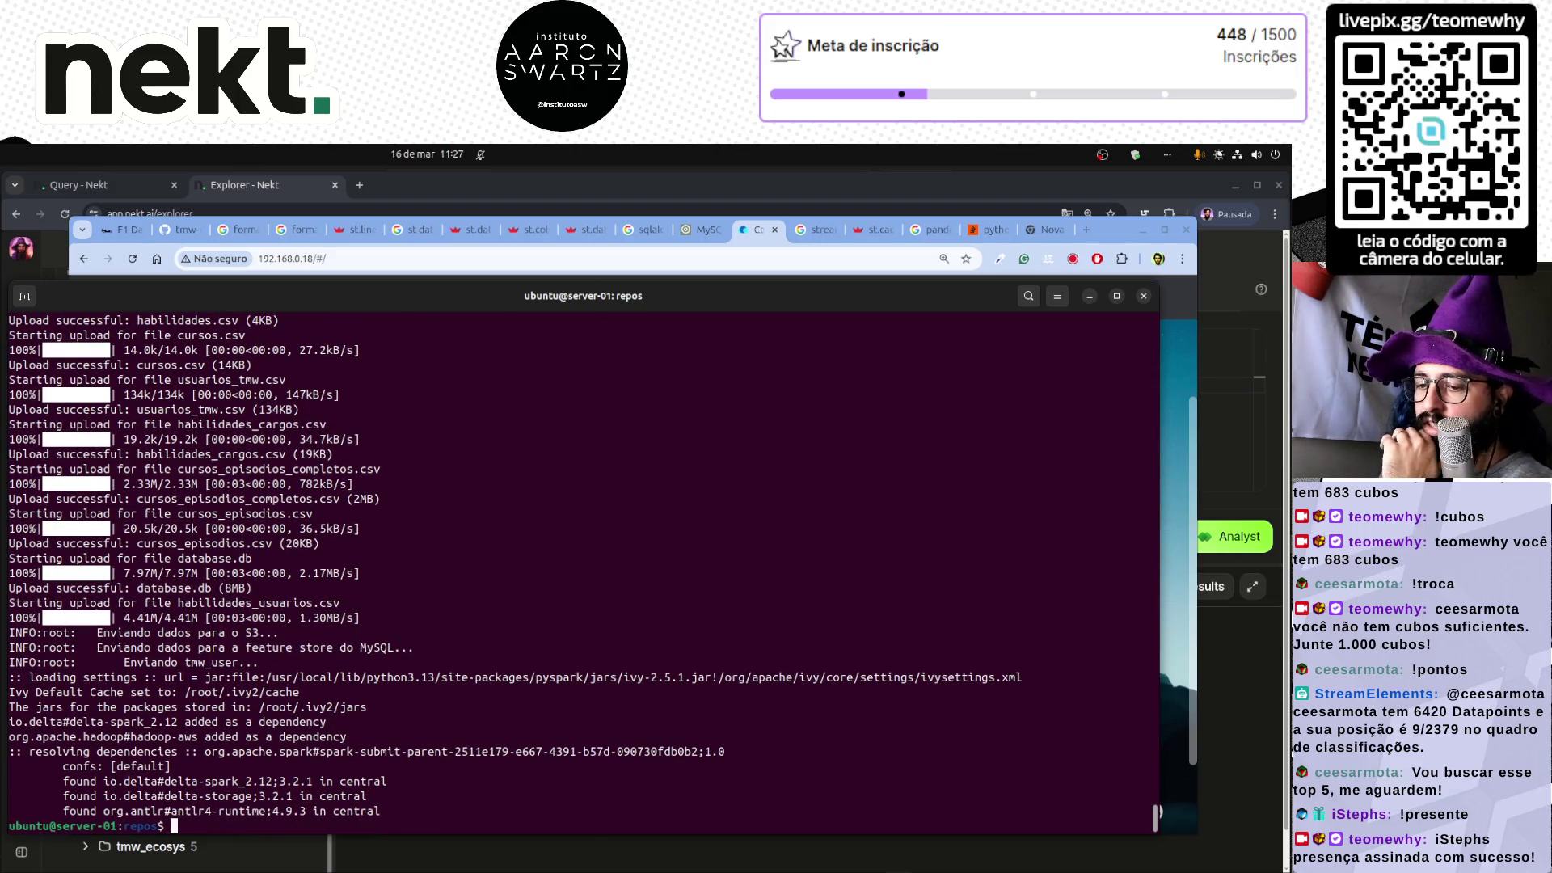
pyautogui.hotkey('ctrl', 'u')
pyautogui.press('Up')
pyautogui.press('Return')
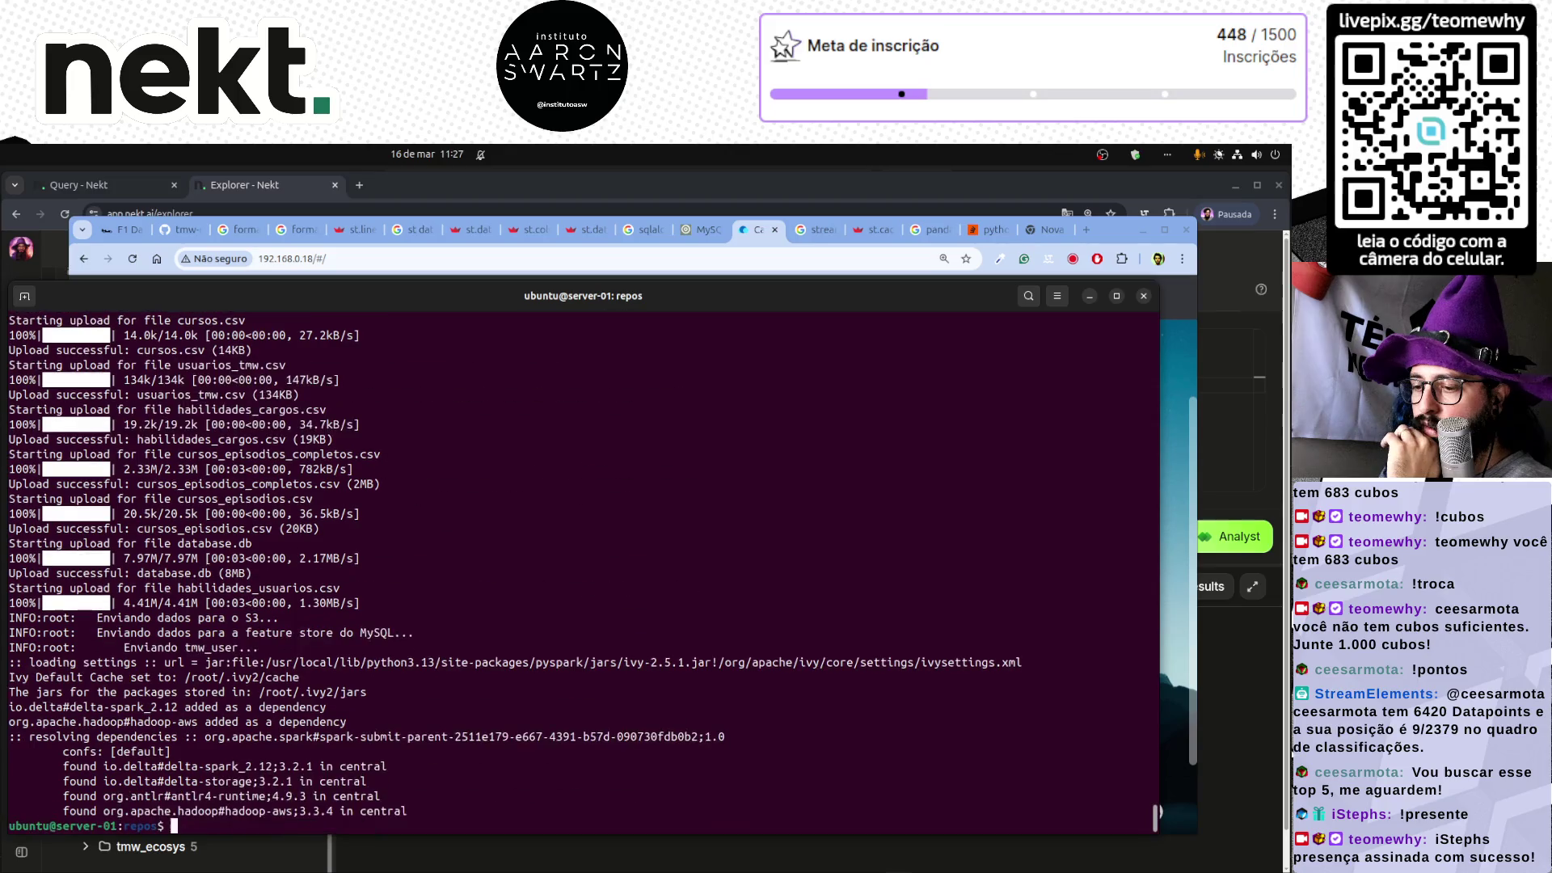
pyautogui.press('Up')
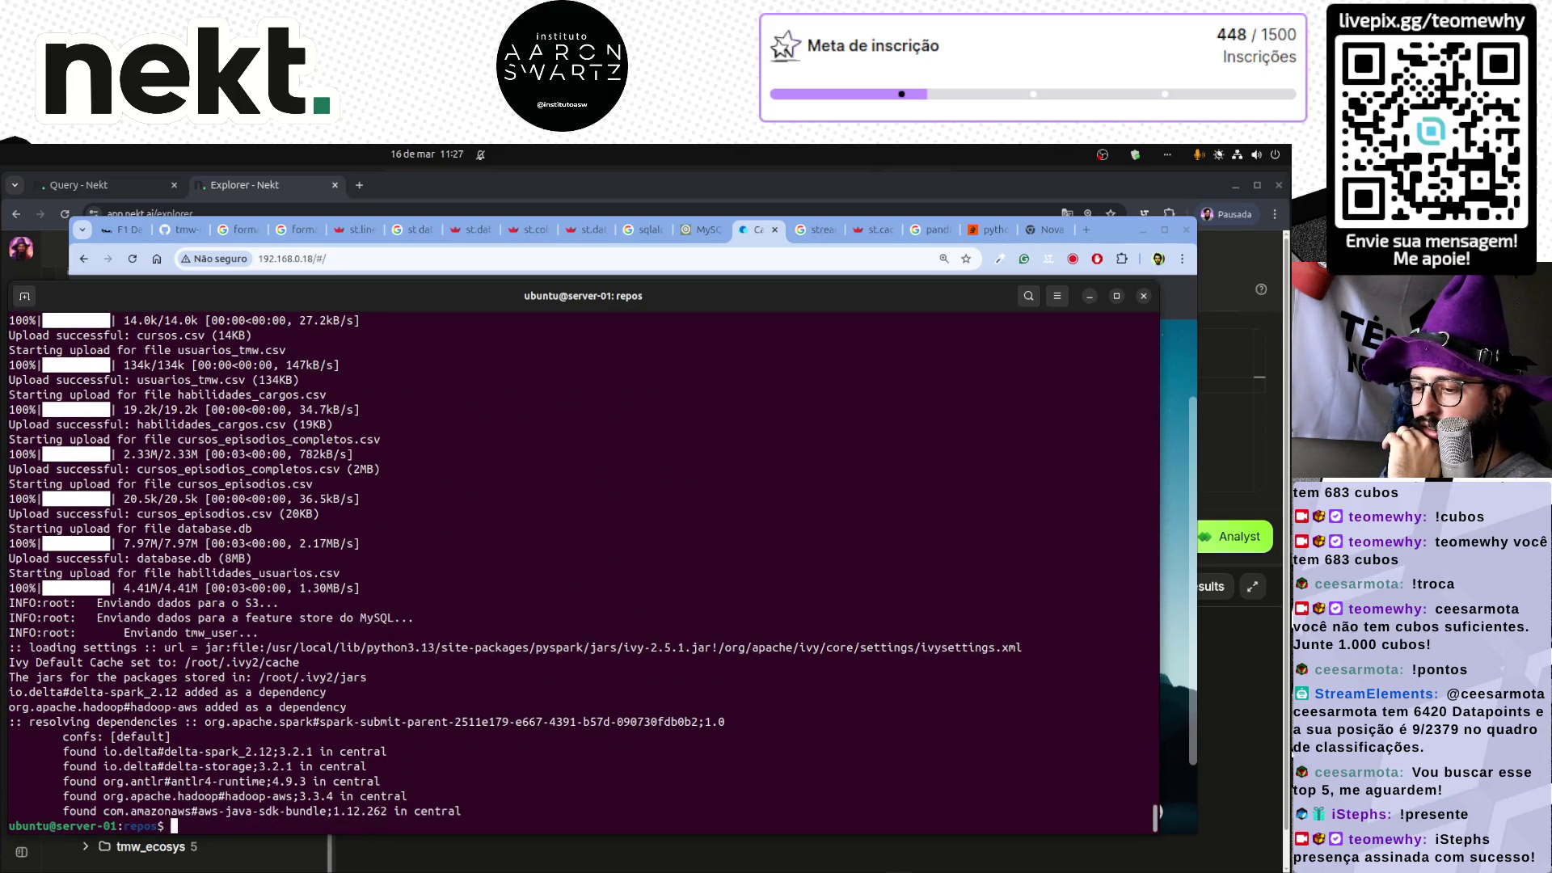
pyautogui.hotkey('ctrl', 'a')
pyautogui.hotkey('ctrl', 'k')
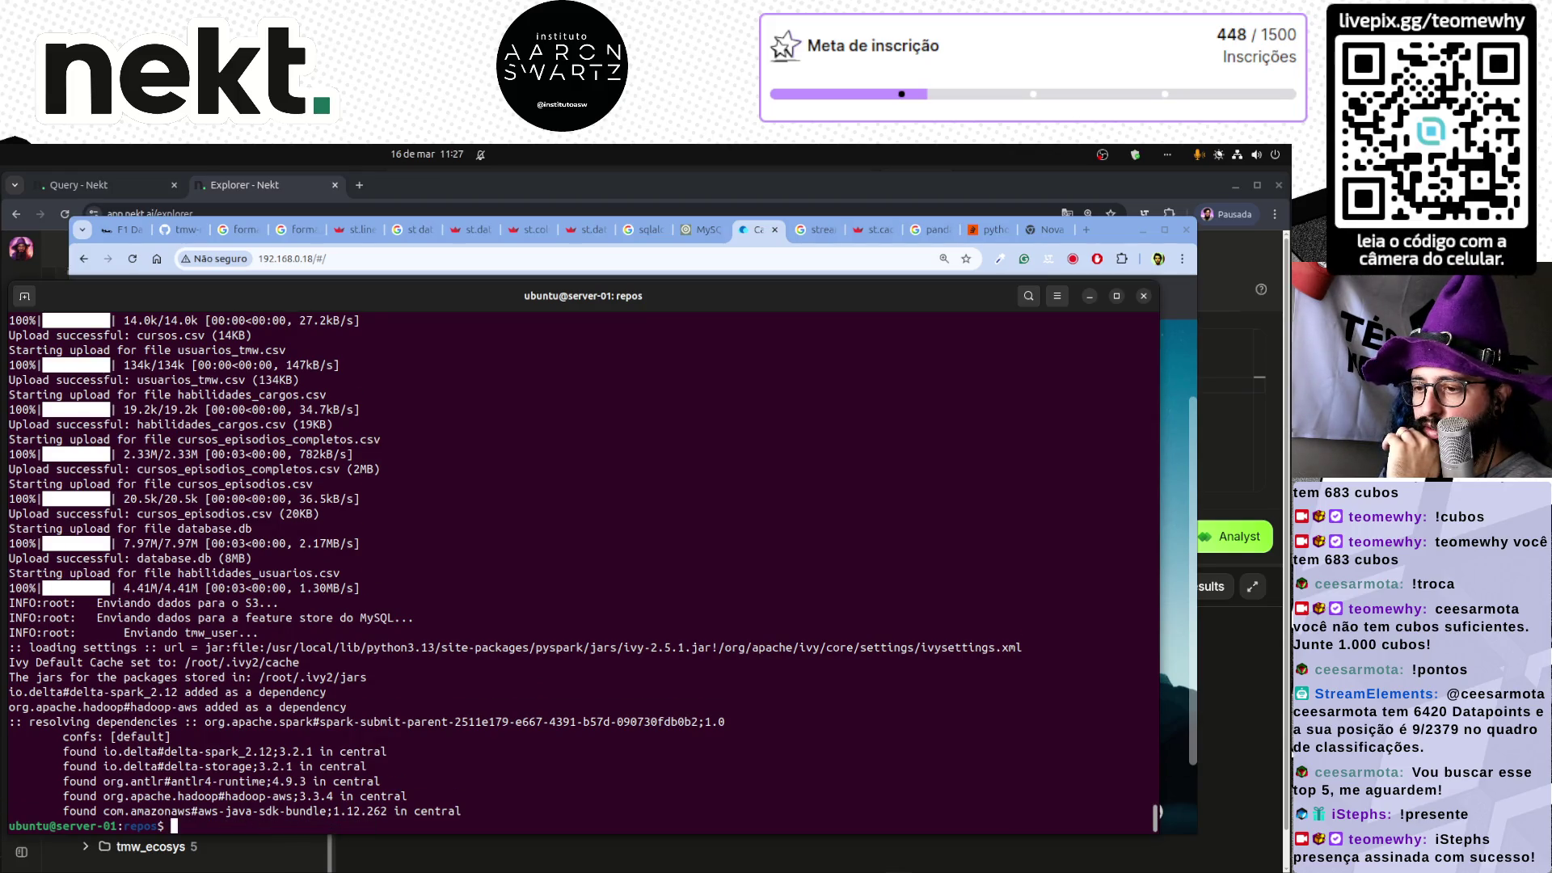
# - Keep re-running the logs until Spark is fetching the delta and hadoop jars
pyautogui.press('Up')
pyautogui.press('Return')
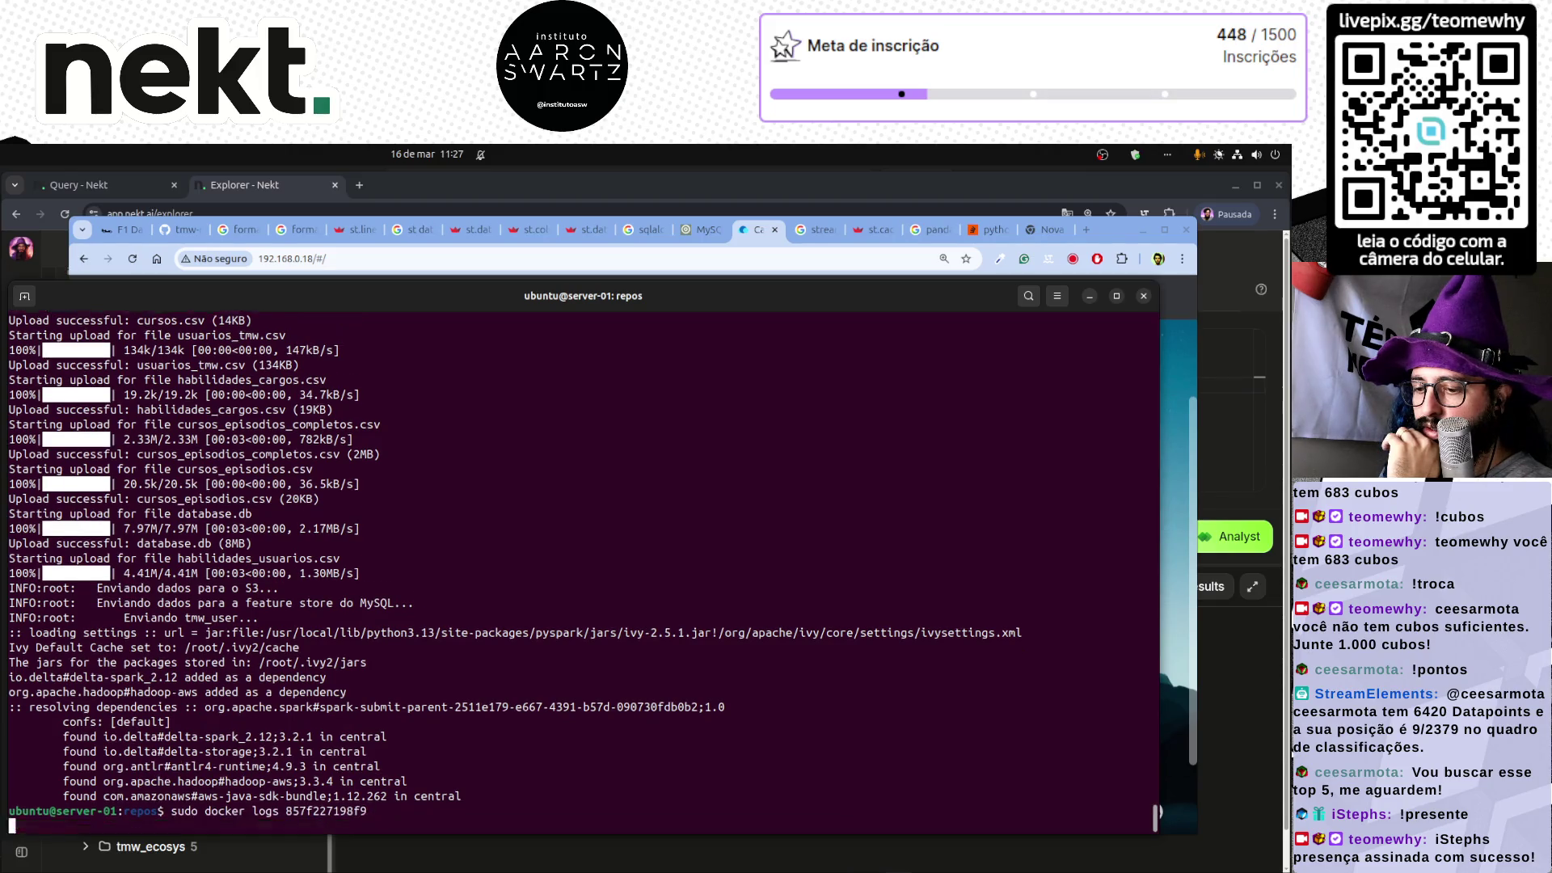
pyautogui.press('Up')
pyautogui.press('Return')
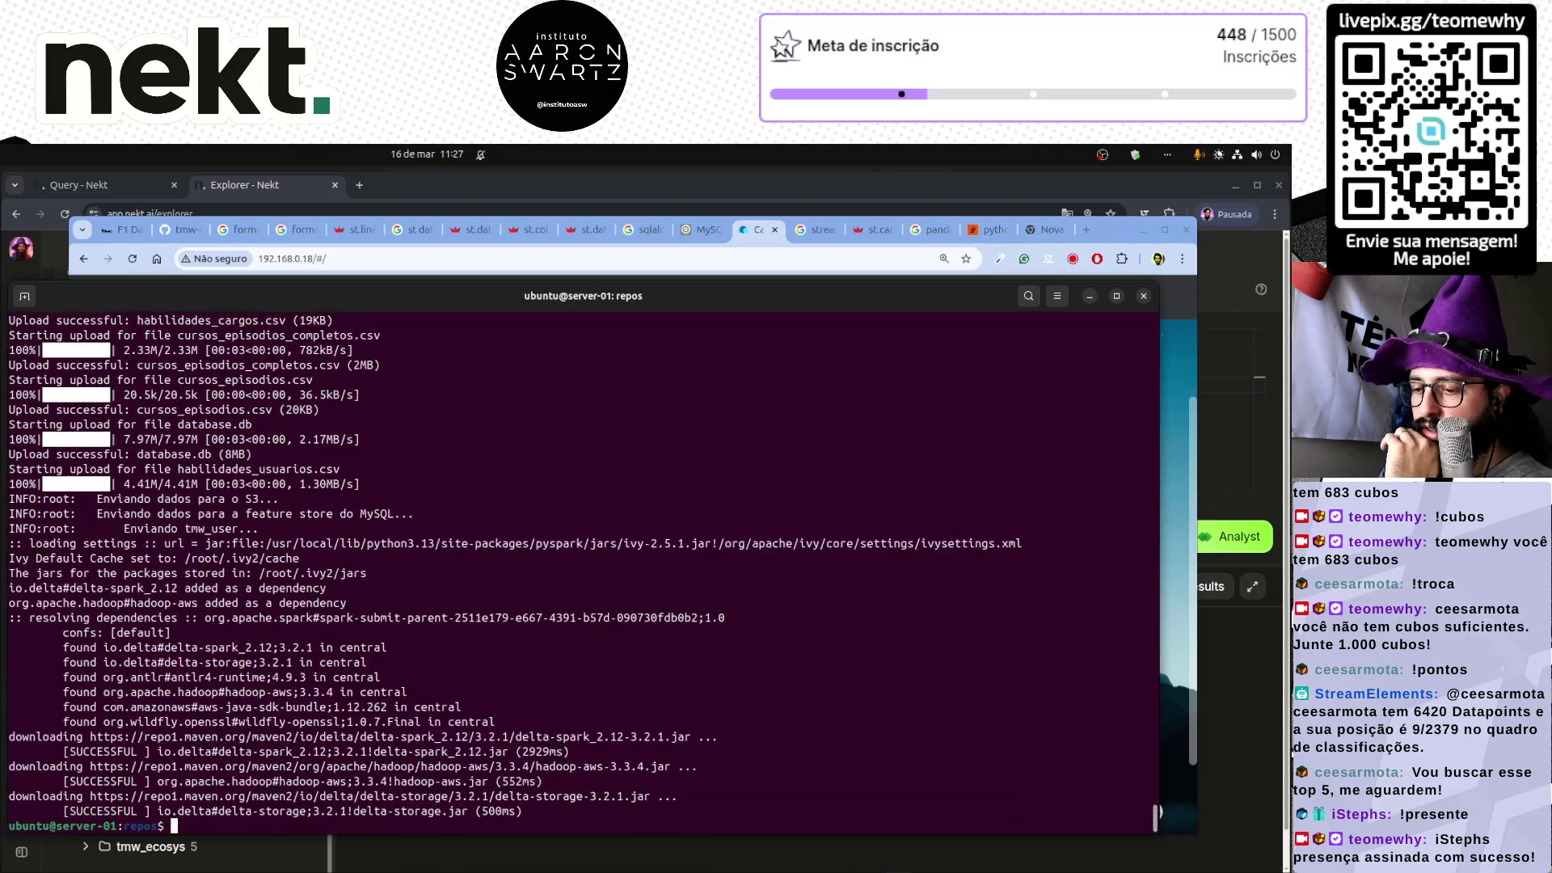
pyautogui.press('Up')
pyautogui.press('Return')
pyautogui.press('Up')
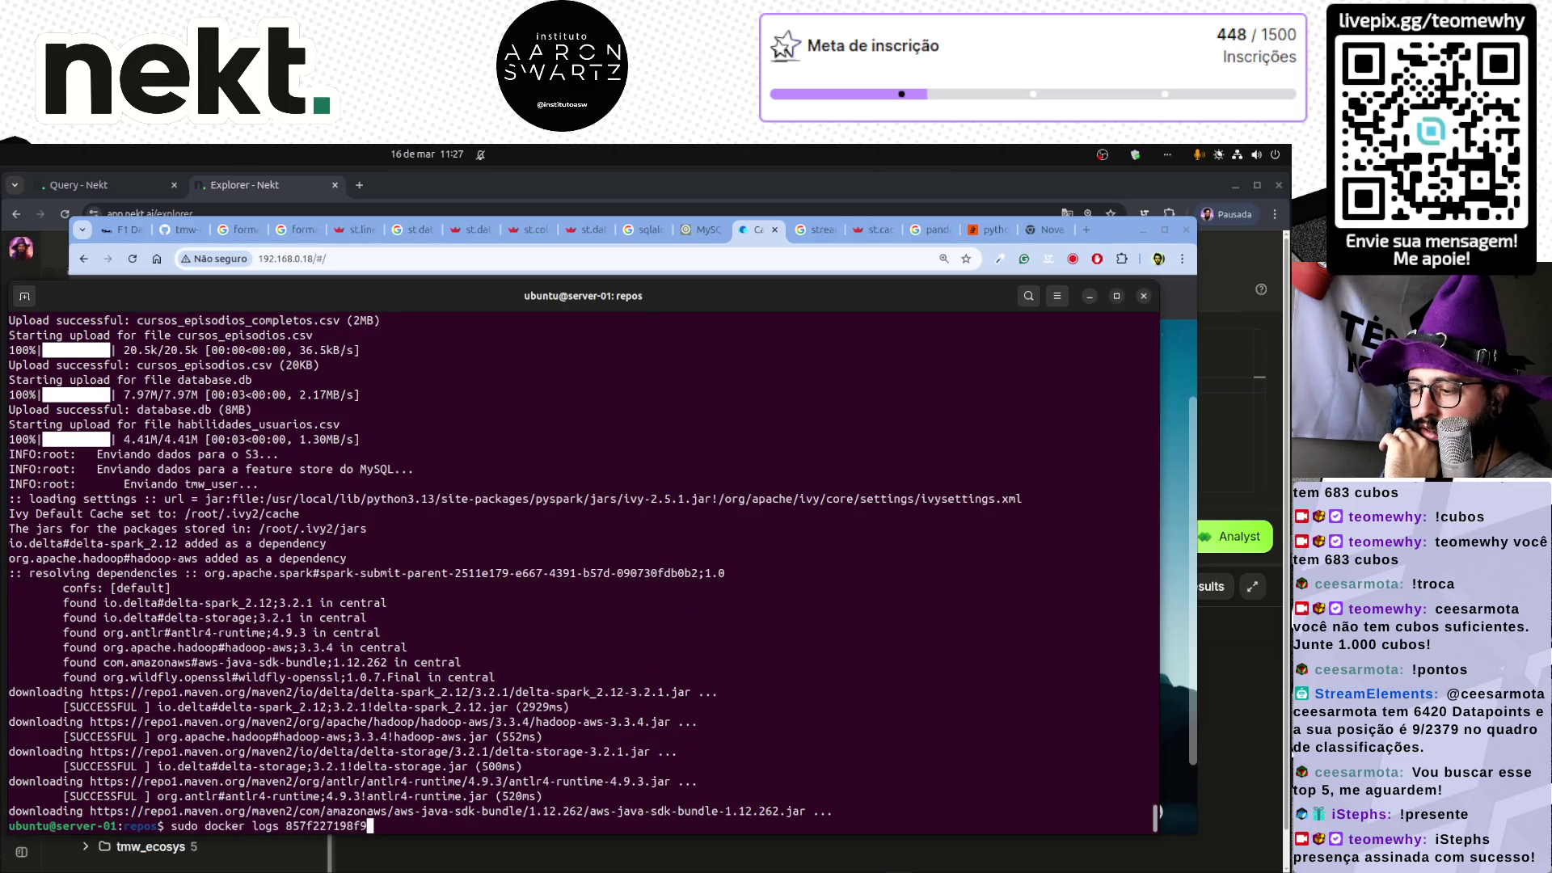
pyautogui.press('Return')
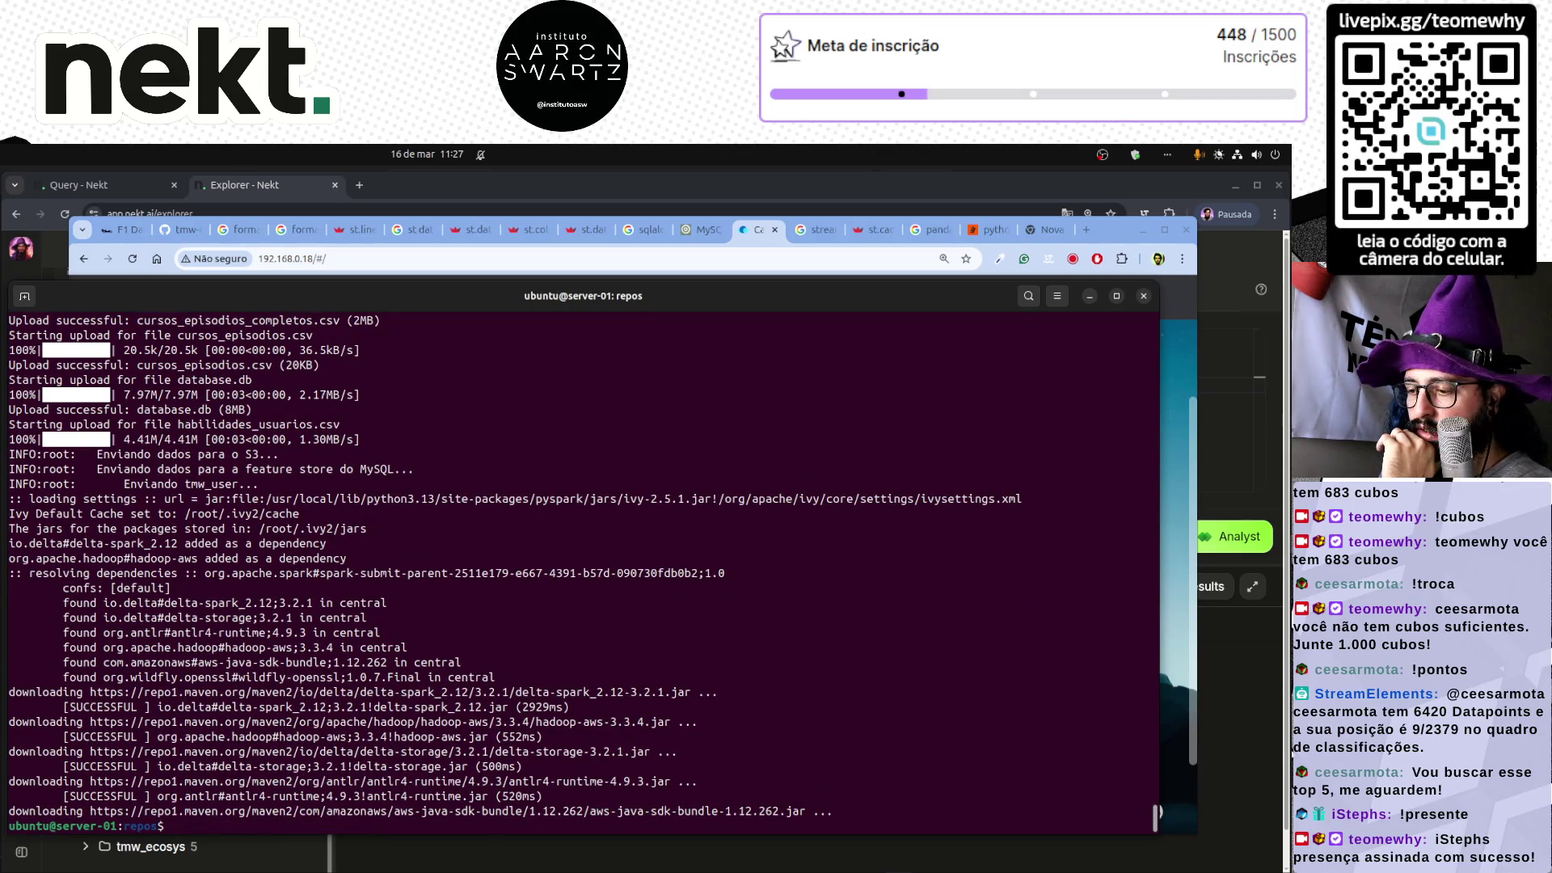
pyautogui.press('Up')
pyautogui.press('Return')
# - Reload the CasaOS dashboard and show per-container memory usage in System Status
pyautogui.click(368, 845)
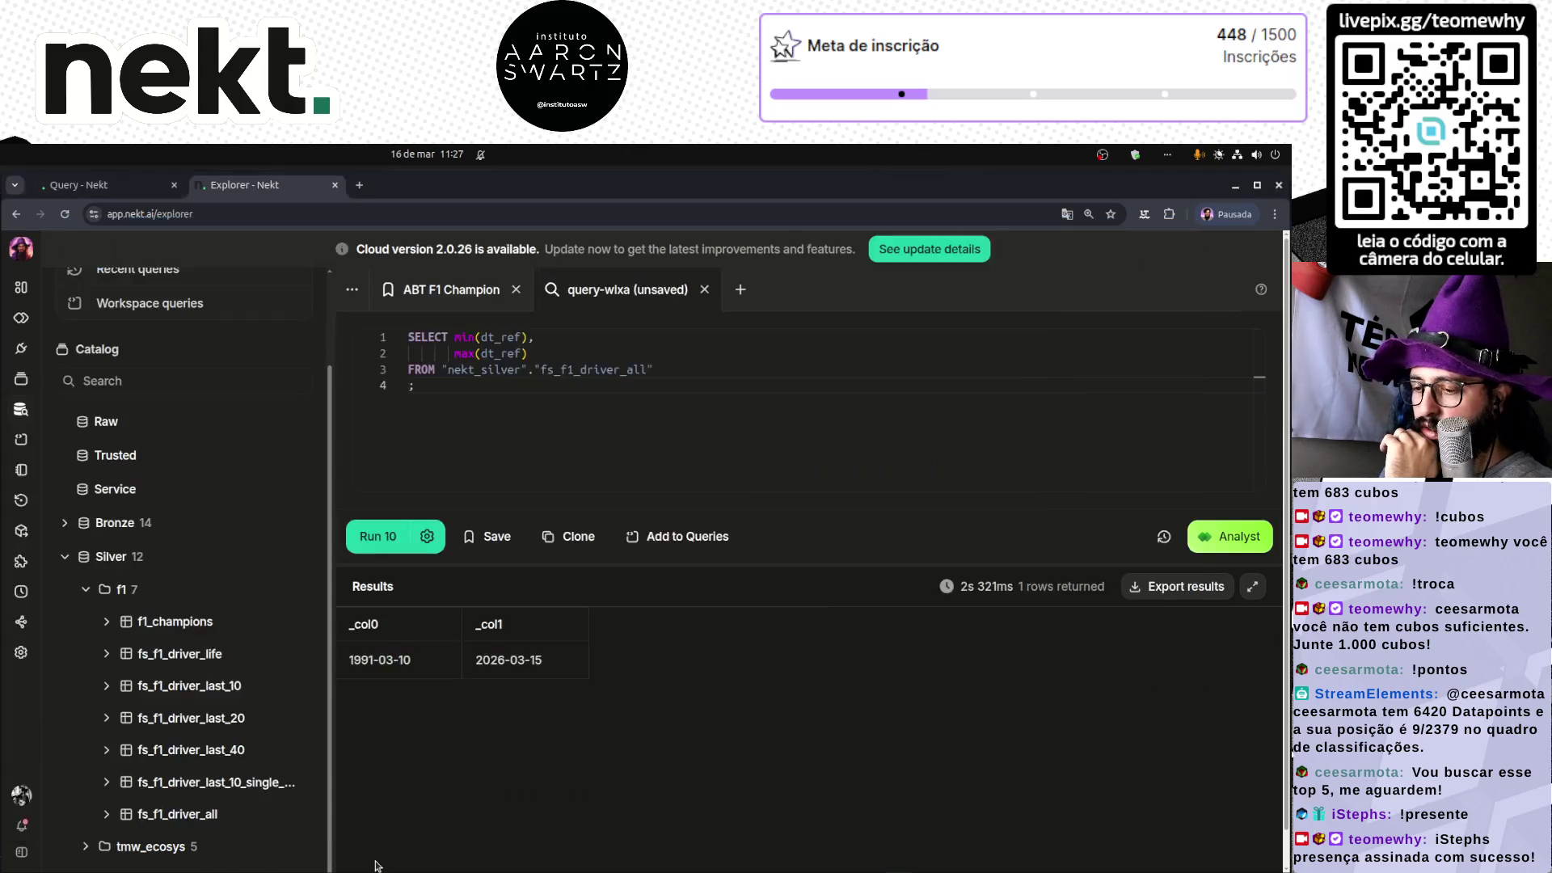
pyautogui.hotkey('alt', 'Tab')
pyautogui.hotkey('alt', 'Tab')
pyautogui.hotkey('alt', 'Tab')
pyautogui.hotkey('alt', 'Tab')
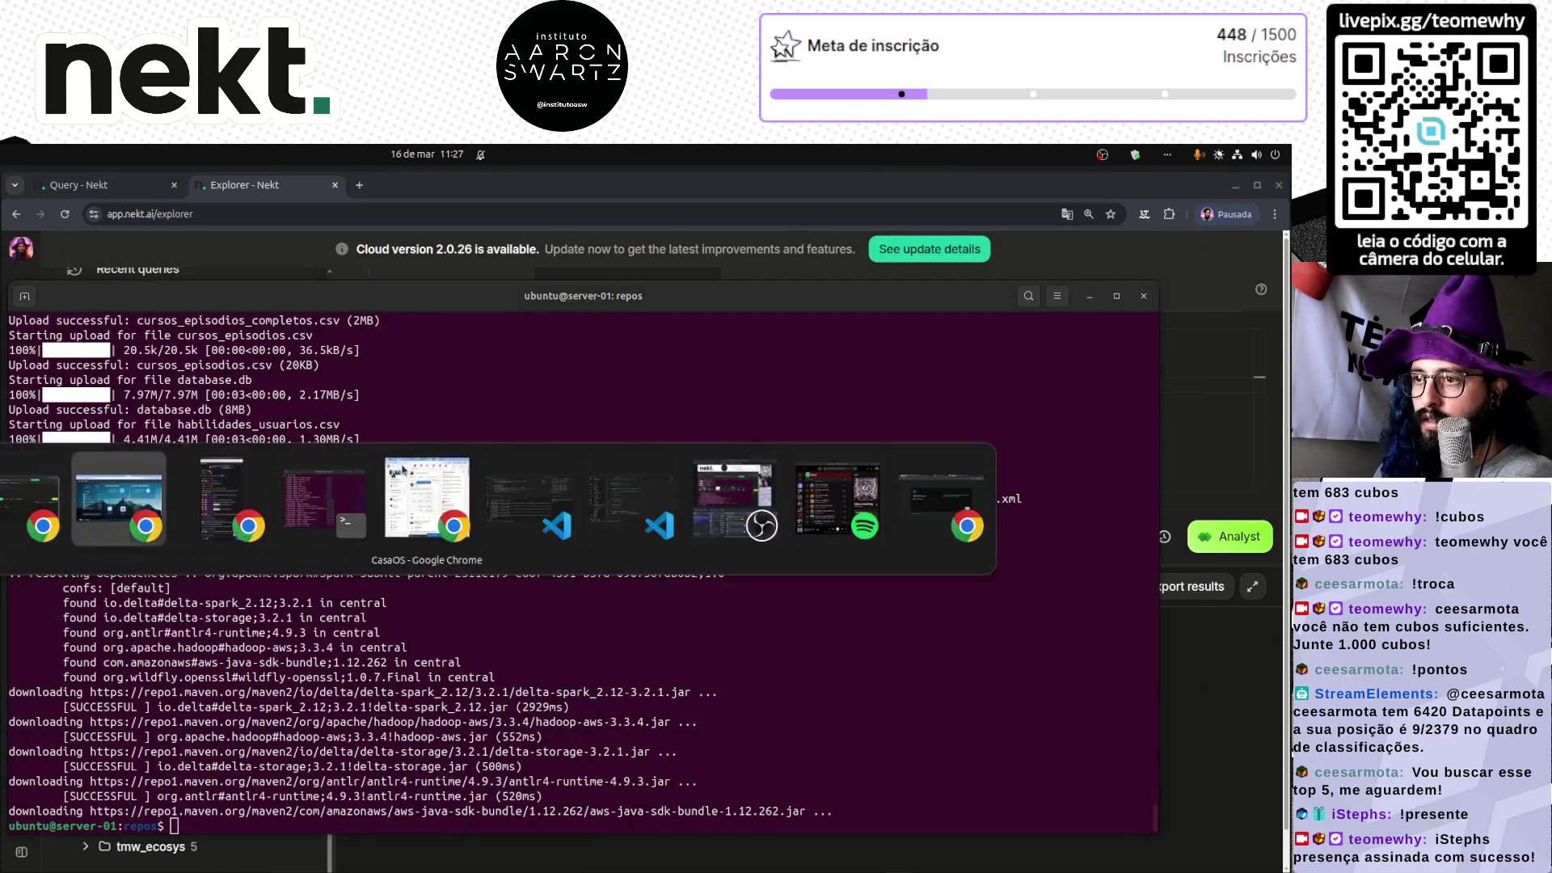
pyautogui.press('F5')
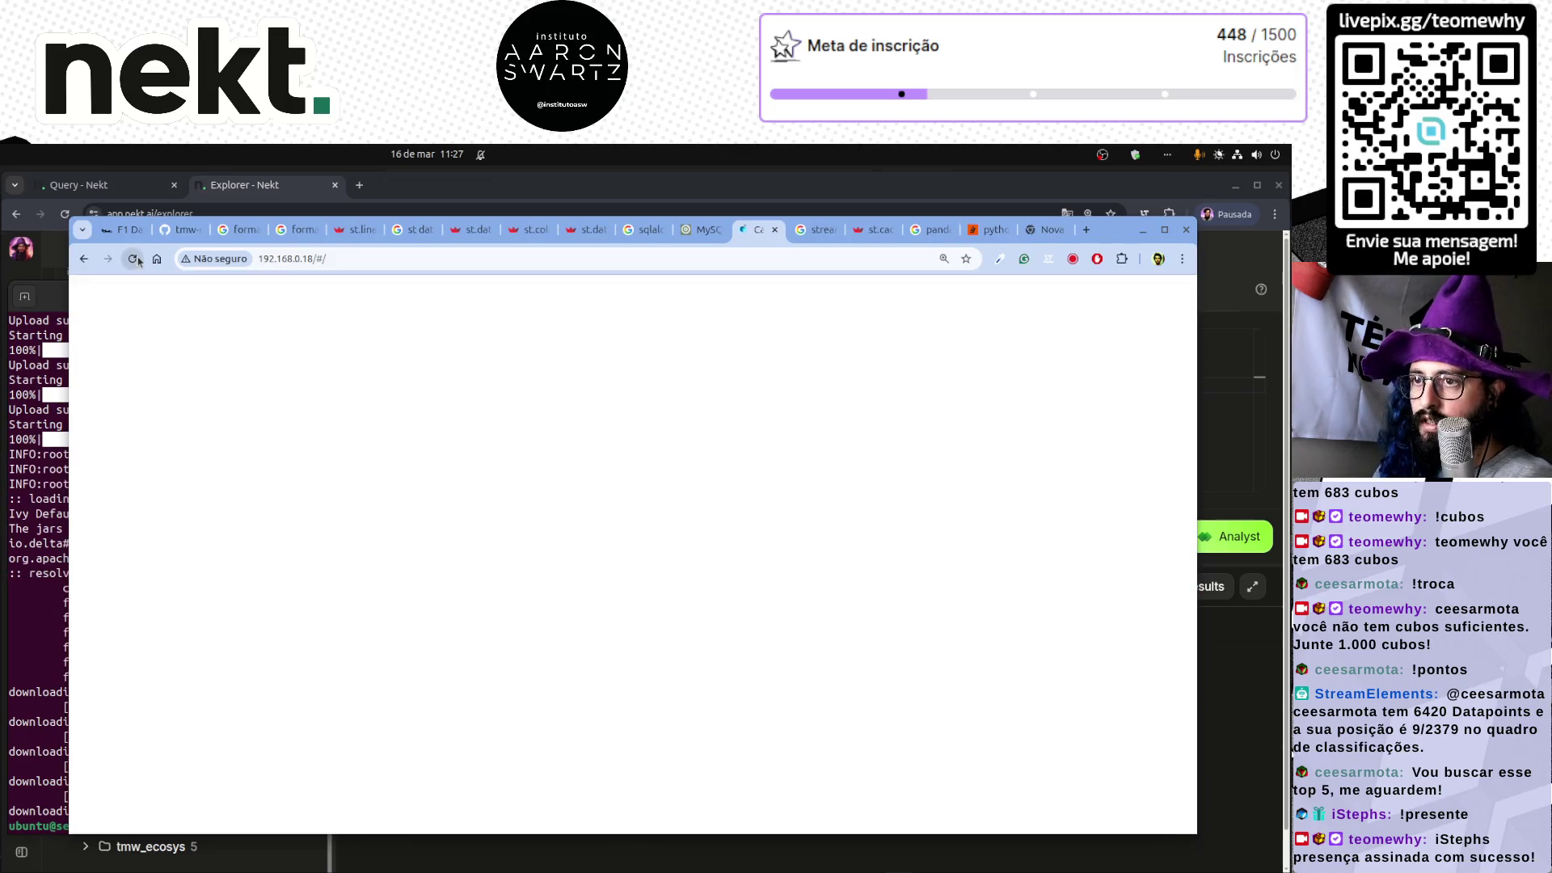
pyautogui.scroll(-1, 566, 566)
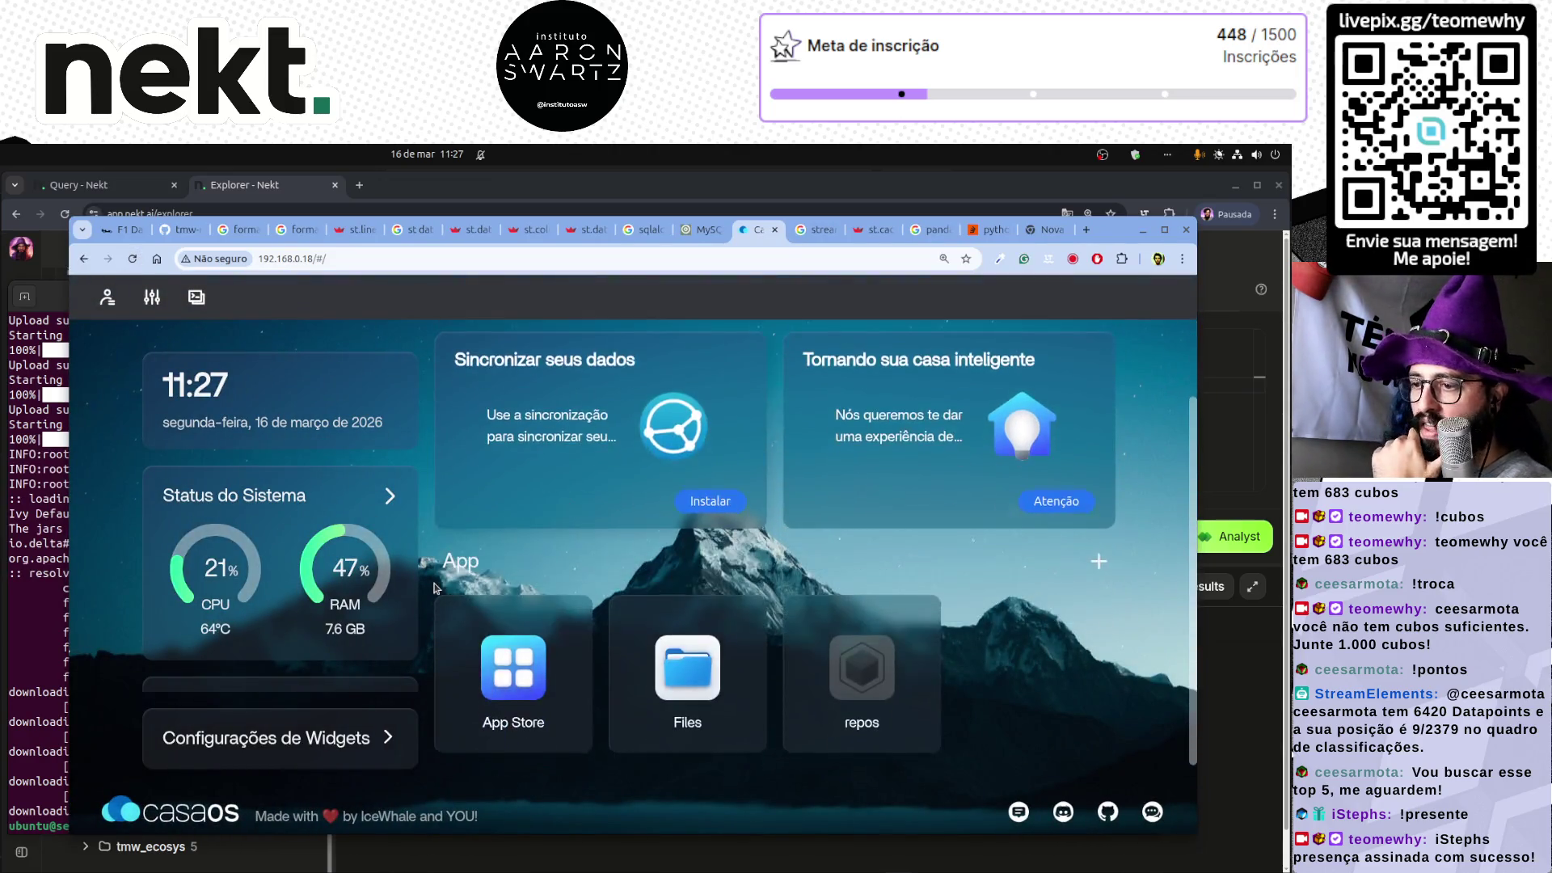
pyautogui.scroll(-3, 146, 663)
pyautogui.scroll(5, 146, 663)
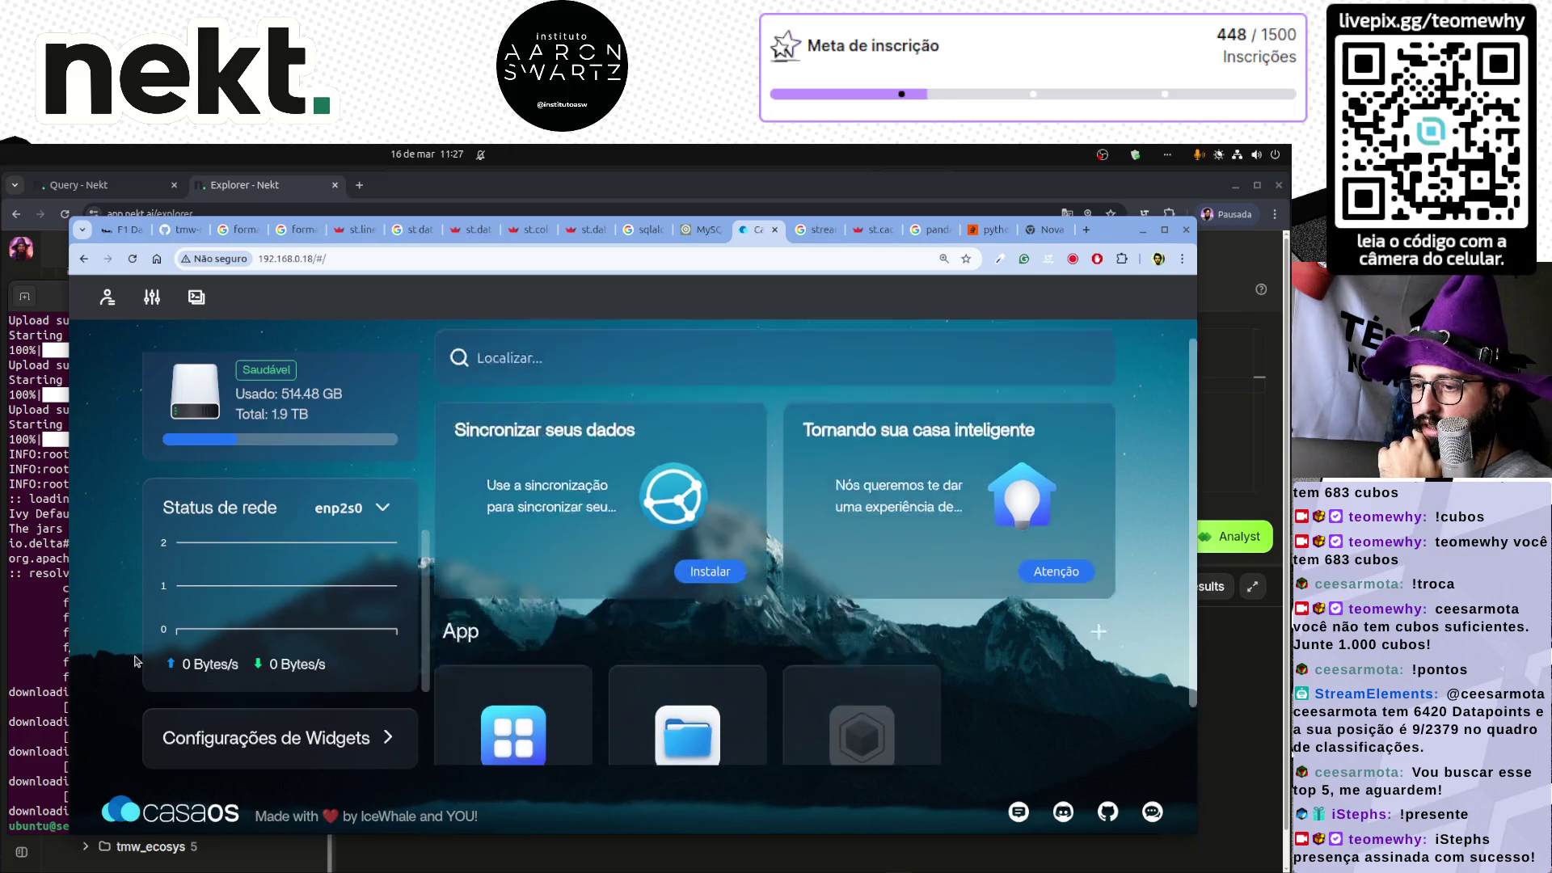
pyautogui.scroll(-4, 156, 518)
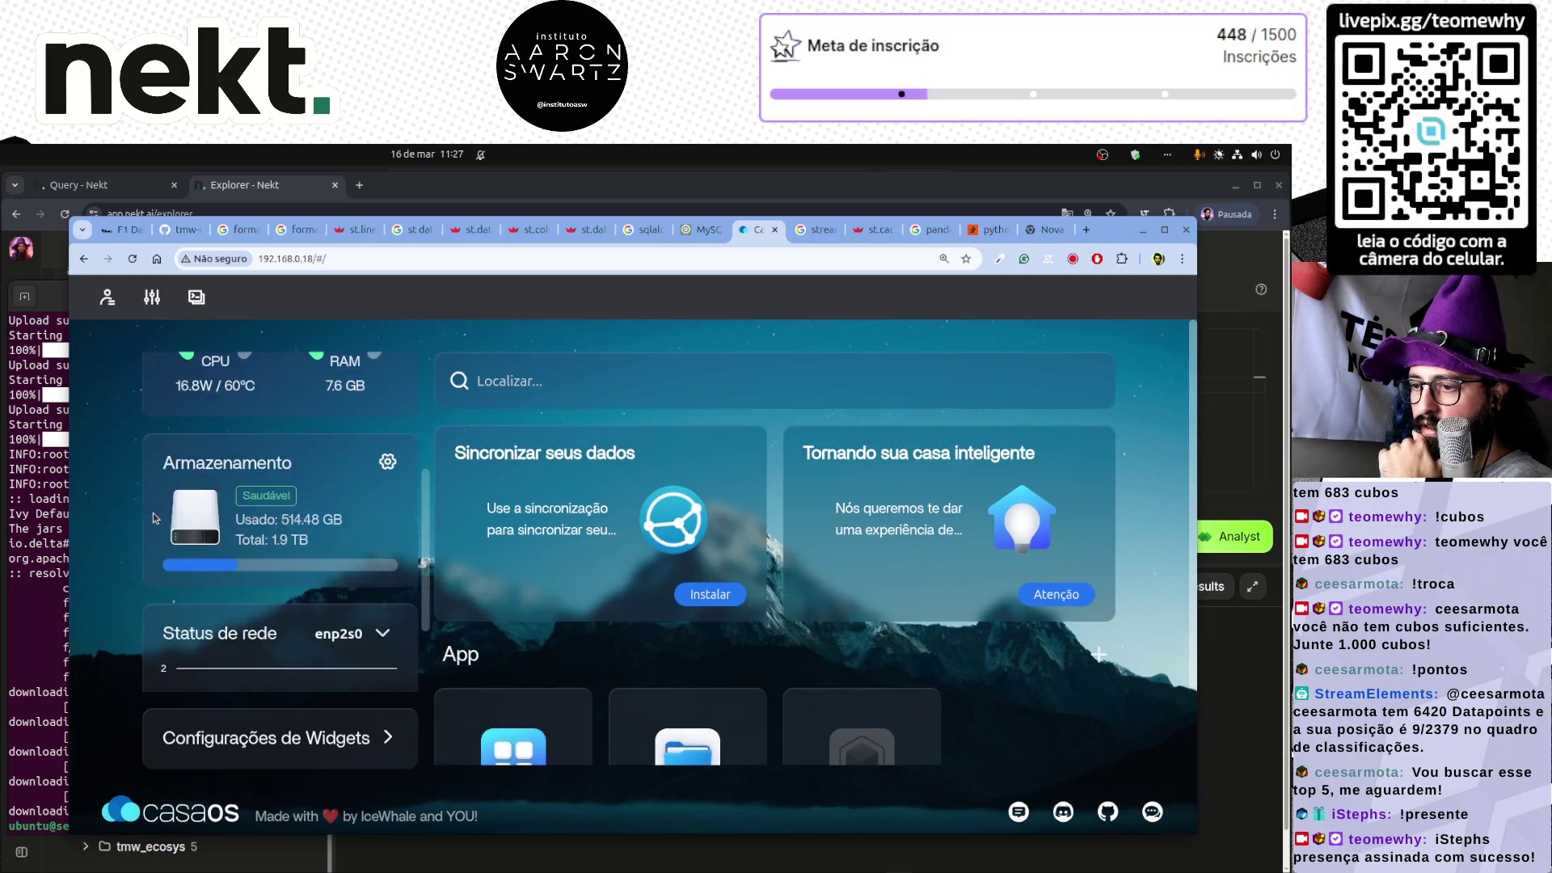
pyautogui.scroll(3, 242, 585)
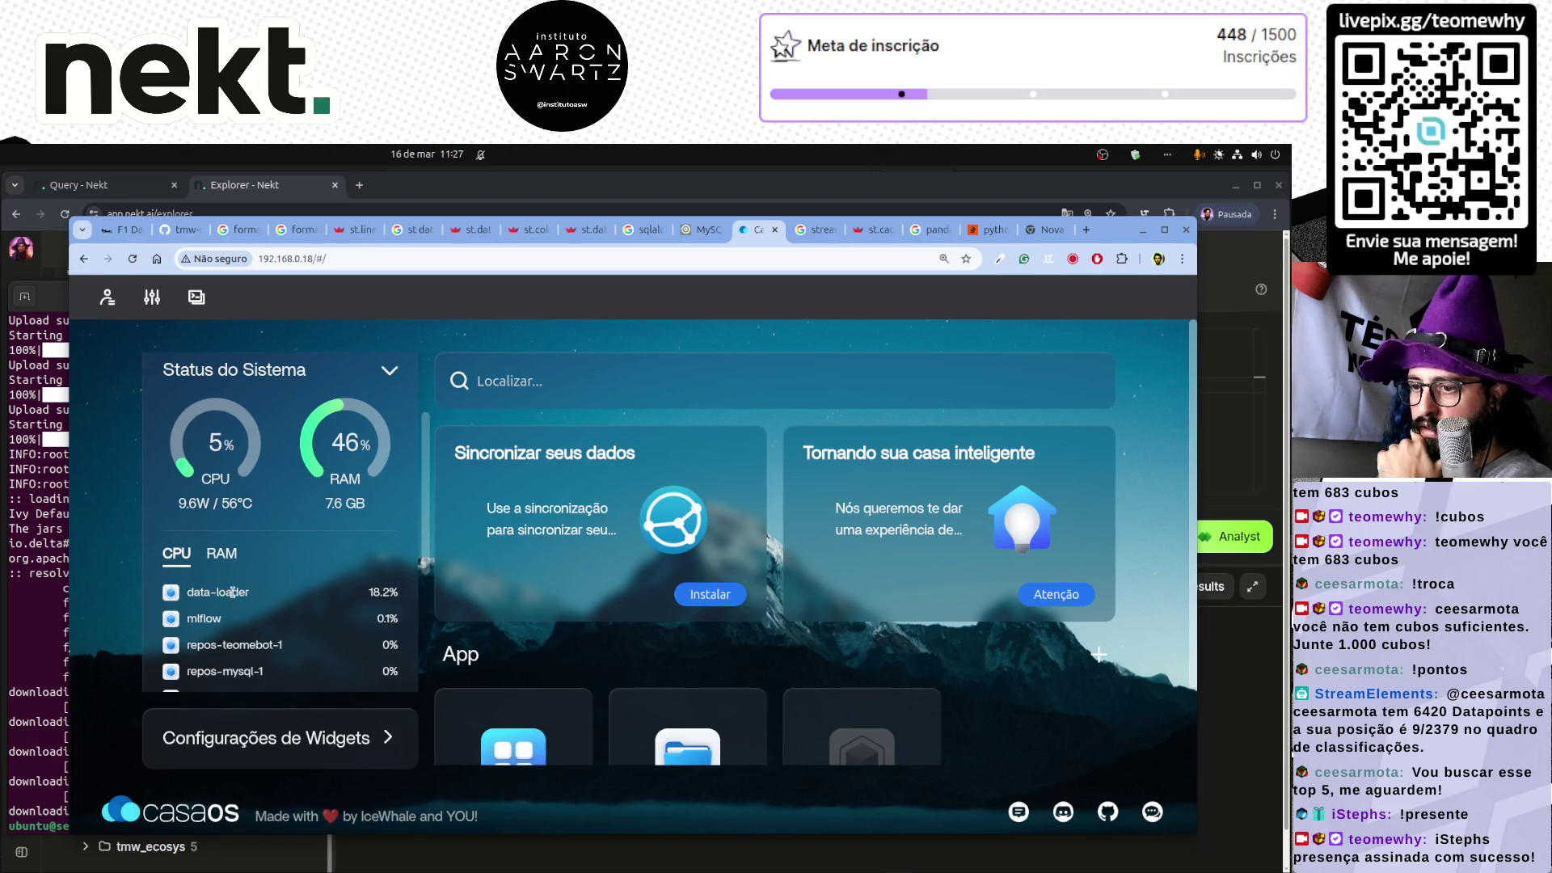
pyautogui.click(221, 554)
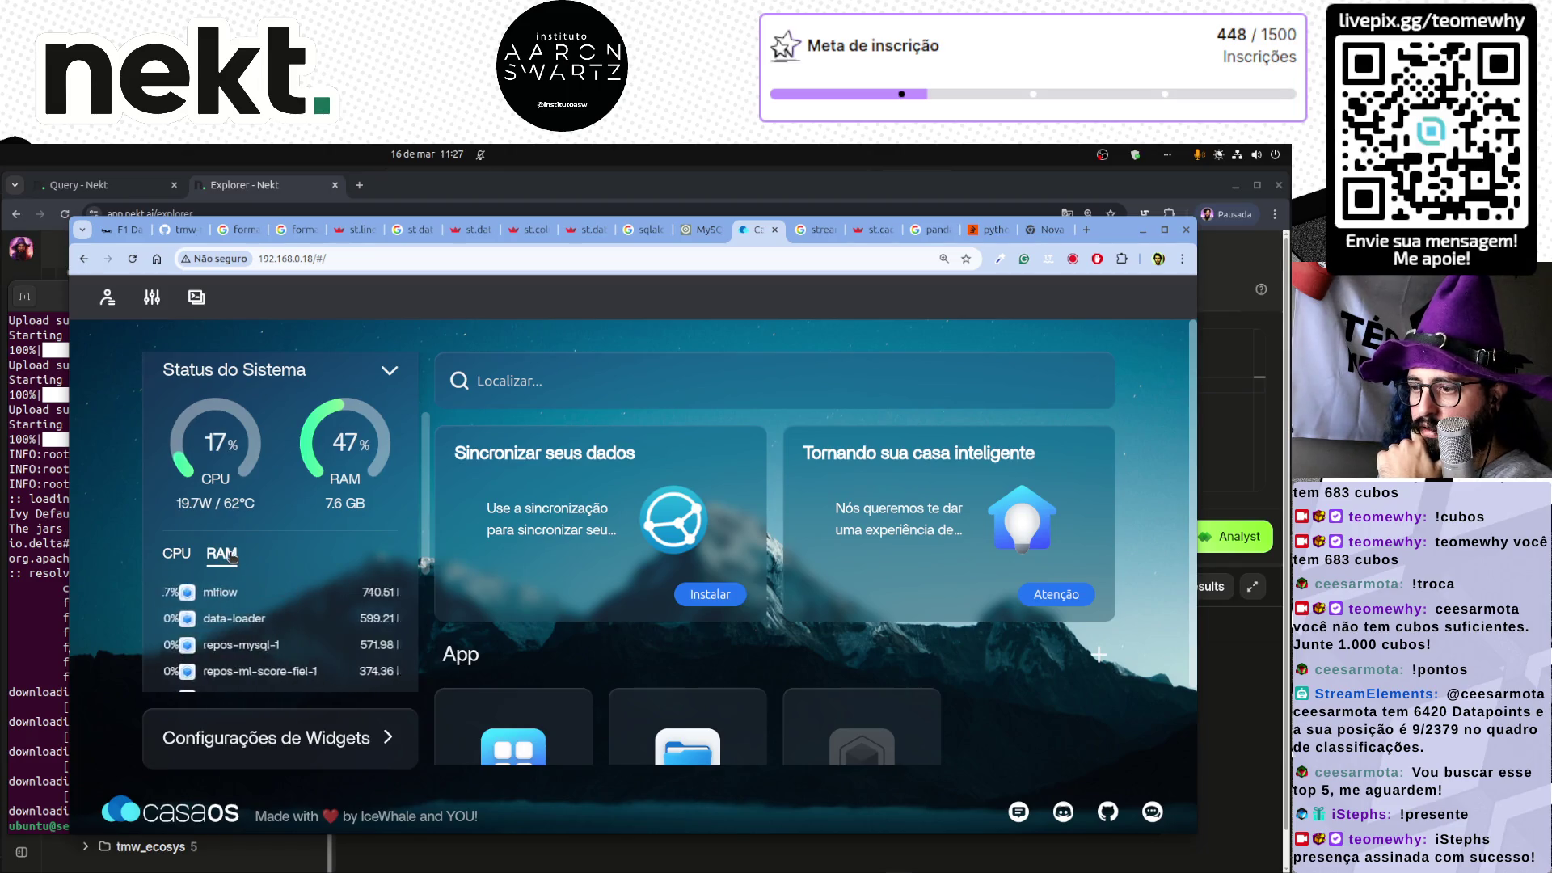
# - Re-run the data-loader logs twice in the terminal and glance at the dashboard
pyautogui.click(65, 616)
pyautogui.press('Up')
pyautogui.press('Return')
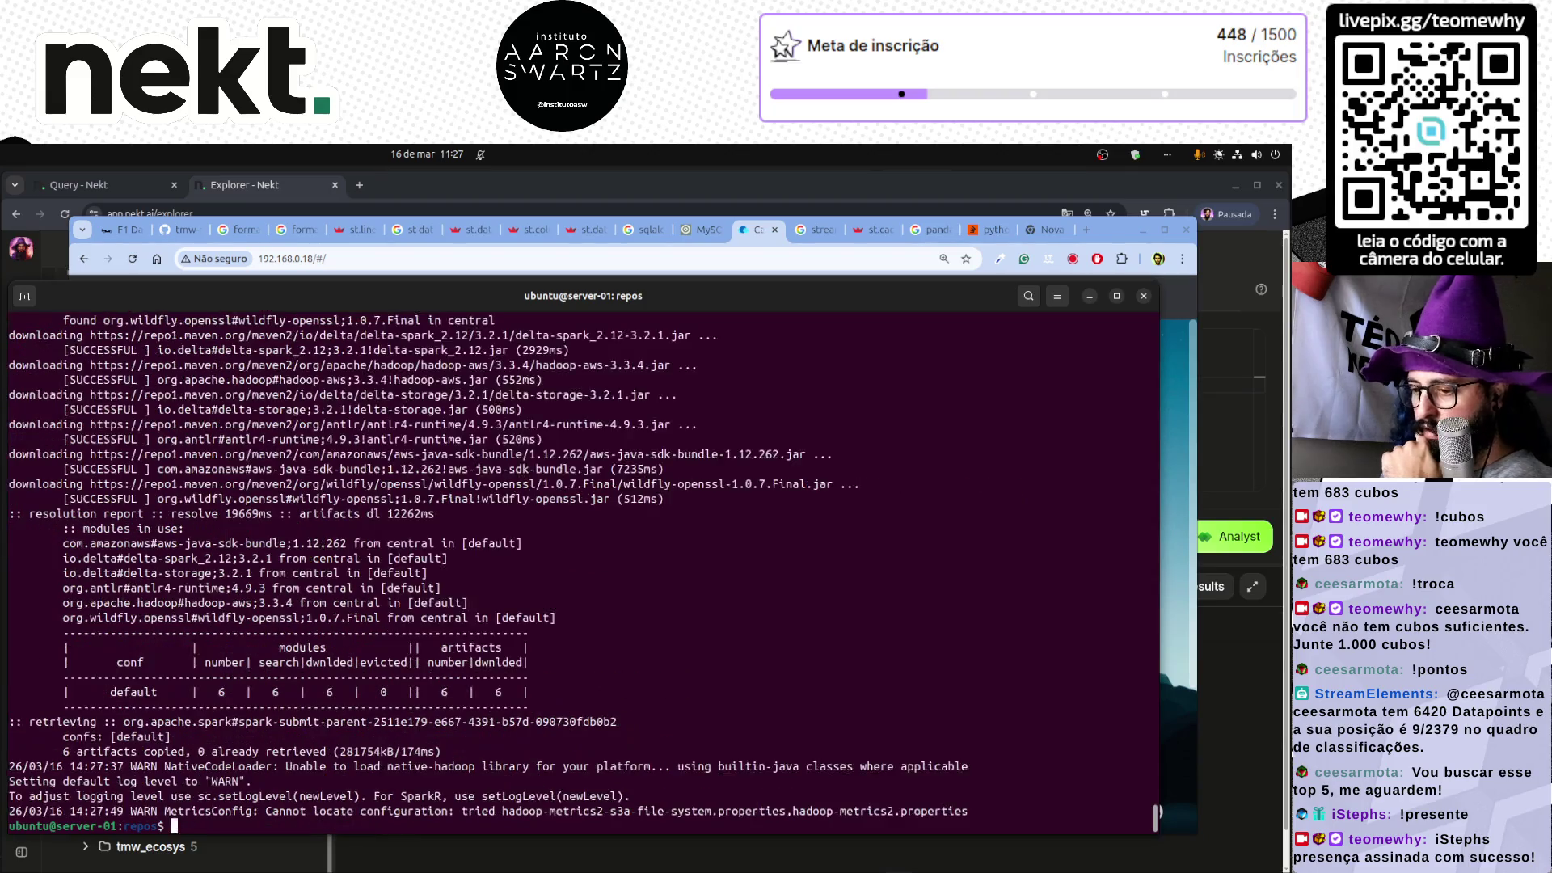
pyautogui.press('Up')
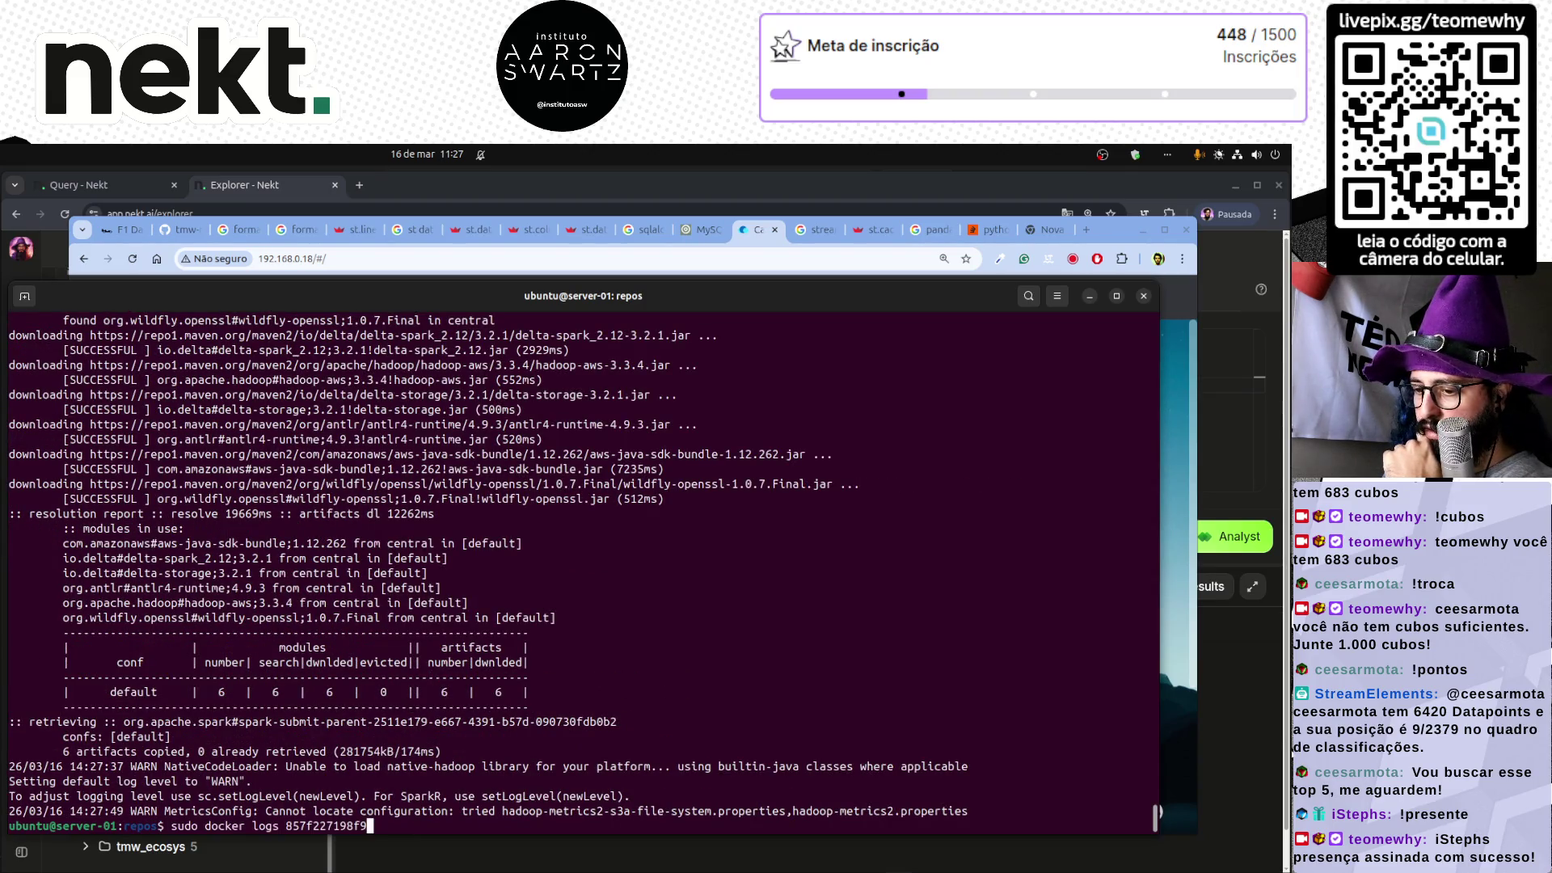
pyautogui.press('Return')
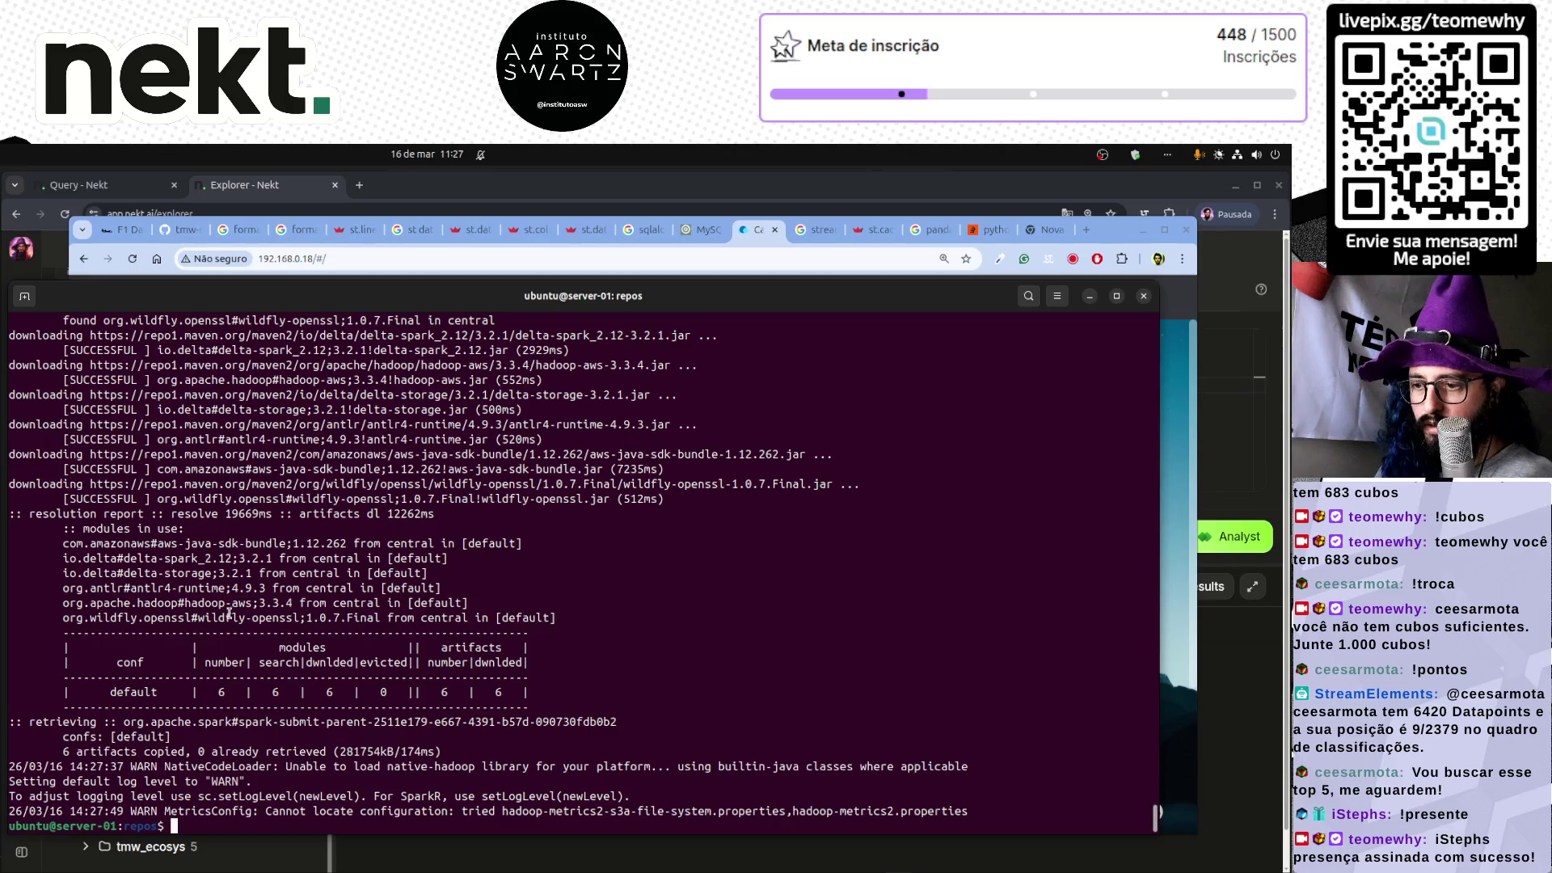
pyautogui.hotkey('alt', 'Tab')
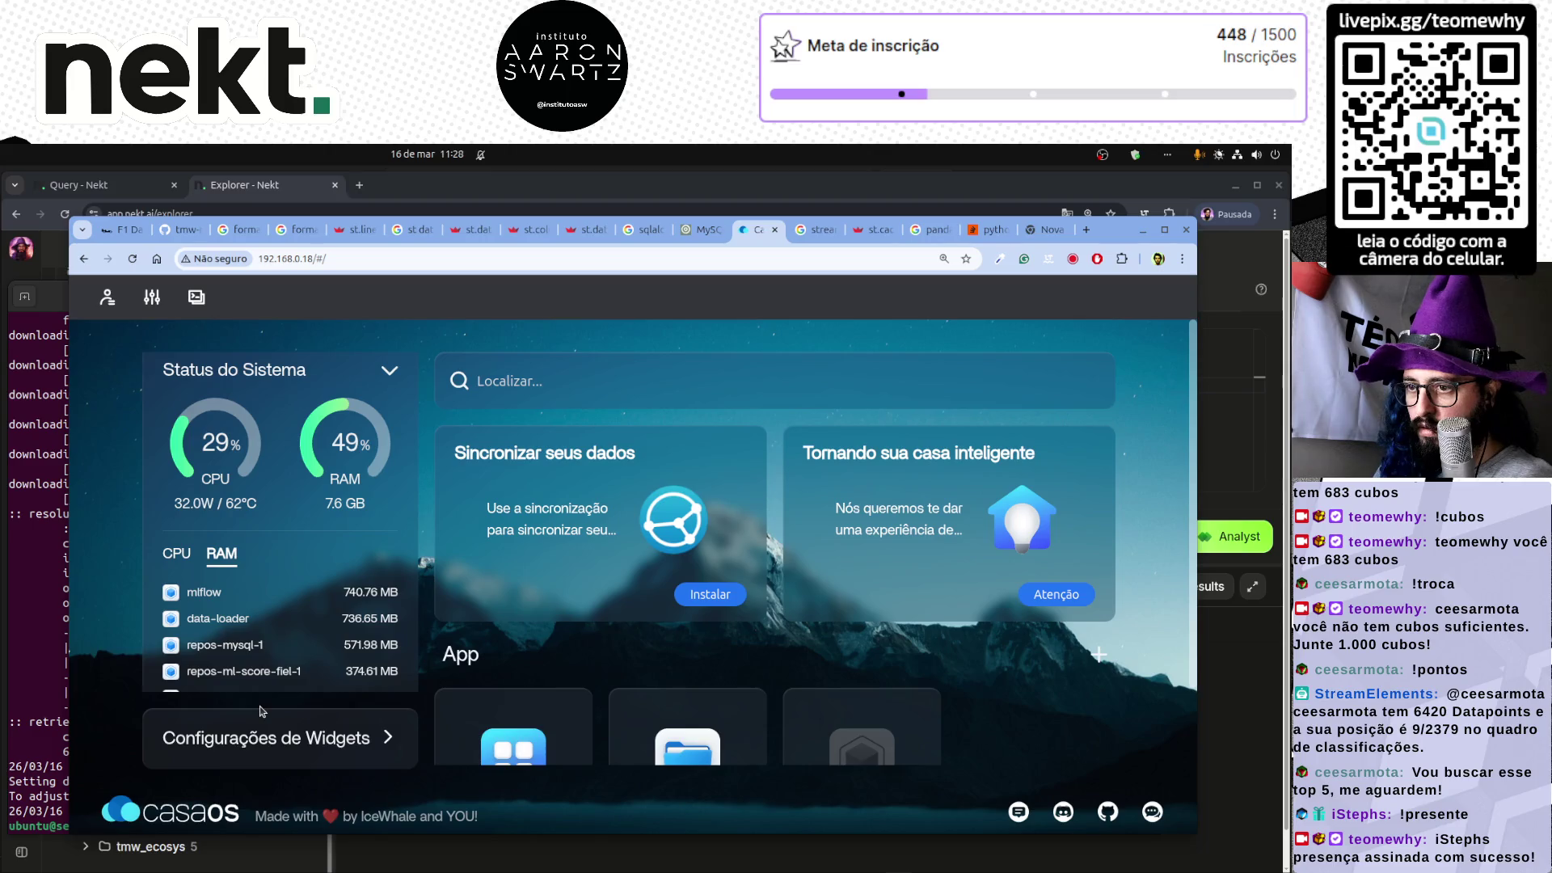
pyautogui.hotkey('alt', 'Tab')
pyautogui.hotkey('alt', 'Tab')
pyautogui.hotkey('alt', 'Tab')
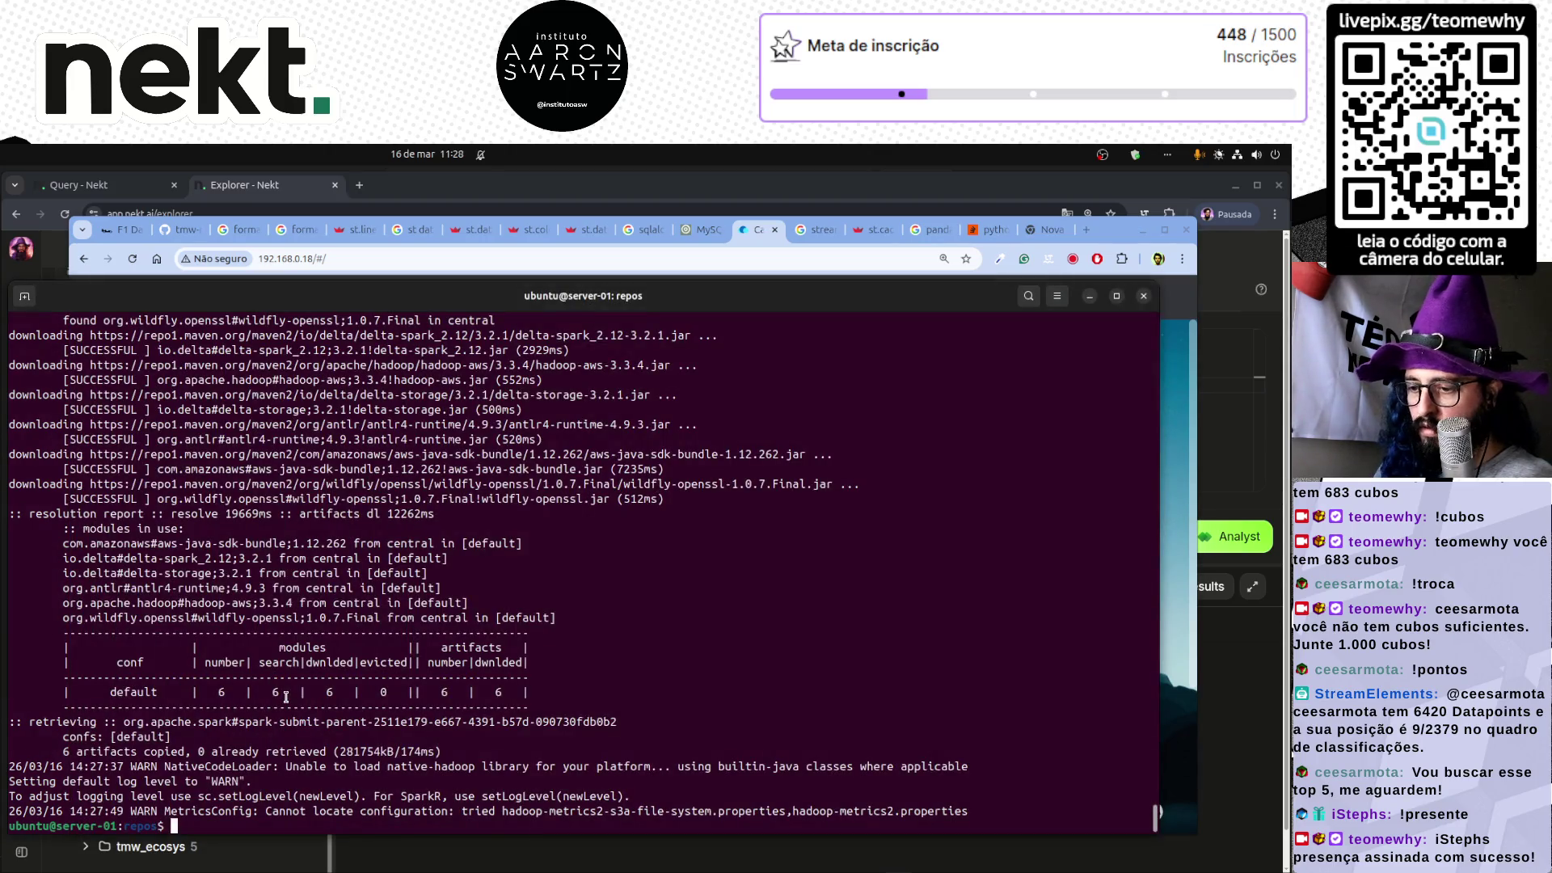
# - Alternate between terminal and dashboard, then show the data-loader's latest logs
pyautogui.press('Up')
pyautogui.press('Down')
pyautogui.press('Up')
pyautogui.press('Down')
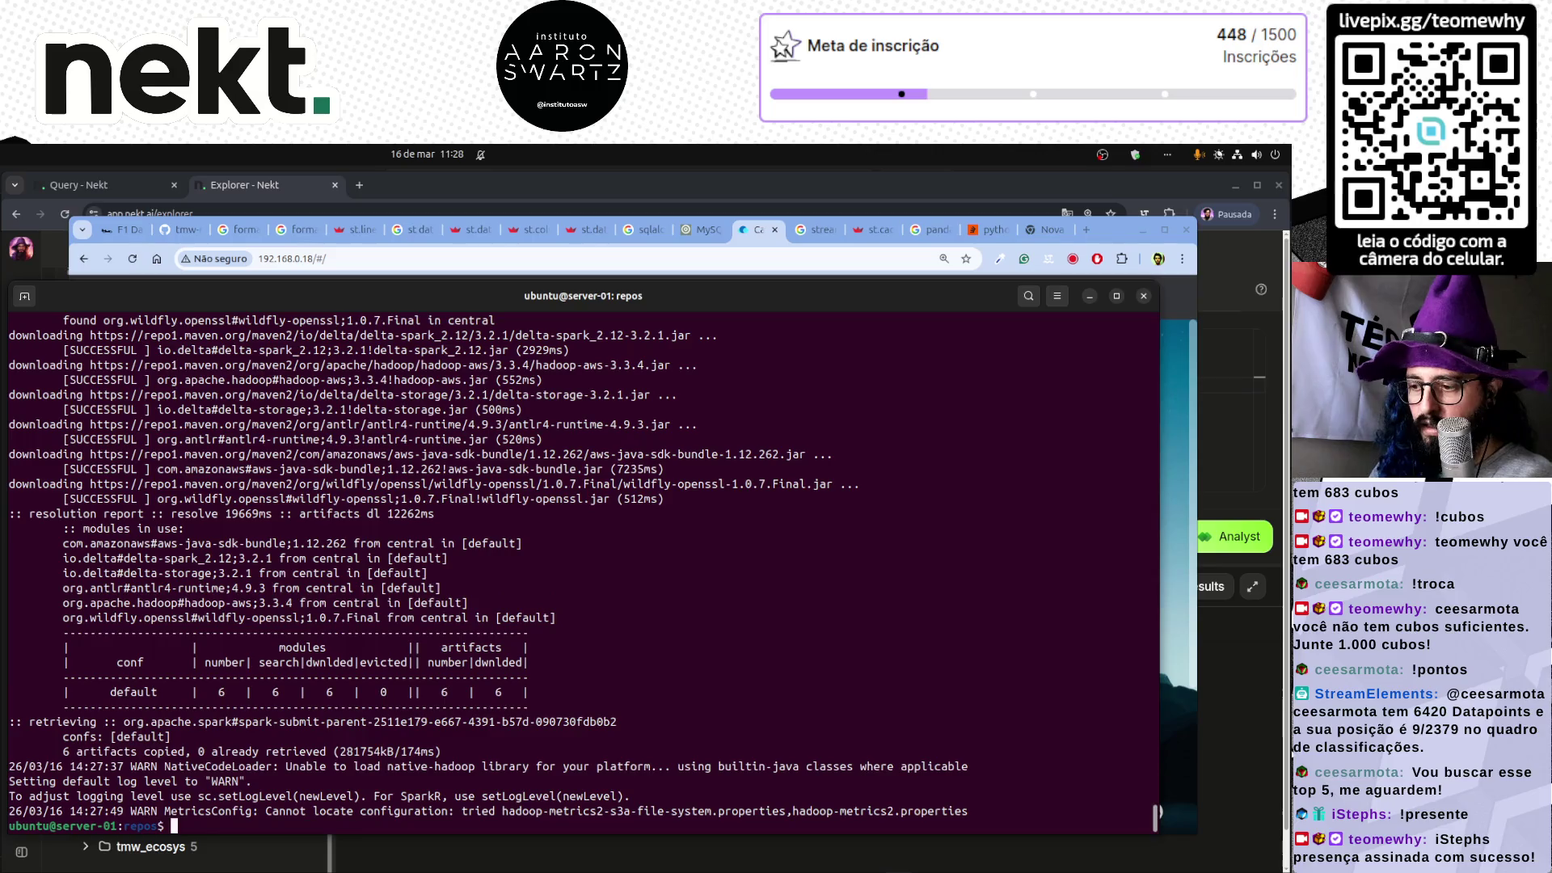
pyautogui.hotkey('alt', 'Tab')
pyautogui.hotkey('alt', 'Tab')
pyautogui.press('Up')
pyautogui.press('Down')
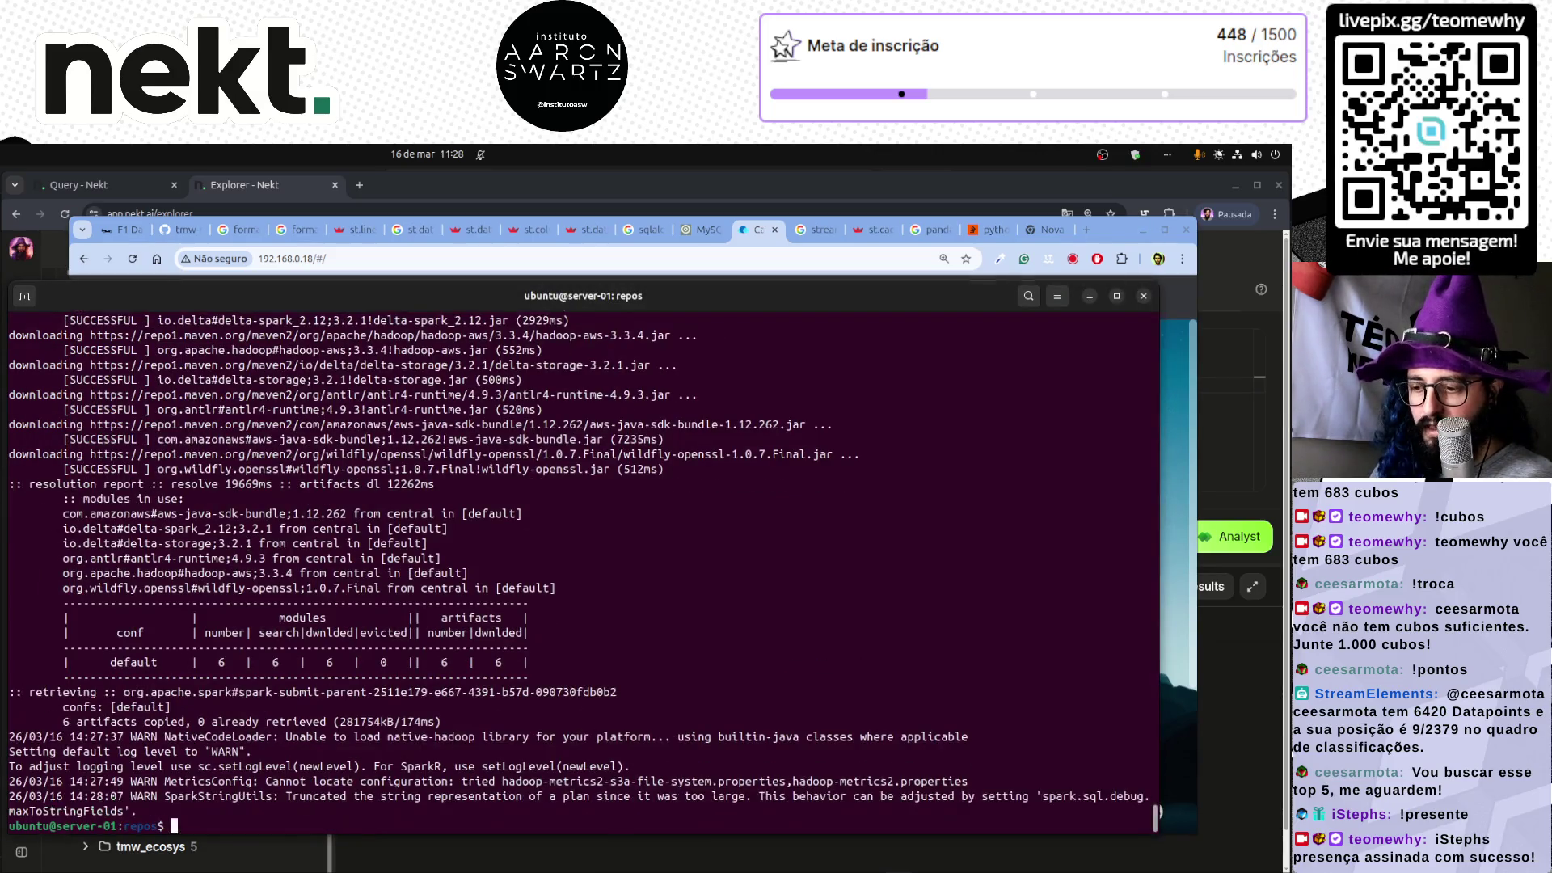
pyautogui.hotkey('alt', 'Tab')
pyautogui.hotkey('alt', 'Tab')
pyautogui.press('Up')
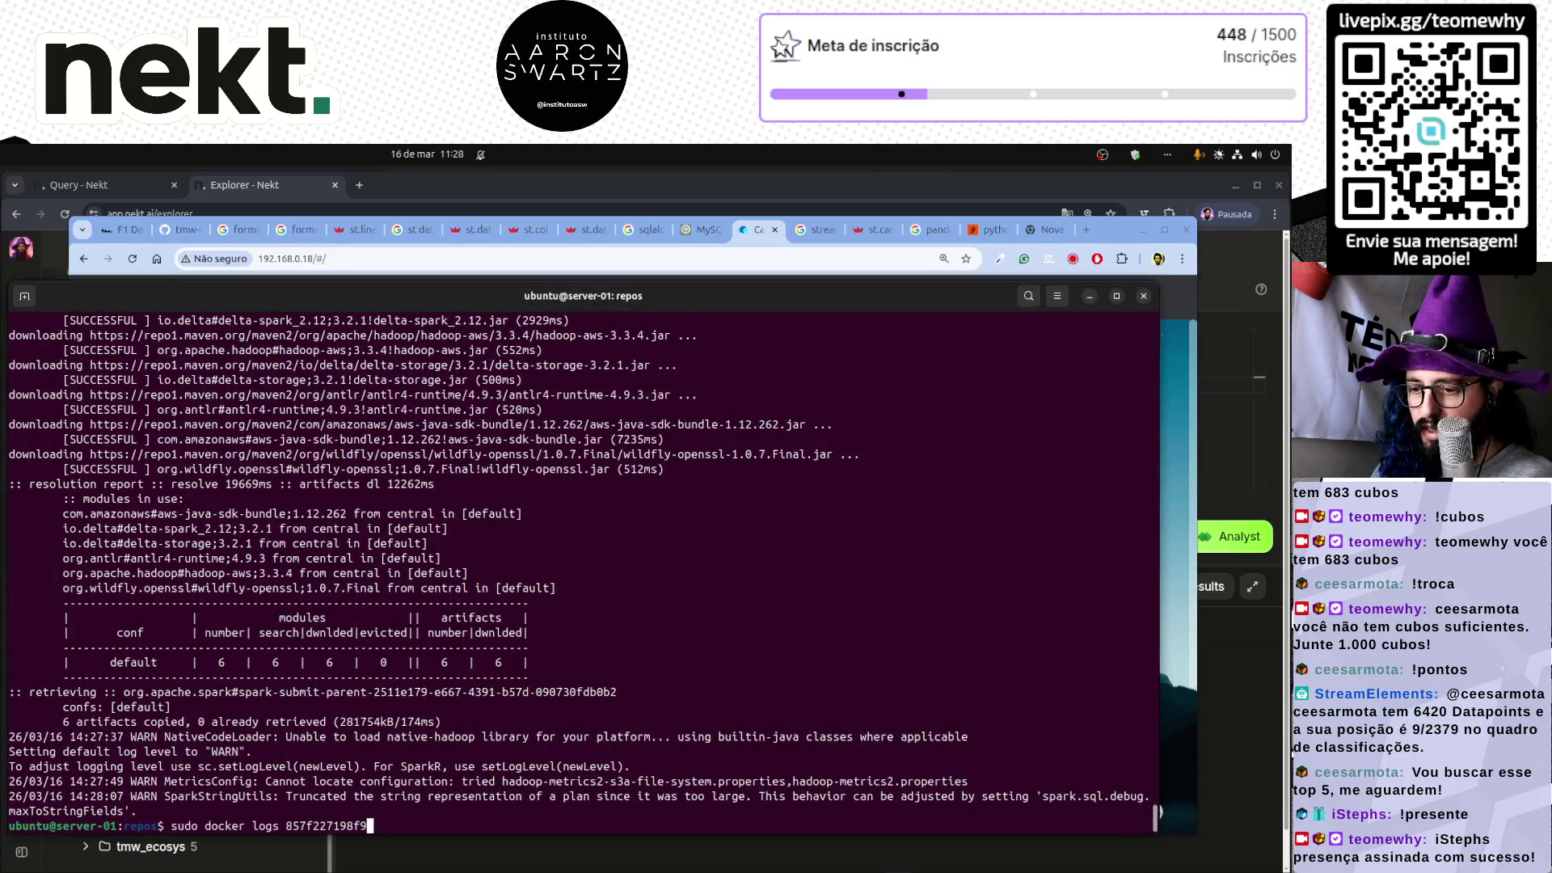
pyautogui.press('Down')
pyautogui.press('Up')
pyautogui.press('Down')
pyautogui.hotkey('alt', 'Tab')
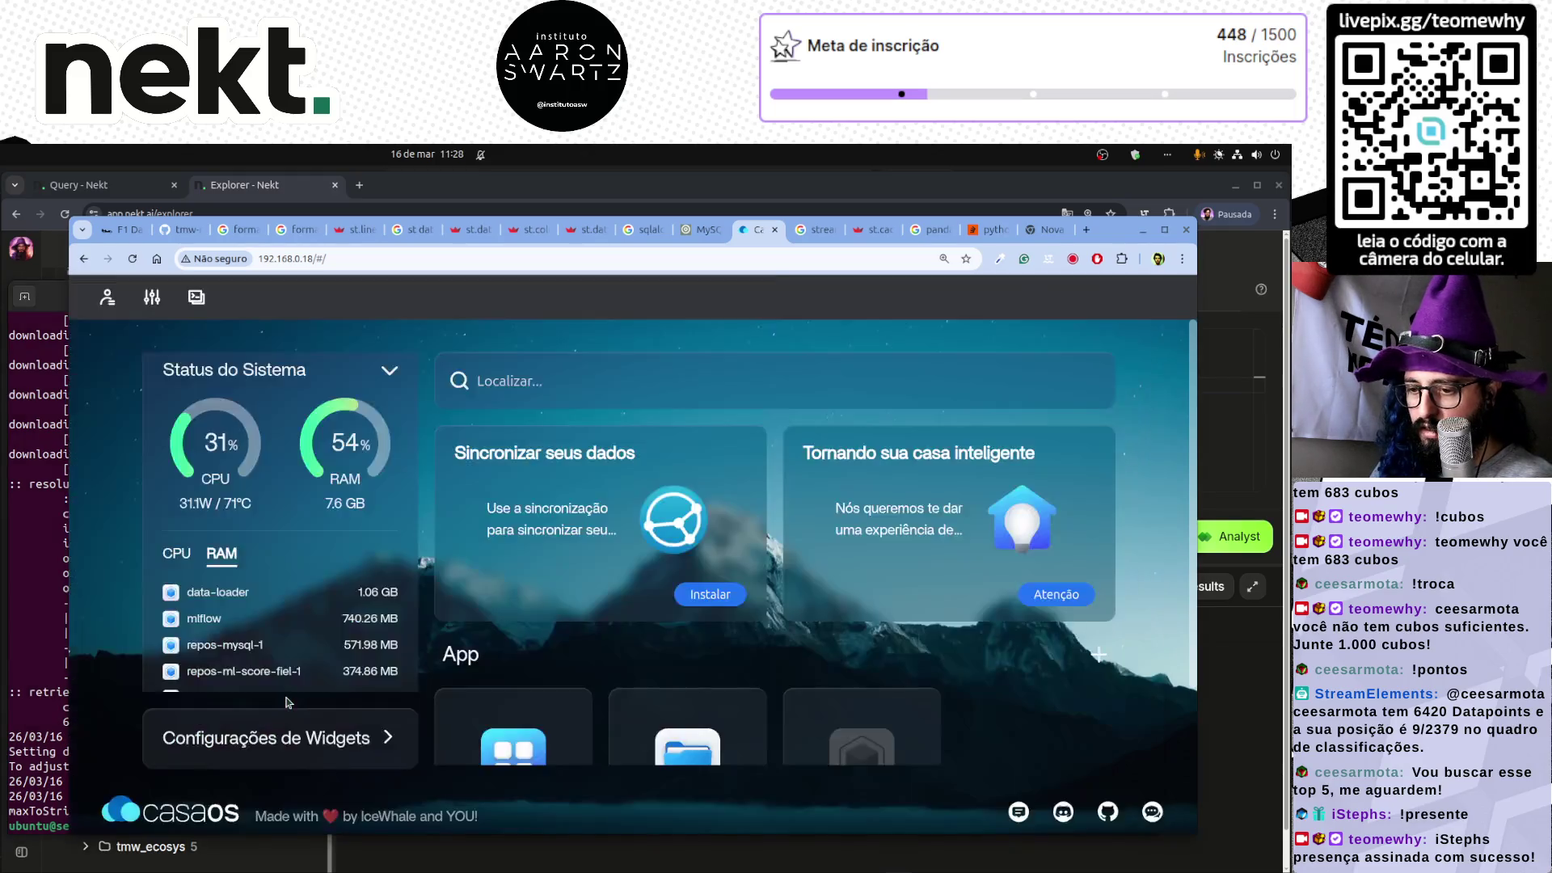
pyautogui.hotkey('alt', 'Tab')
pyautogui.press('Up')
pyautogui.press('Down')
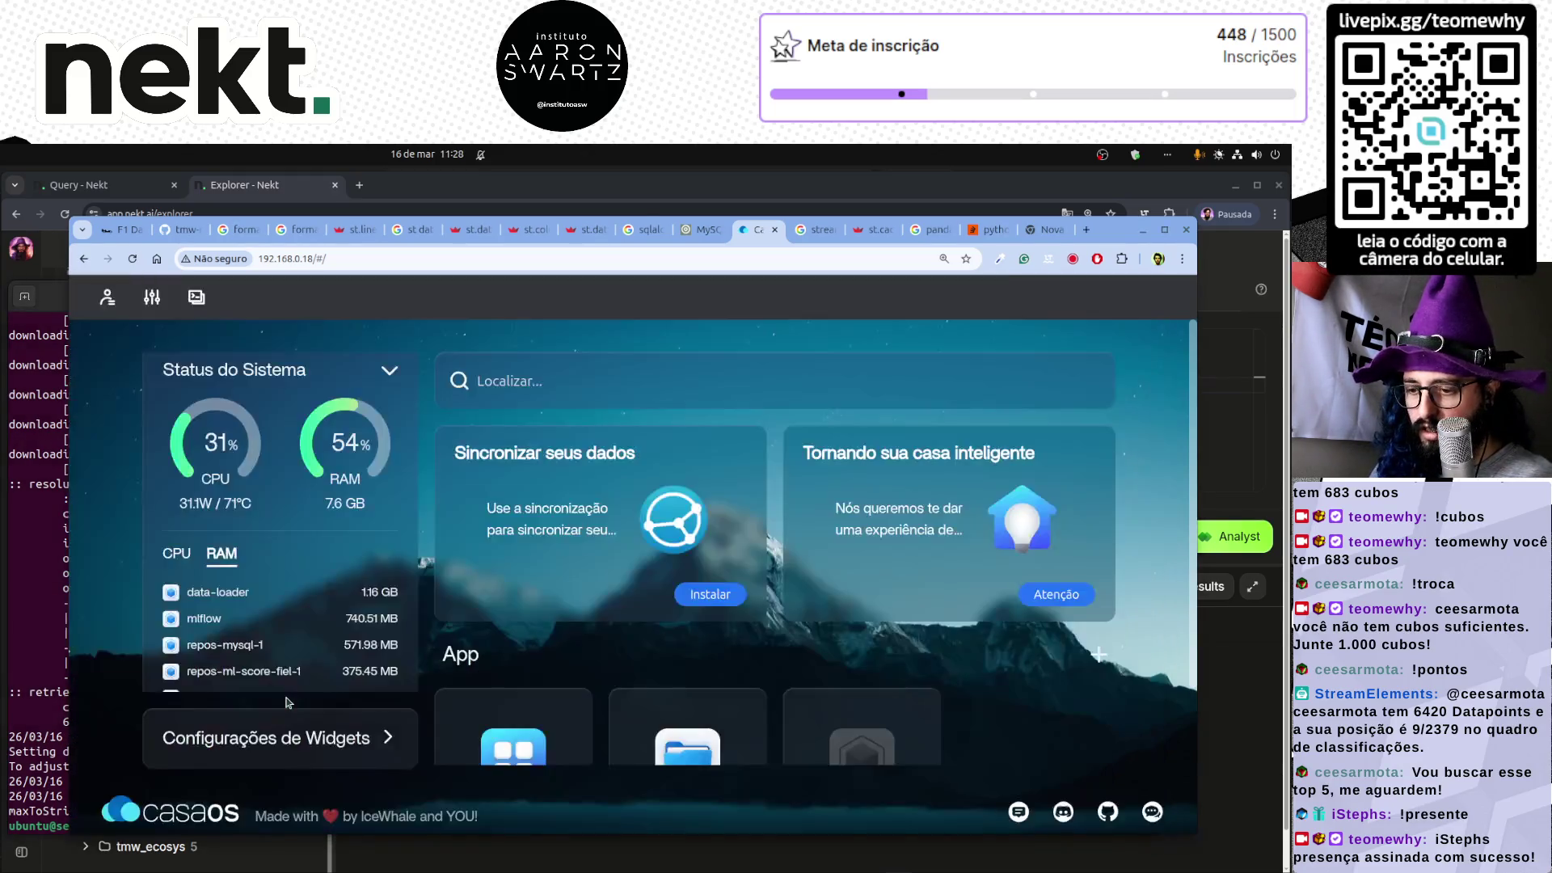
pyautogui.hotkey('alt', 'Tab')
pyautogui.hotkey('alt', 'Tab')
pyautogui.press('Up')
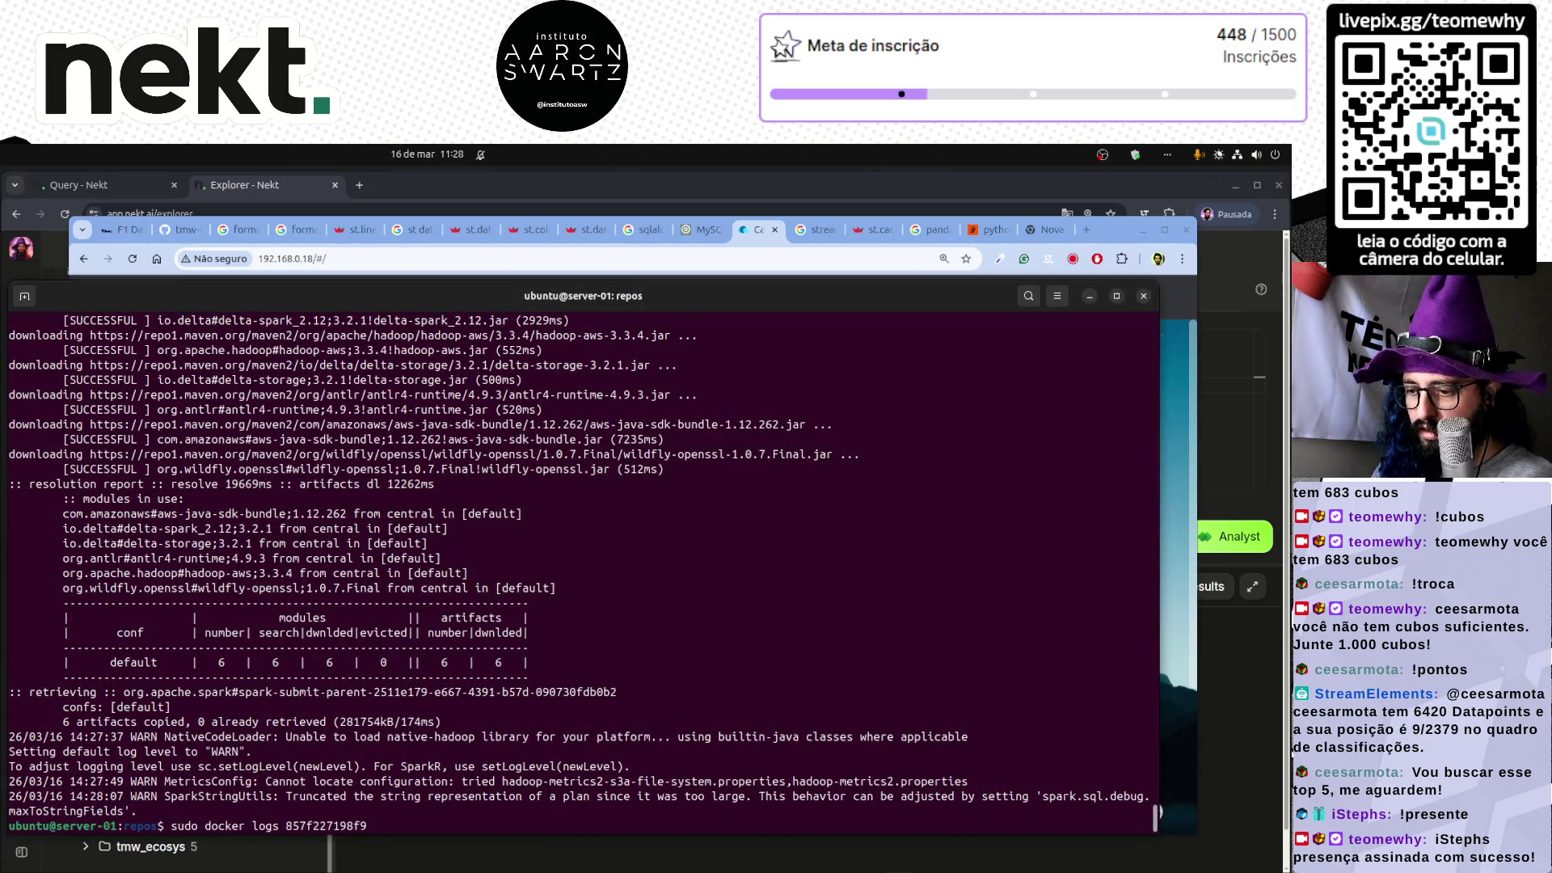
pyautogui.press('Down')
pyautogui.press('Up')
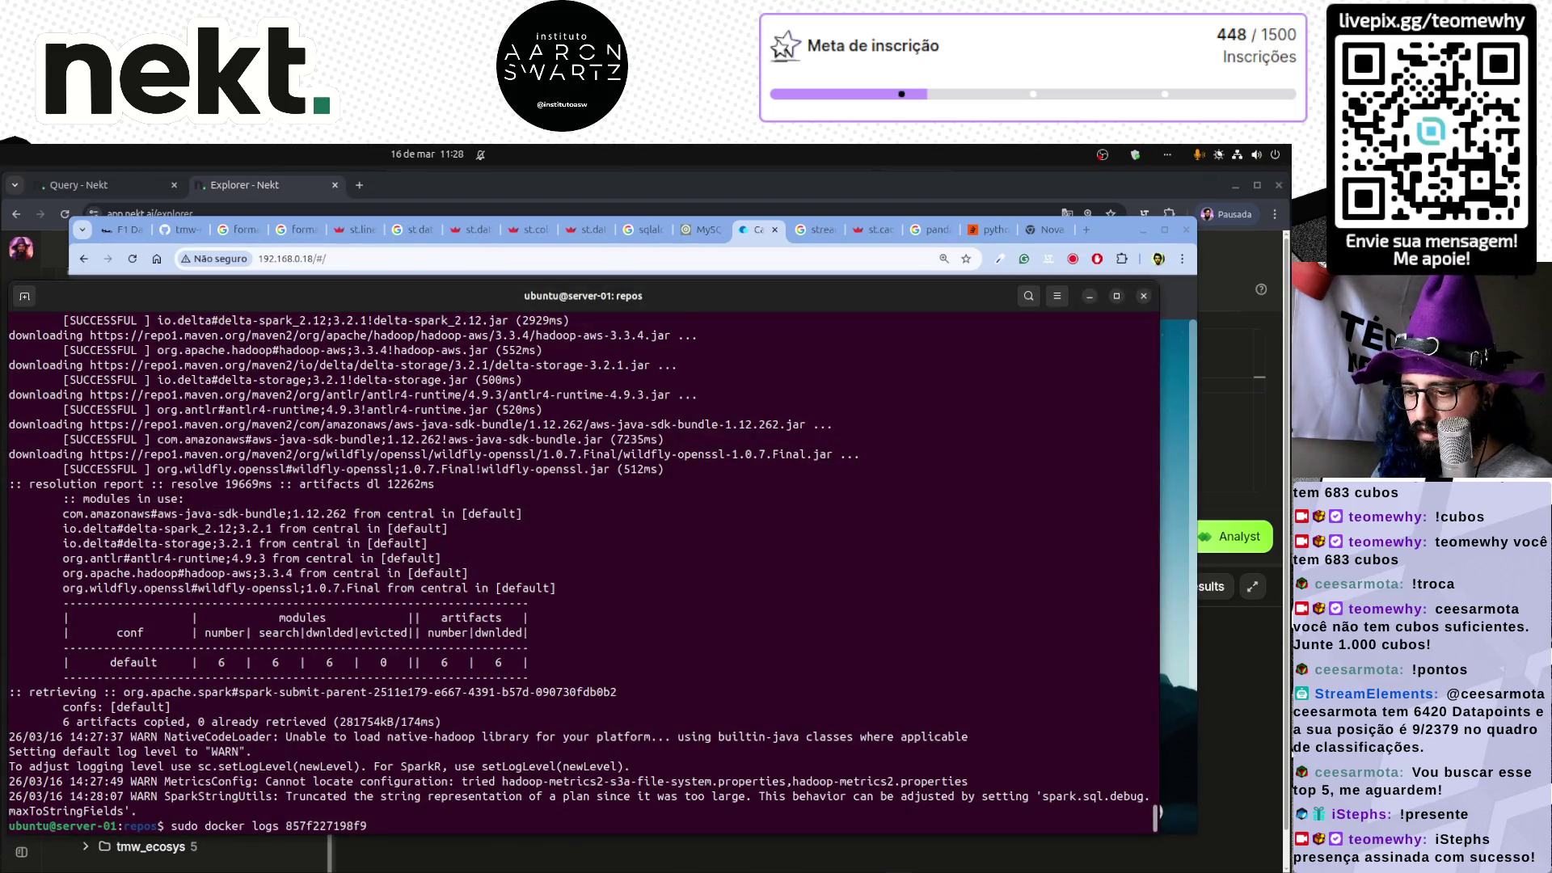
pyautogui.press('Down')
pyautogui.press('Up')
pyautogui.press('Return')
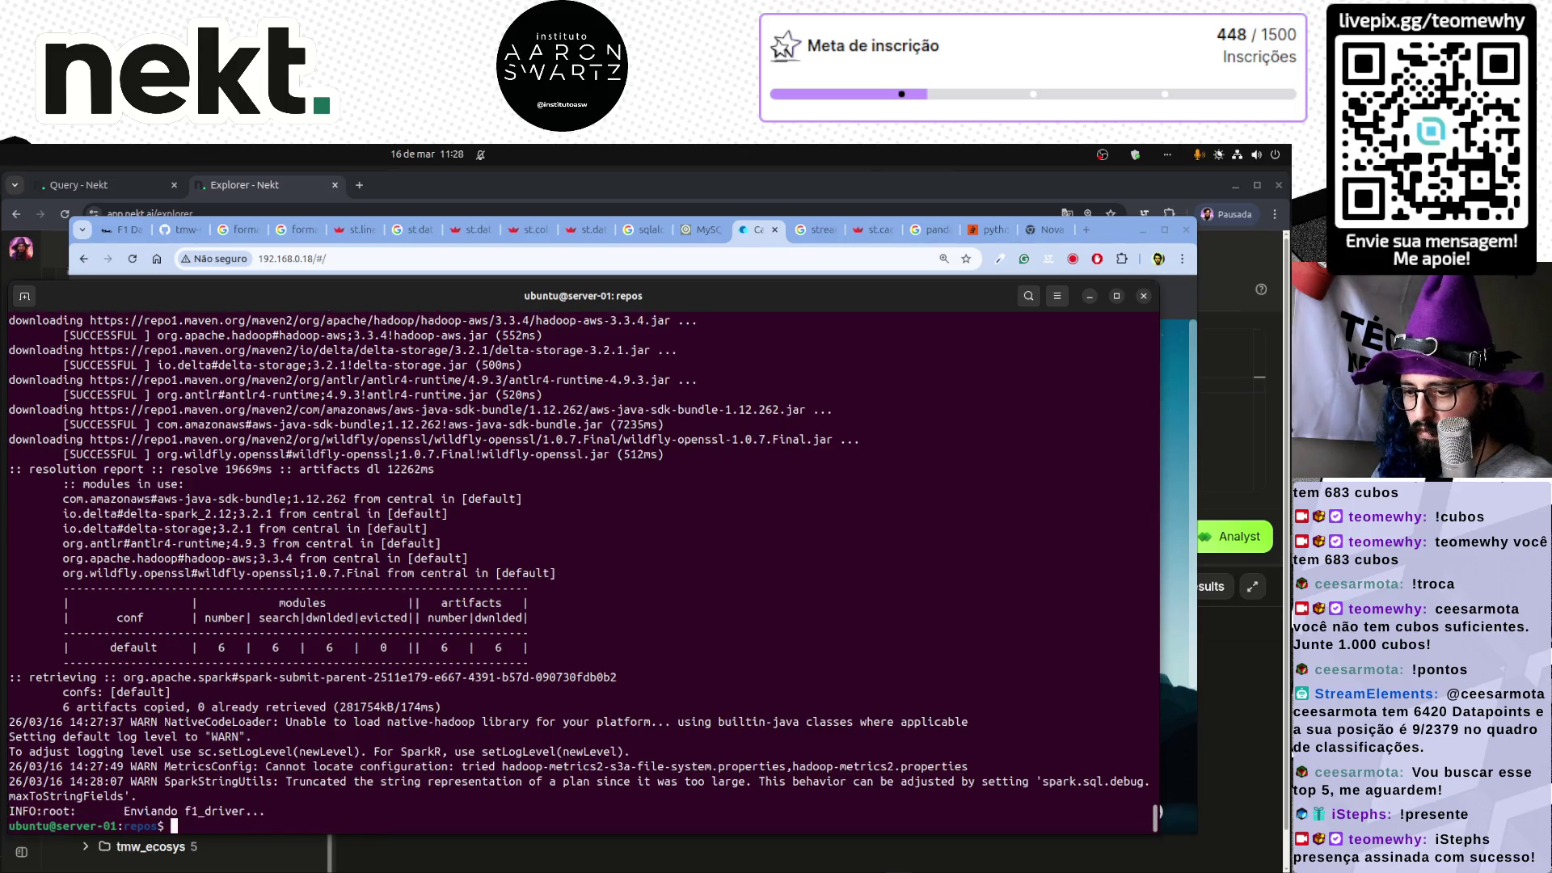
# - Mark the data-loader's memory usage figure on the dashboard and recheck the terminal
pyautogui.press('Up')
pyautogui.hotkey('alt', 'Tab')
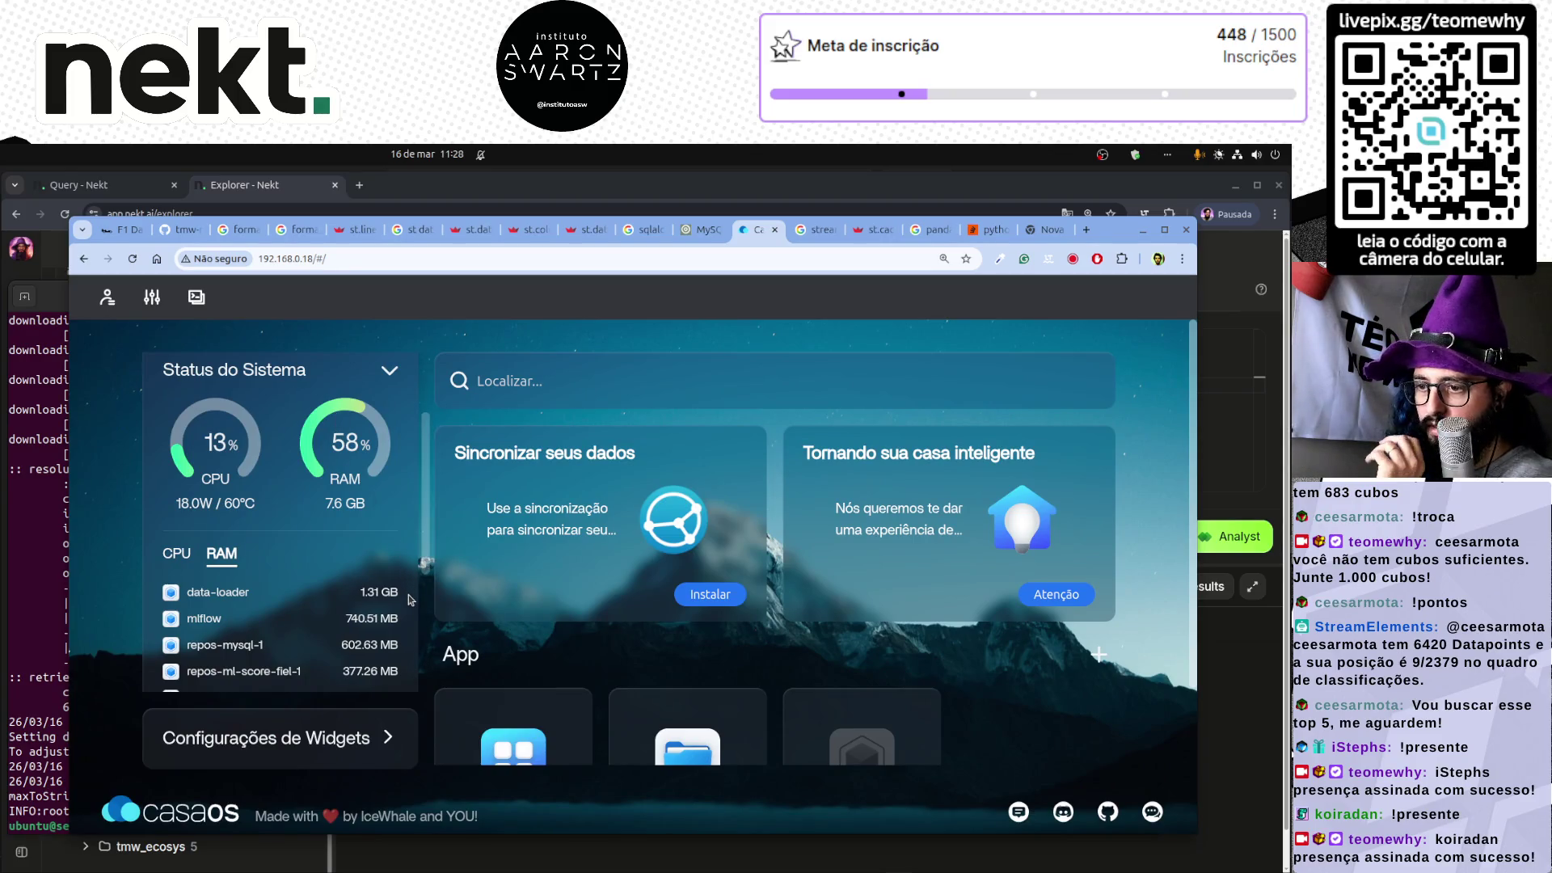
pyautogui.tripleClick(374, 595)
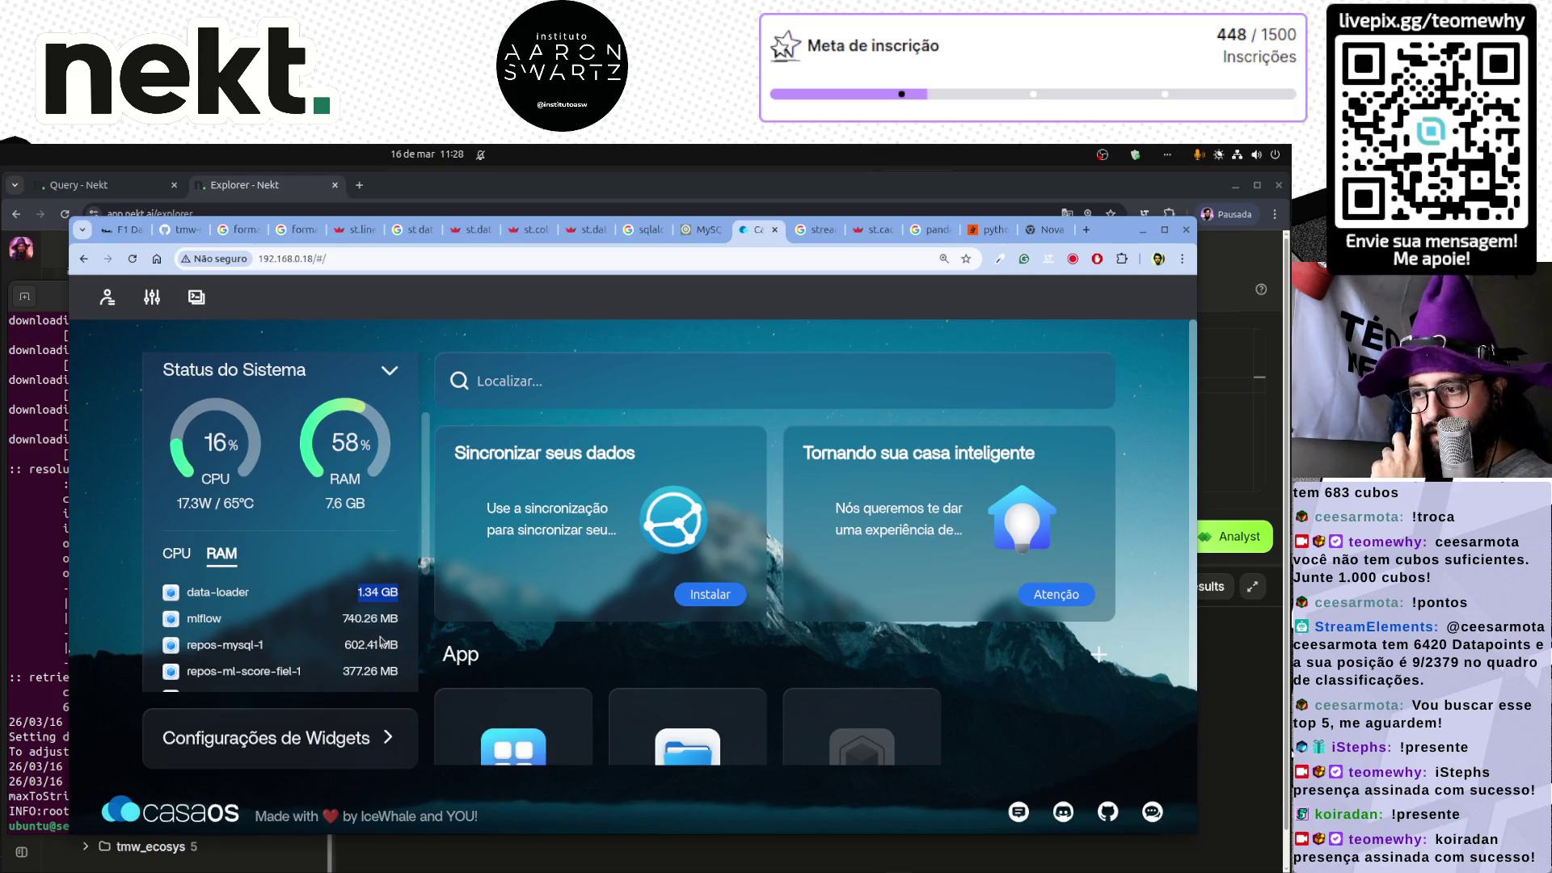
pyautogui.click(374, 591)
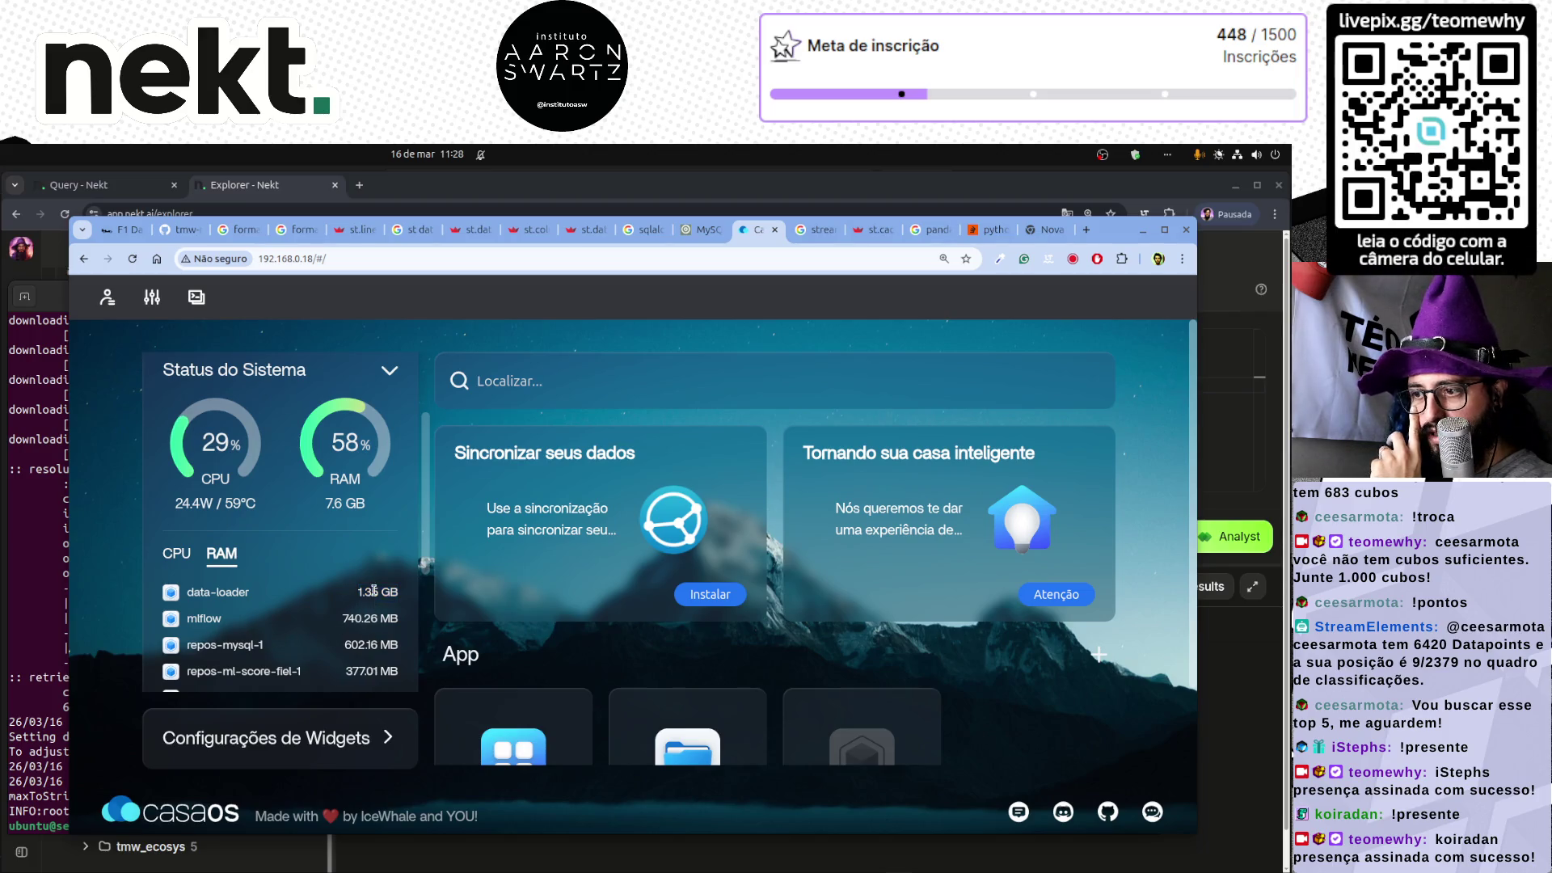
pyautogui.hotkey('alt', 'Tab')
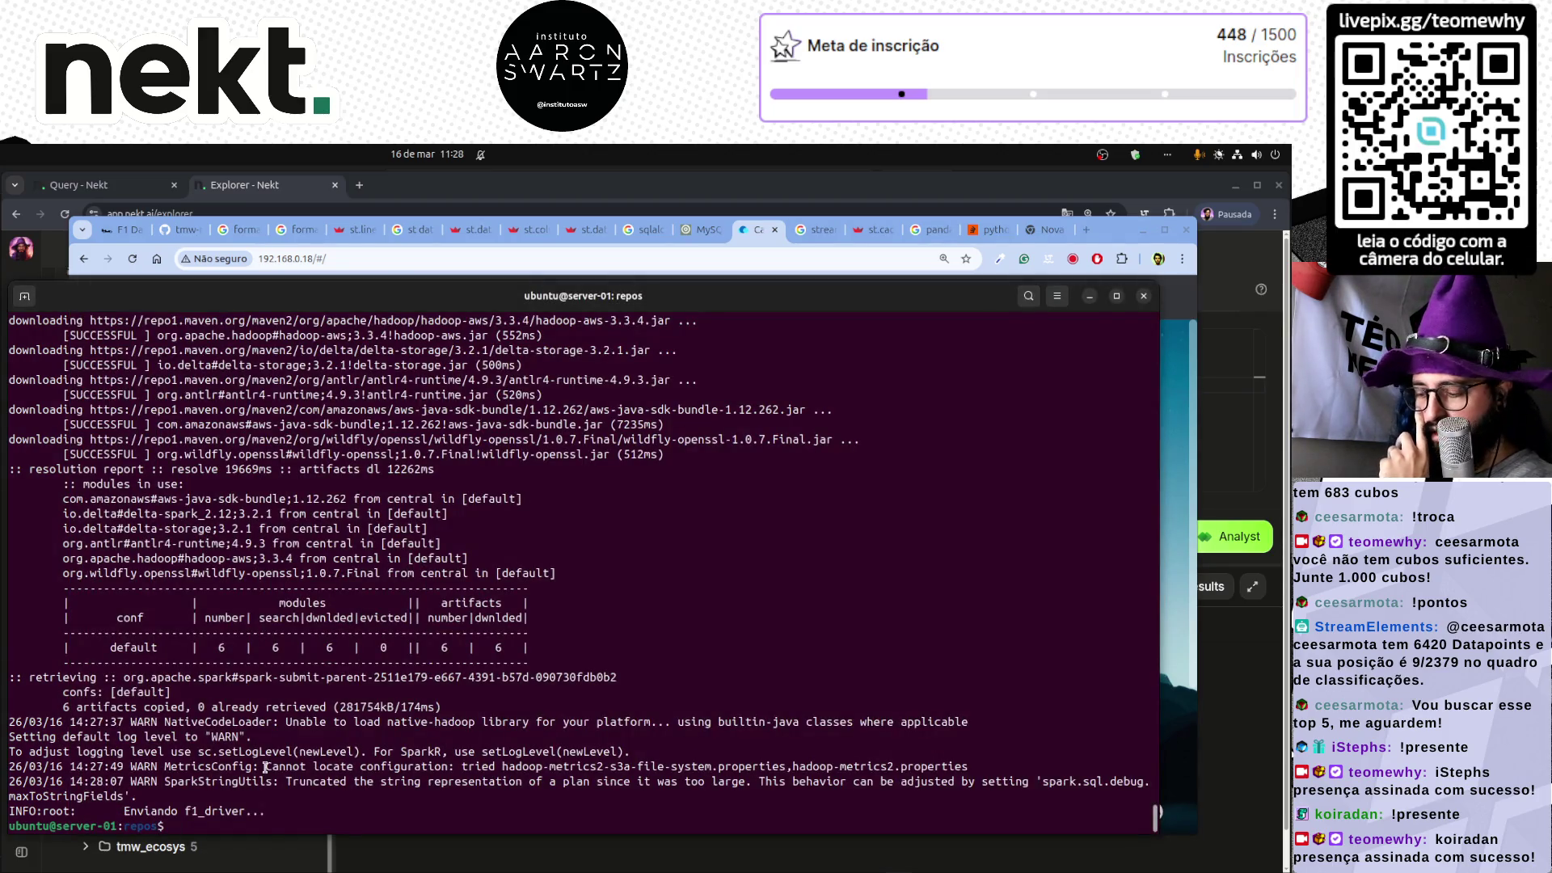
pyautogui.press('Up')
pyautogui.press('Down')
pyautogui.hotkey('alt', 'Tab')
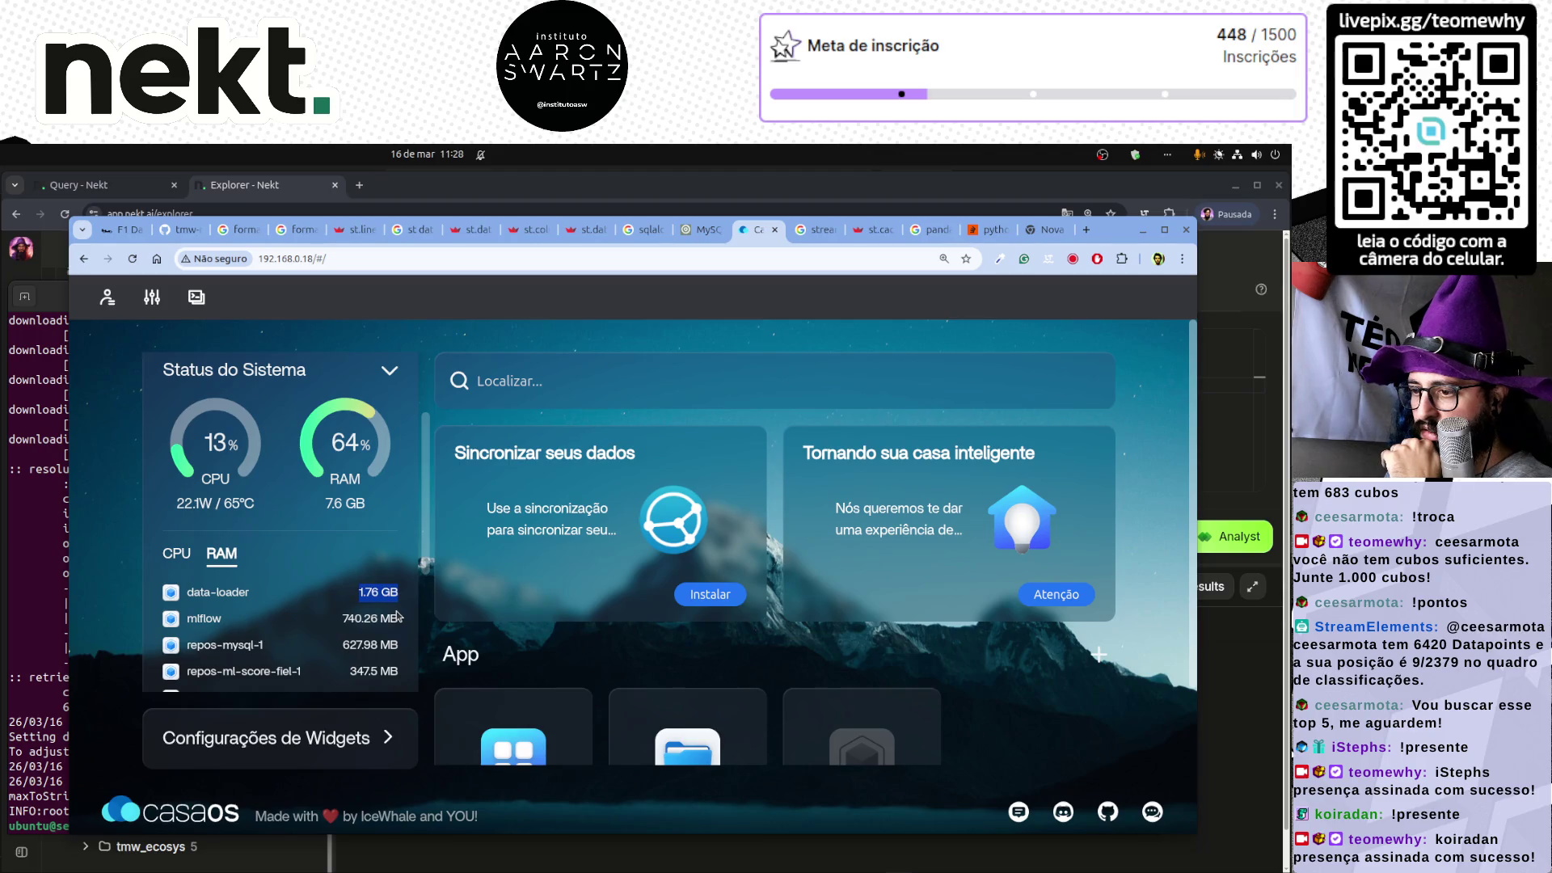
# - Confirm the data-loader's 1.76 GB memory use and bring up the F1 Data App page
pyautogui.click(35, 772)
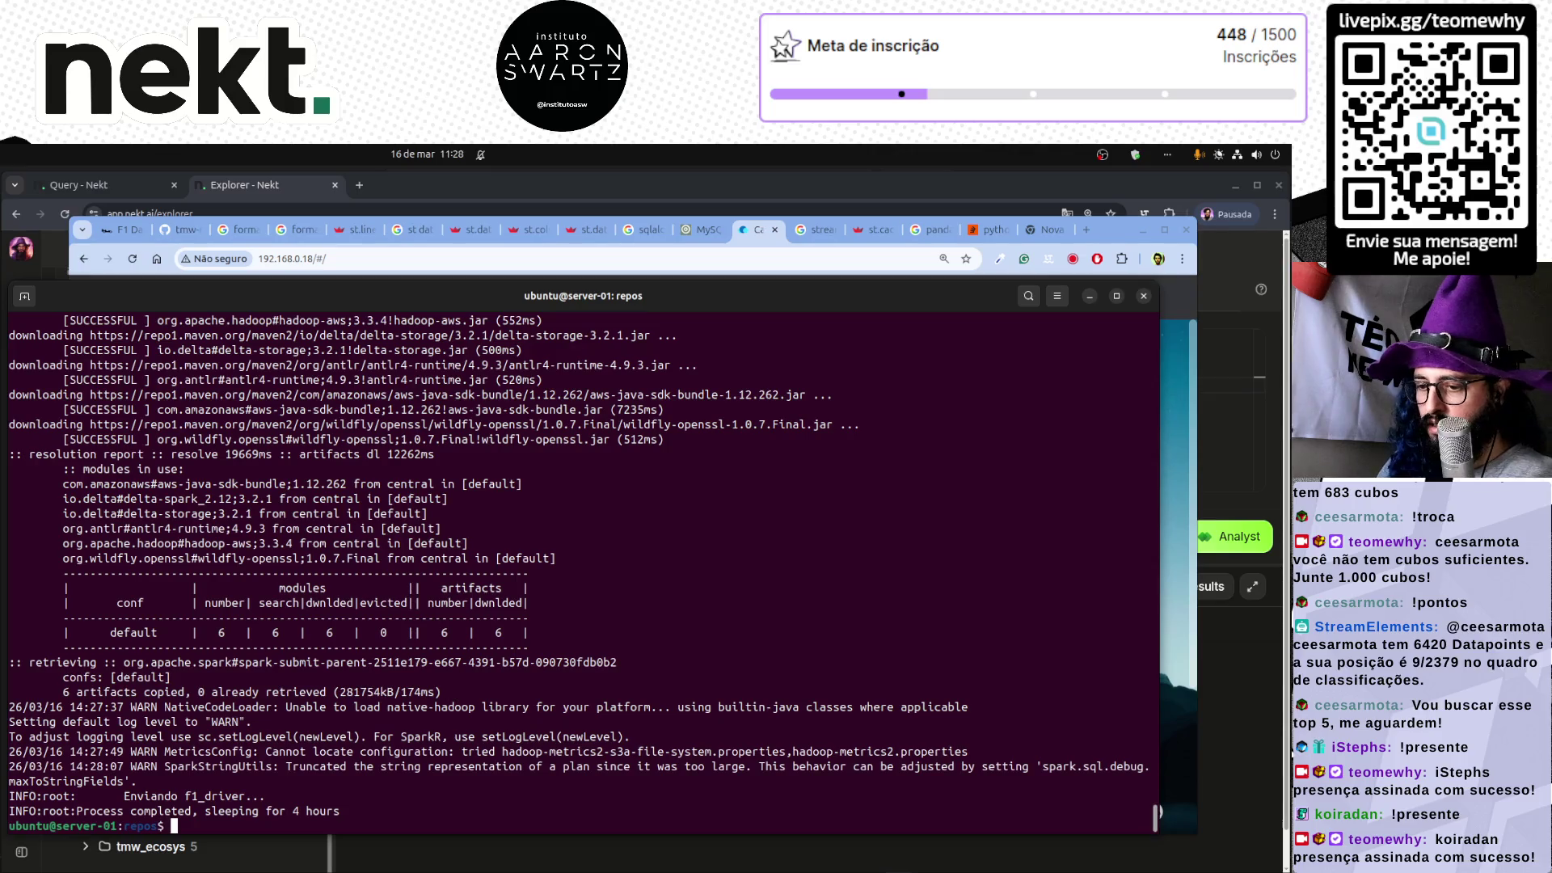
pyautogui.hotkey('alt', 'Tab')
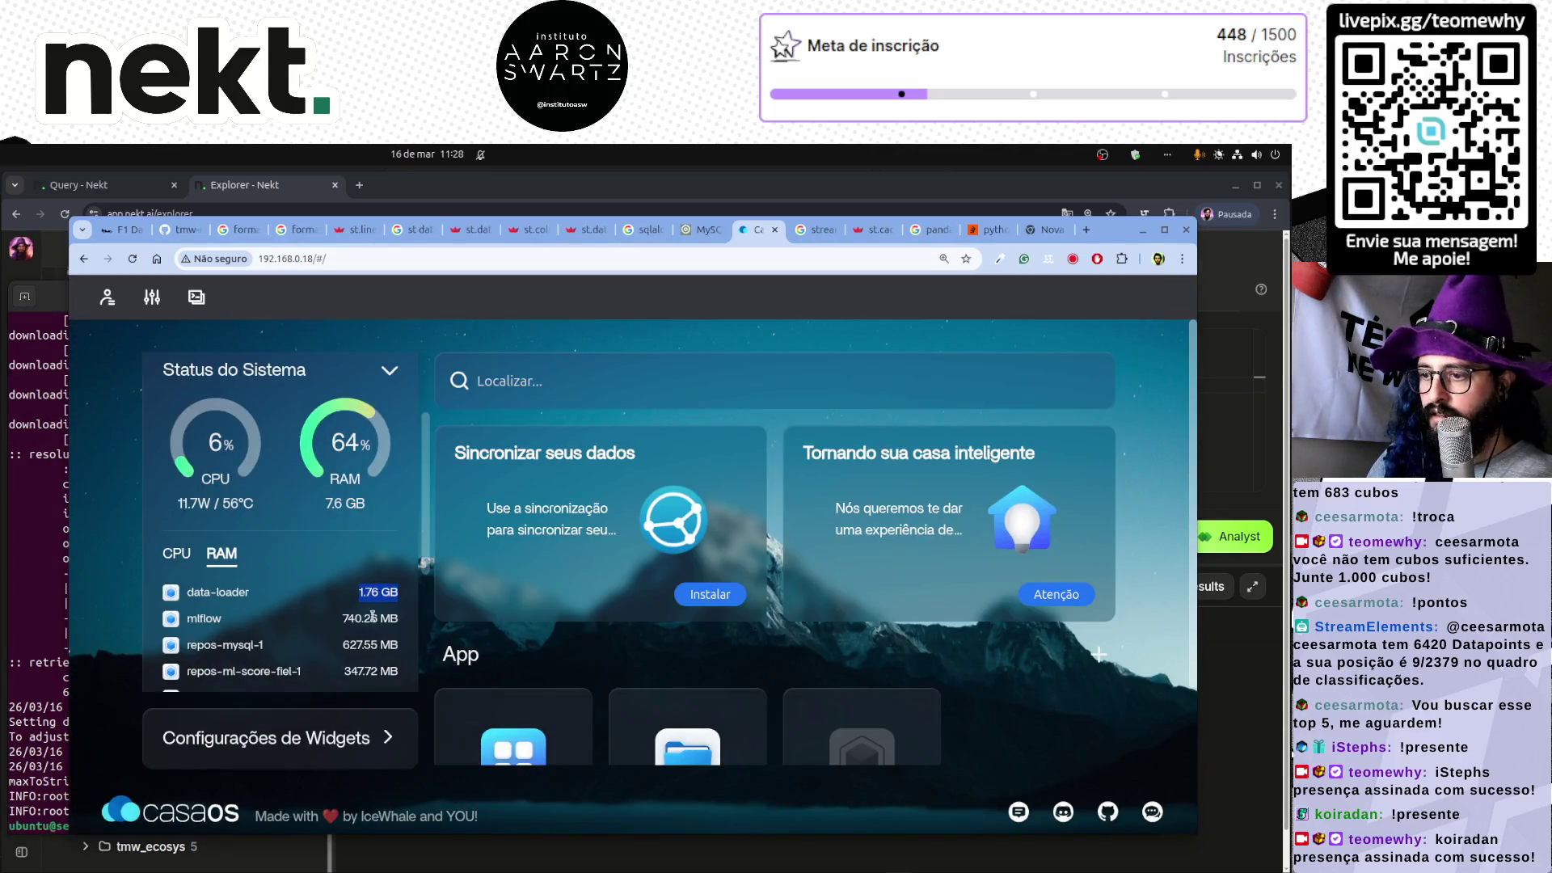
pyautogui.moveTo(364, 590); pyautogui.dragTo(399, 593)
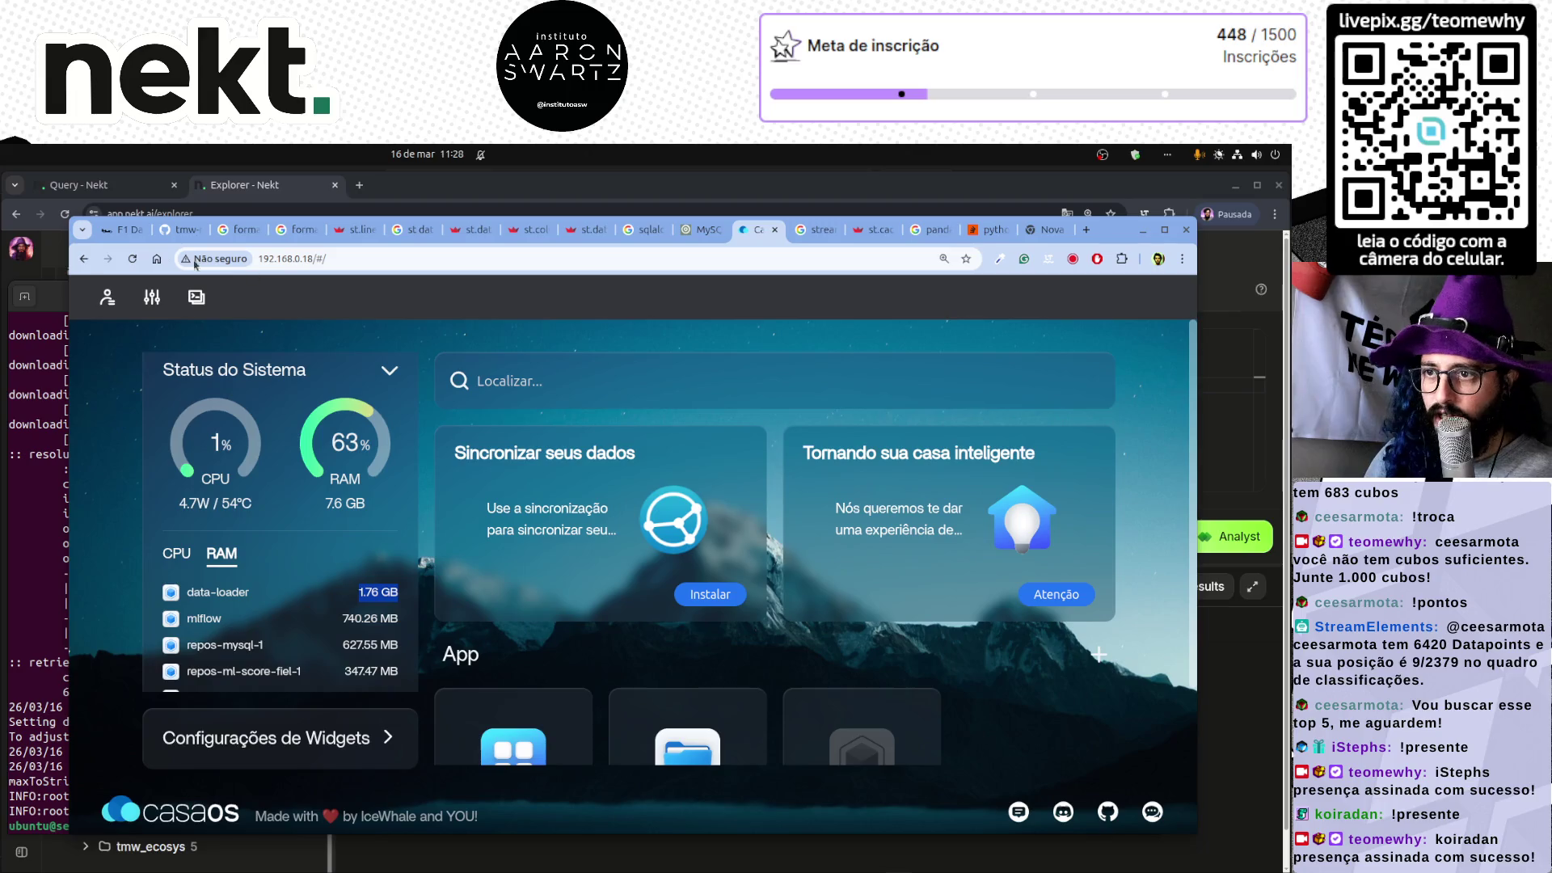
pyautogui.click(119, 235)
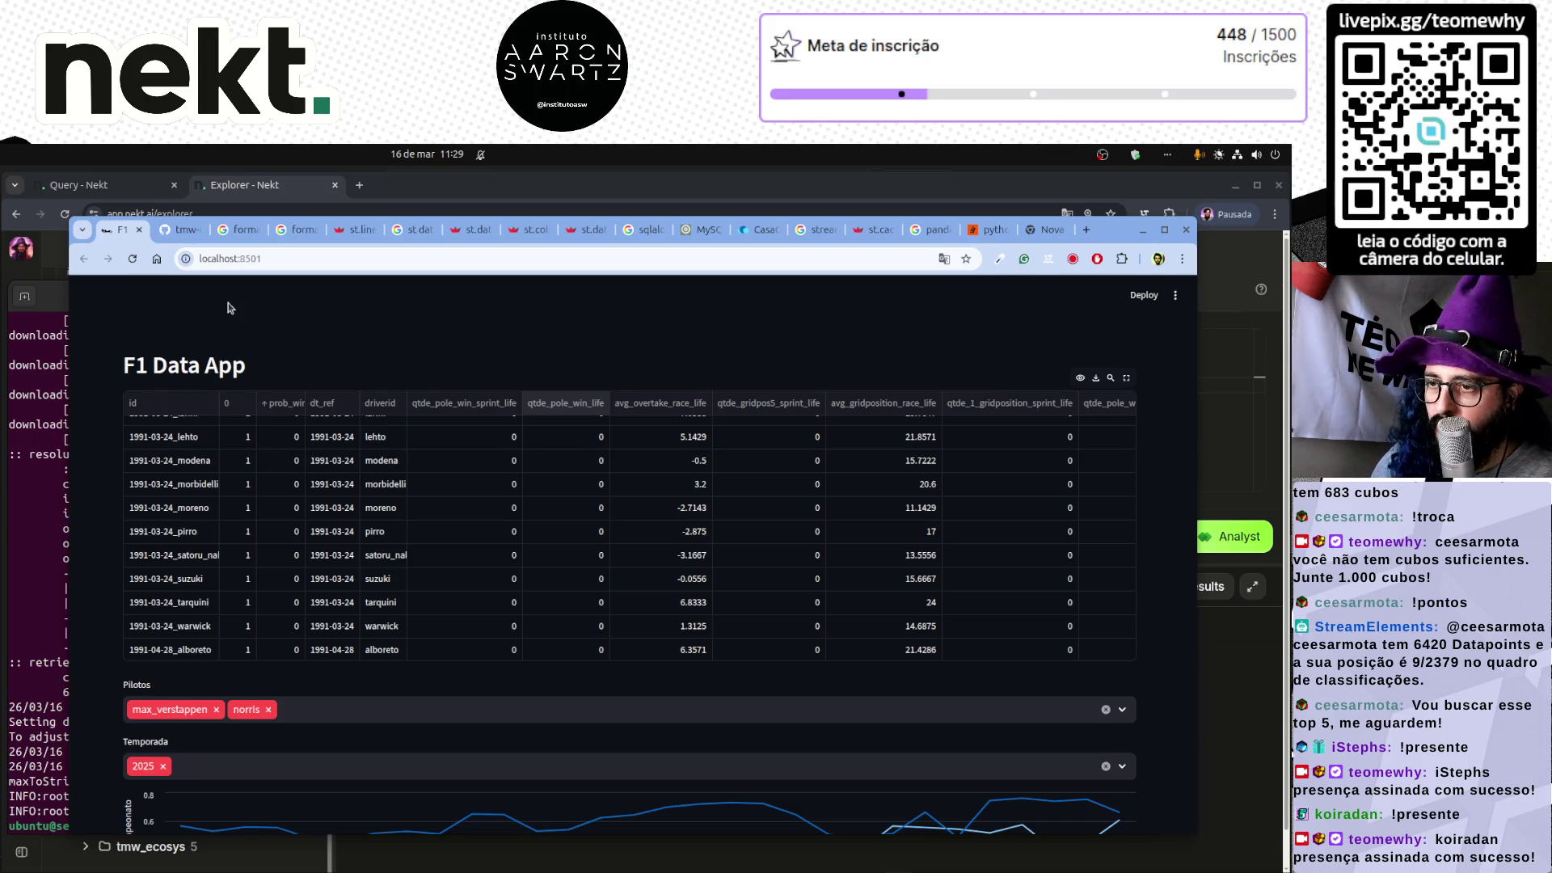
# - Reload the app, clear all drivers, and select max_verstappen and norris in Pilotos
pyautogui.press('F5')
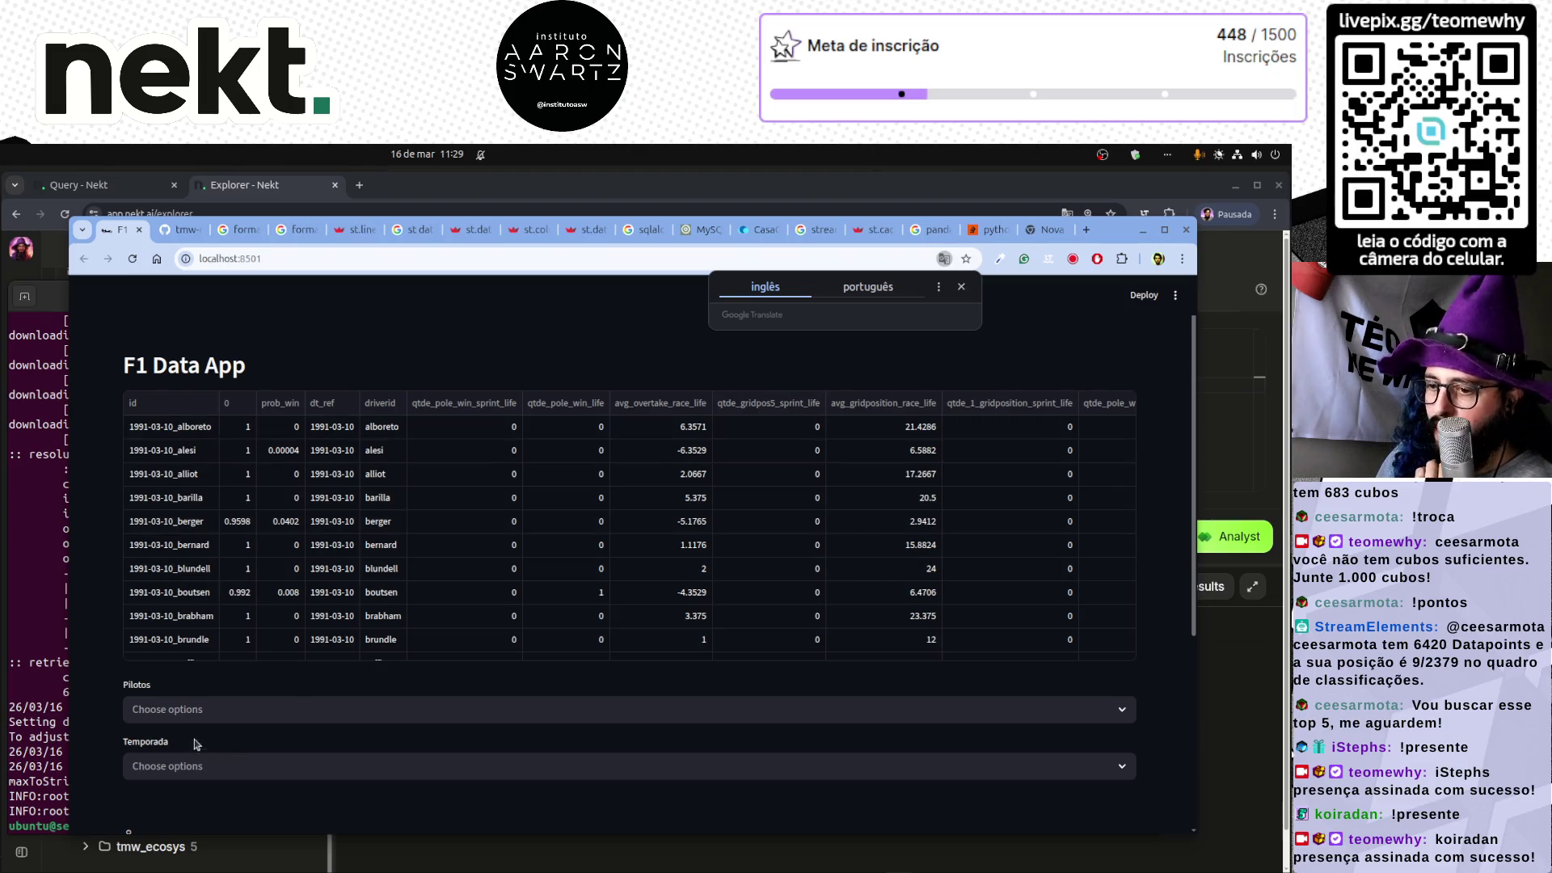
pyautogui.click(211, 708)
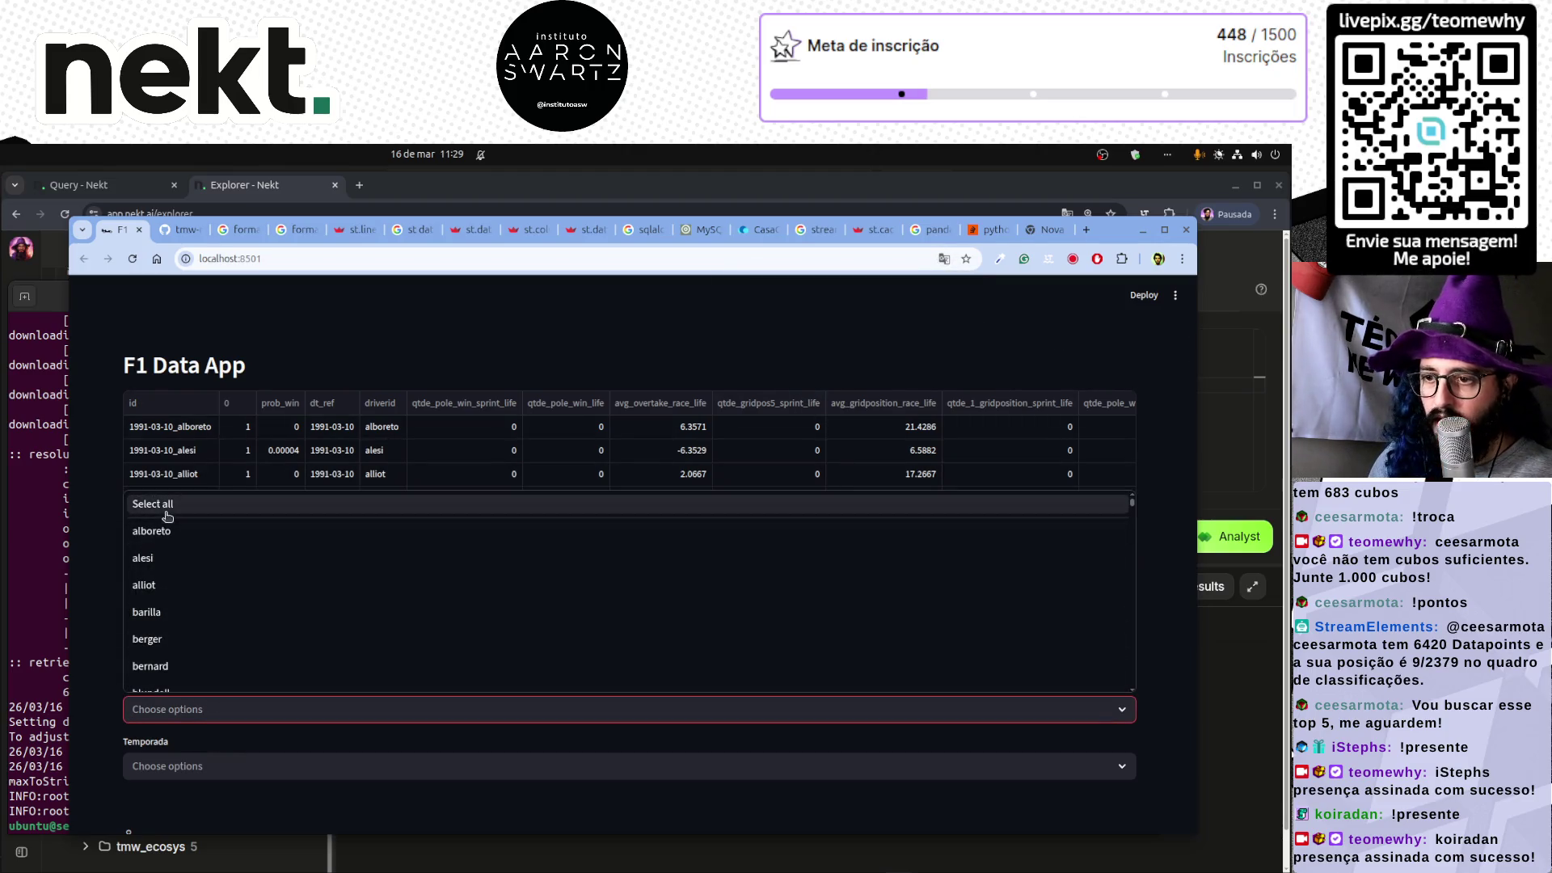
pyautogui.click(204, 508)
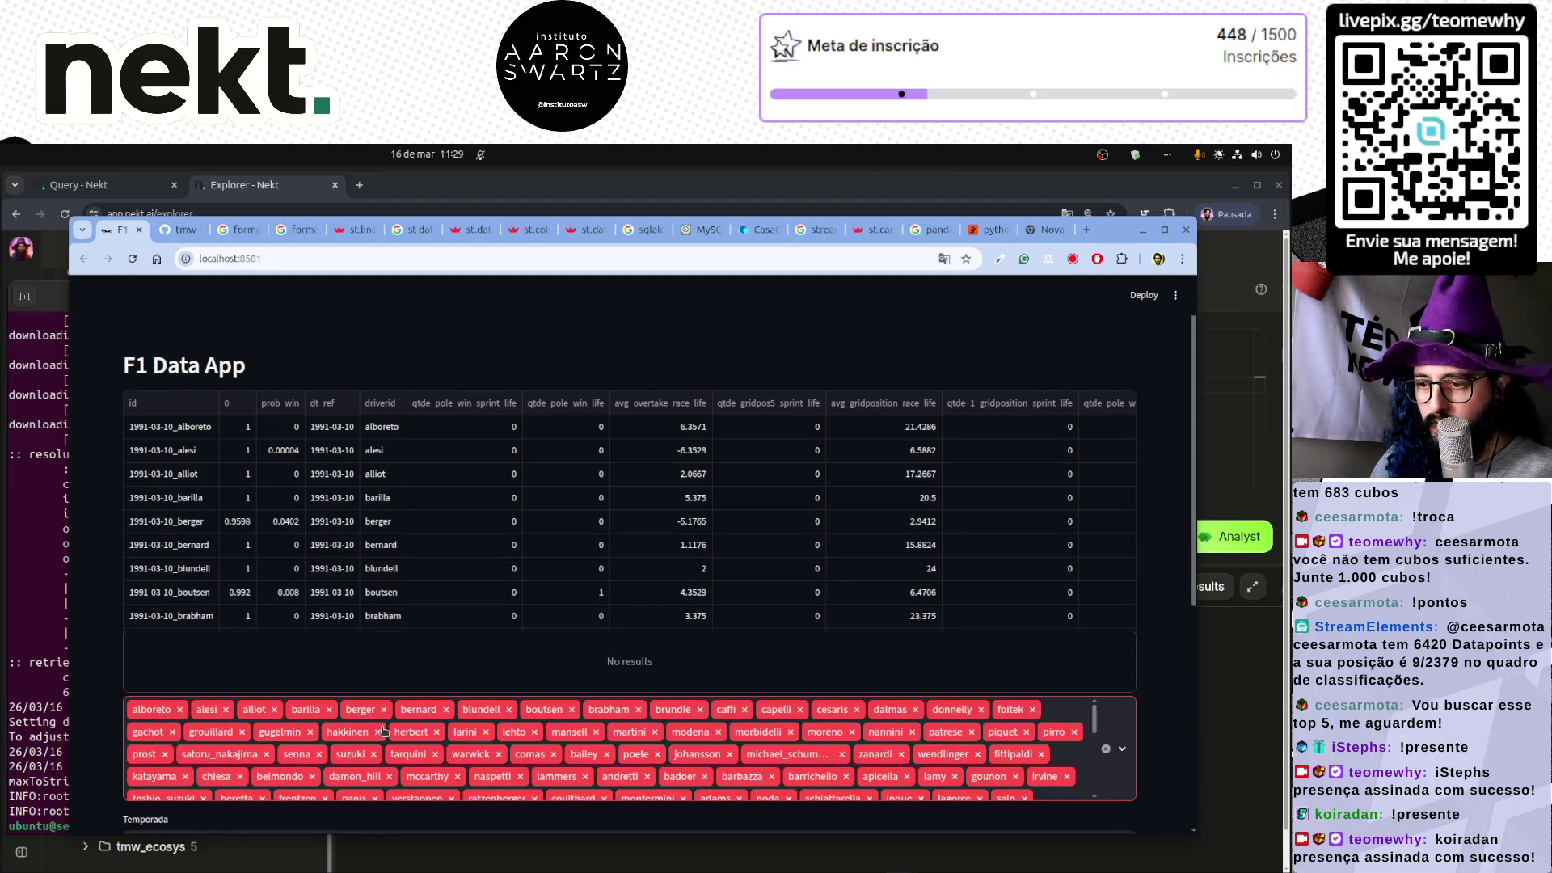
pyautogui.click(1105, 748)
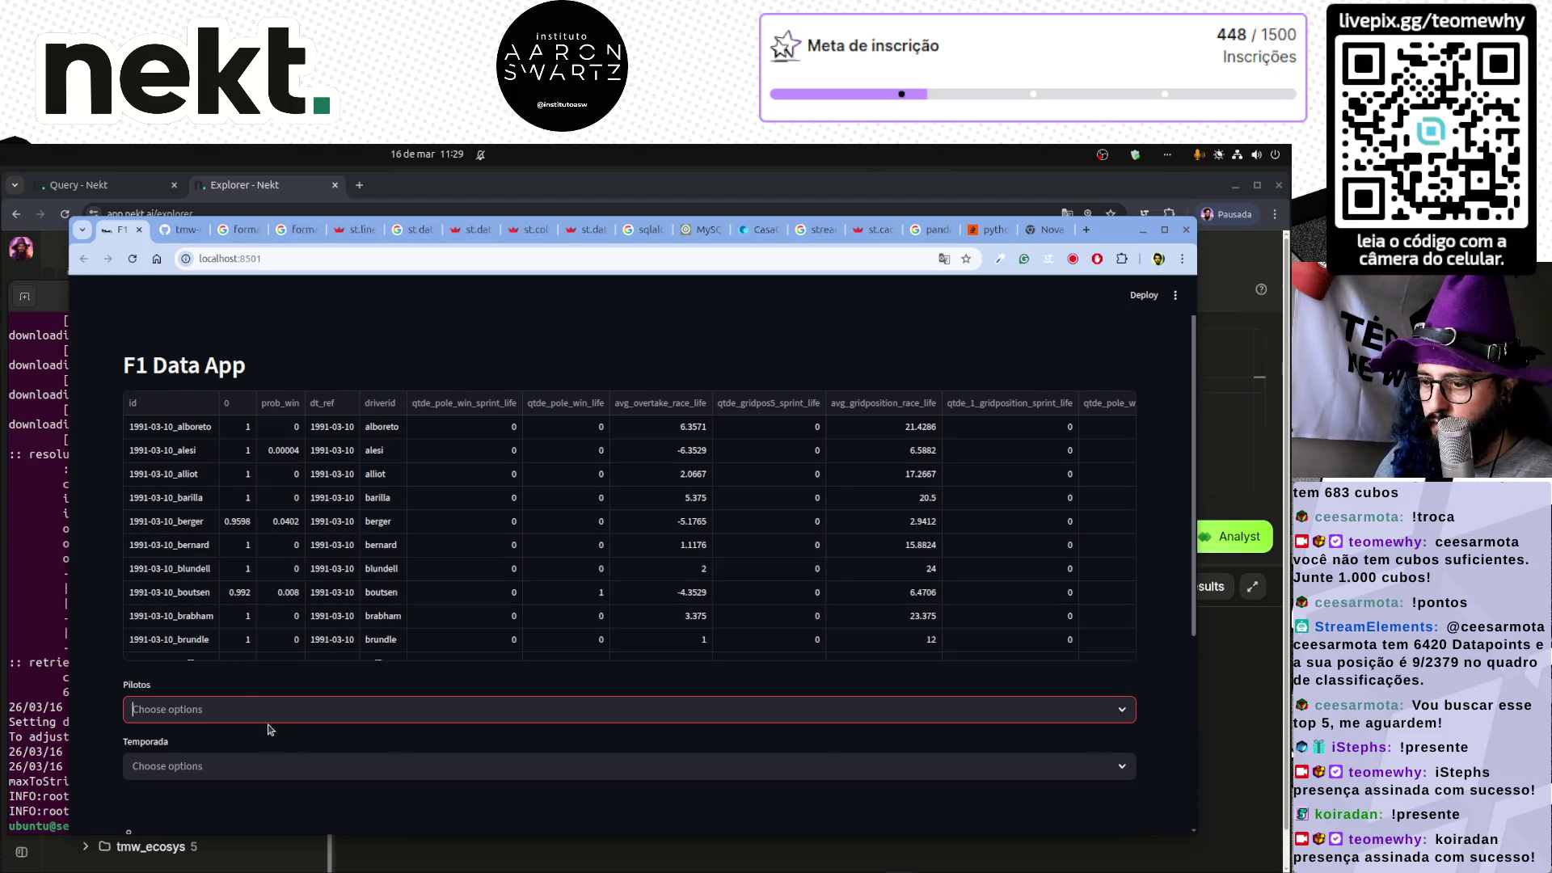
pyautogui.click(237, 708)
pyautogui.write('max')
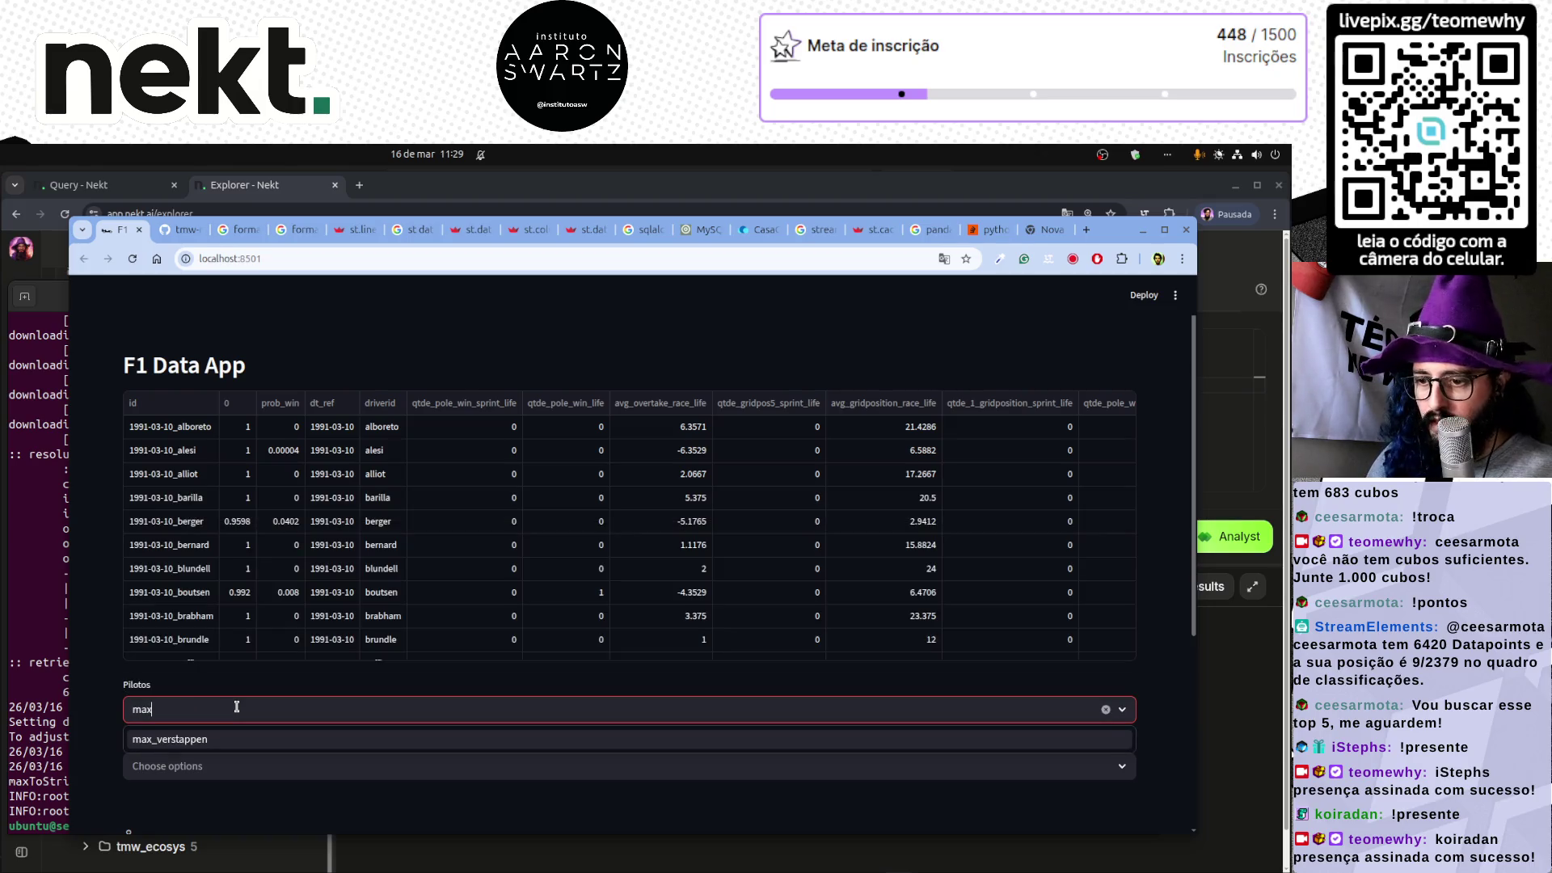
pyautogui.press('Return')
pyautogui.write('n')
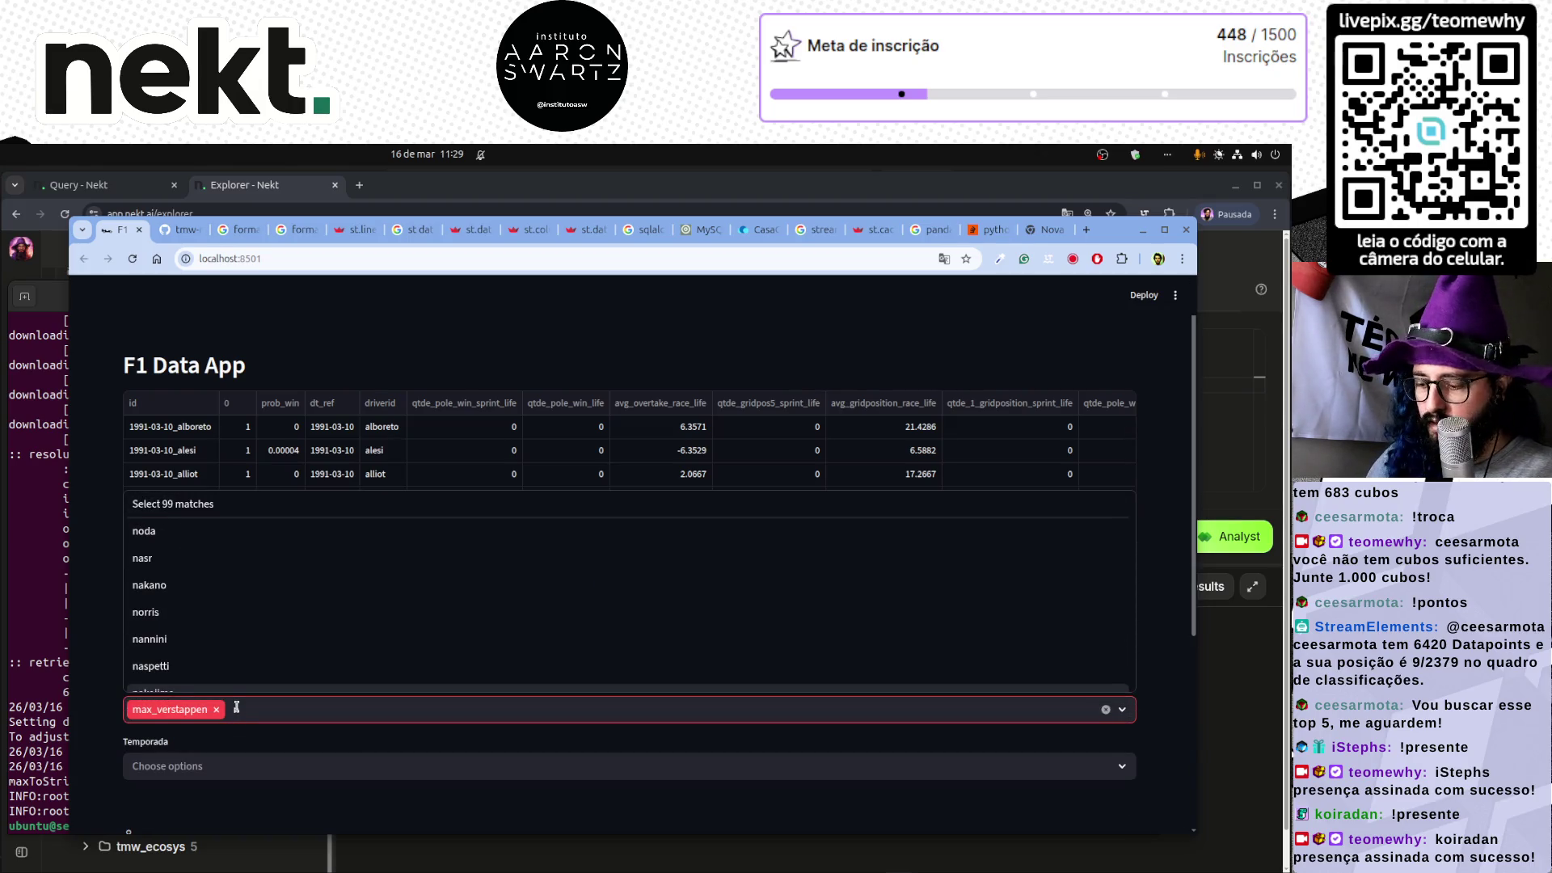
pyautogui.press('Down')
pyautogui.press('Return')
# - Filter Temporada to 2026, view the win-probability chart, then switch back to Nekt
pyautogui.scroll(-5, 95, 736)
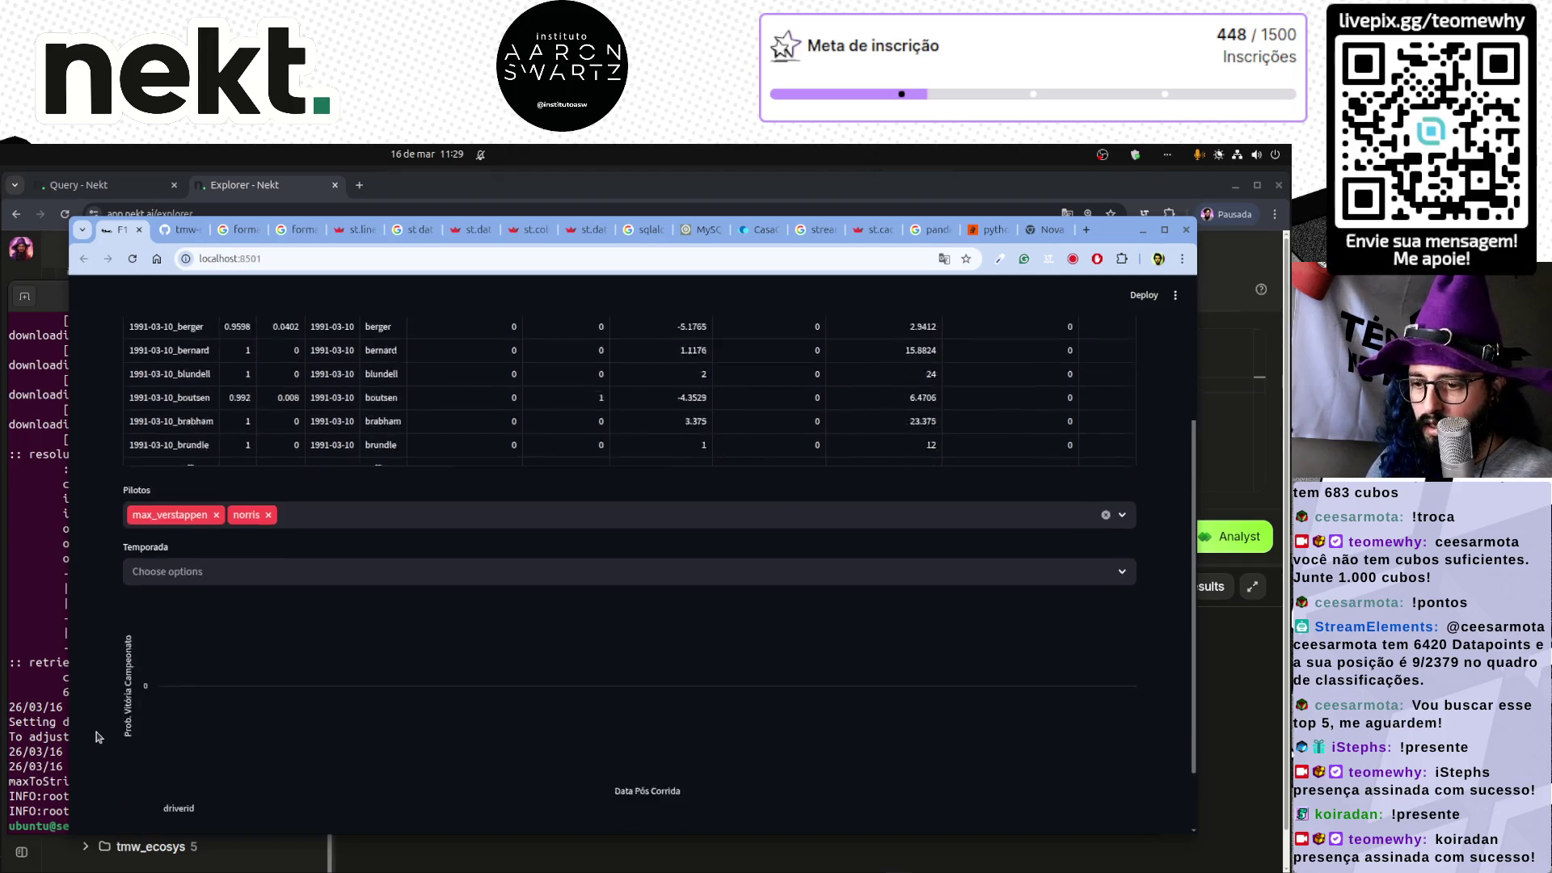
pyautogui.click(215, 521)
pyautogui.write('202')
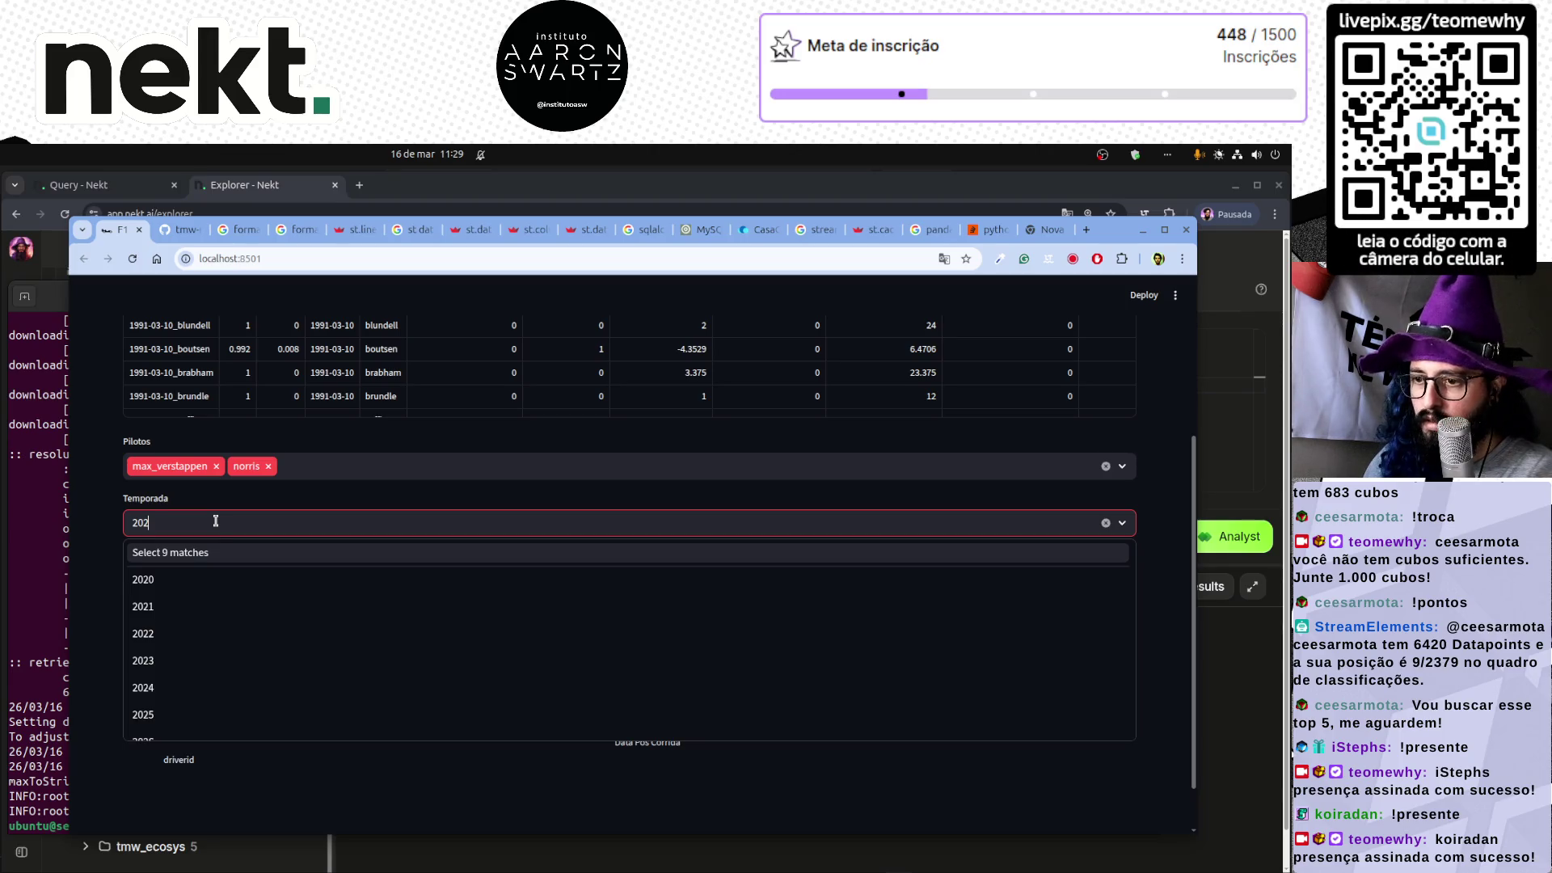
pyautogui.write('6')
pyautogui.press('Return')
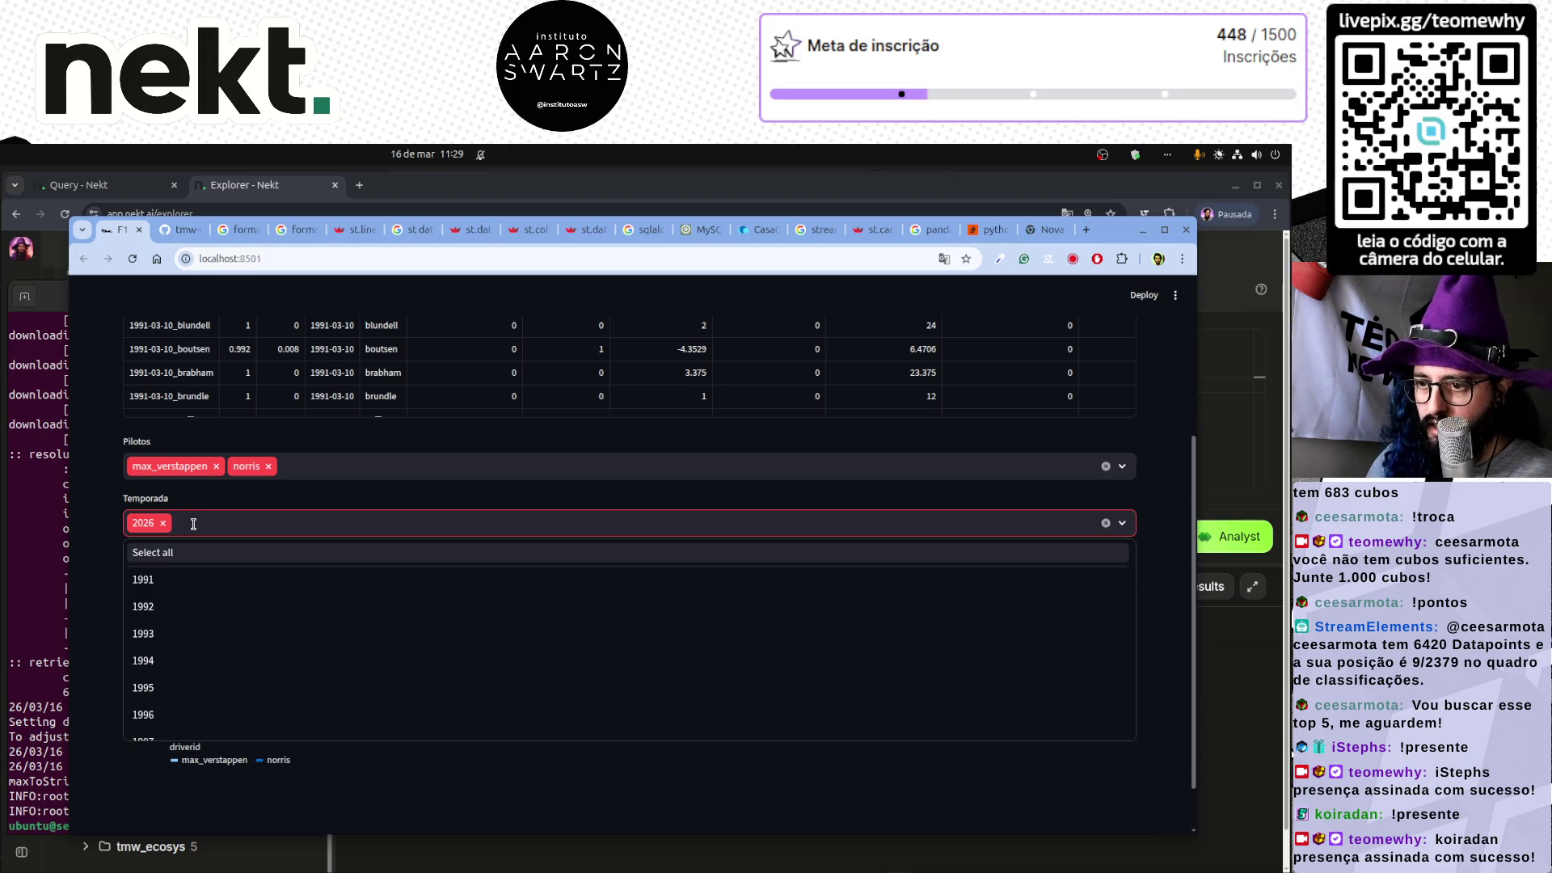
pyautogui.press('Escape')
pyautogui.scroll(-1, 199, 737)
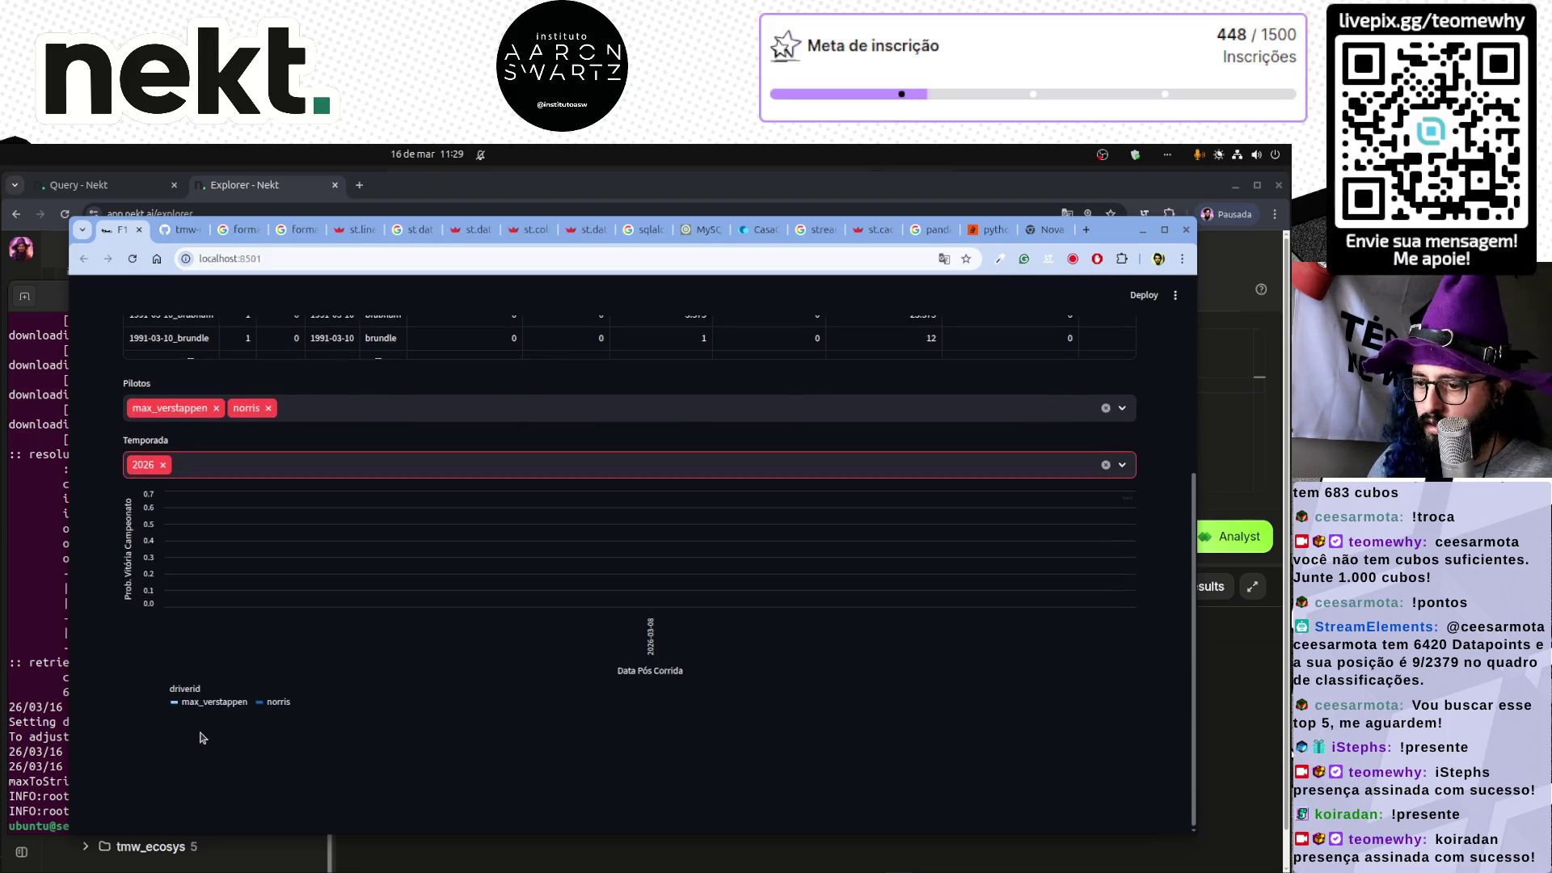
pyautogui.scroll(4, 201, 703)
pyautogui.moveTo(654, 661)
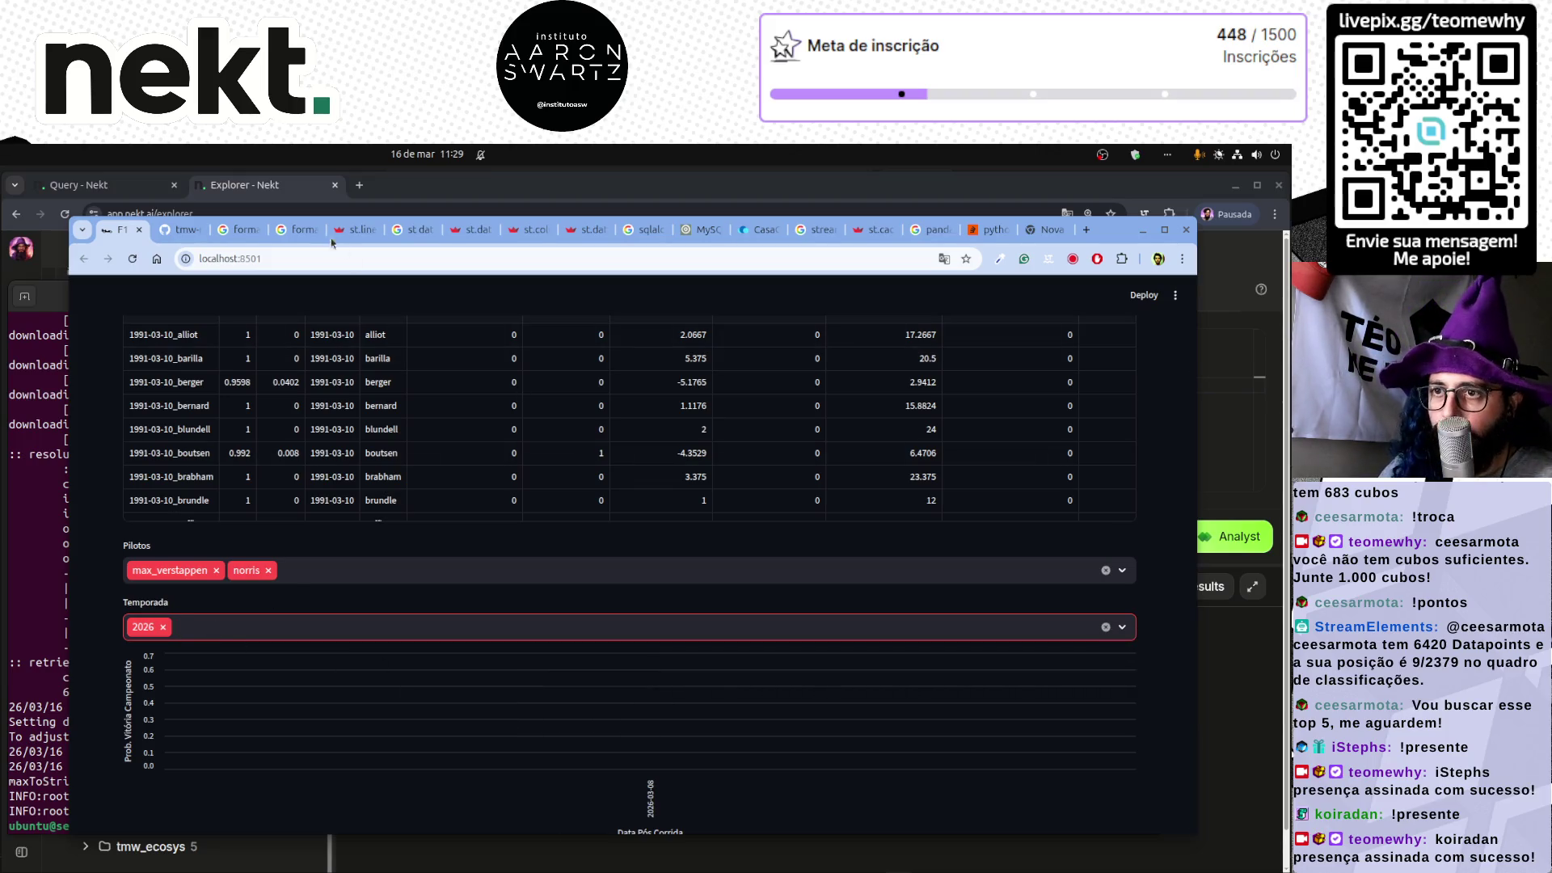
pyautogui.hotkey('alt', 'Tab')
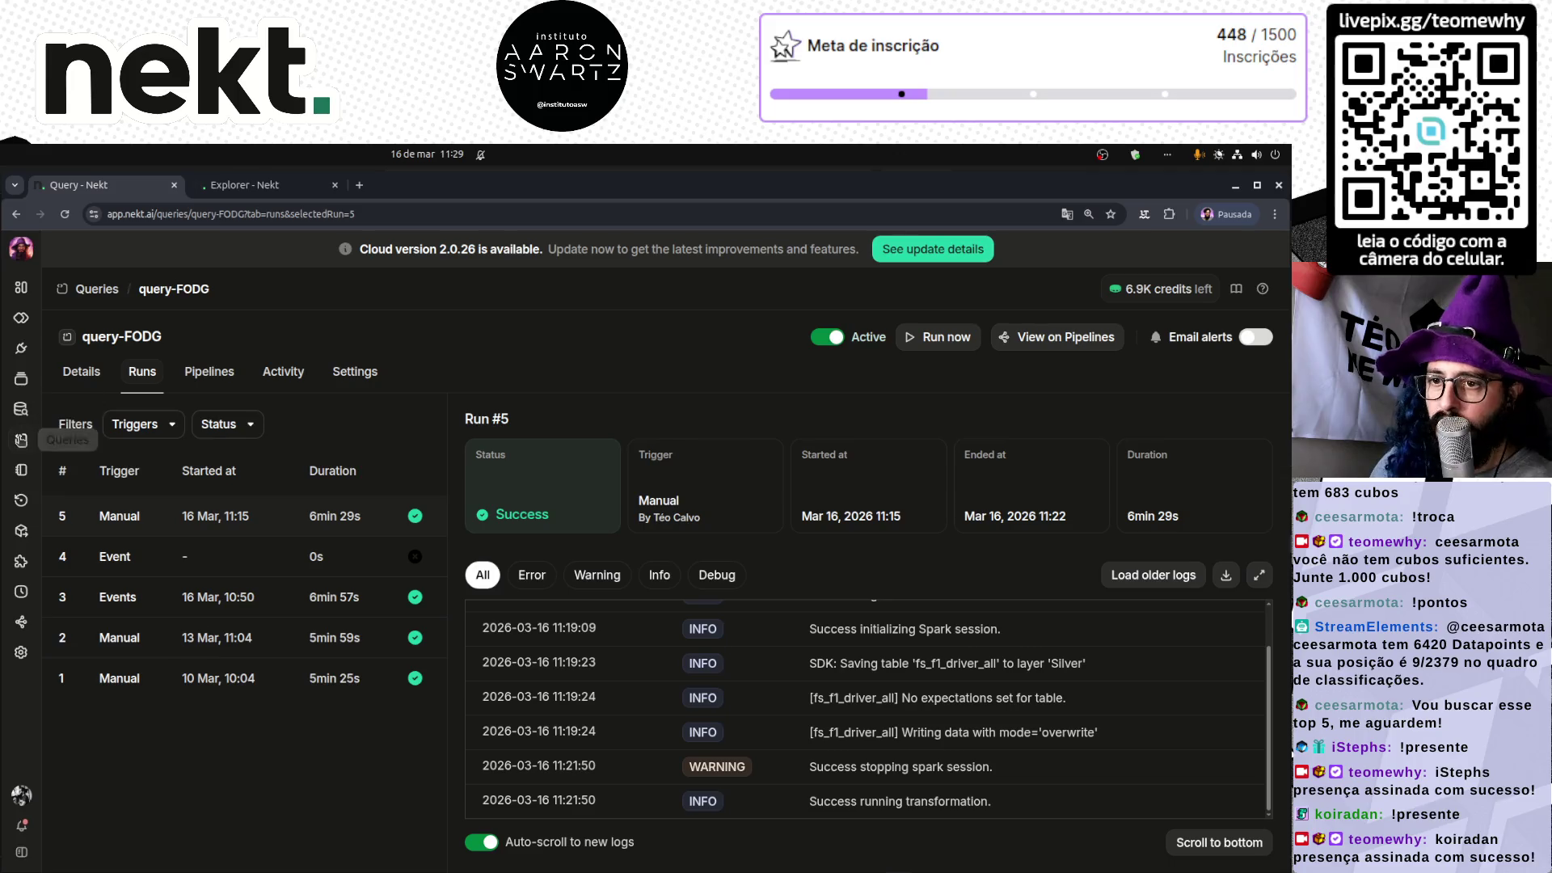
# - Run the min/max dt_ref query on fs_f1_driver_all in Nekt's Explorer
pyautogui.click(21, 438)
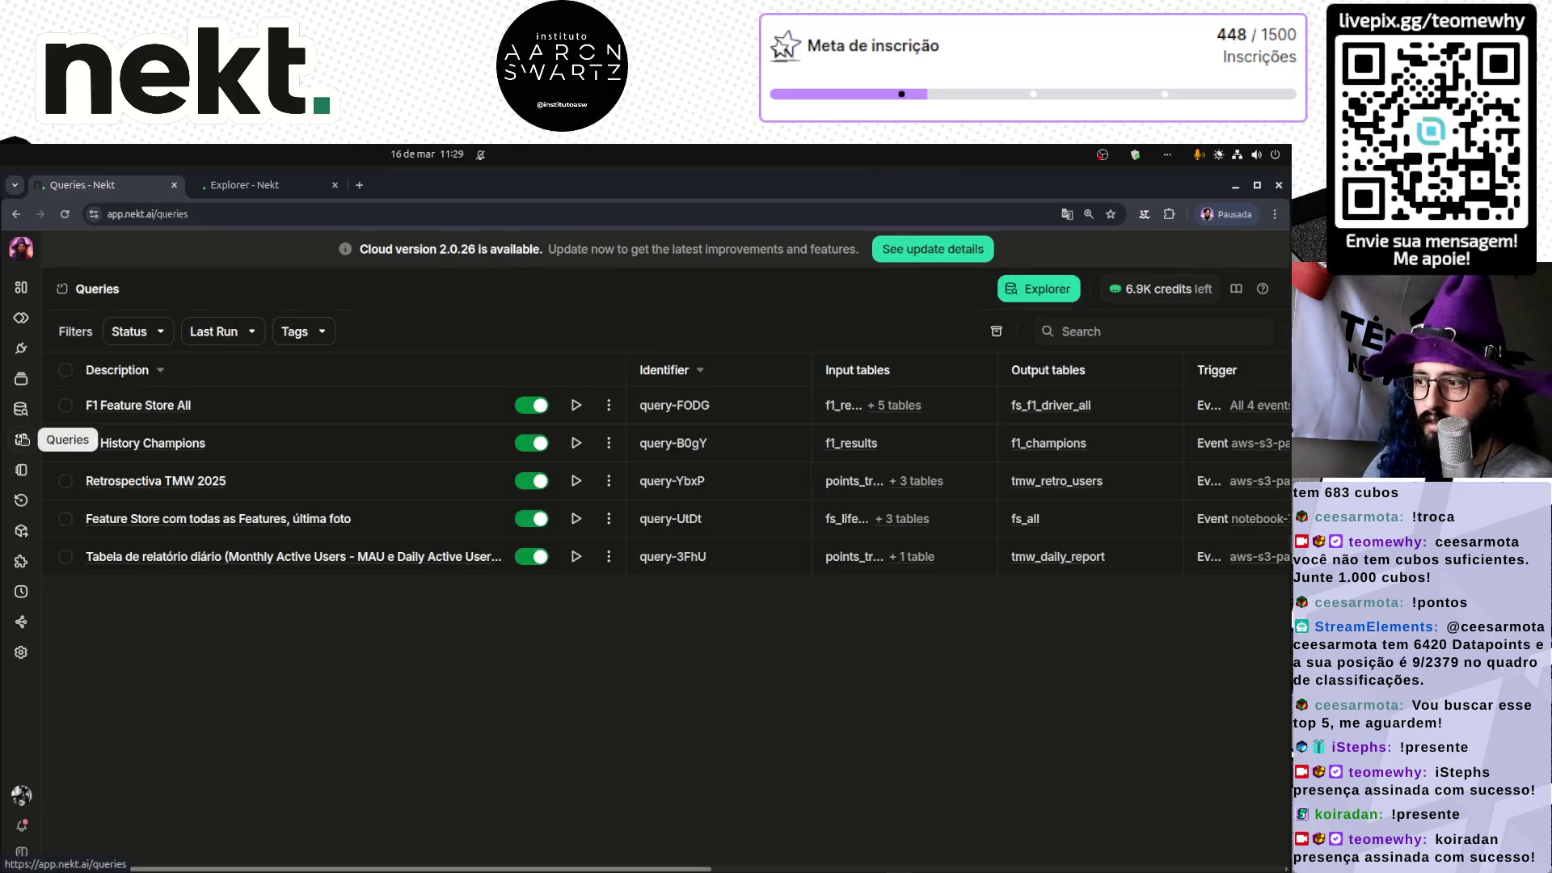
pyautogui.click(22, 410)
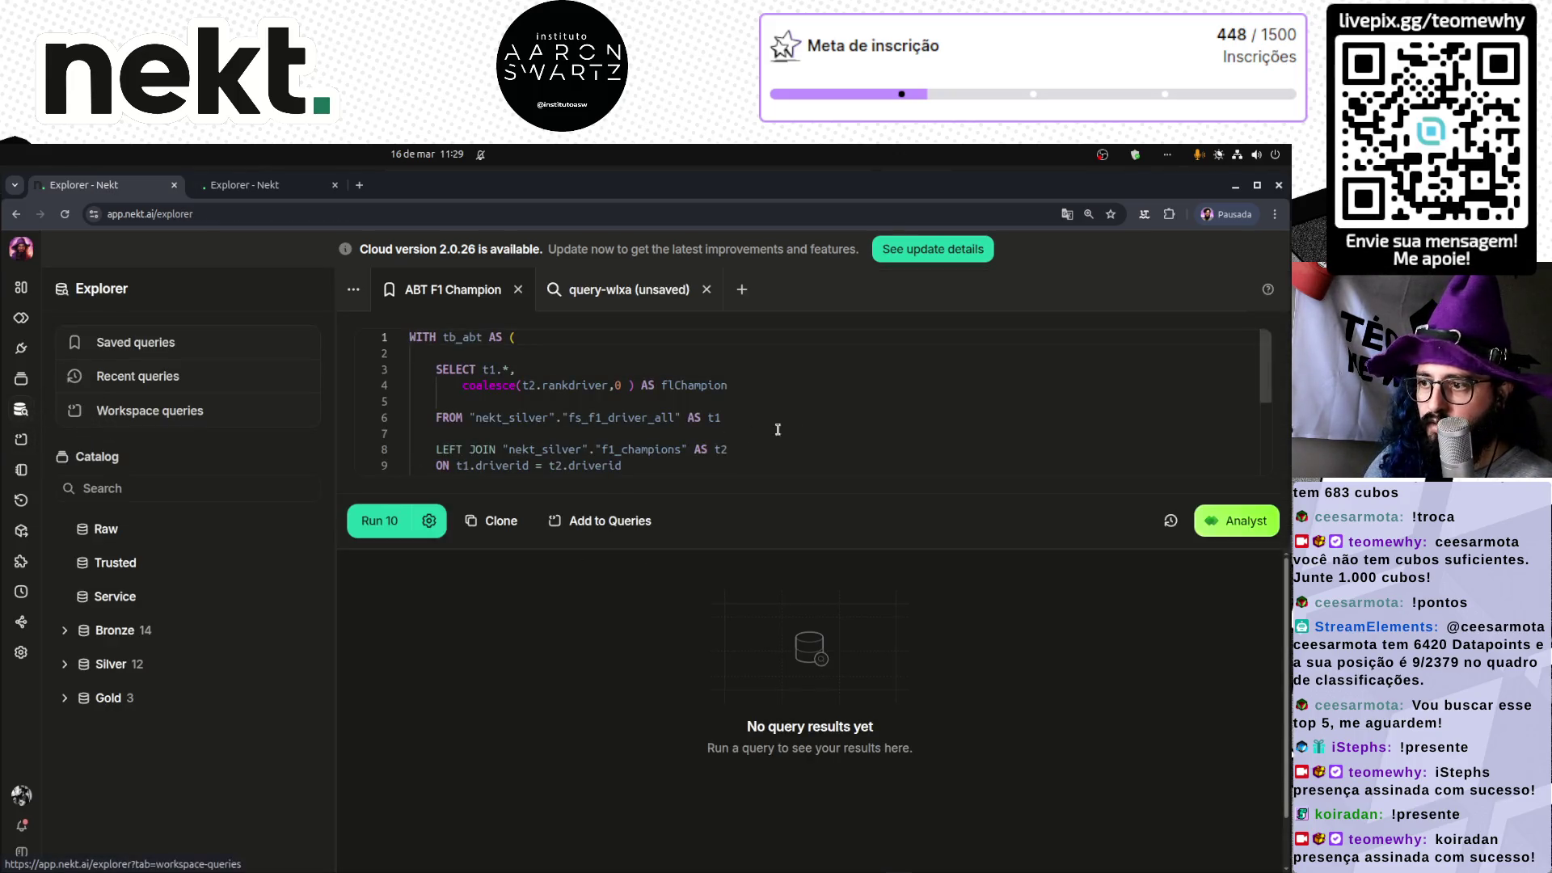
pyautogui.click(636, 300)
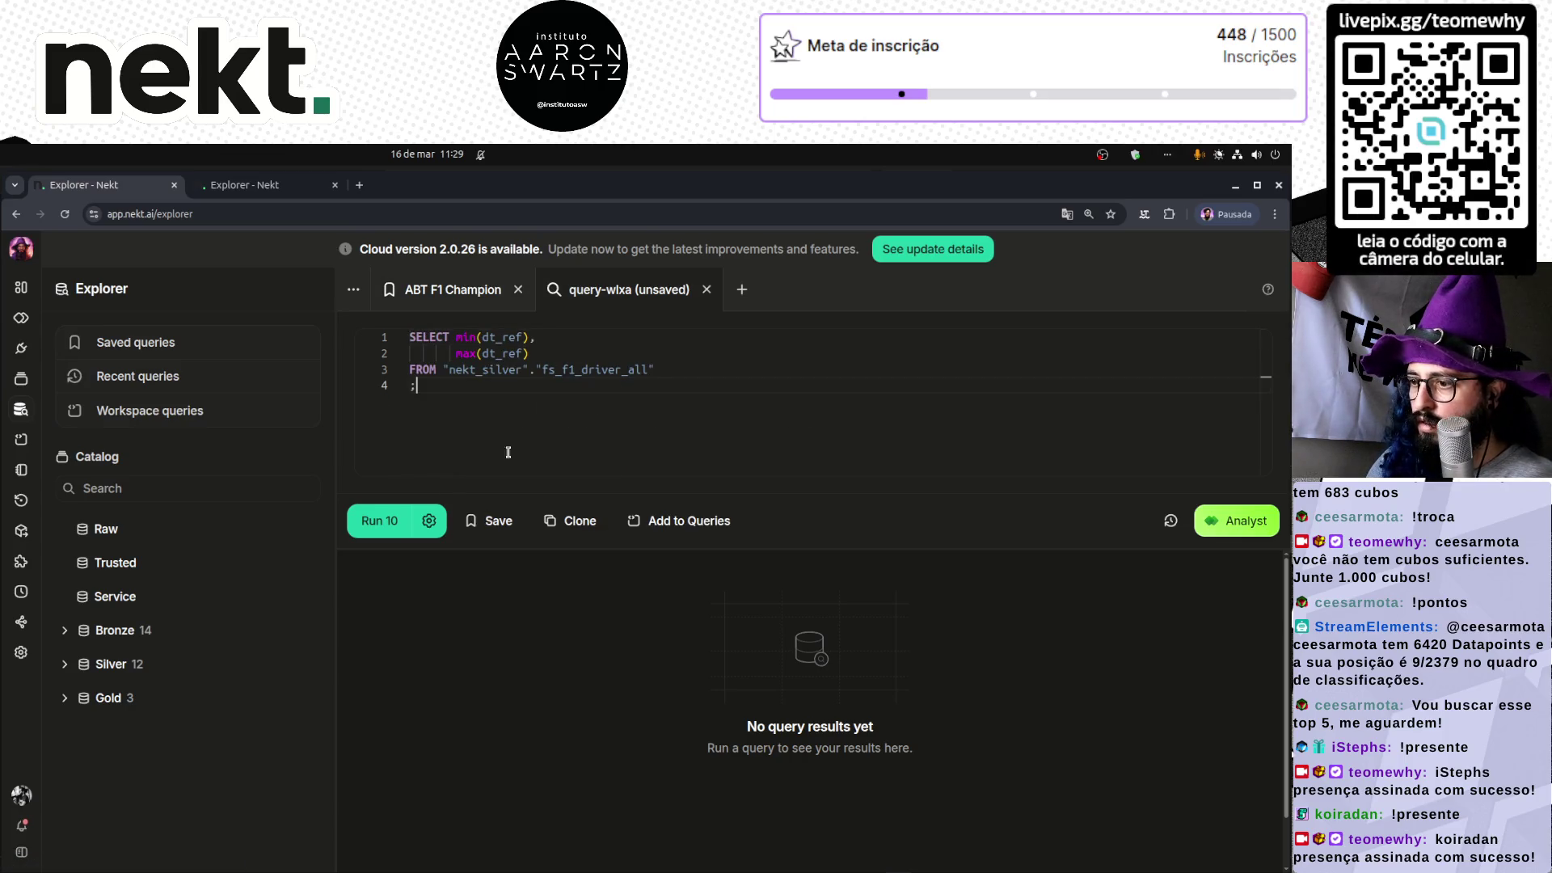
pyautogui.click(352, 524)
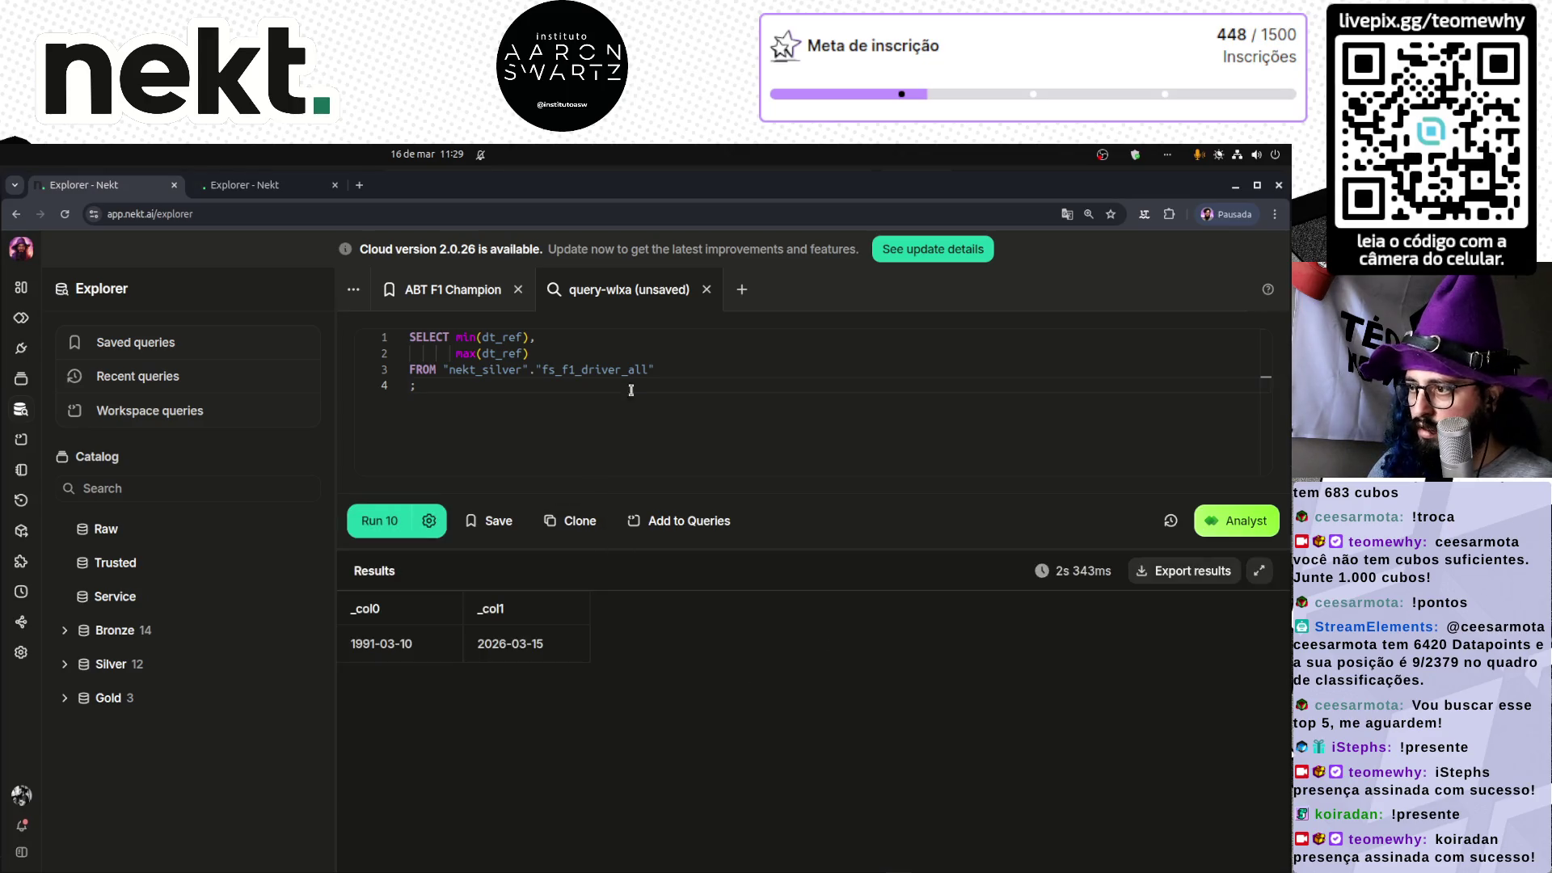
pyautogui.click(616, 369)
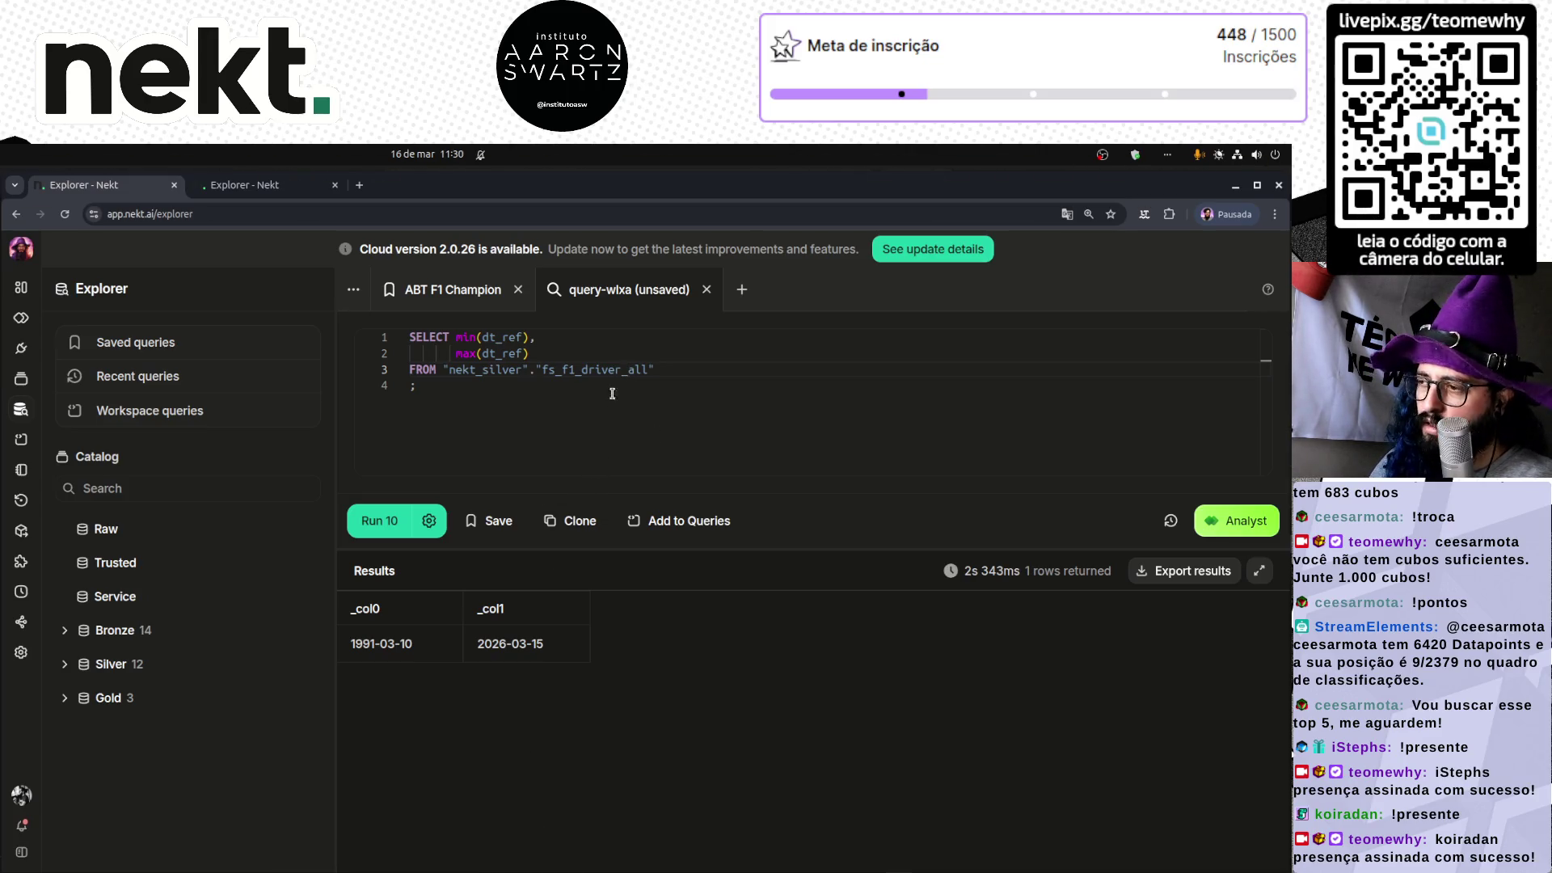
# - Bring up the server terminal, then hide it to return to the query results
pyautogui.moveTo(499, 863)
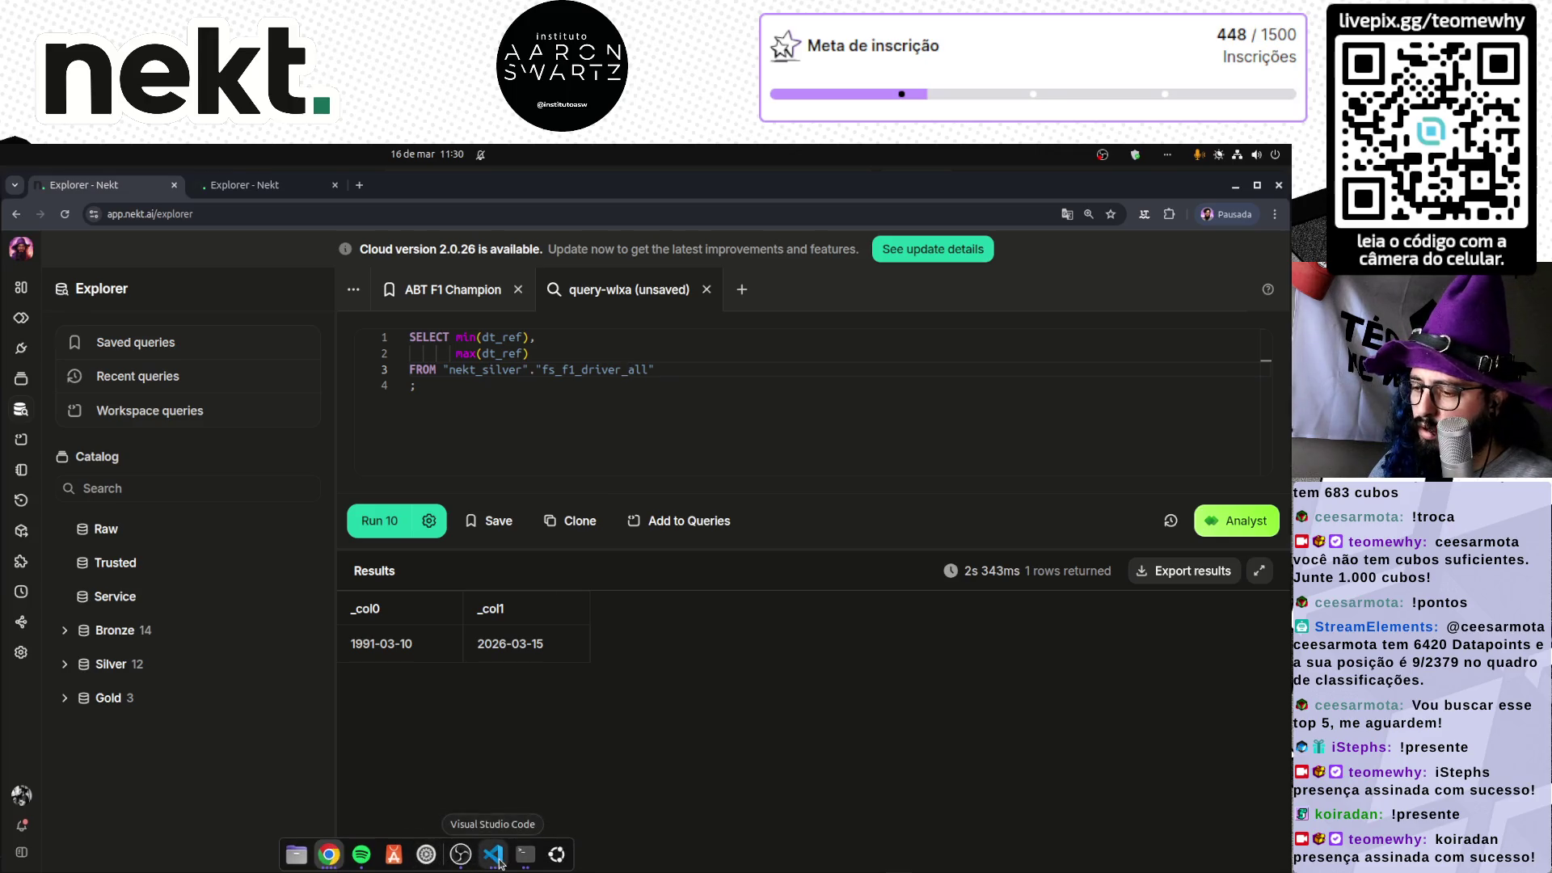
pyautogui.click(526, 855)
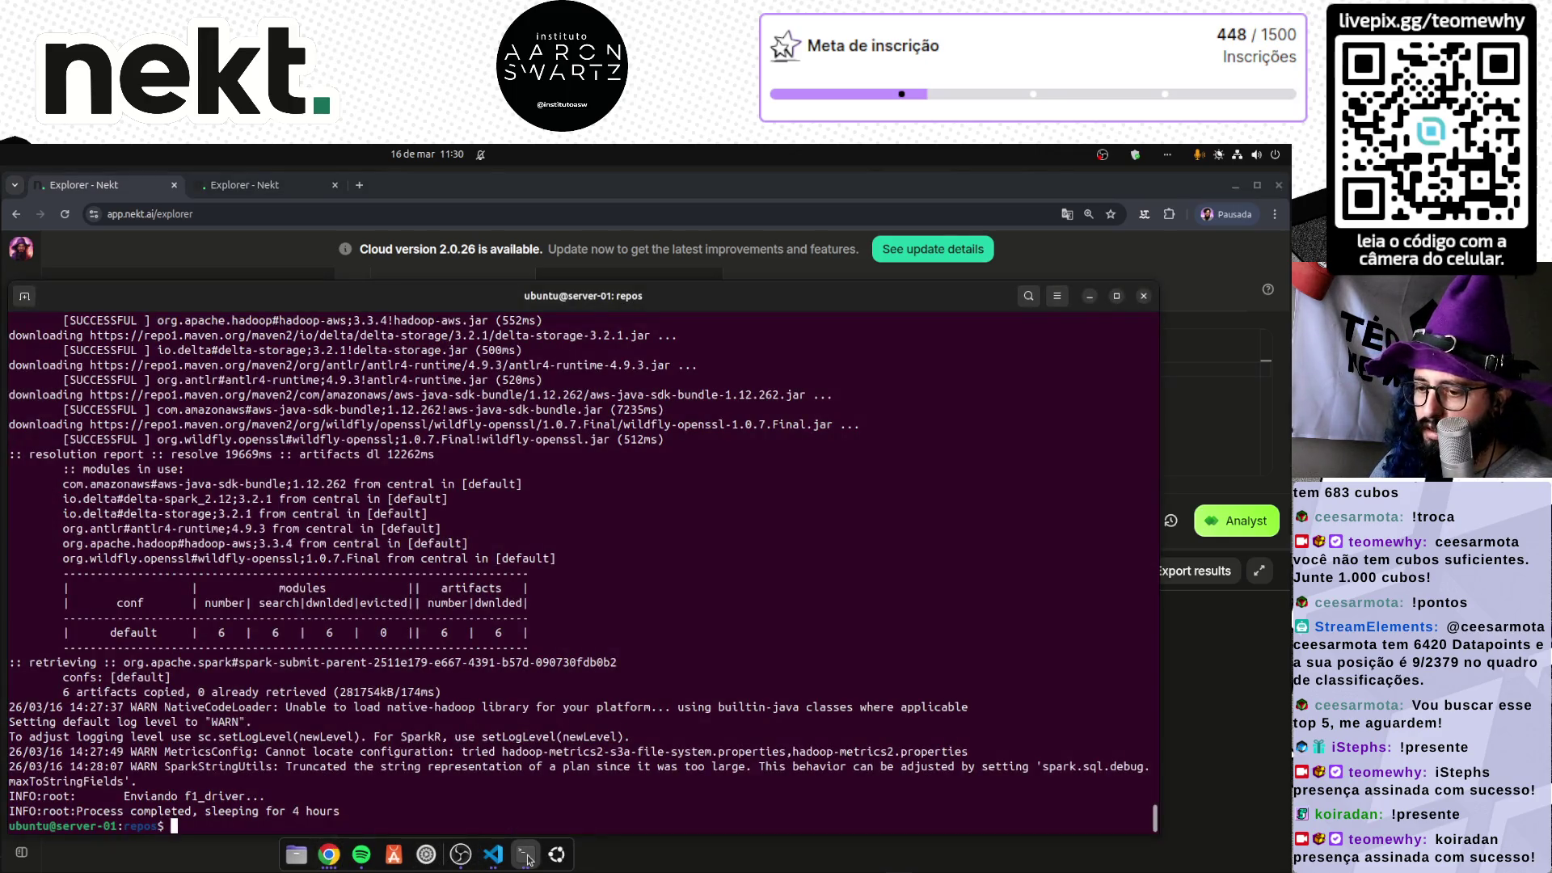
pyautogui.hotkey('alt', 'Tab')
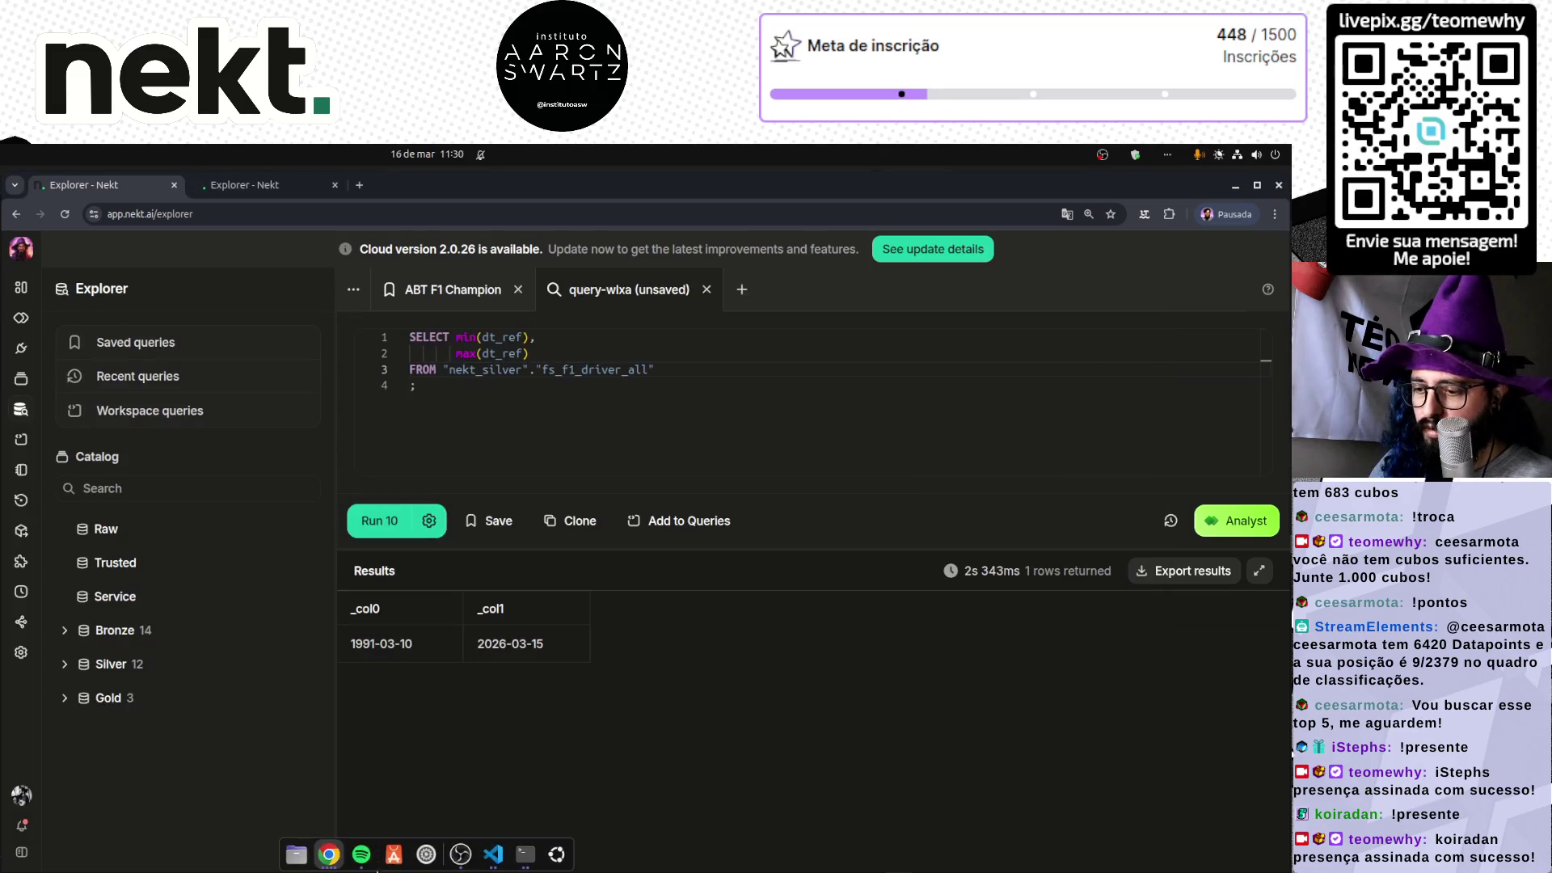
# - In the f1-lake editor, select f1_driver, shrink the terminal panel and show the file list
pyautogui.click(495, 855)
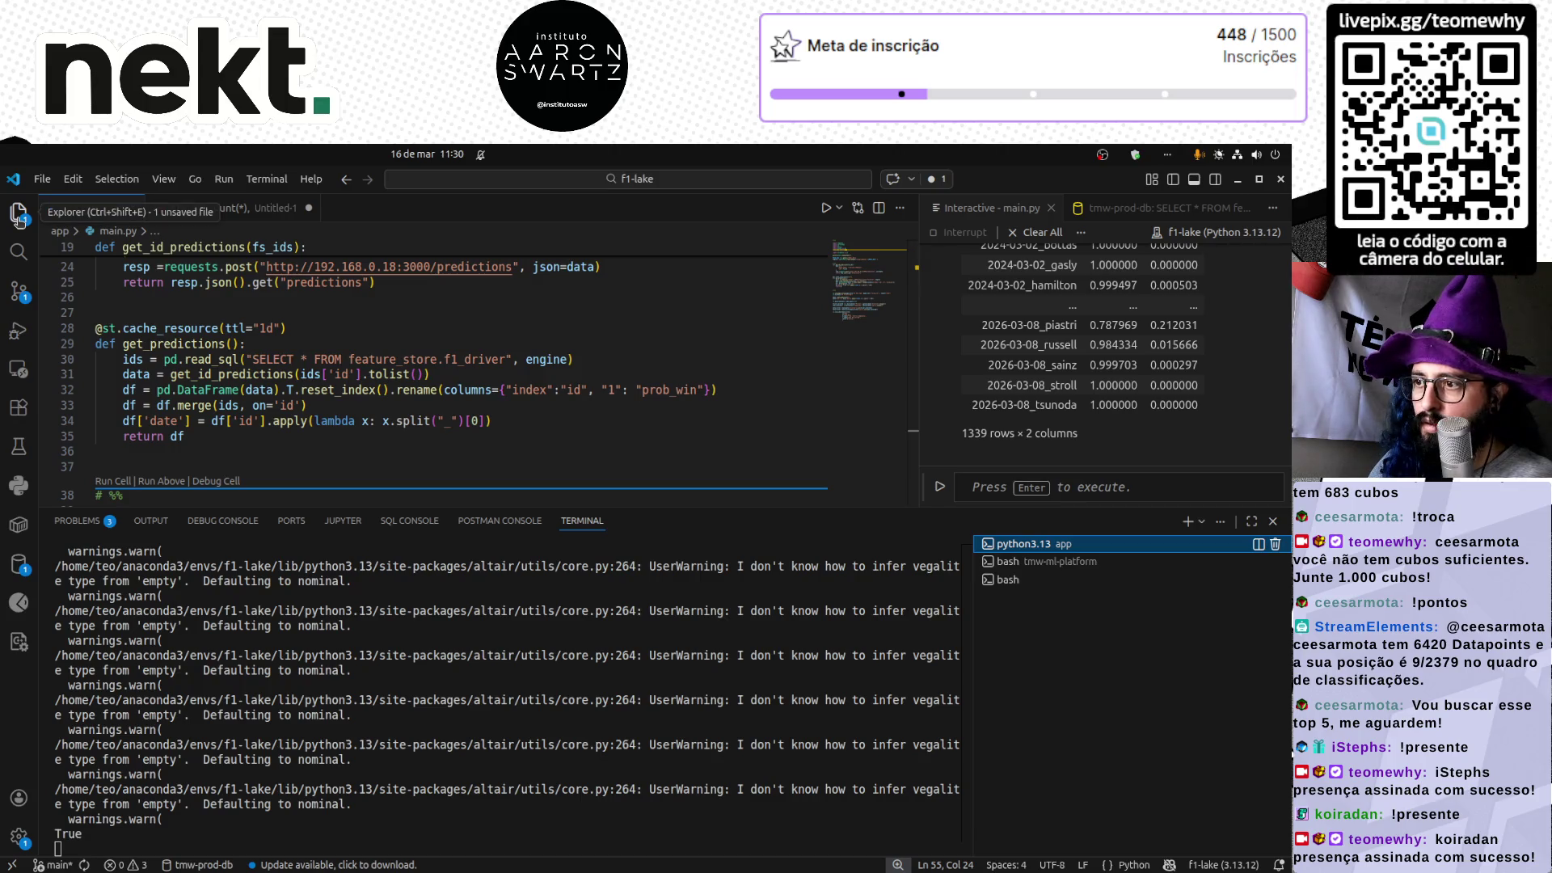
pyautogui.doubleClick(475, 359)
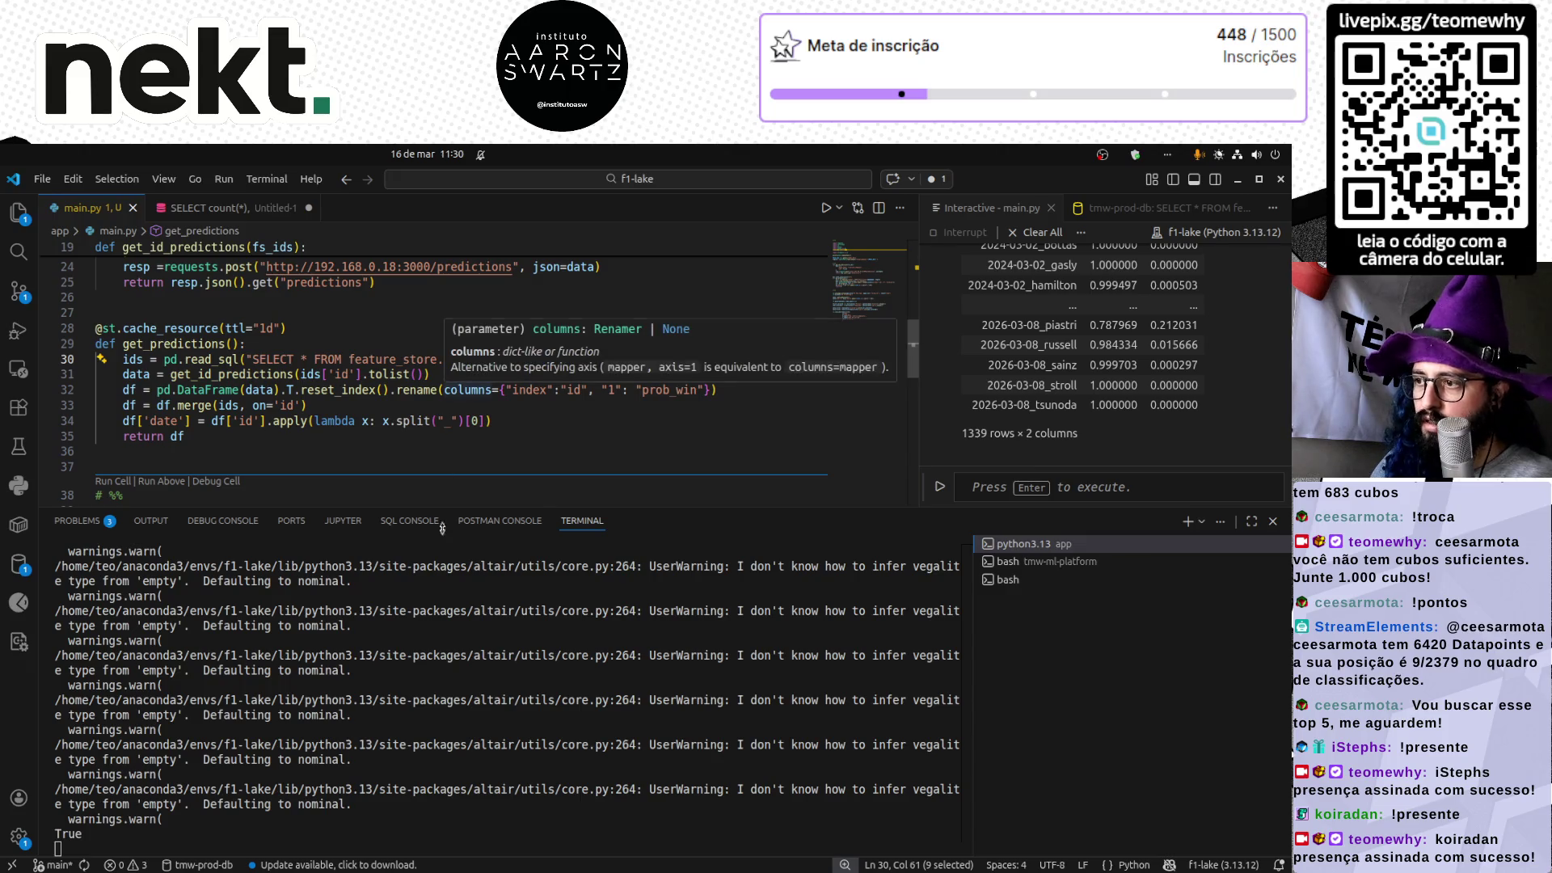
pyautogui.moveTo(481, 507)
pyautogui.mouseDown()
pyautogui.moveTo(490, 752)
pyautogui.moveTo(494, 722)
pyautogui.mouseUp()
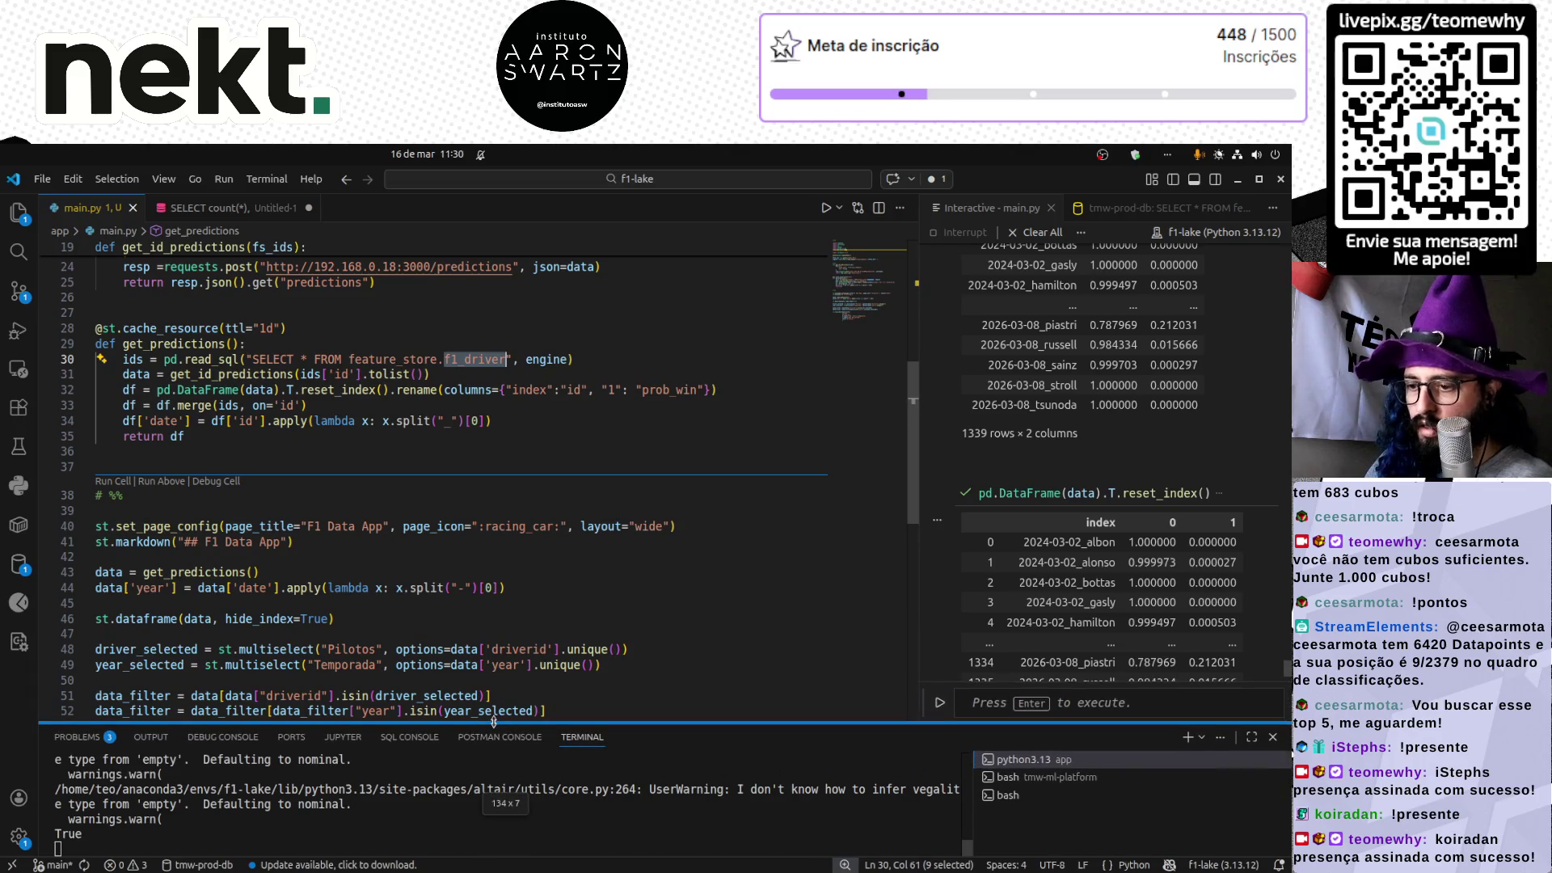
pyautogui.click(18, 212)
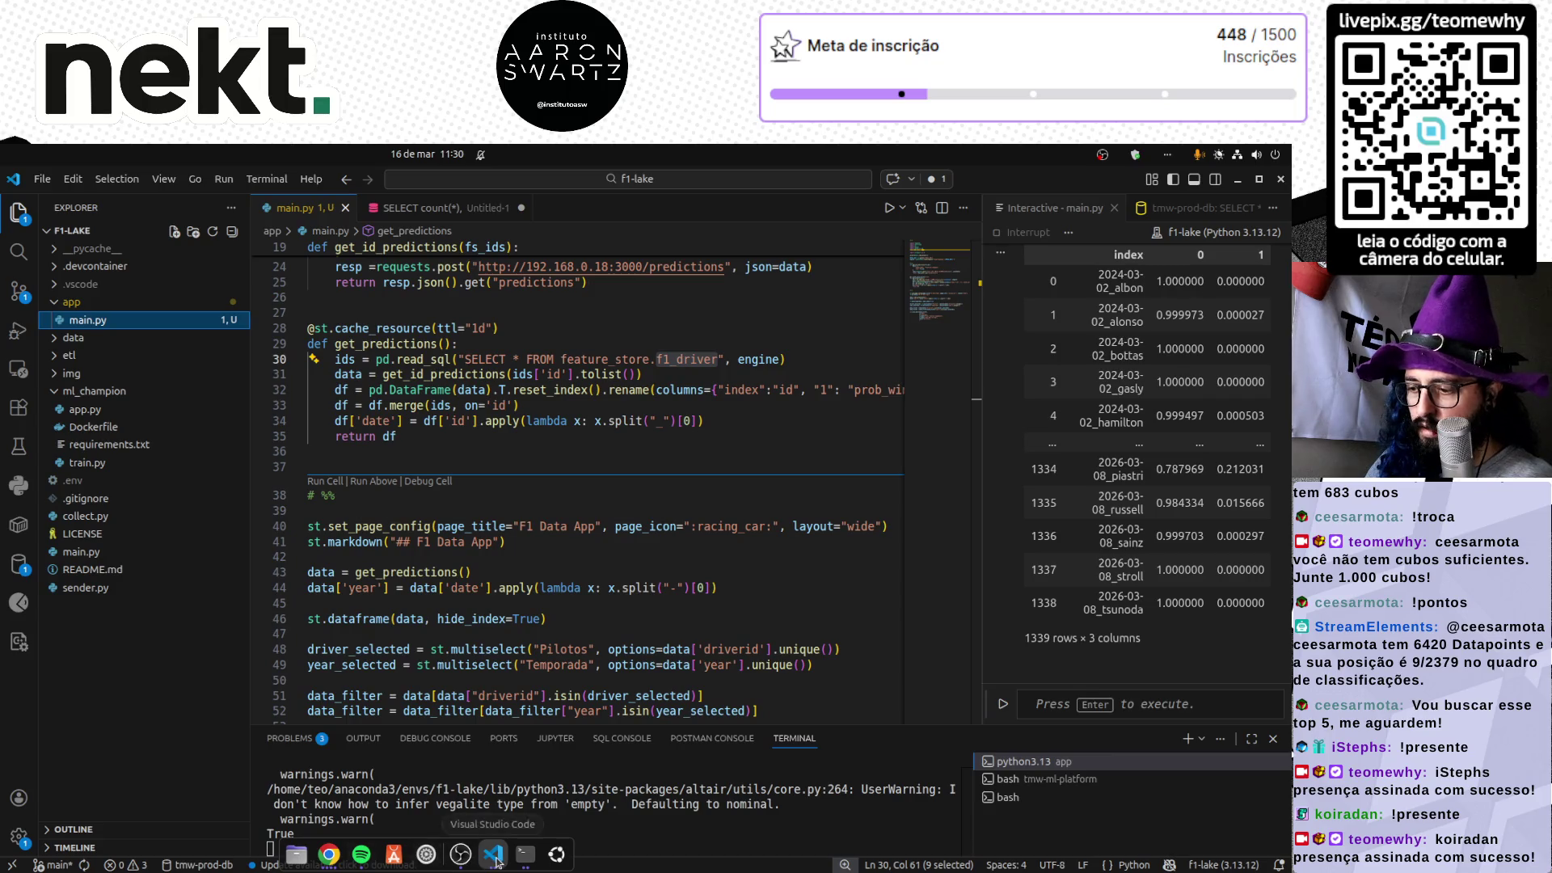
pyautogui.click(496, 861)
# - In the tmw-ml-platform terminal, run cd .. and code . to open the parent folder
pyautogui.click(368, 646)
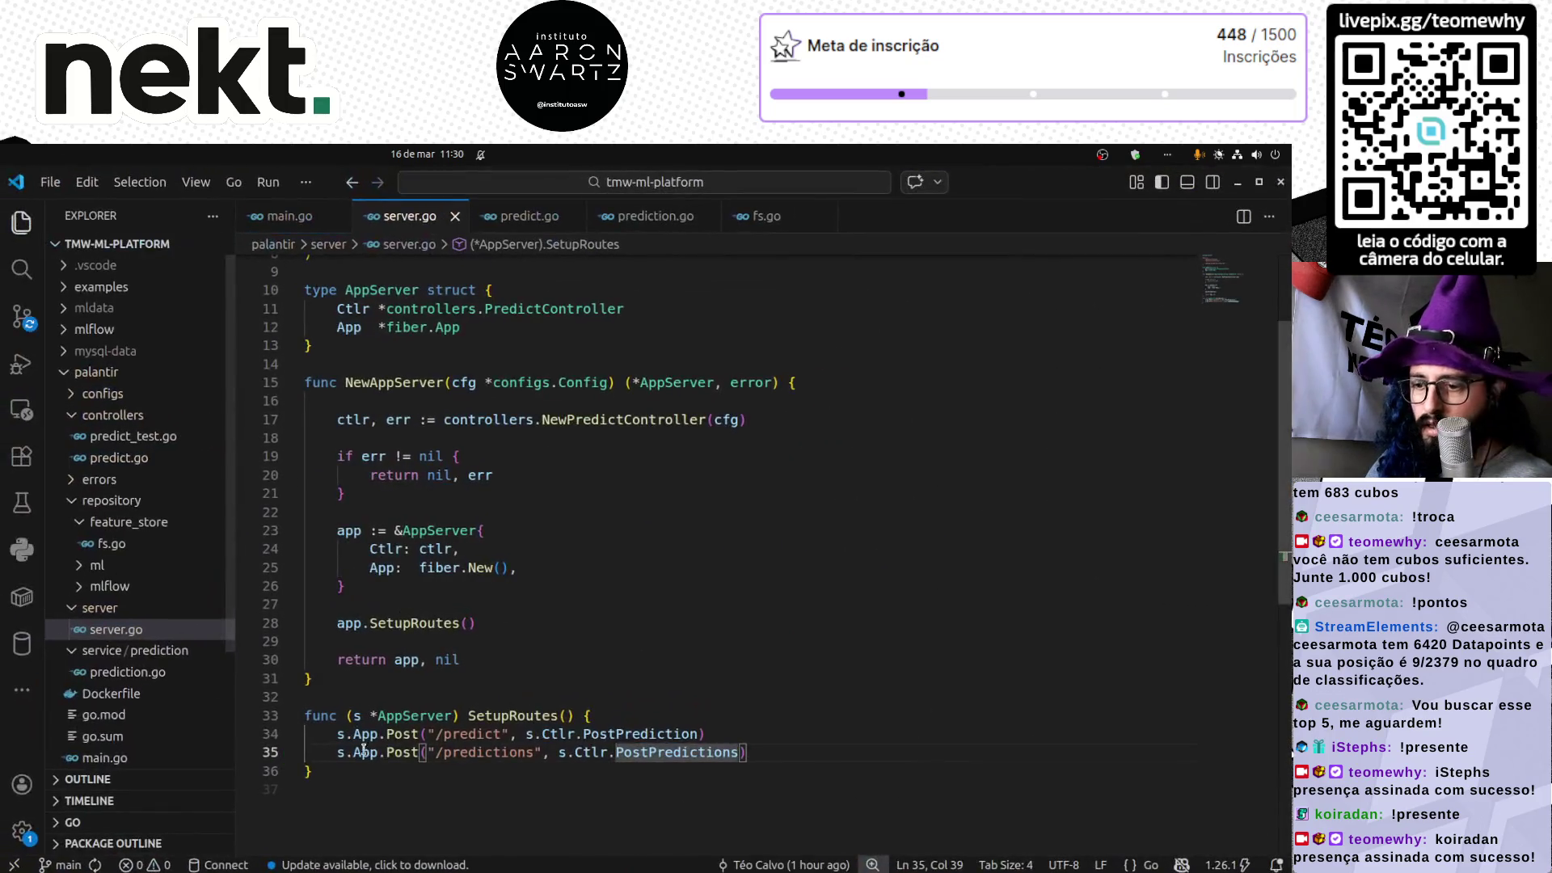
pyautogui.hotkey('ctrl', '`')
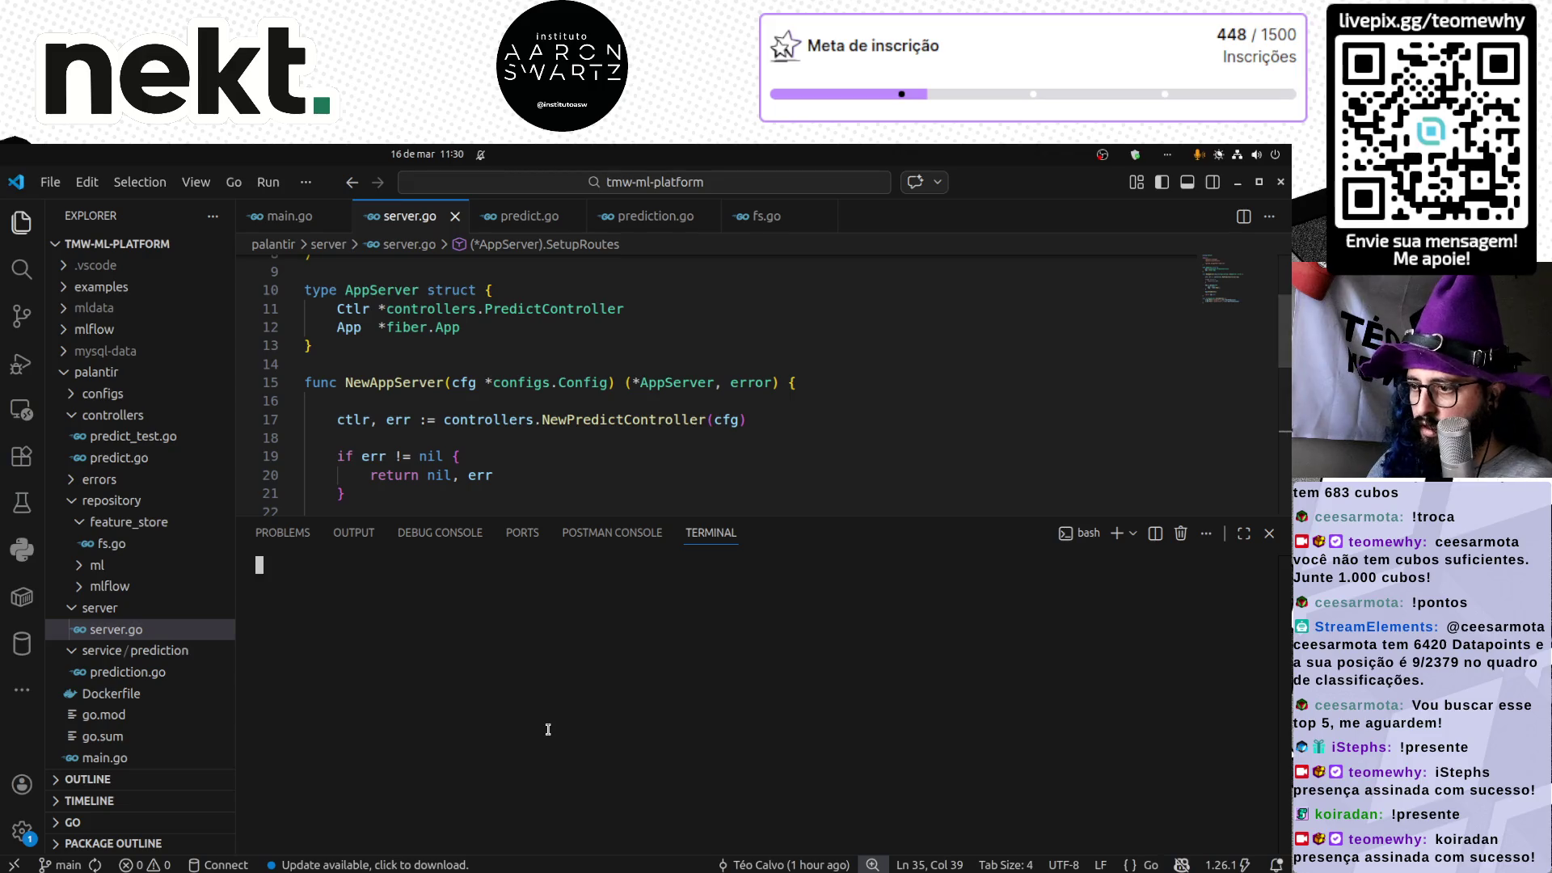
pyautogui.write('cd ..')
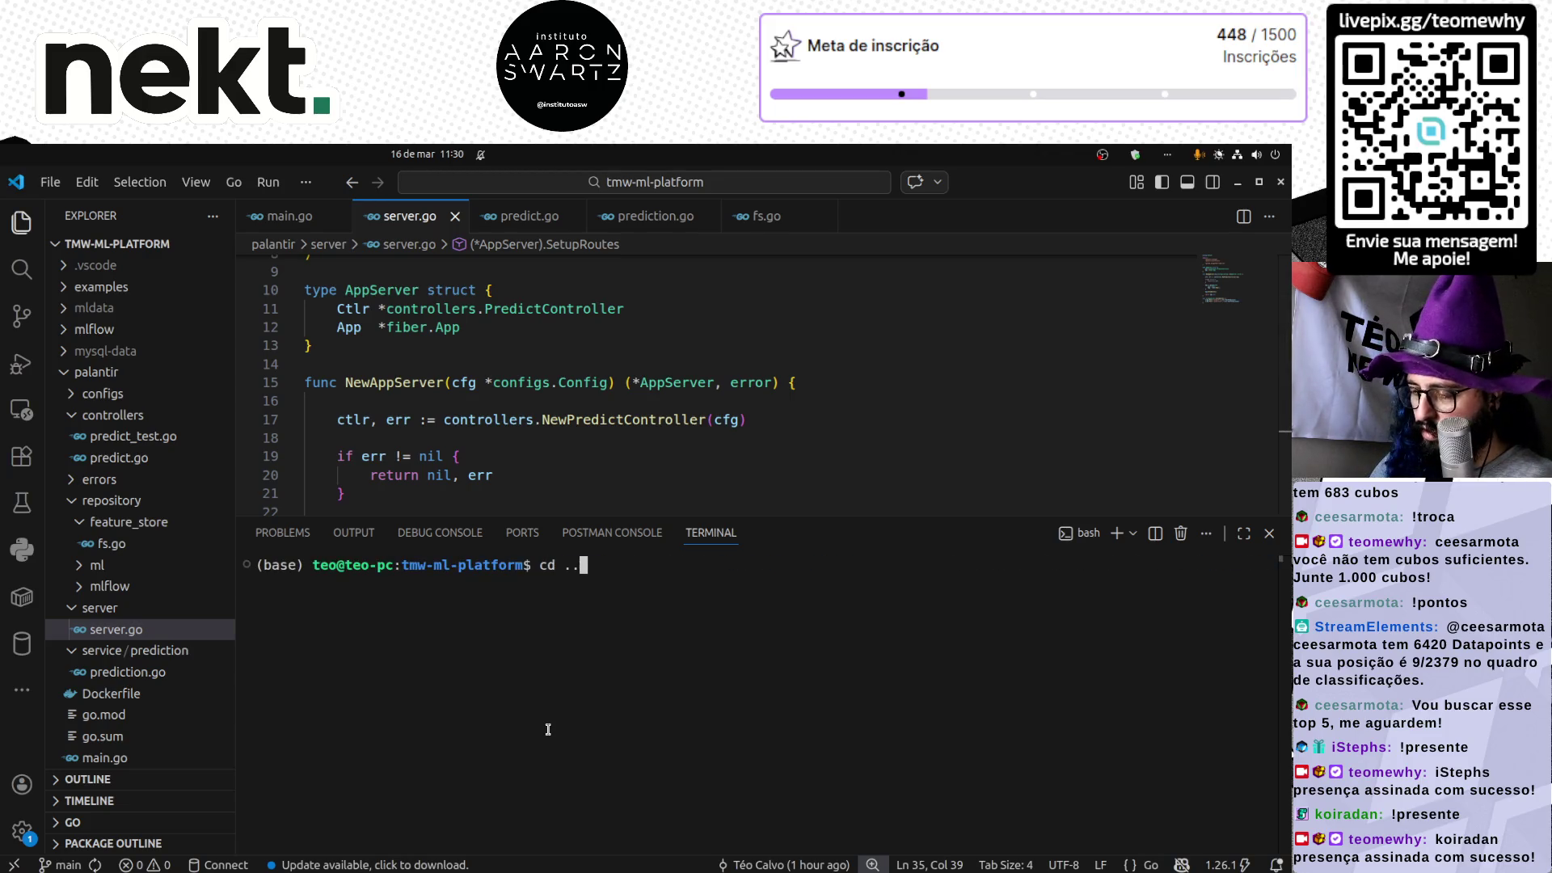
pyautogui.press('Return')
pyautogui.write('code .')
pyautogui.press('Return')
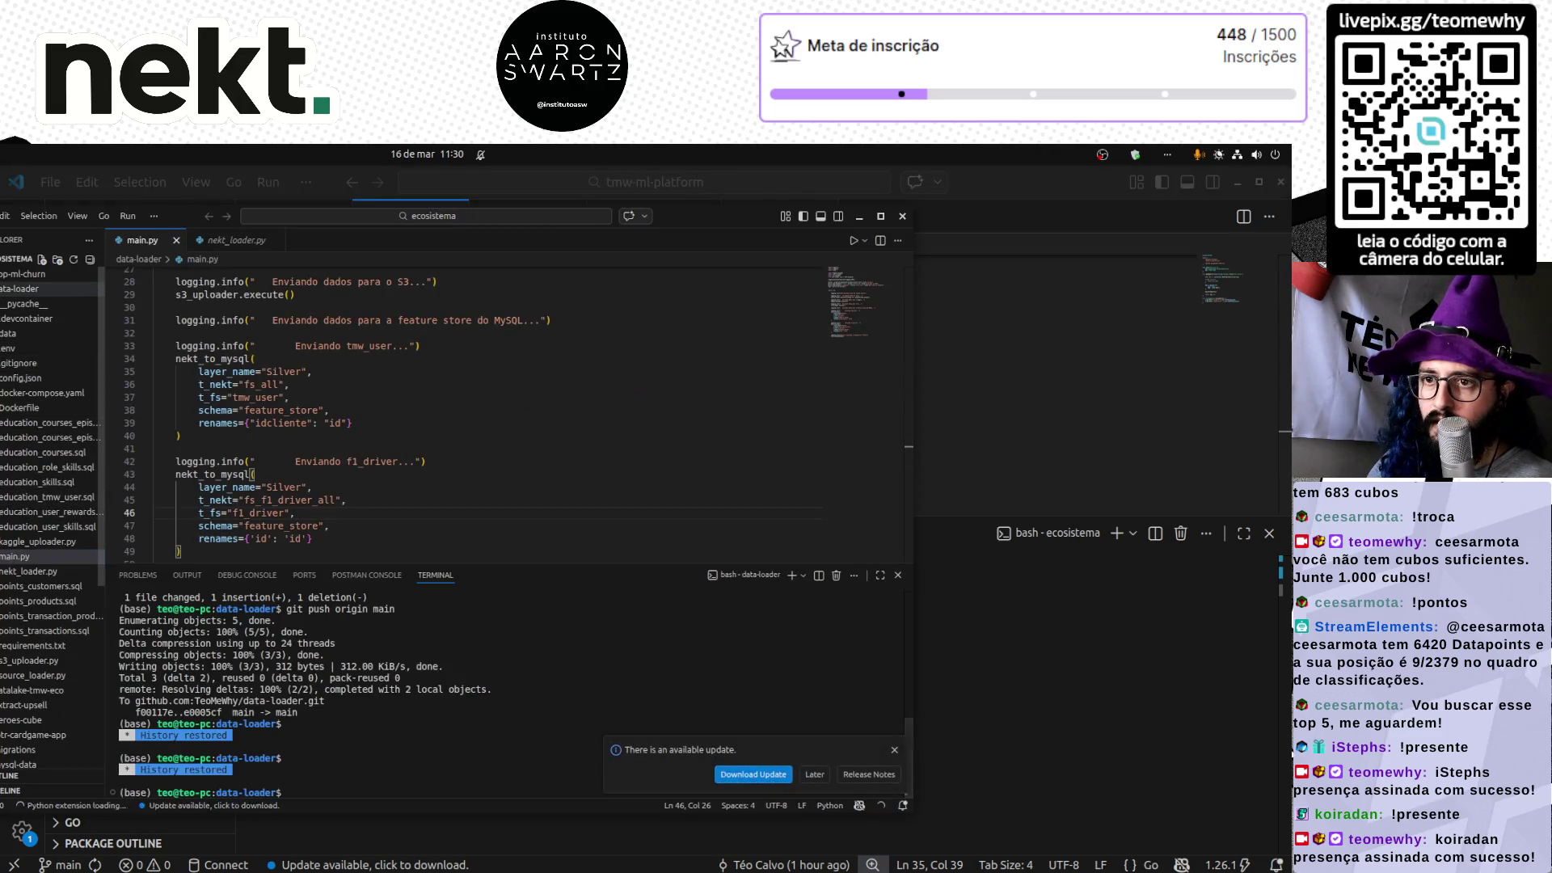
# - Inspect main.py's fs_f1_driver_all upload and find all references to nekt_to_mysql
pyautogui.click(61, 560)
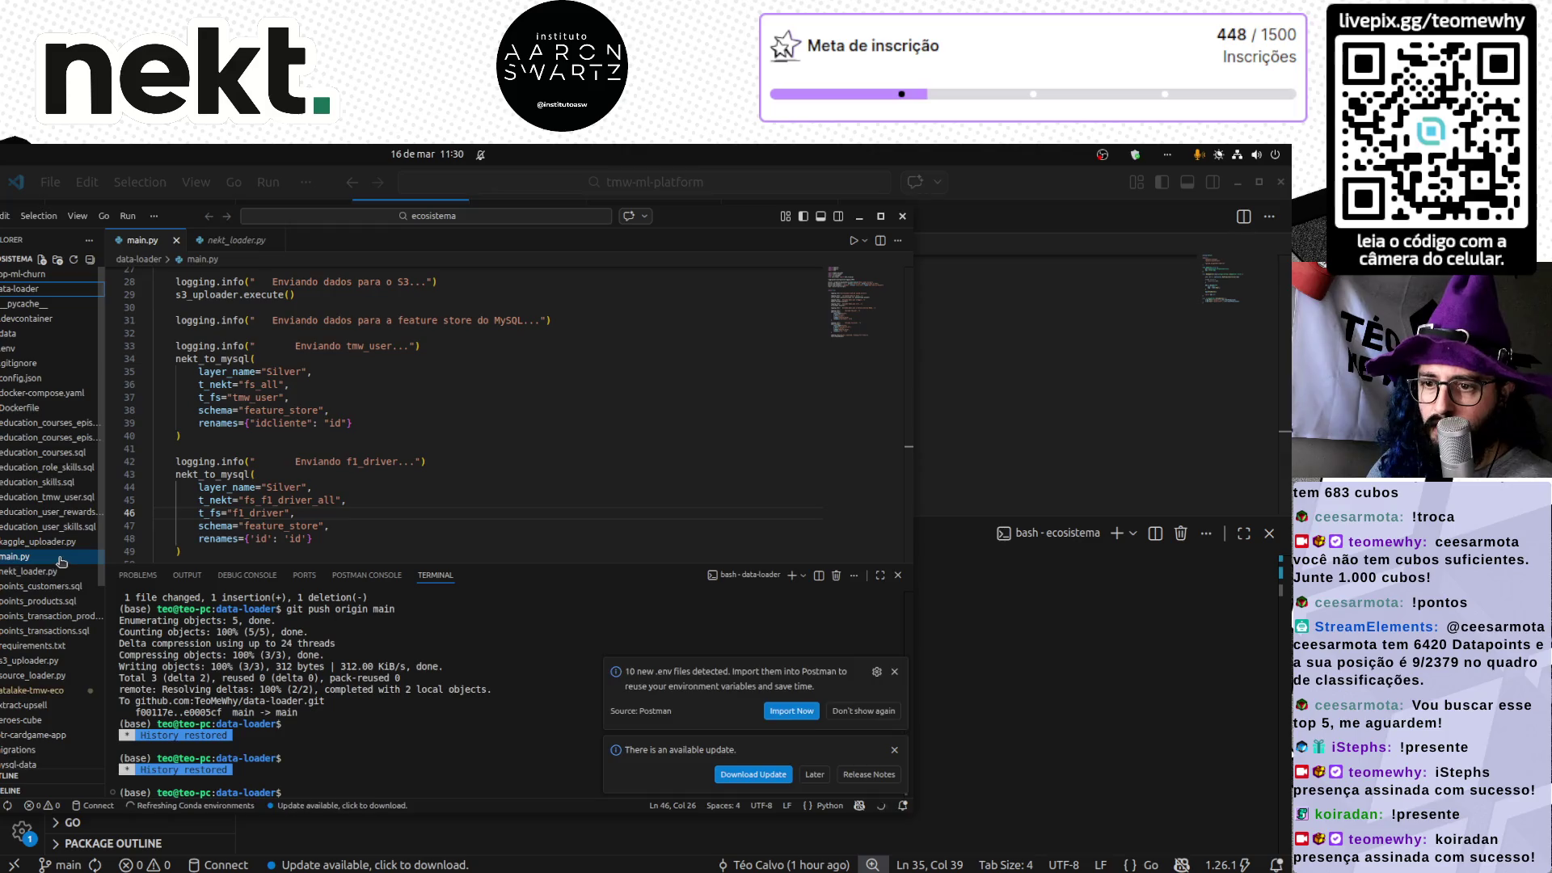
pyautogui.doubleClick(291, 500)
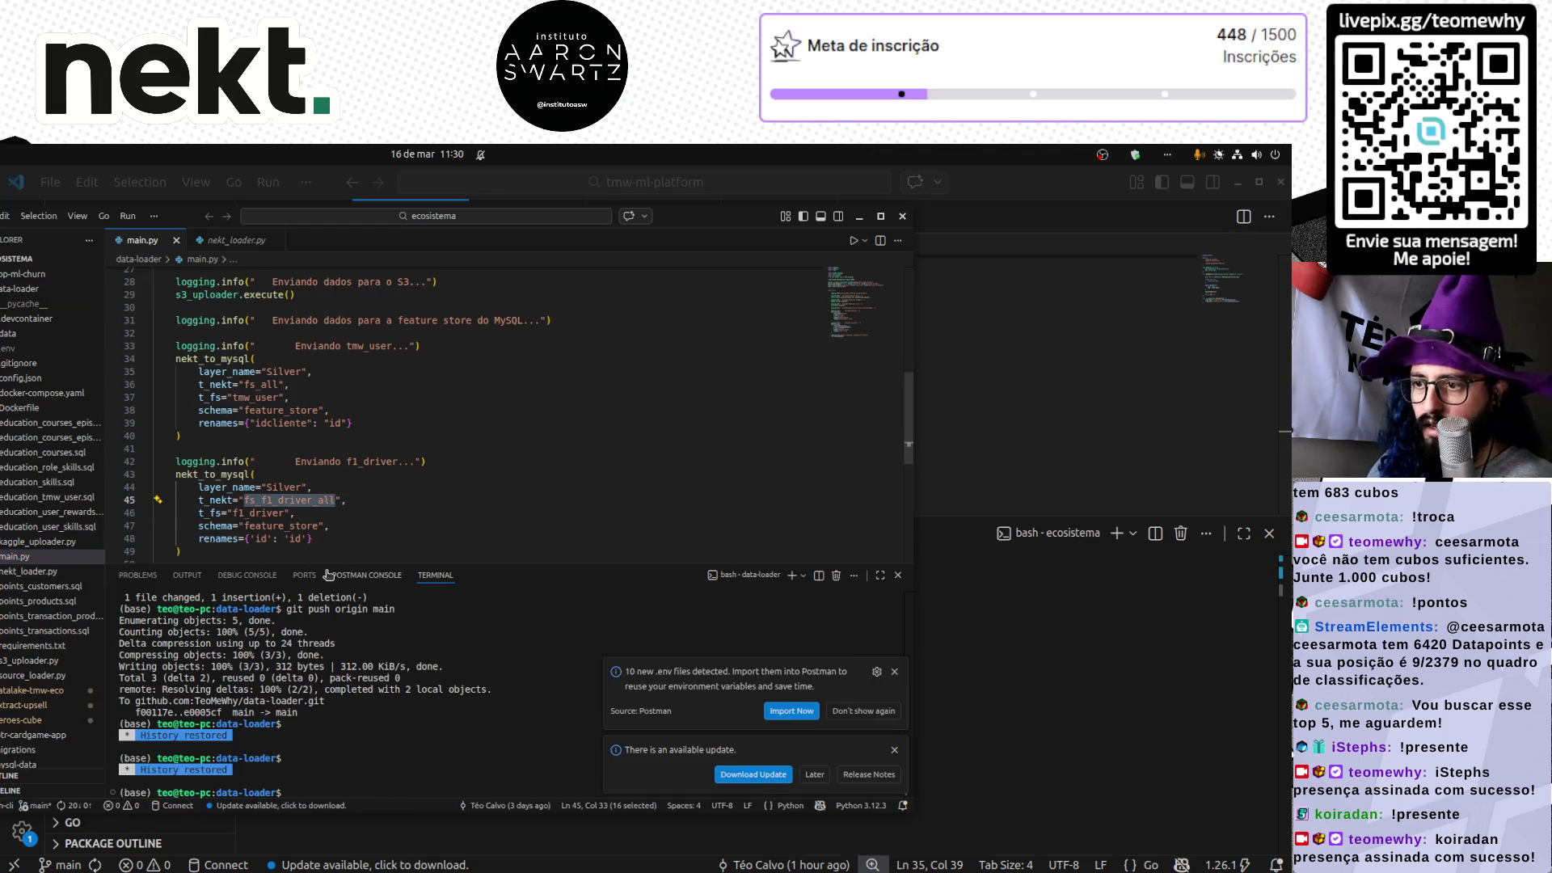
pyautogui.keyDown('ctrl'); pyautogui.click(209, 474); pyautogui.keyUp('ctrl')
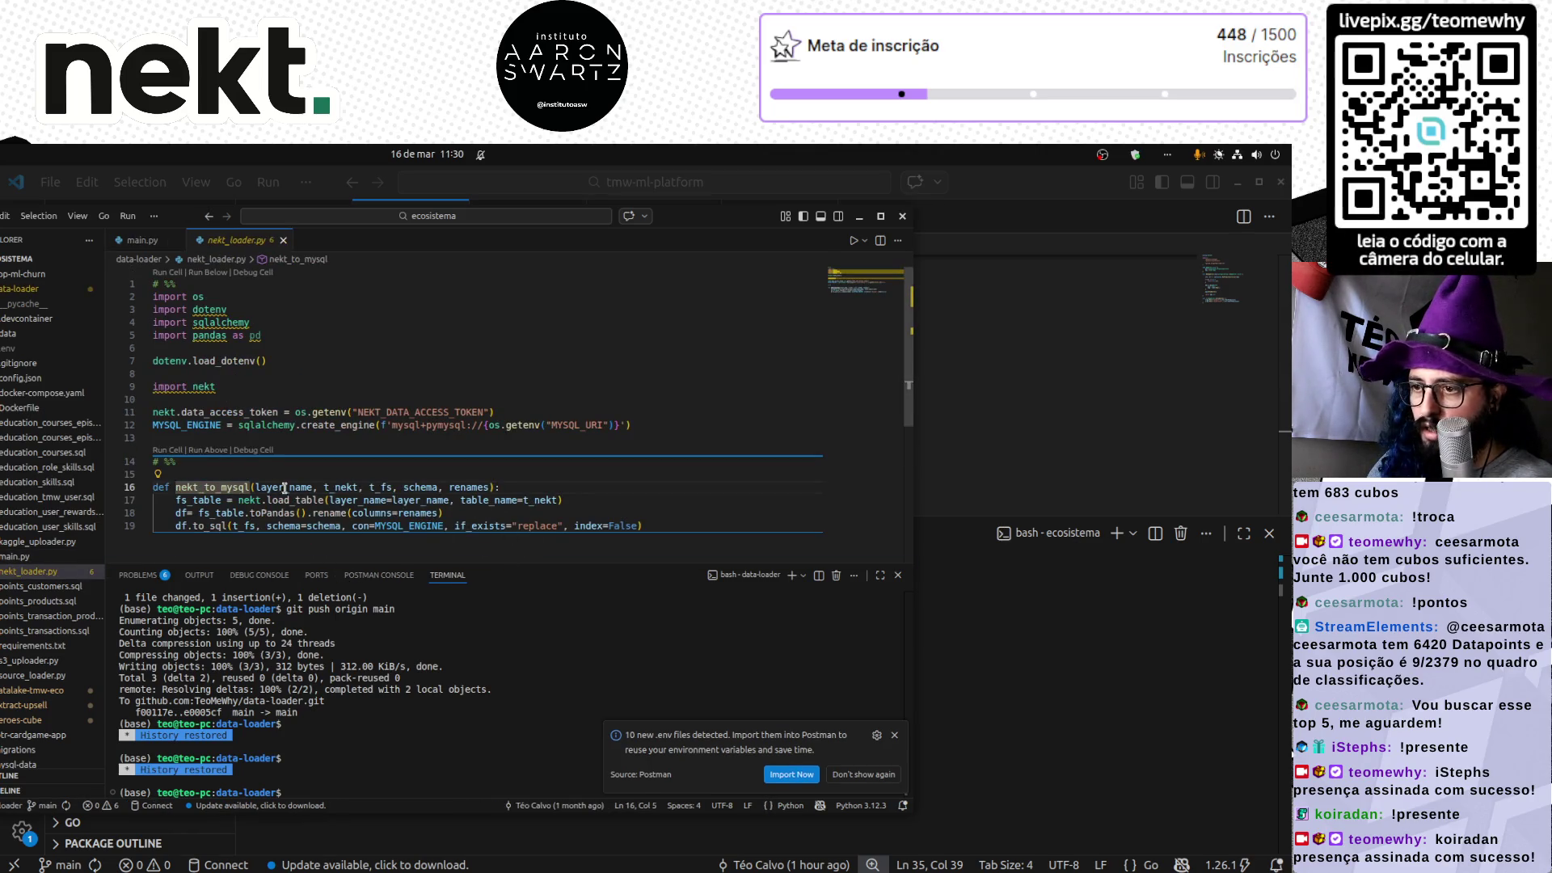
pyautogui.doubleClick(229, 488)
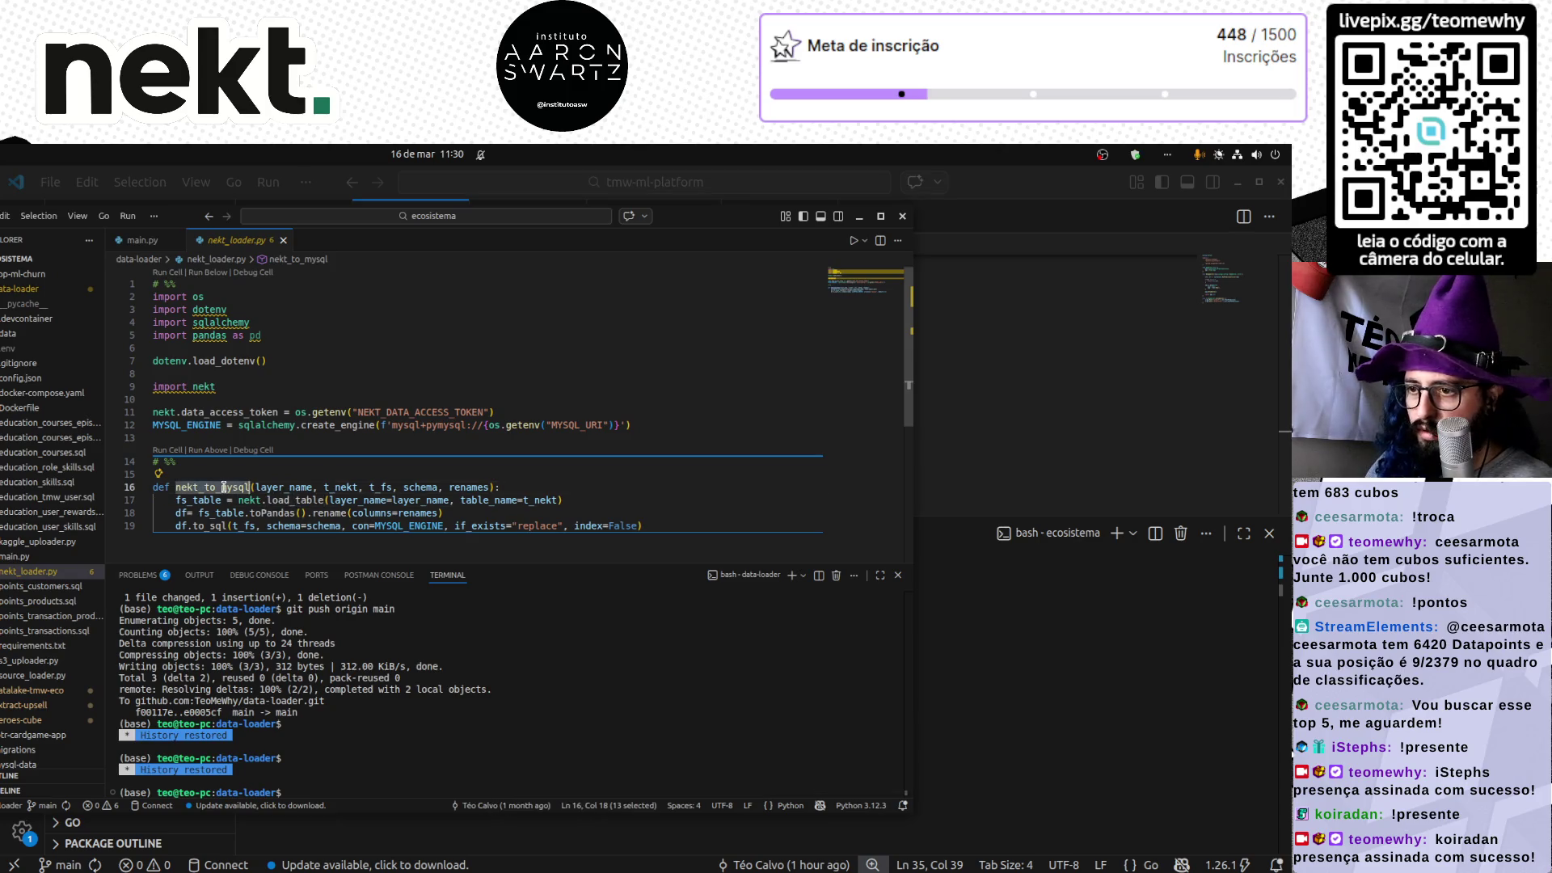
pyautogui.keyDown('ctrl'); pyautogui.click(229, 489); pyautogui.keyUp('ctrl')
pyautogui.press('Escape')
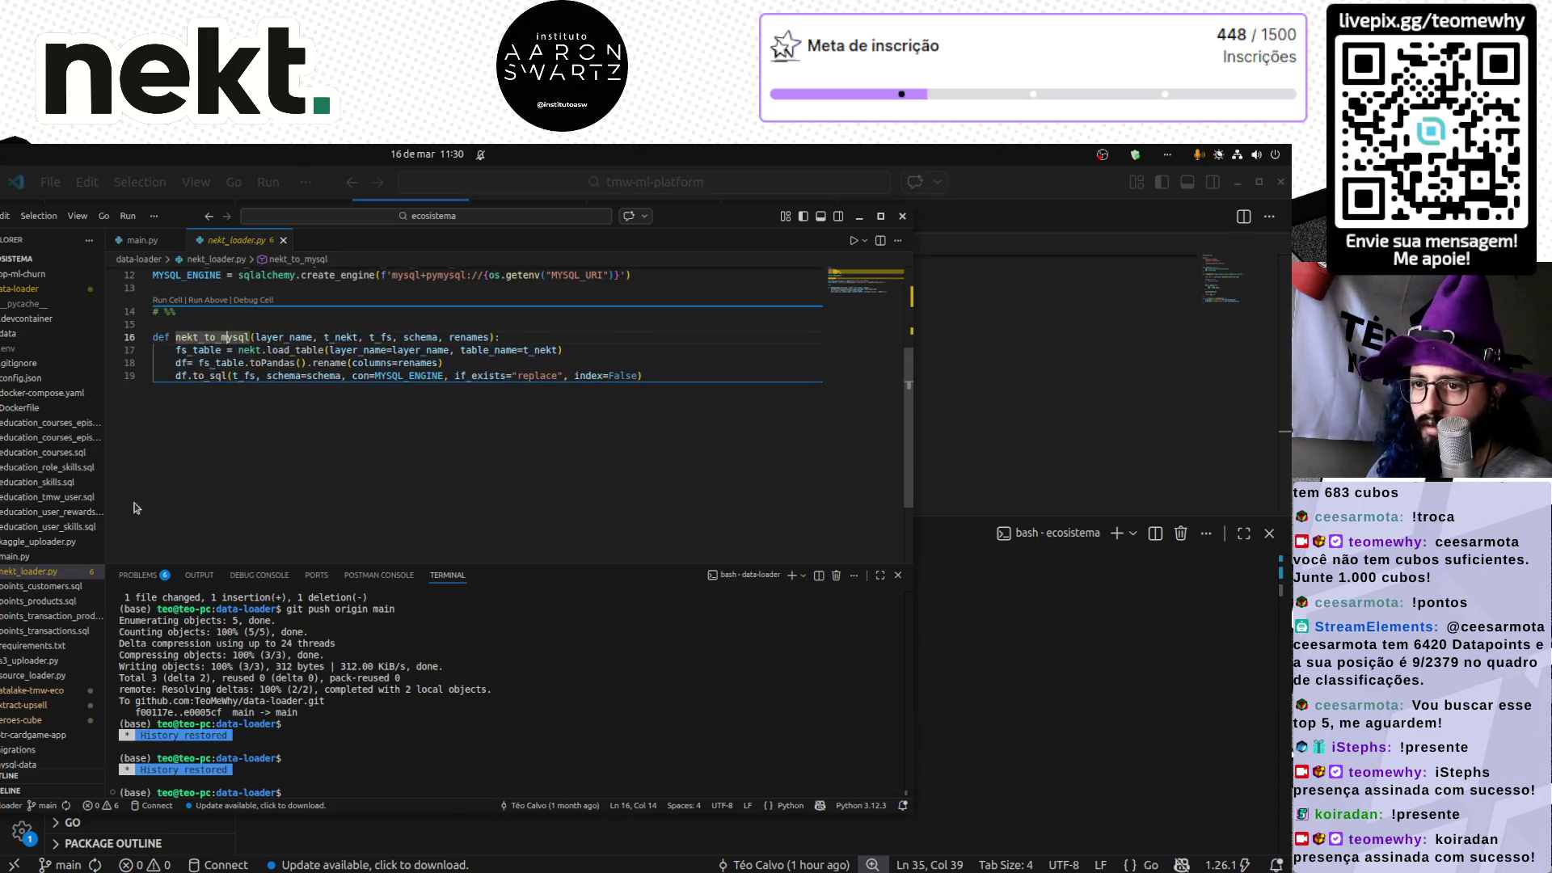
pyautogui.click(36, 556)
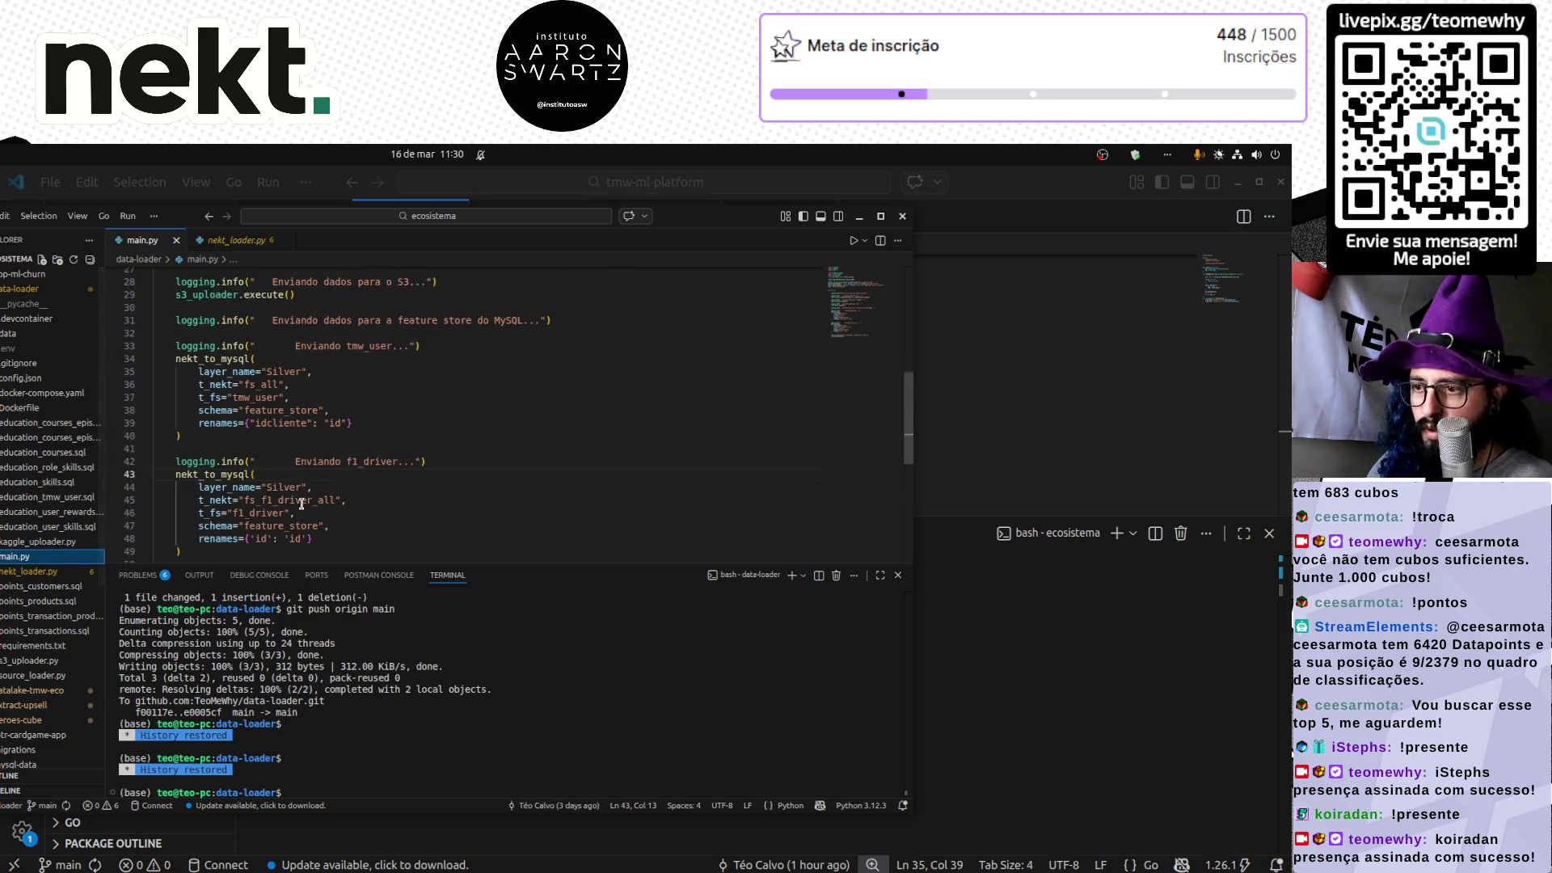
pyautogui.doubleClick(291, 499)
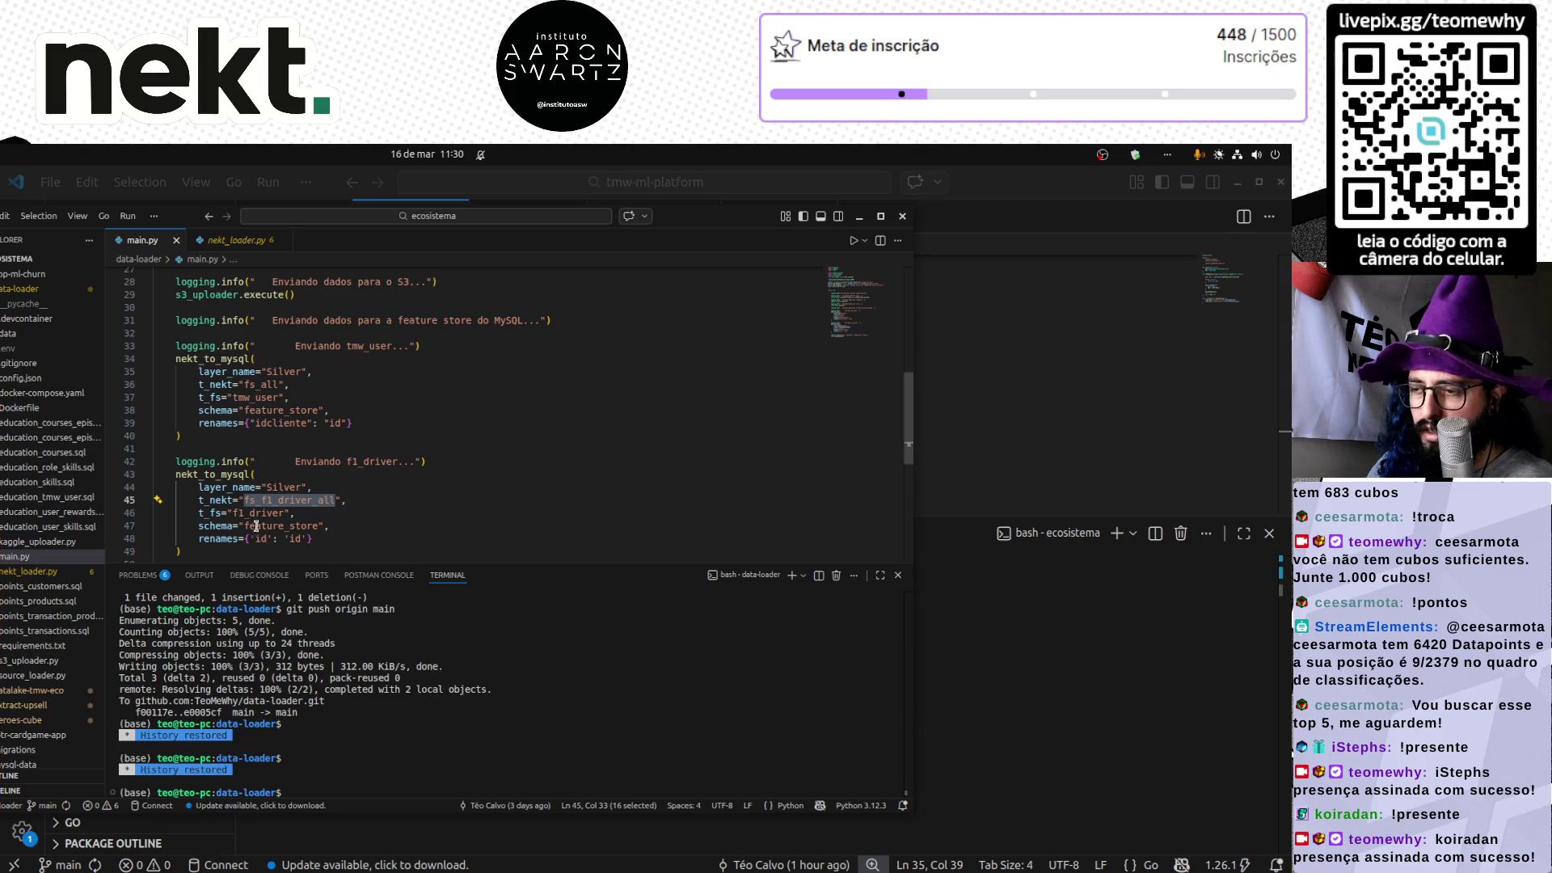
pyautogui.hotkey('alt', 'Tab')
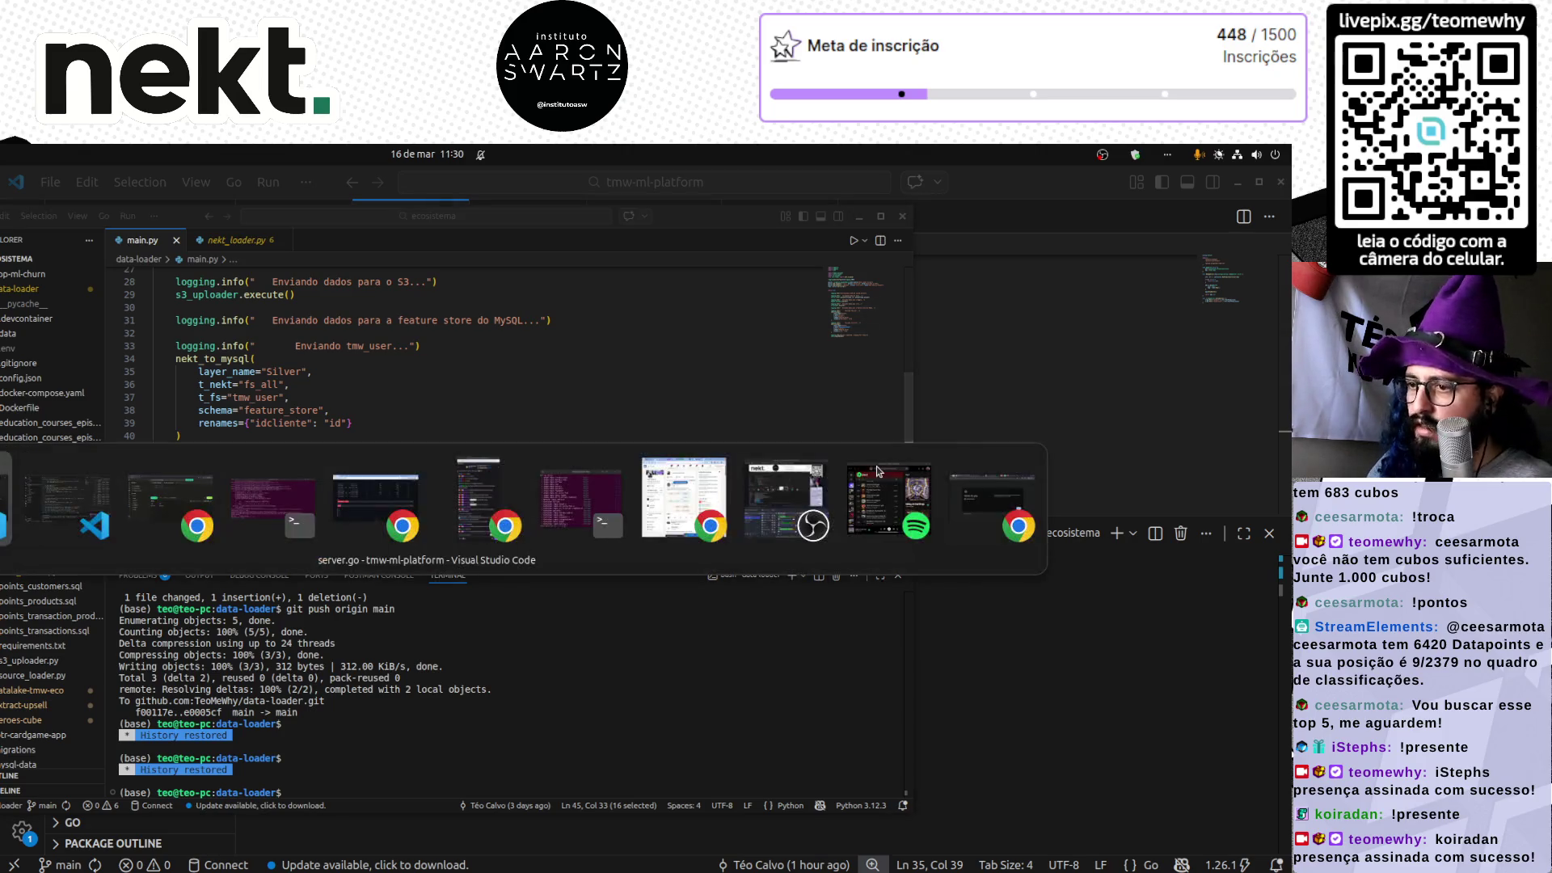
pyautogui.hotkey('alt', 'Tab')
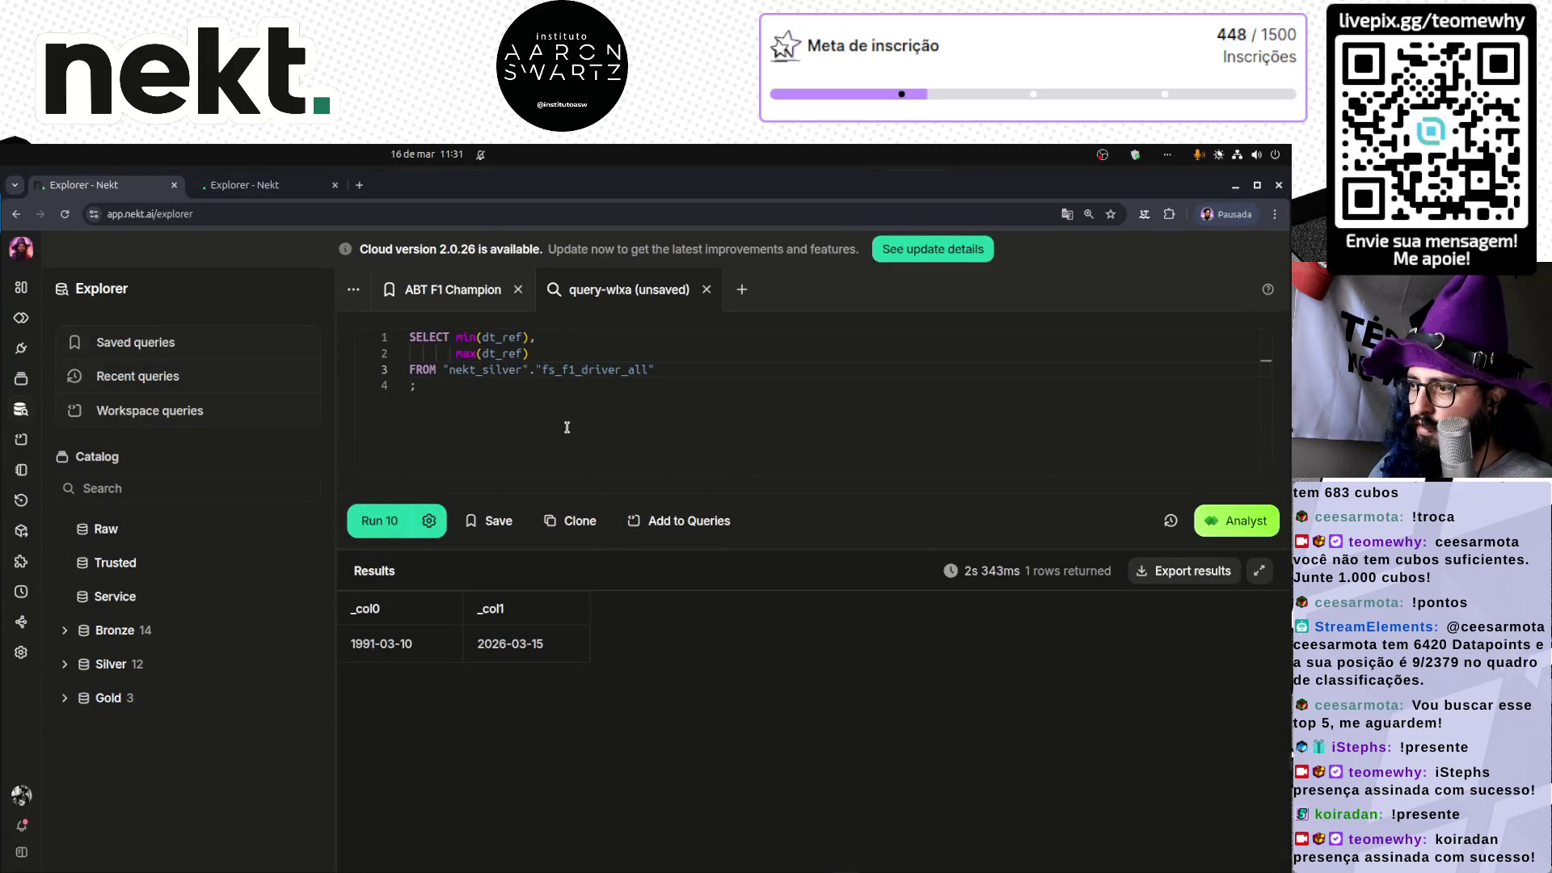
# - Rerun the dt_ref range query, select the latest date 2026-03-15, and bring up the server terminal
pyautogui.hotkey('ctrl', 'Return')
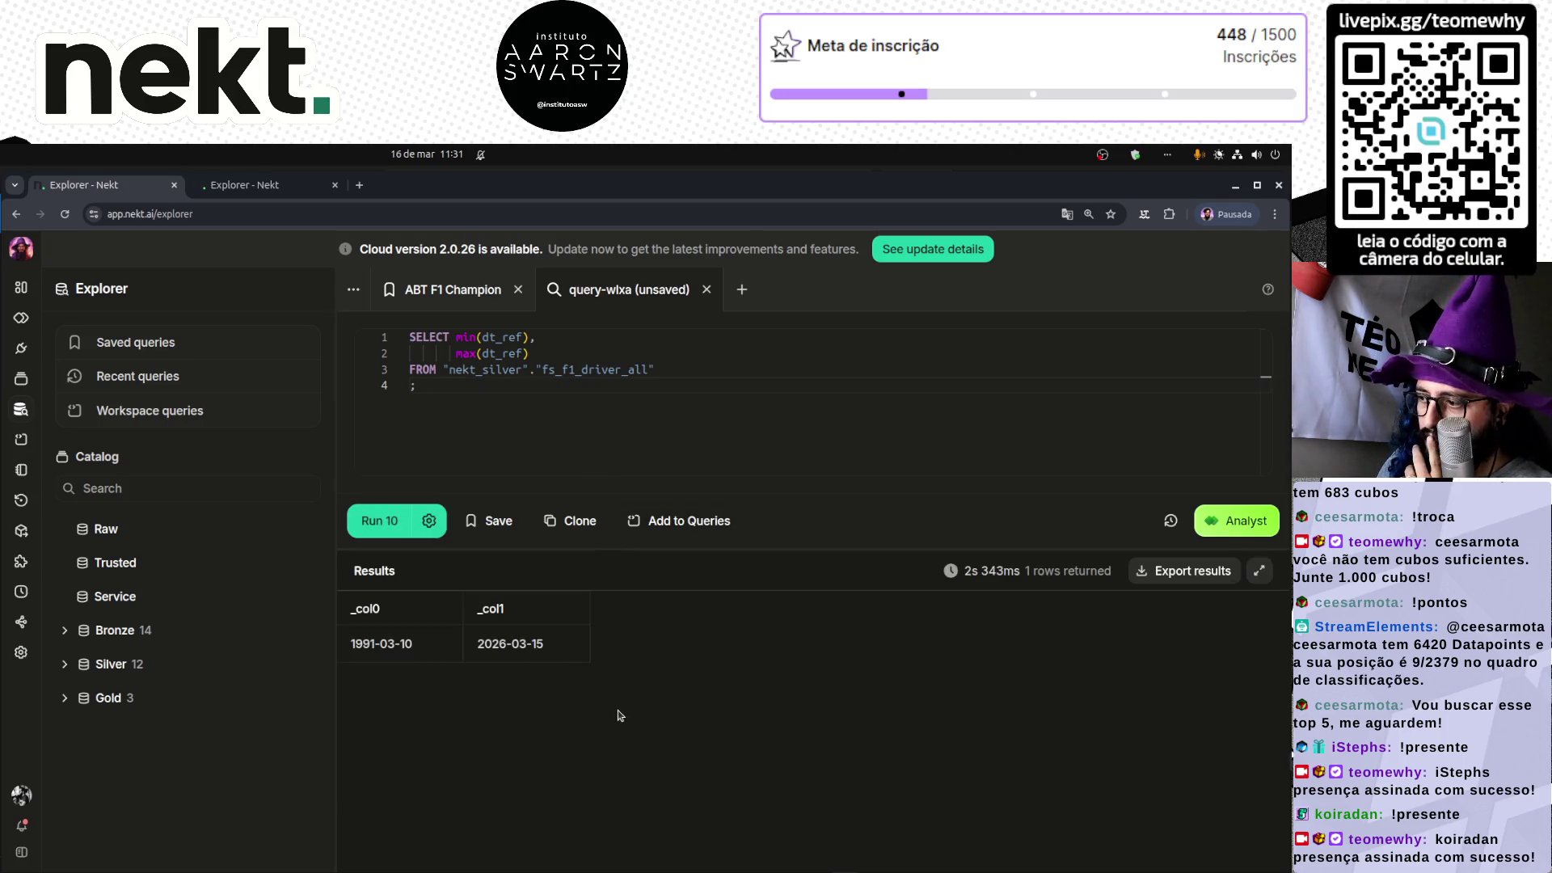
pyautogui.doubleClick(528, 646)
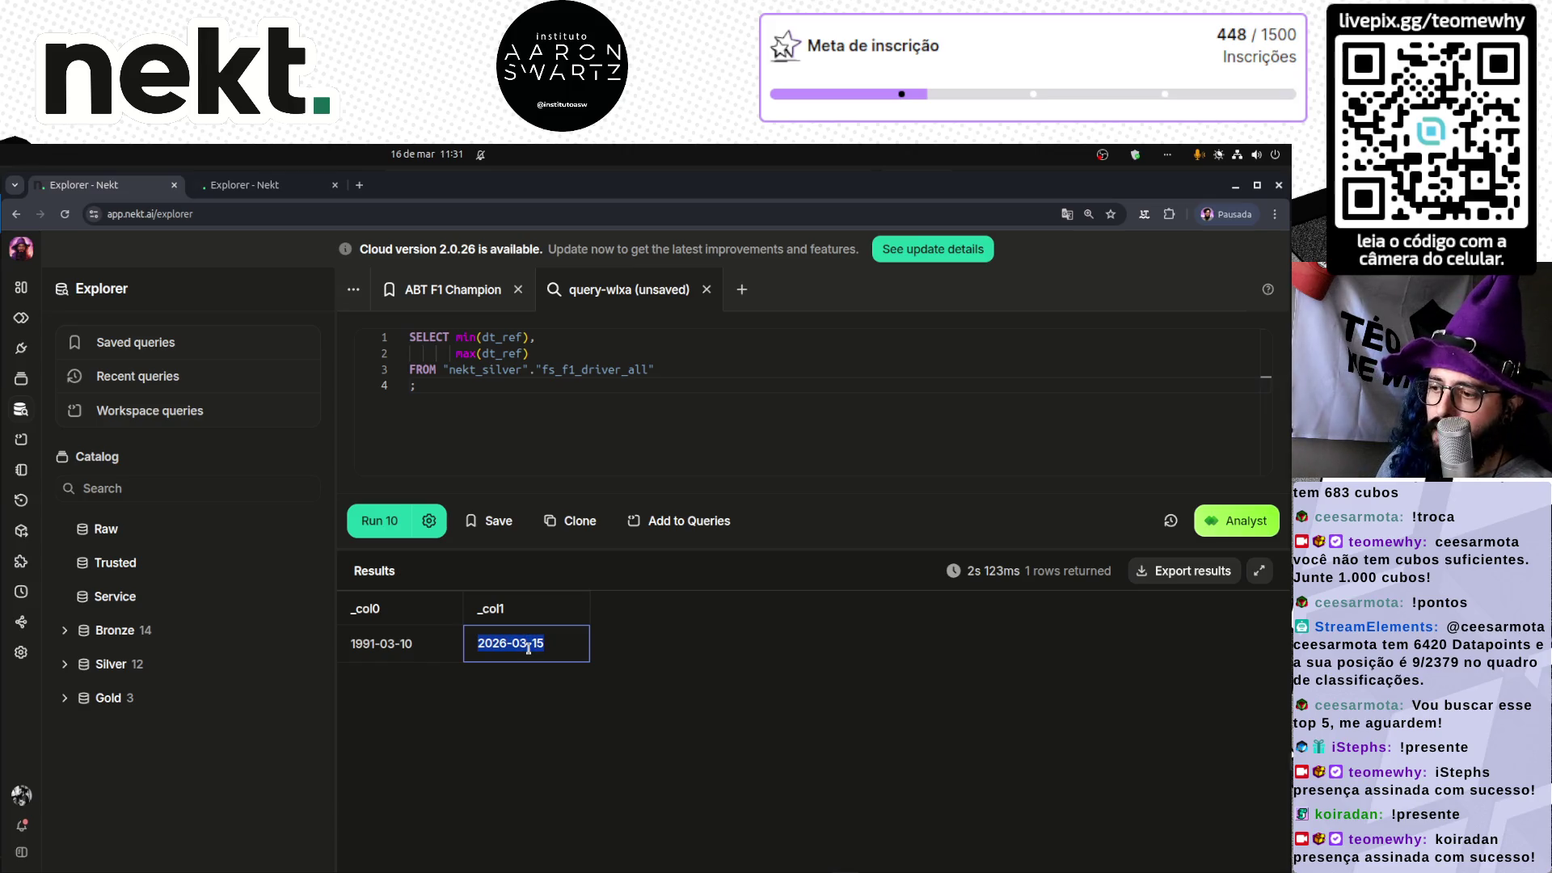
pyautogui.doubleClick(535, 644)
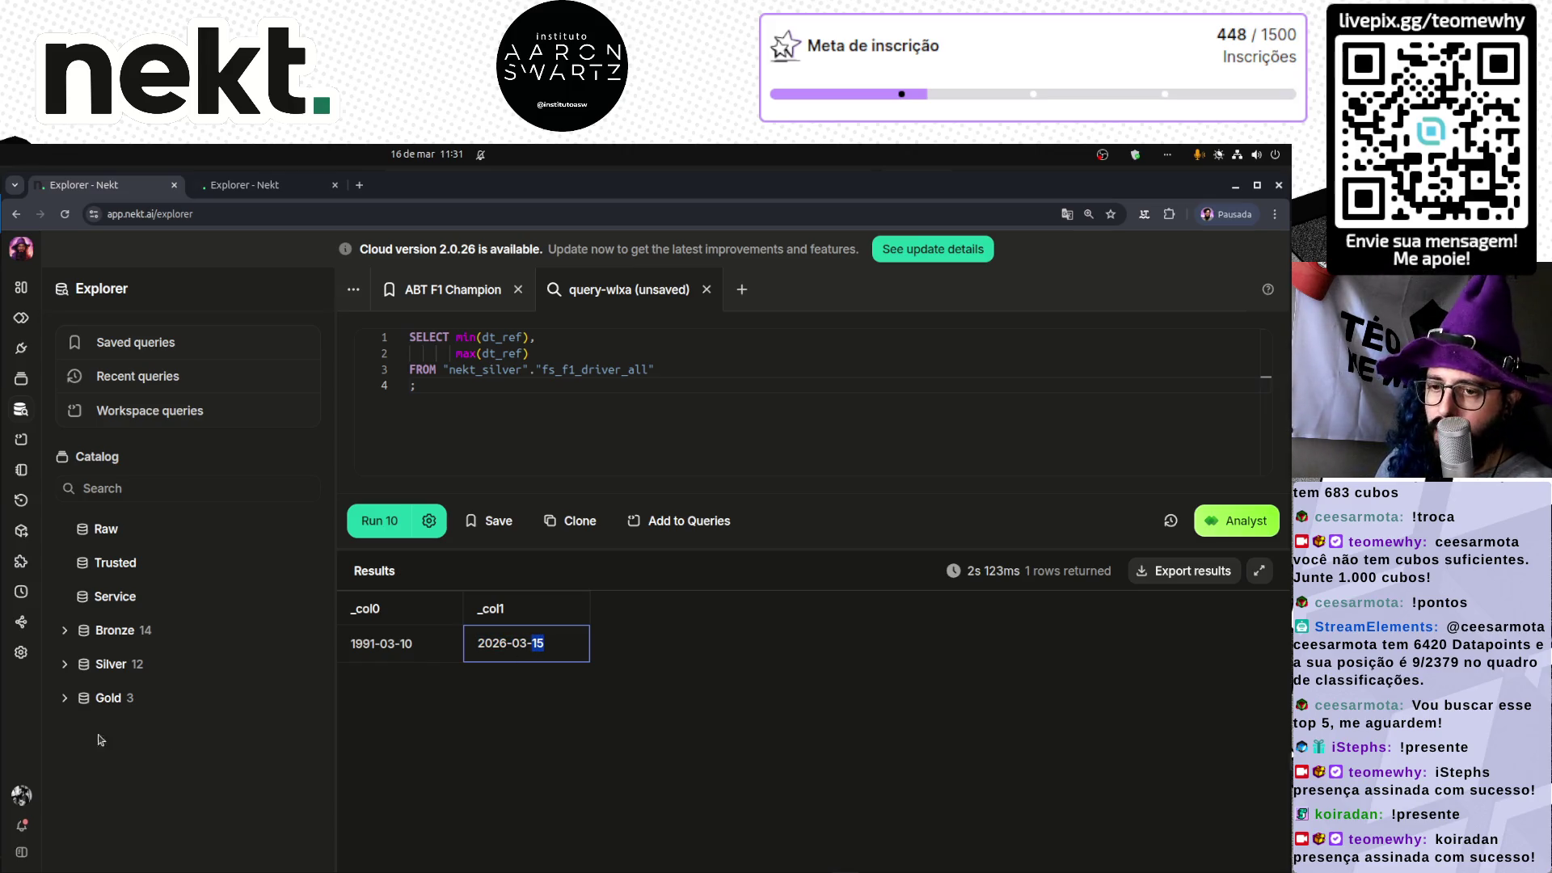
pyautogui.click(556, 855)
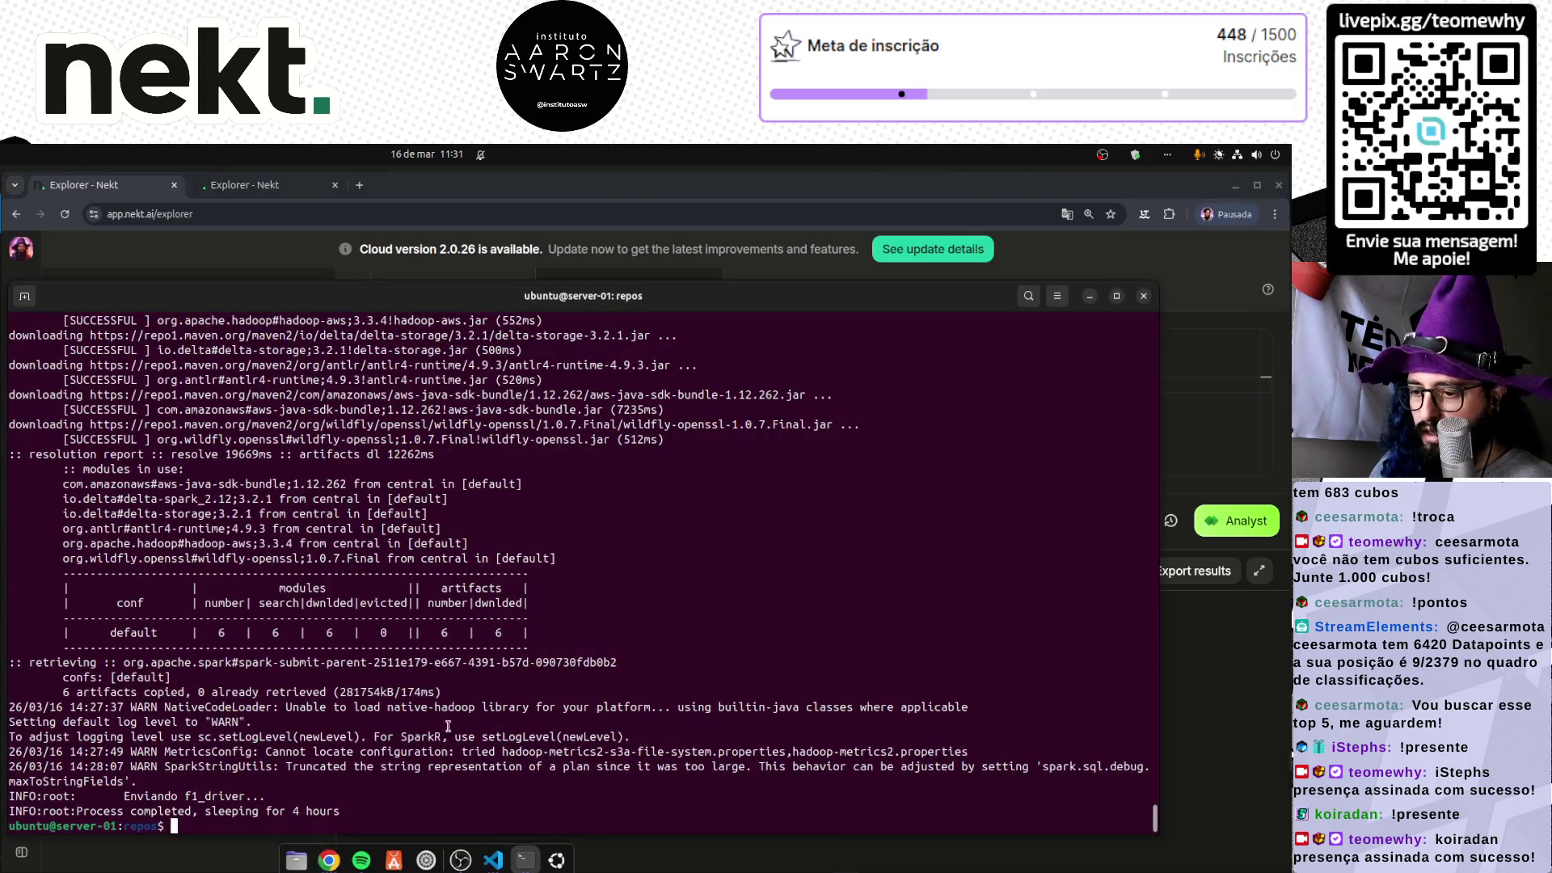
# - Run sudo docker compose up data-loader --build -d in the server terminal
pyautogui.press('Up')
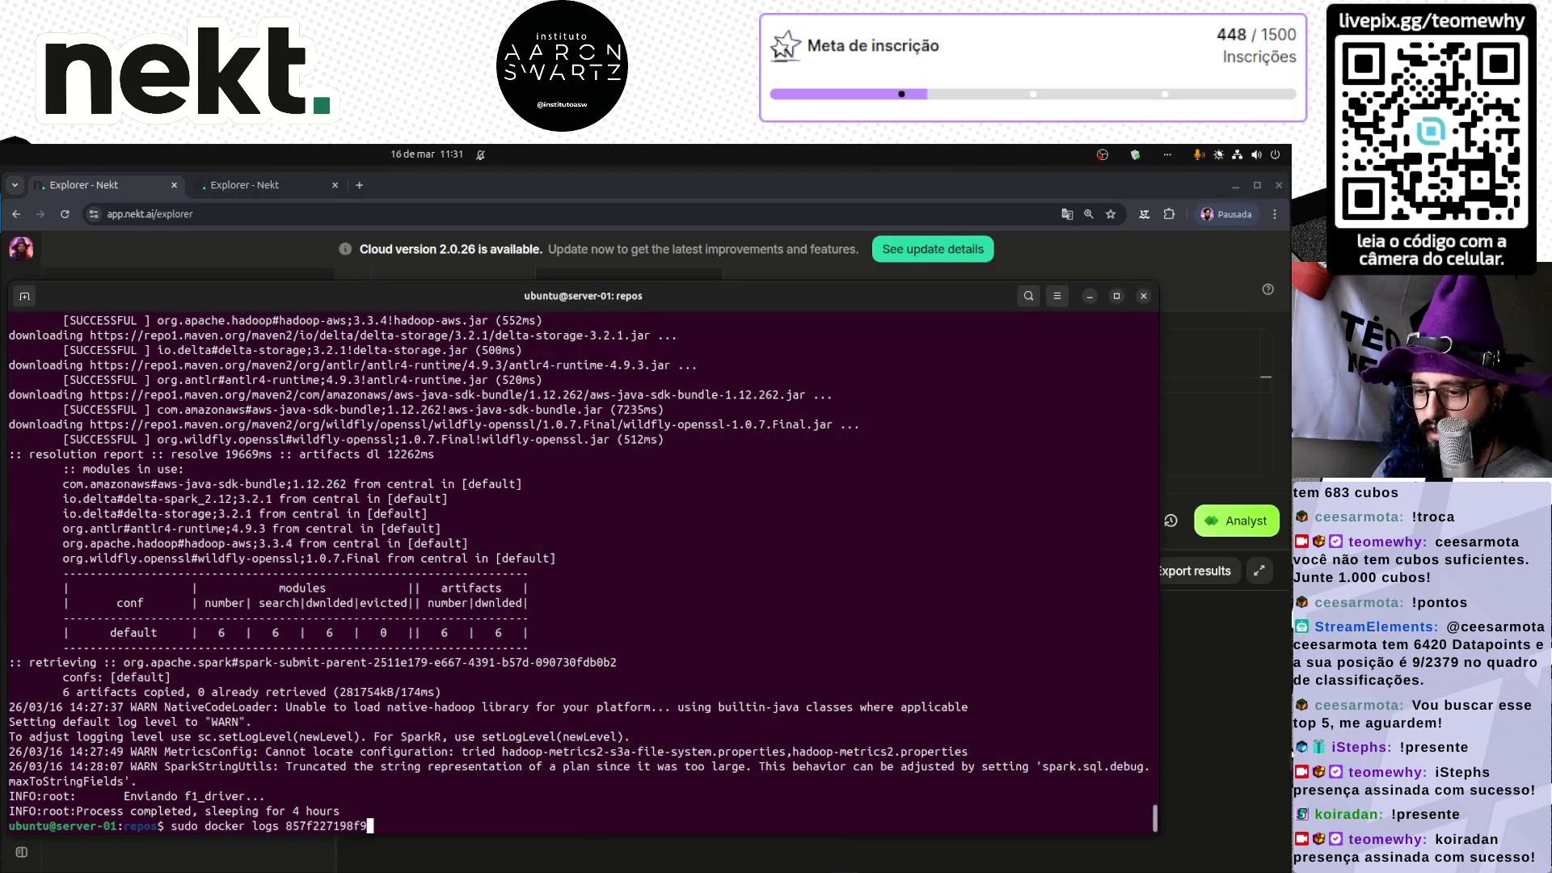
pyautogui.press('Home')
pyautogui.write('watch')
pyautogui.press('Down')
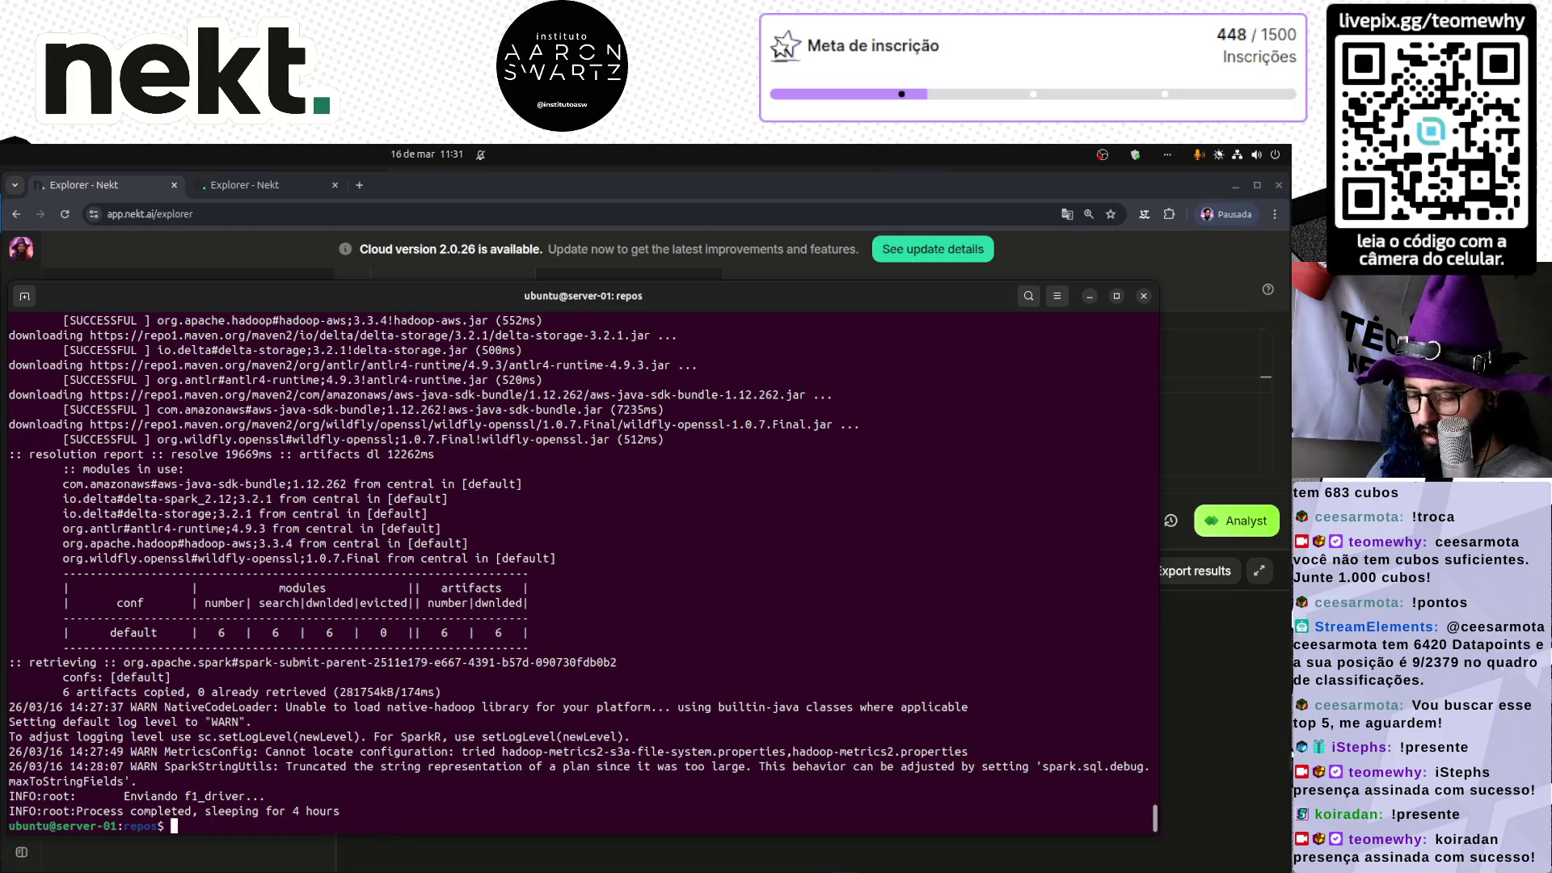
pyautogui.write('sudo docker com')
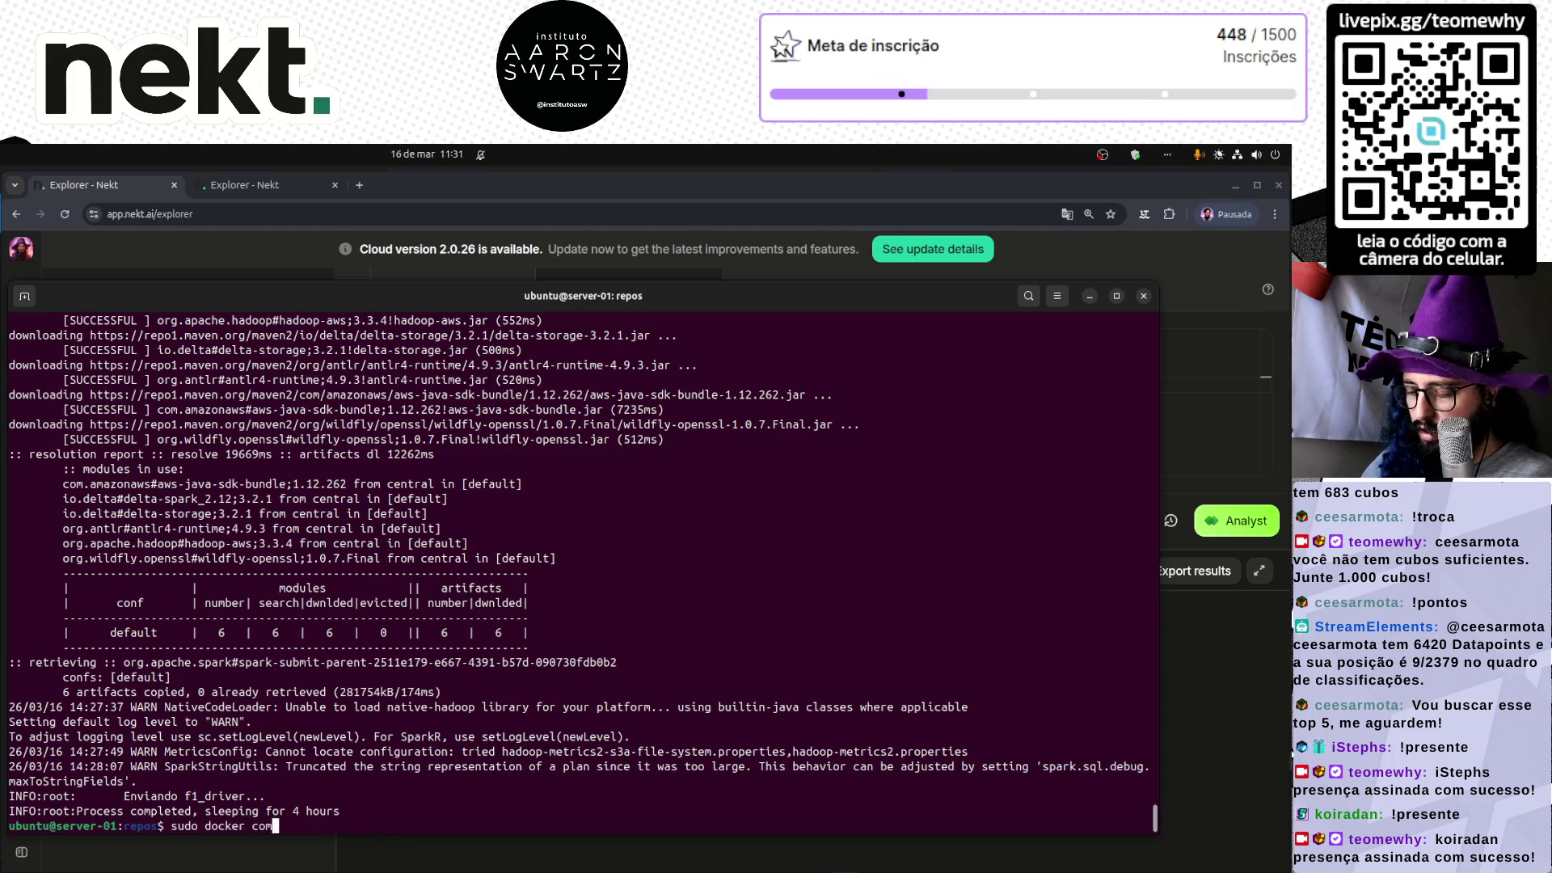
pyautogui.write('pose up --b')
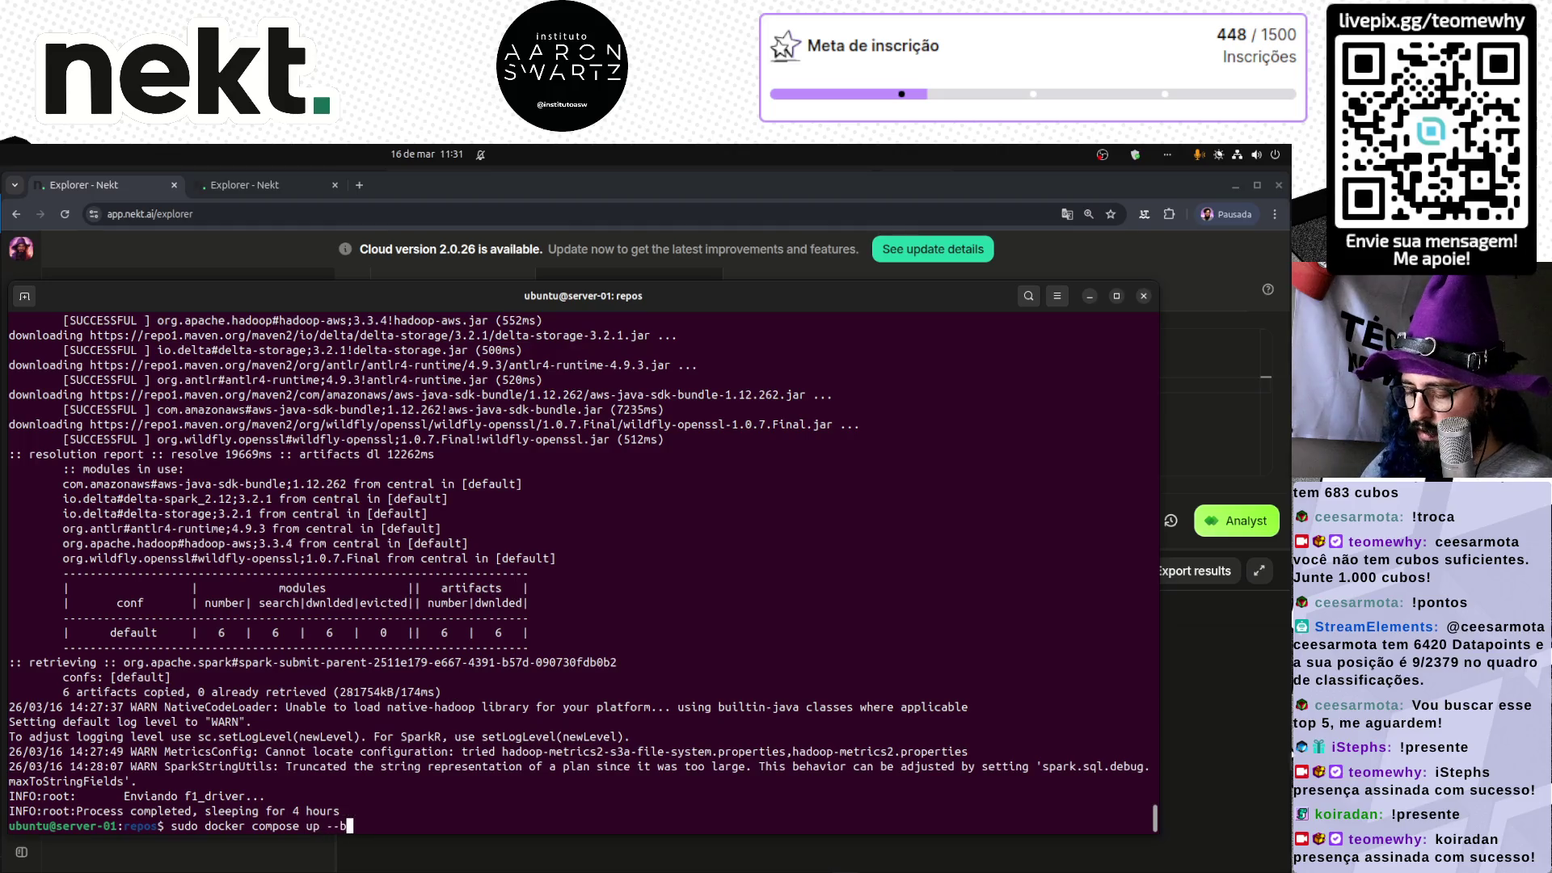
pyautogui.write('uild')
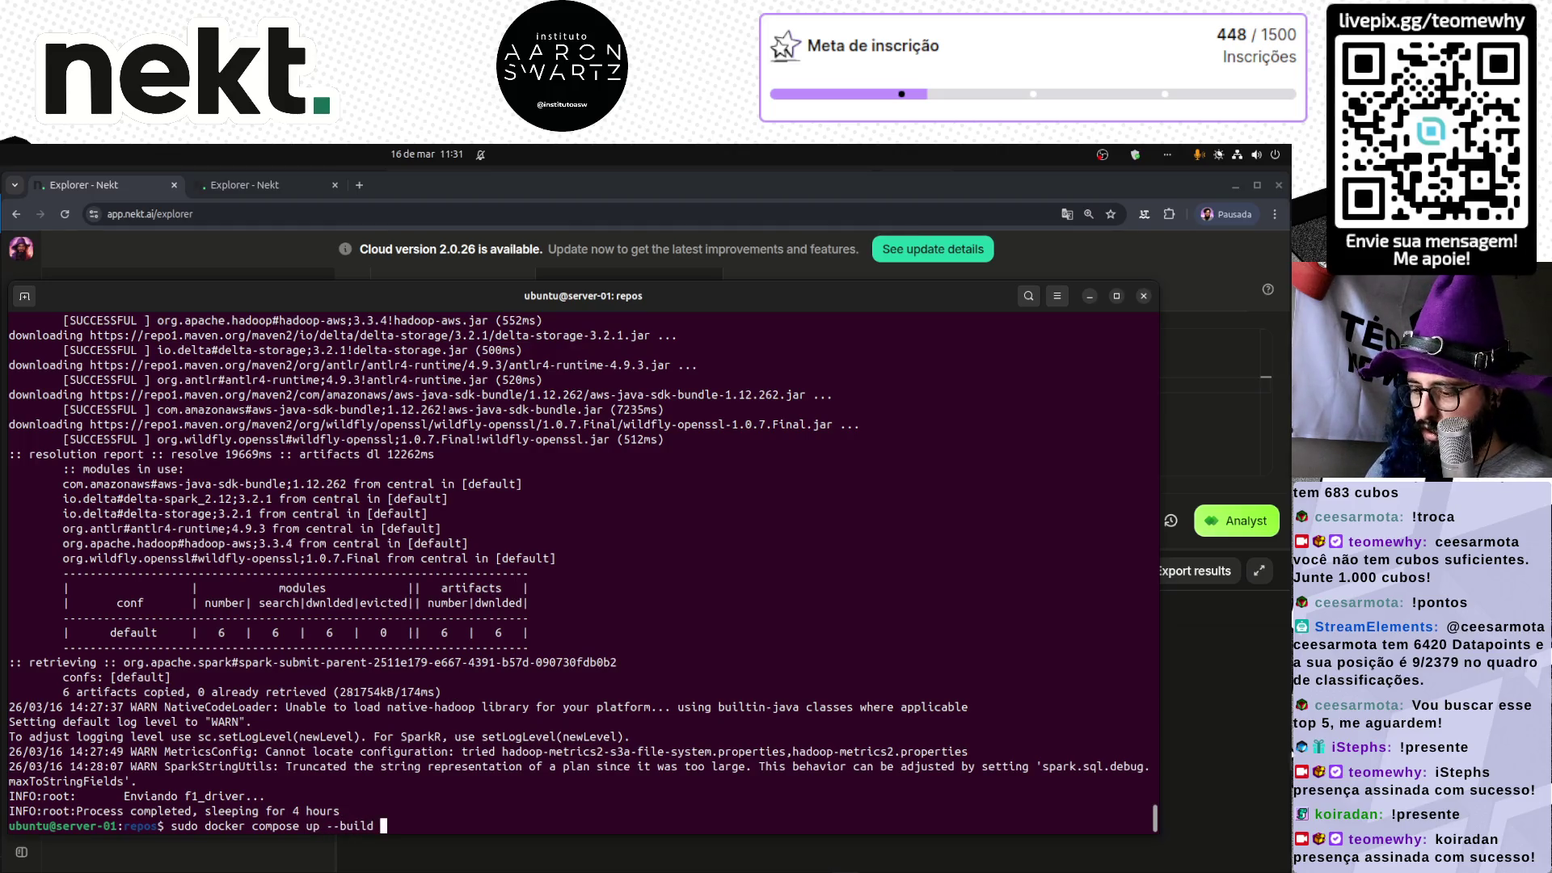
pyautogui.write(' -d')
pyautogui.hotkey('ctrl', 'Left')
pyautogui.hotkey('ctrl', 'Left')
pyautogui.hotkey('ctrl', 'Left')
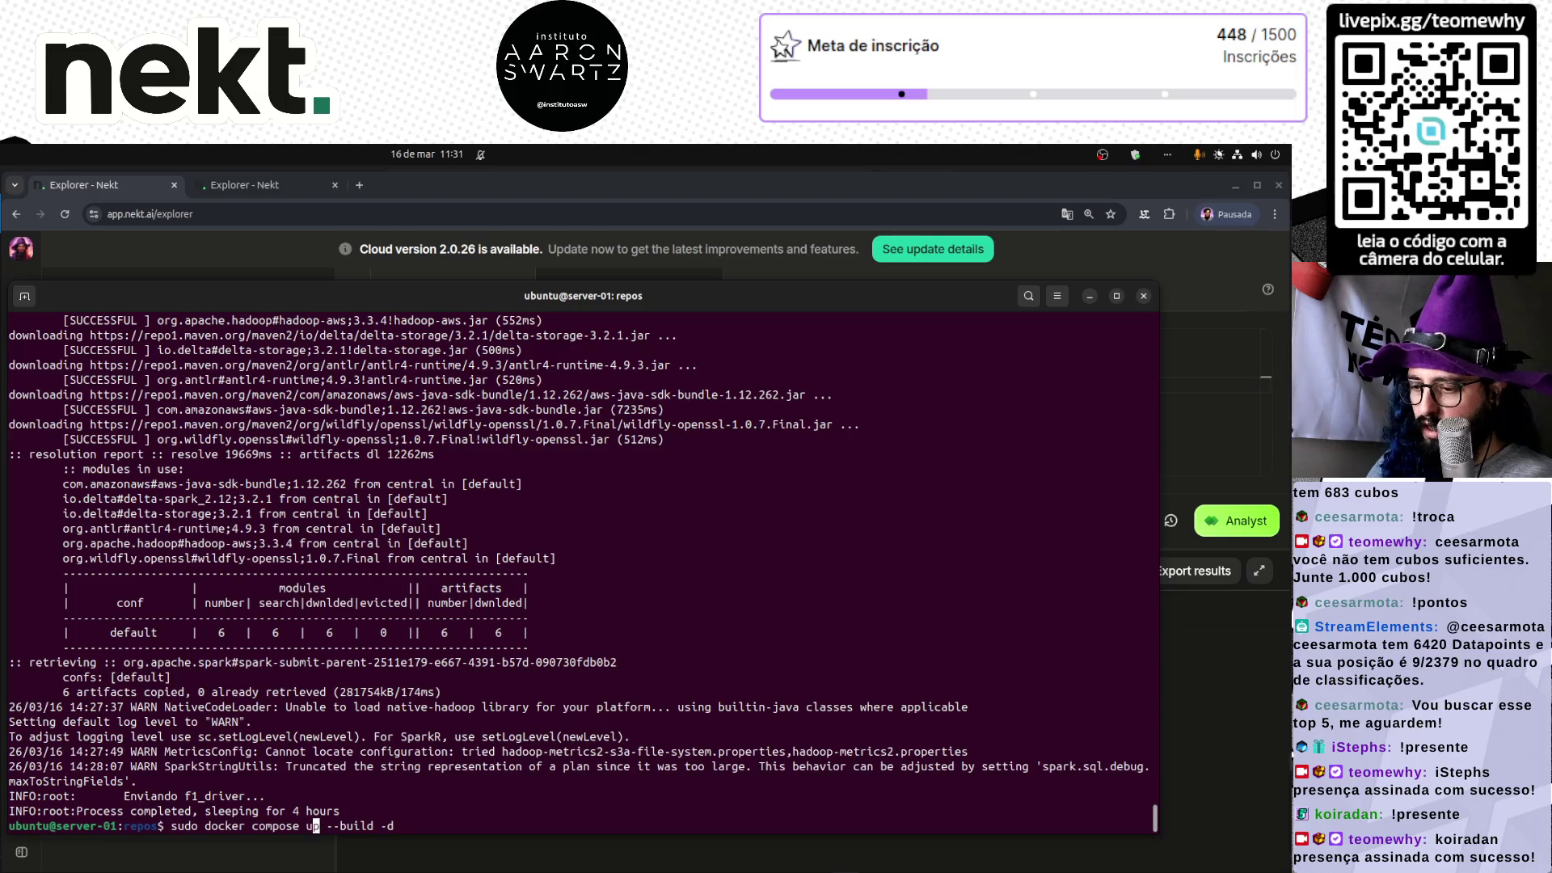
pyautogui.press('Right')
pyautogui.write('data-loader')
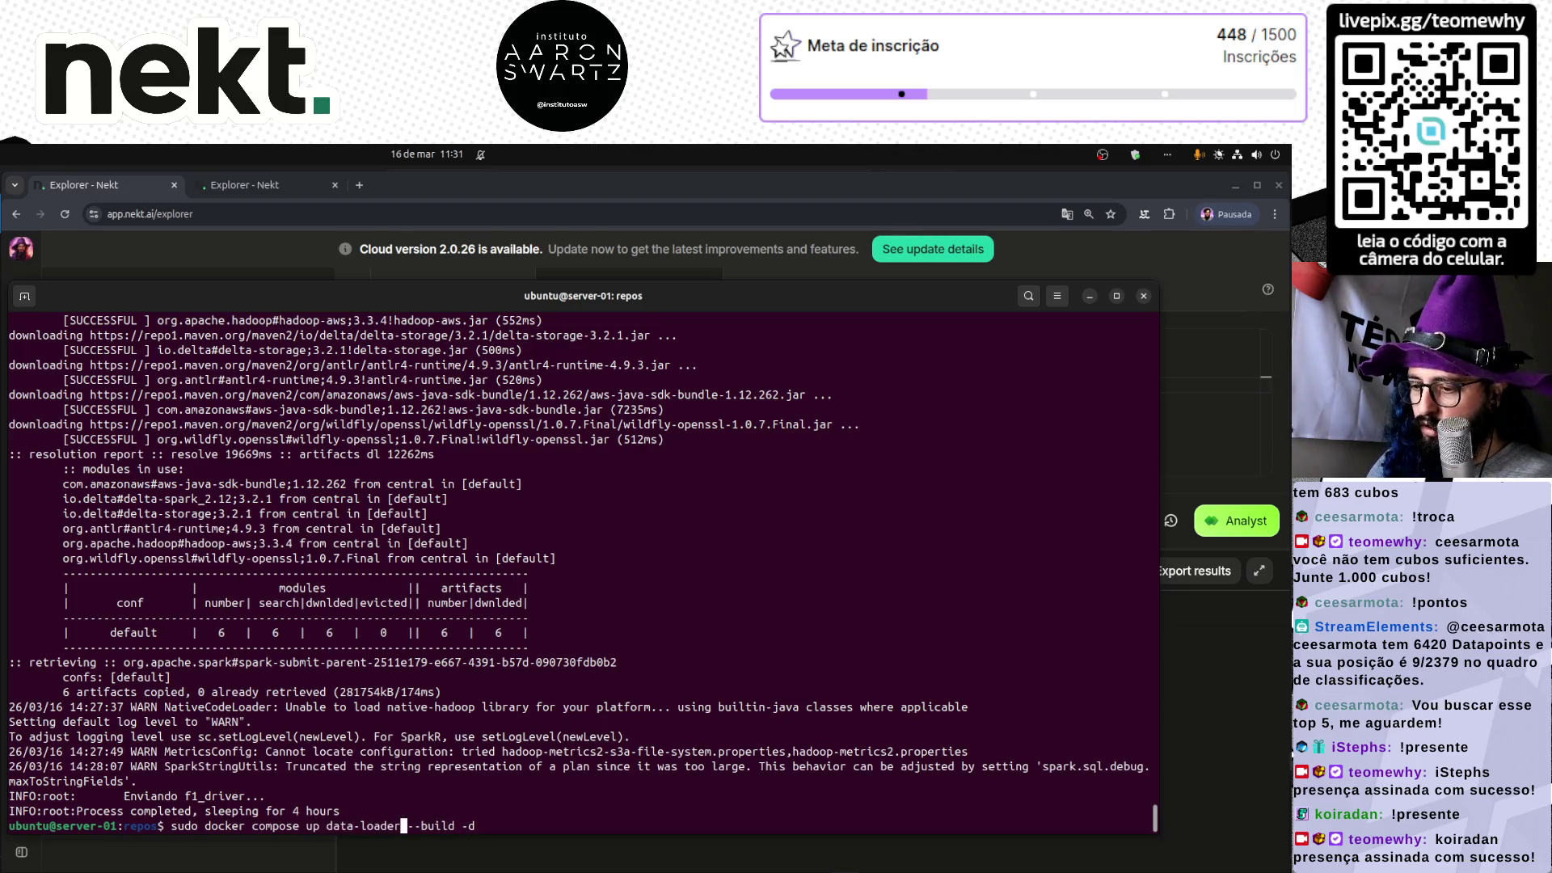
pyautogui.press('Return')
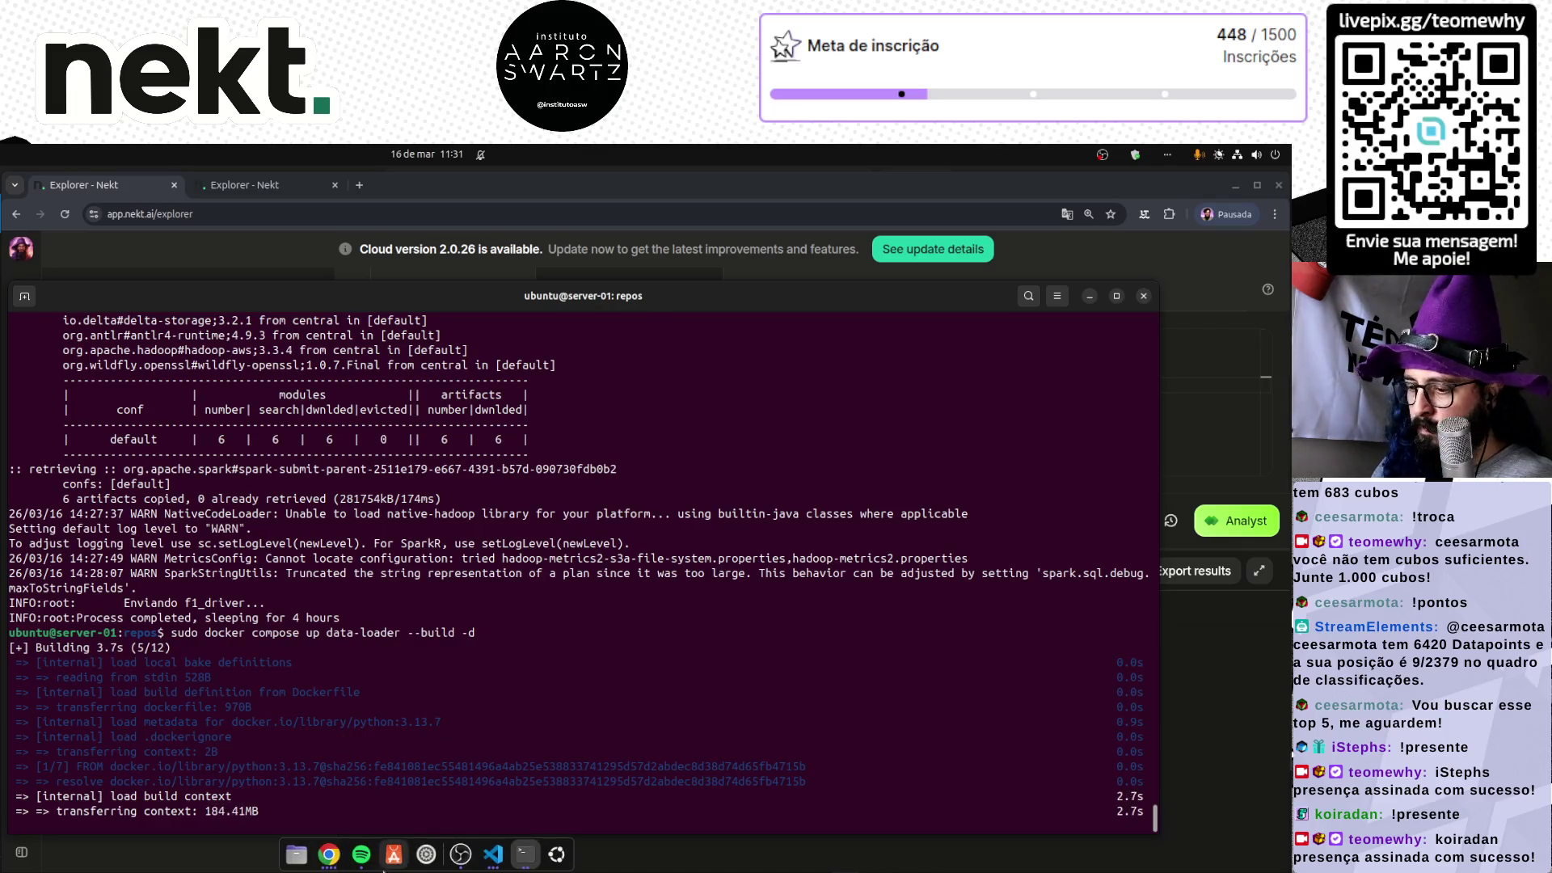
# - Bring the F1 Data App browser window to the front
pyautogui.click(330, 857)
pyautogui.click(331, 860)
pyautogui.click(267, 523)
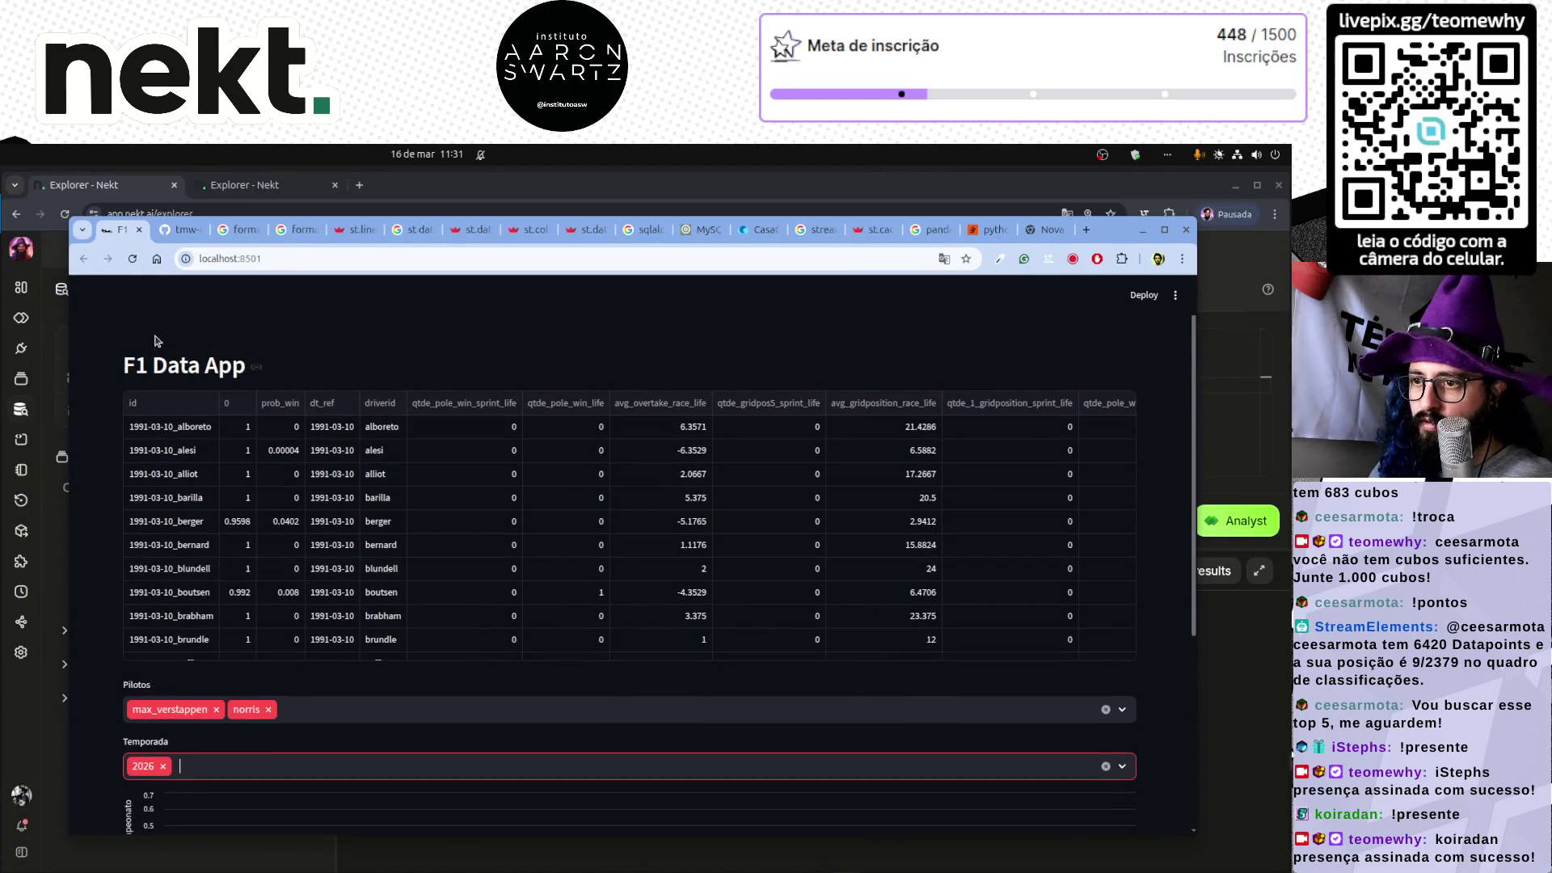
# - Reload the app and filter to the 2026 season and driver norris
pyautogui.press('F5')
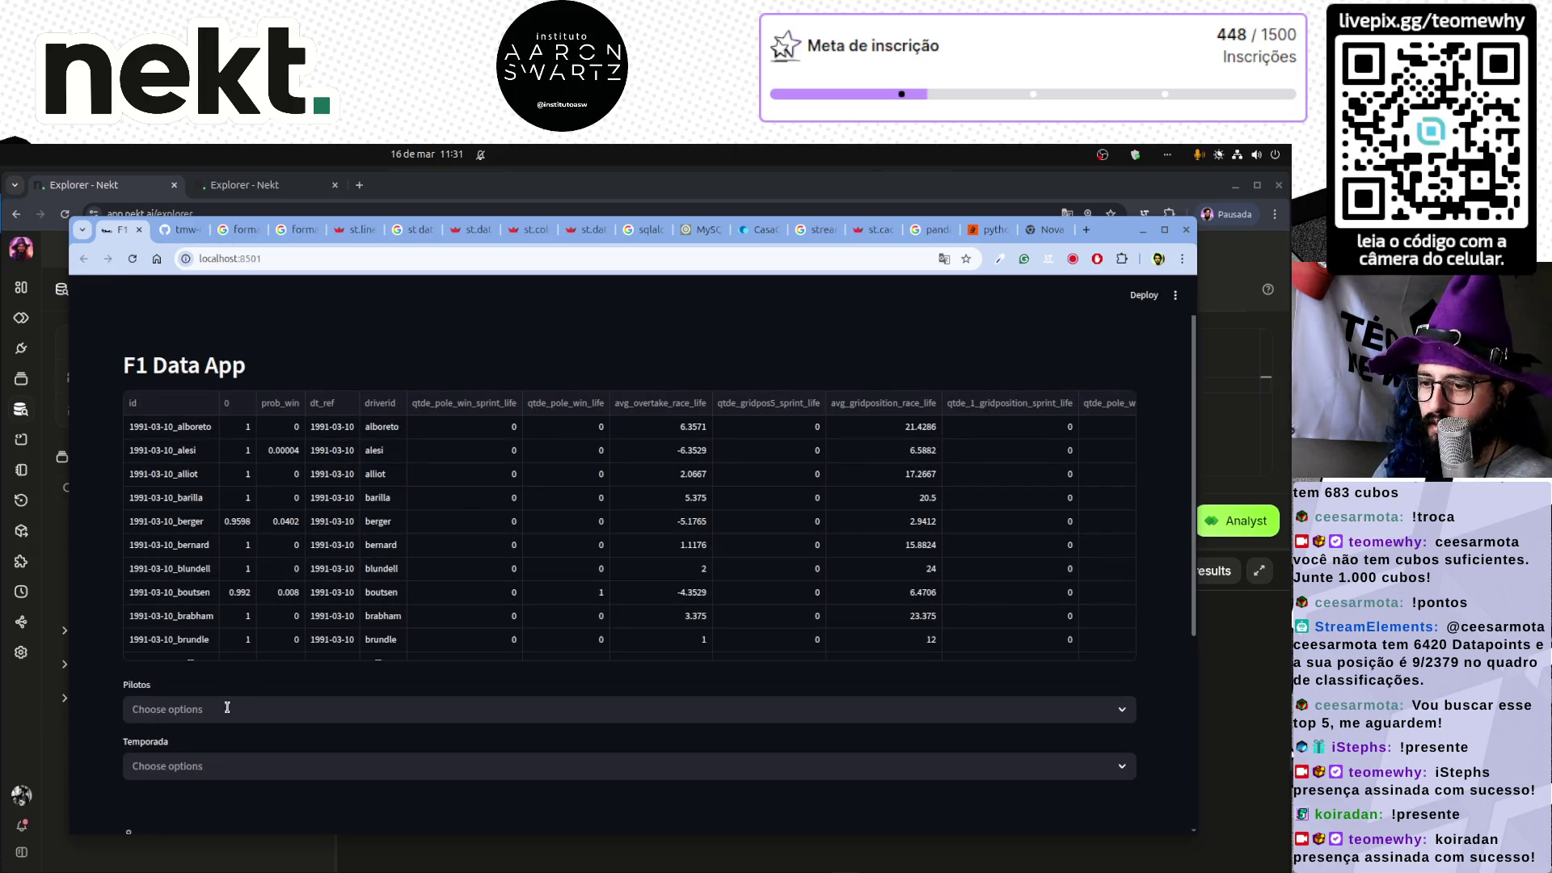
pyautogui.click(222, 709)
pyautogui.click(194, 765)
pyautogui.write('202')
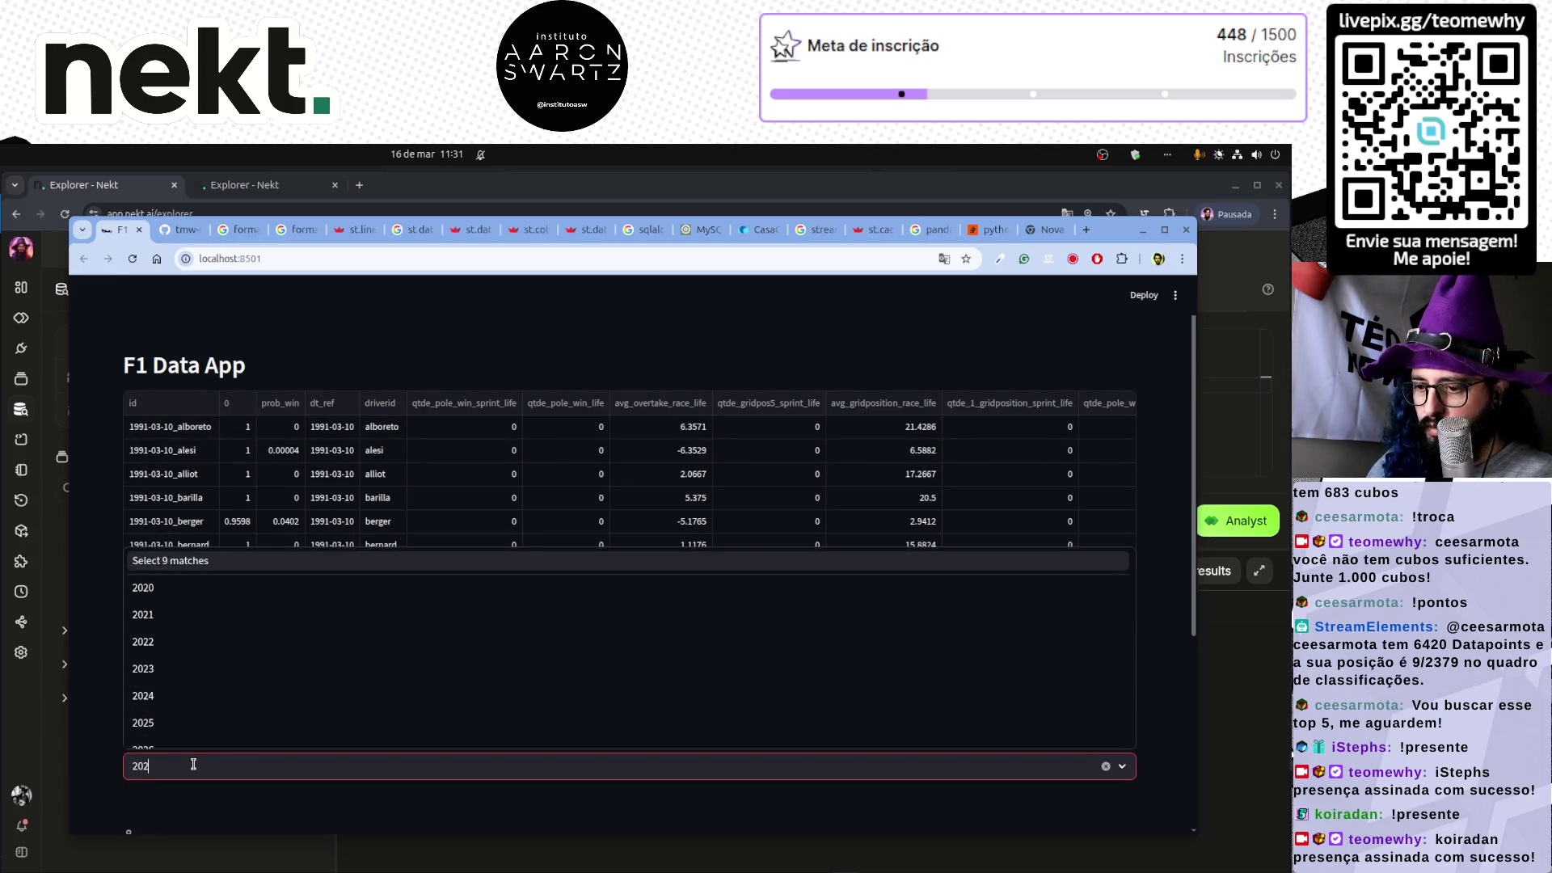
pyautogui.press('Down')
pyautogui.press('Down')
pyautogui.press('Down')
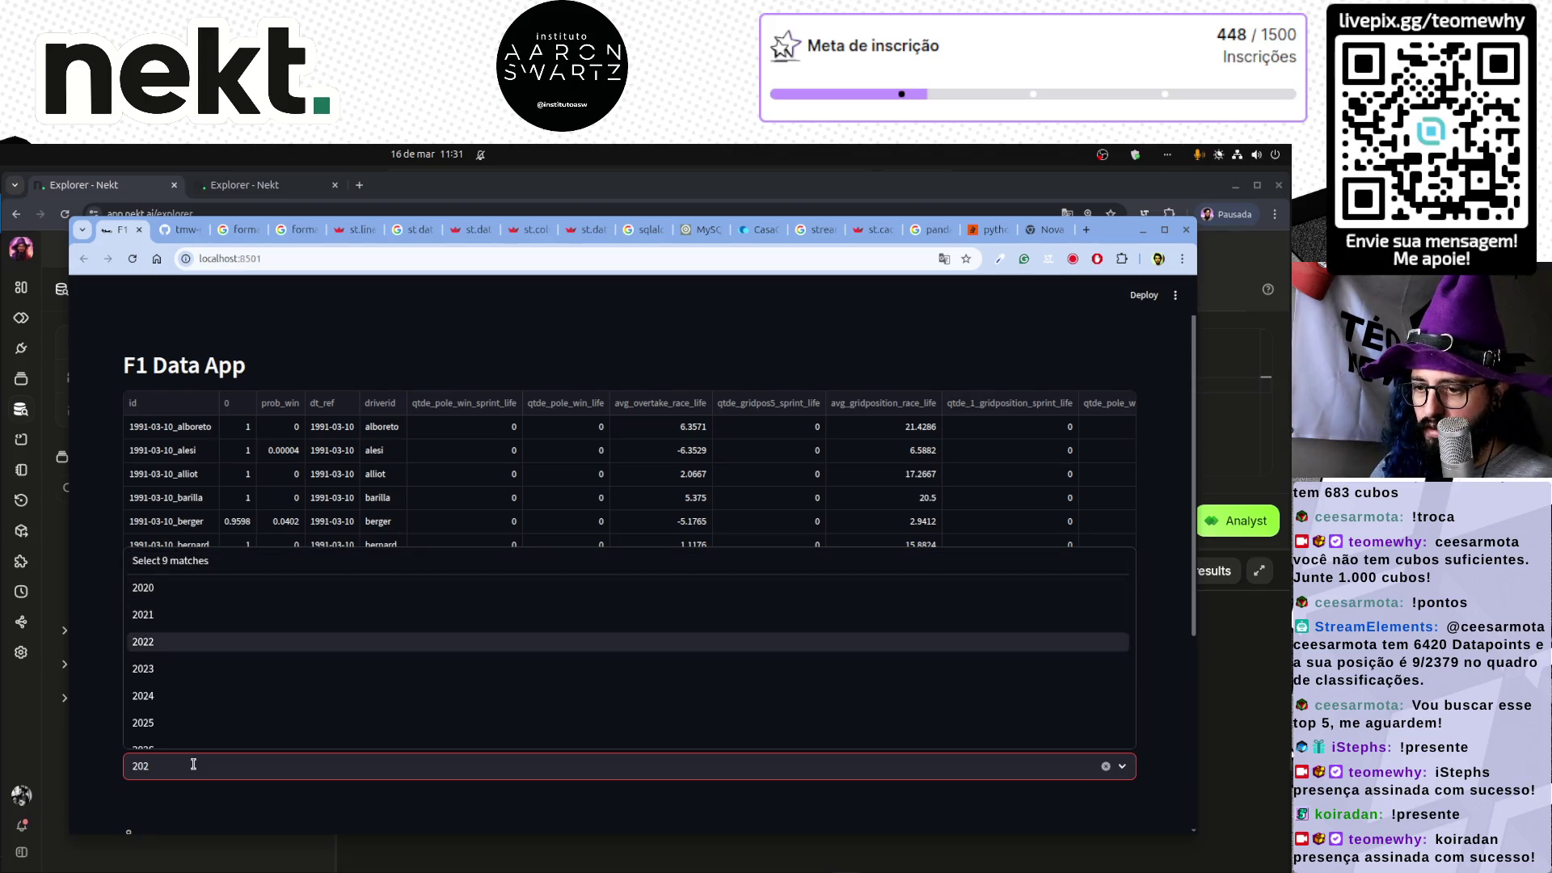
pyautogui.press('Return')
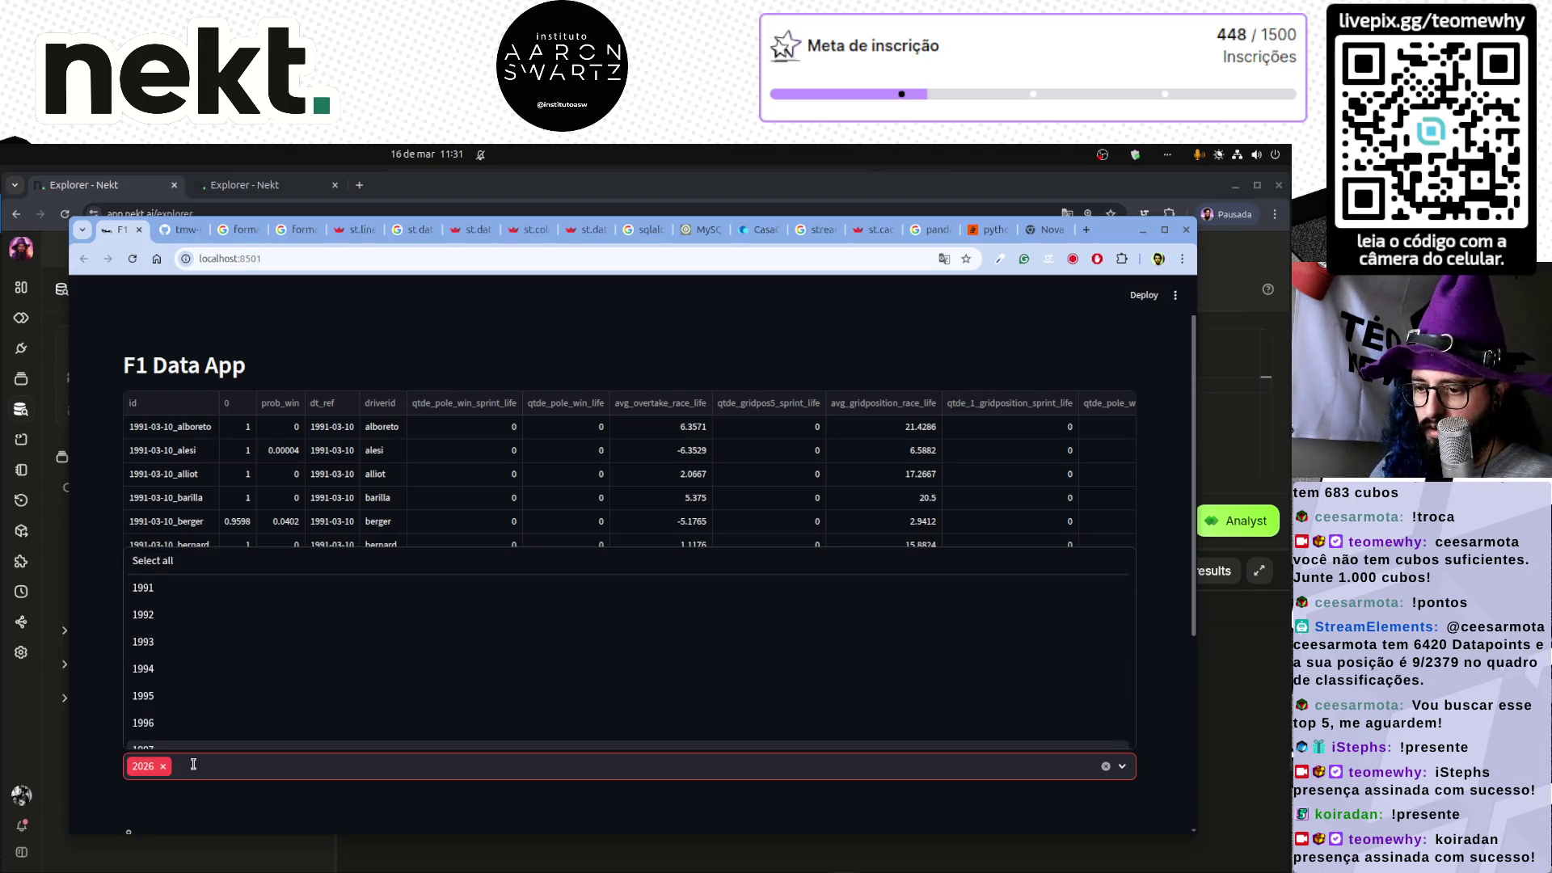
pyautogui.press('Escape')
pyautogui.click(207, 708)
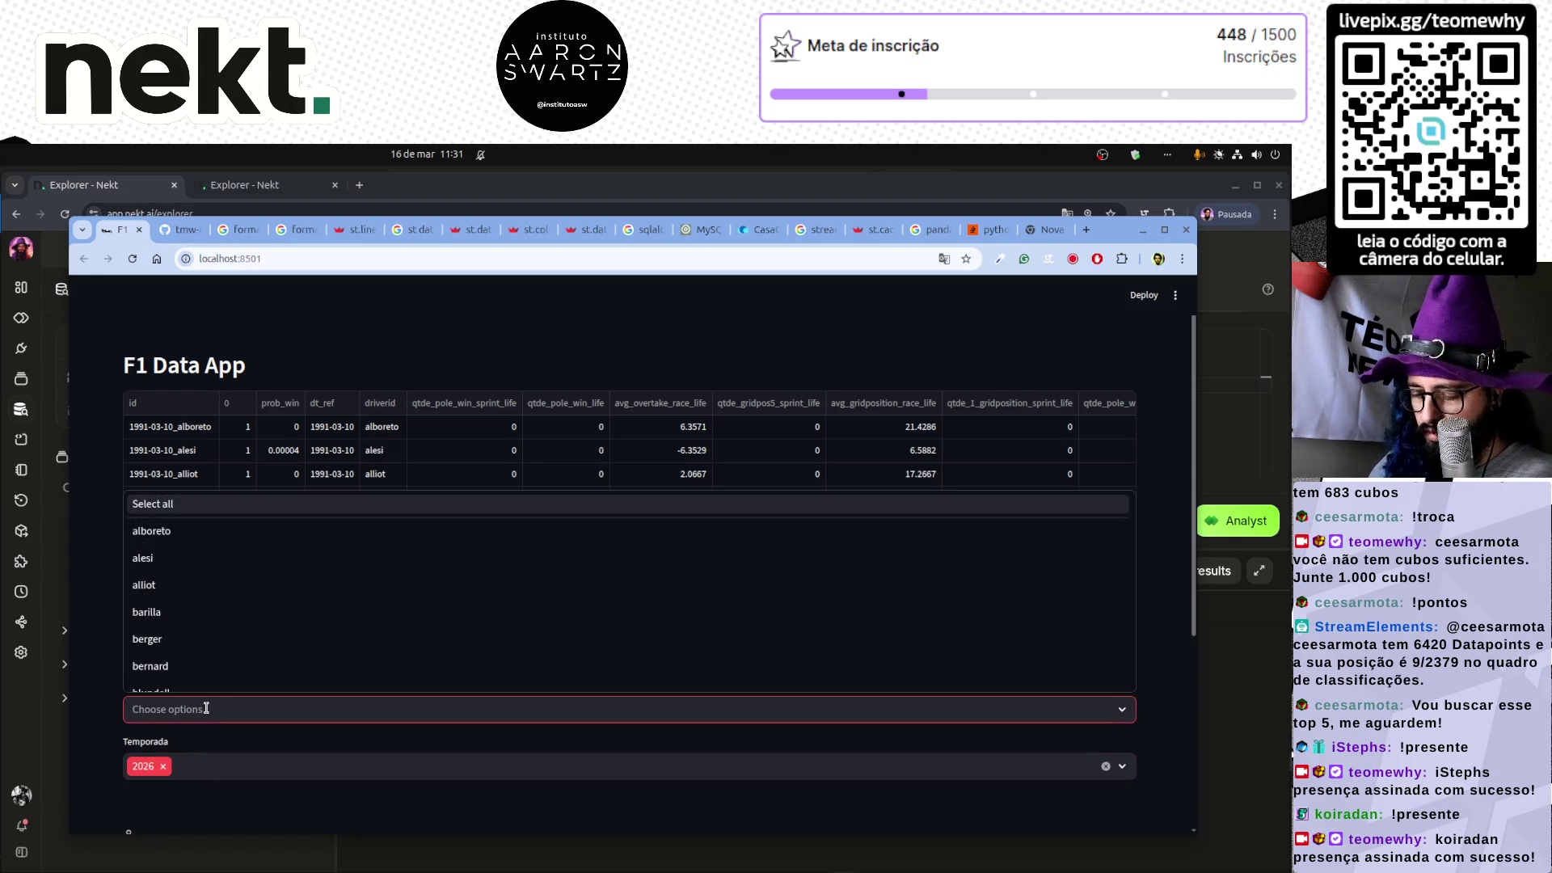
pyautogui.write('norris')
pyautogui.press('Return')
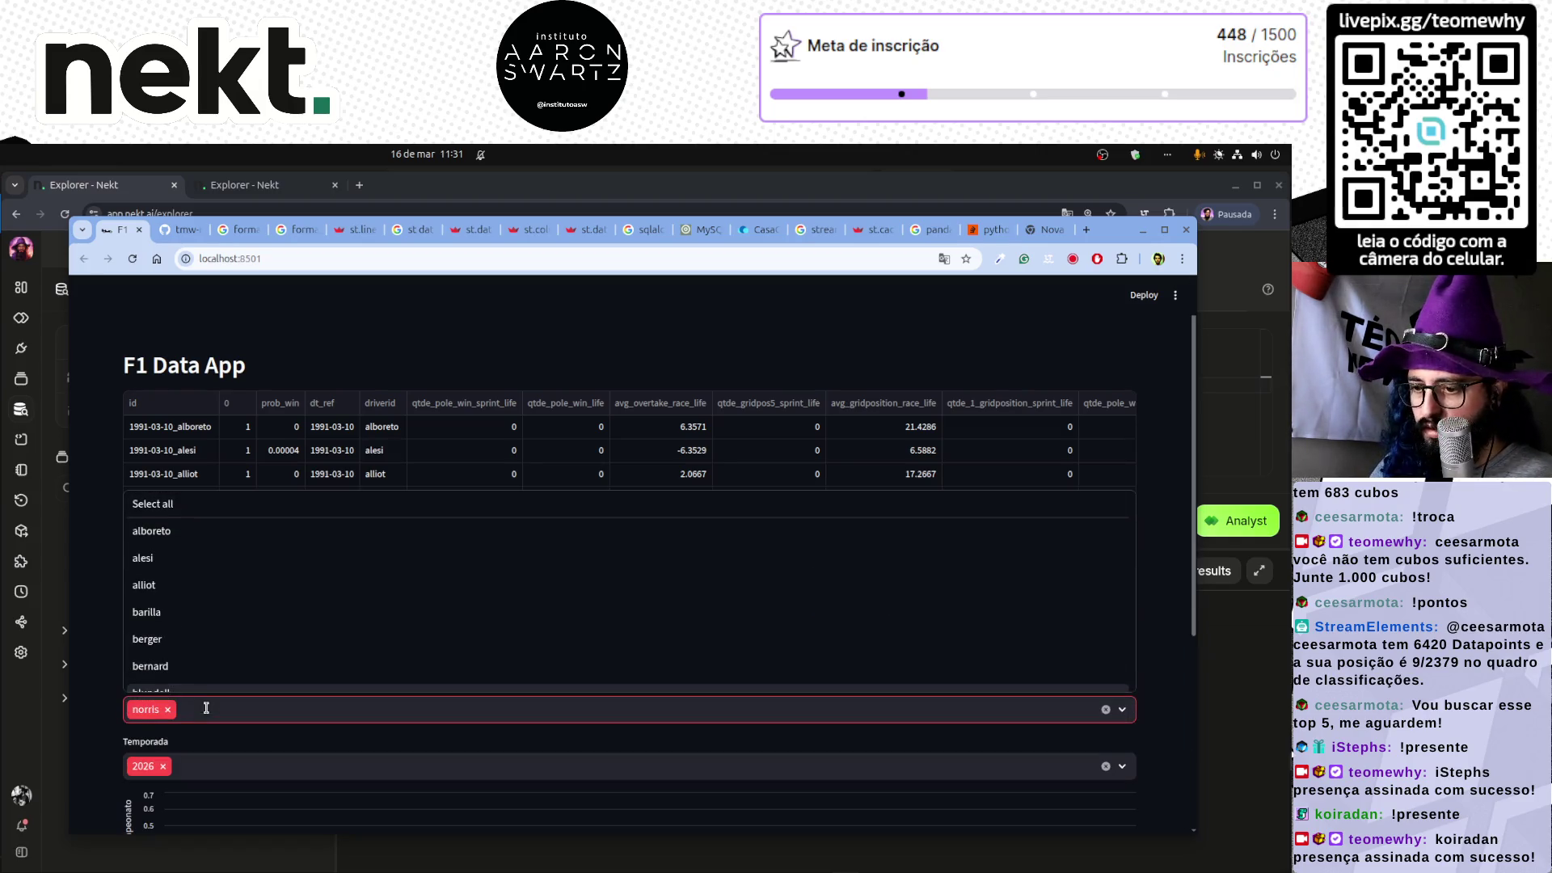
pyautogui.press('Escape')
pyautogui.scroll(-3, 636, 578)
# - Add 2025 to the Temporada filter
pyautogui.moveTo(636, 579)
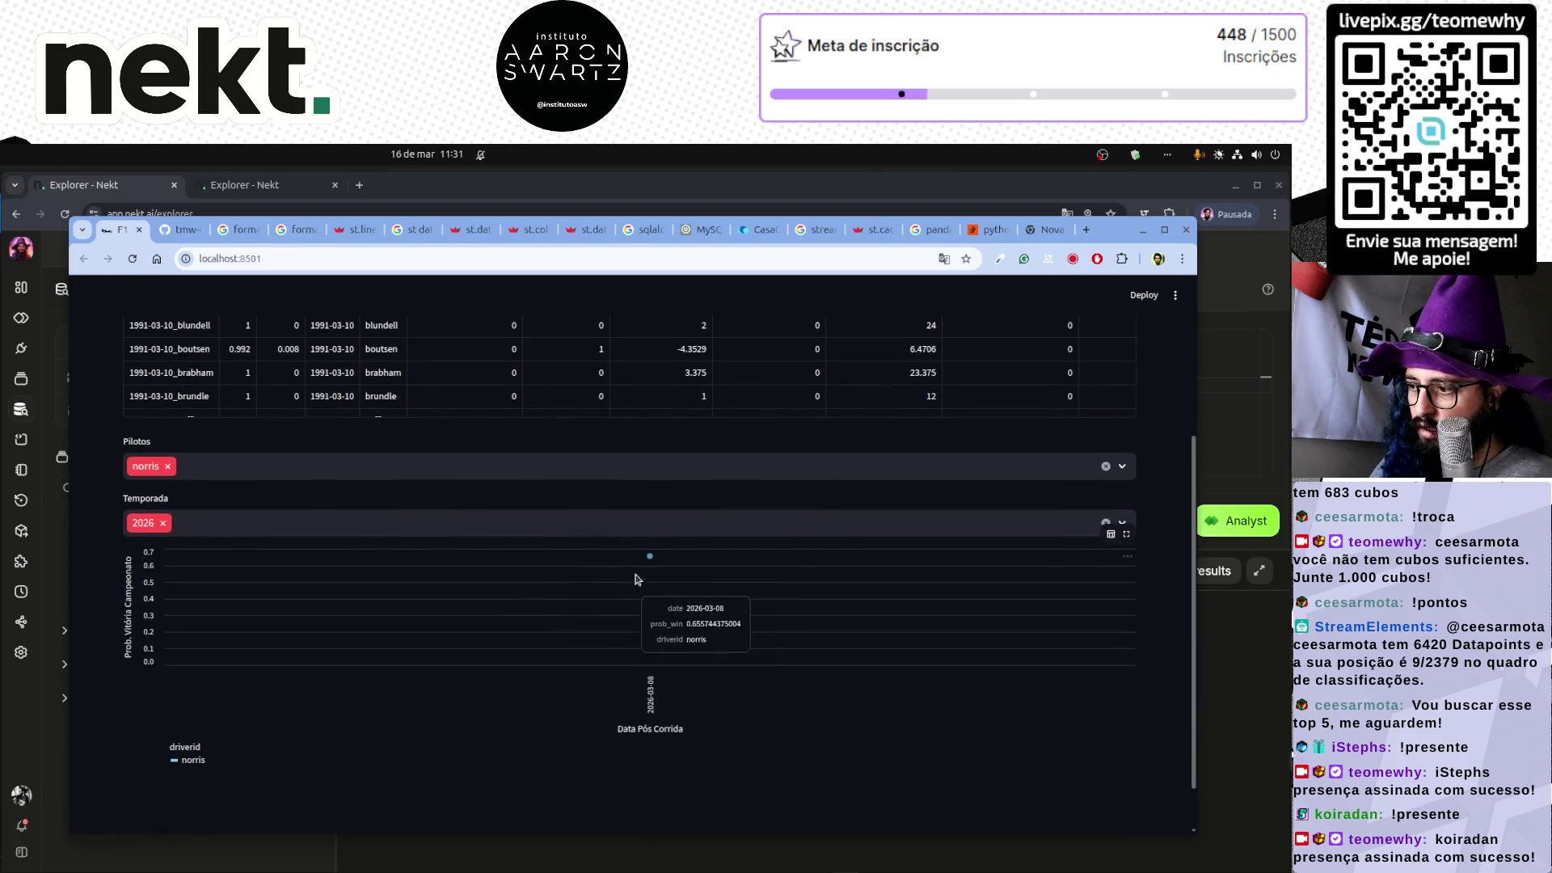
pyautogui.click(218, 531)
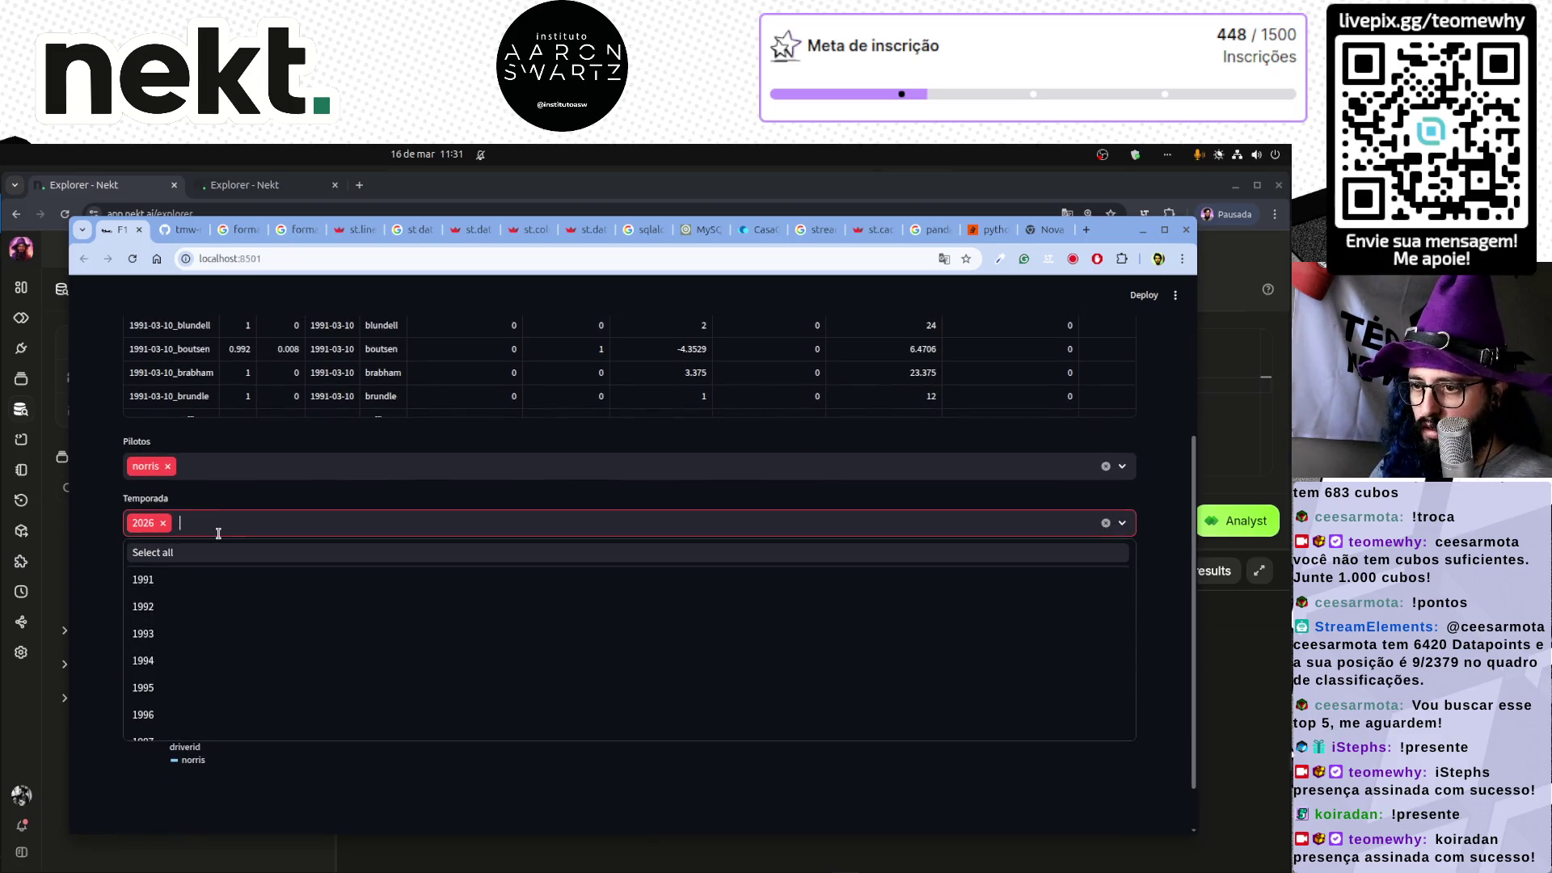
pyautogui.write('2025')
pyautogui.press('Return')
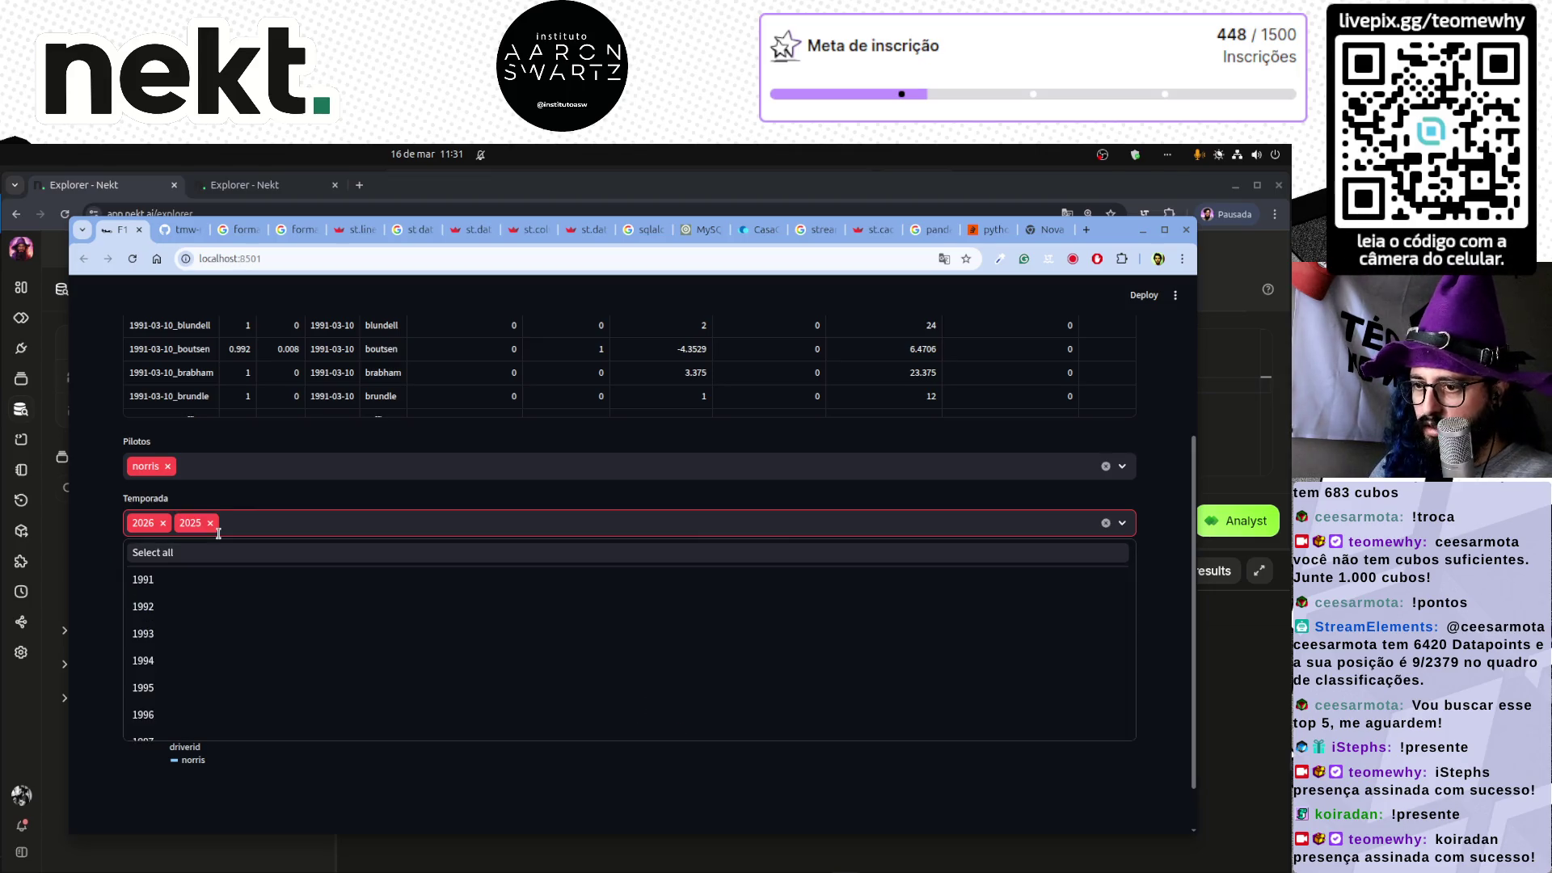
pyautogui.click(264, 496)
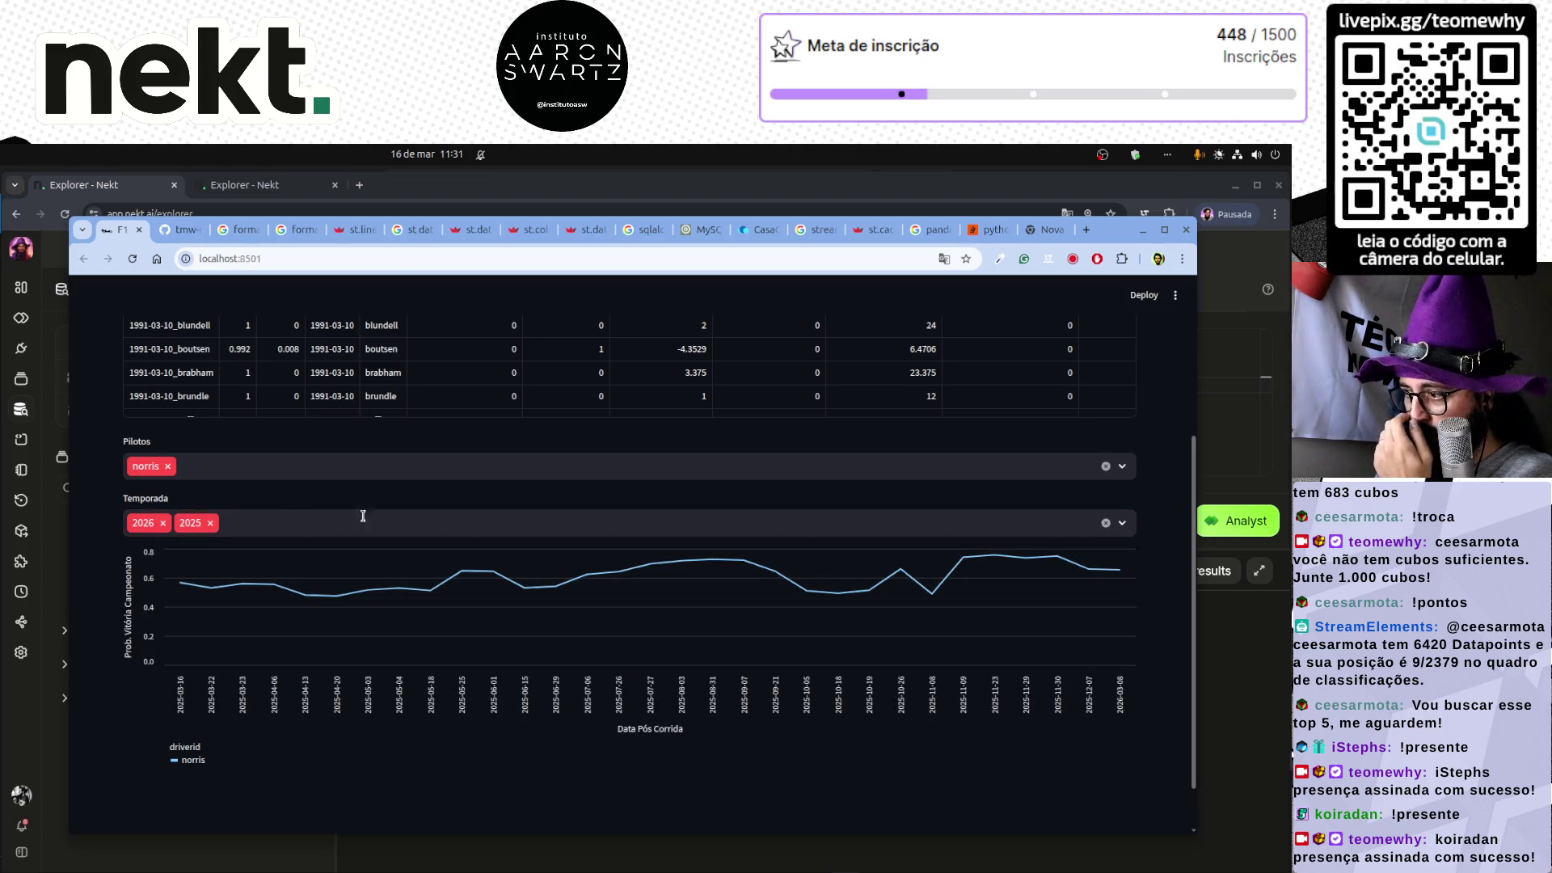
# - Add max_verstappen and russell to the Pilotos filter
pyautogui.moveTo(1122, 574)
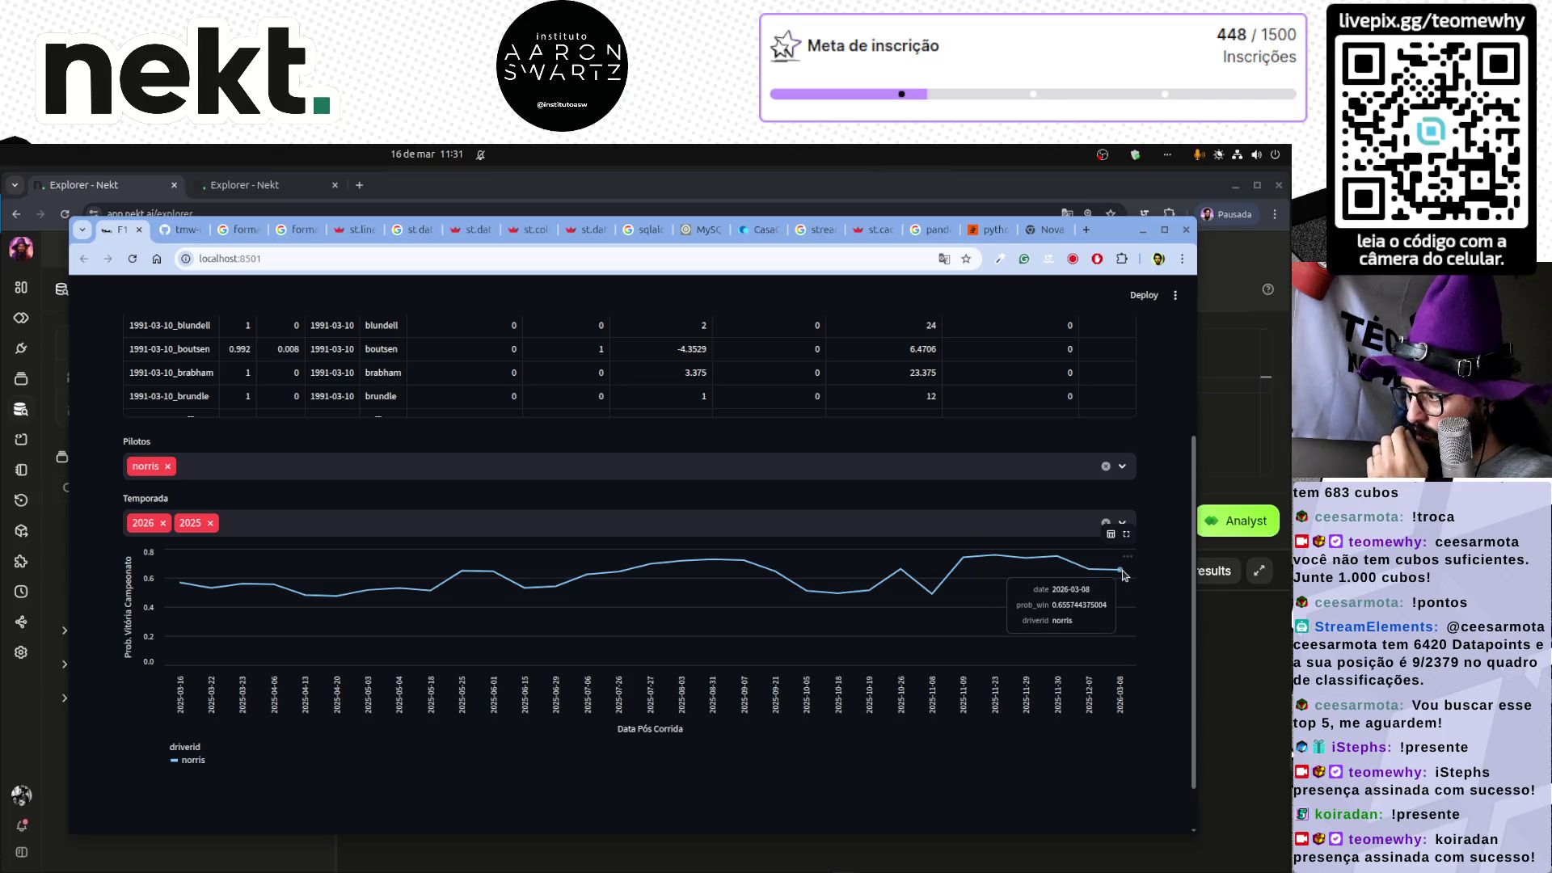
pyautogui.click(264, 464)
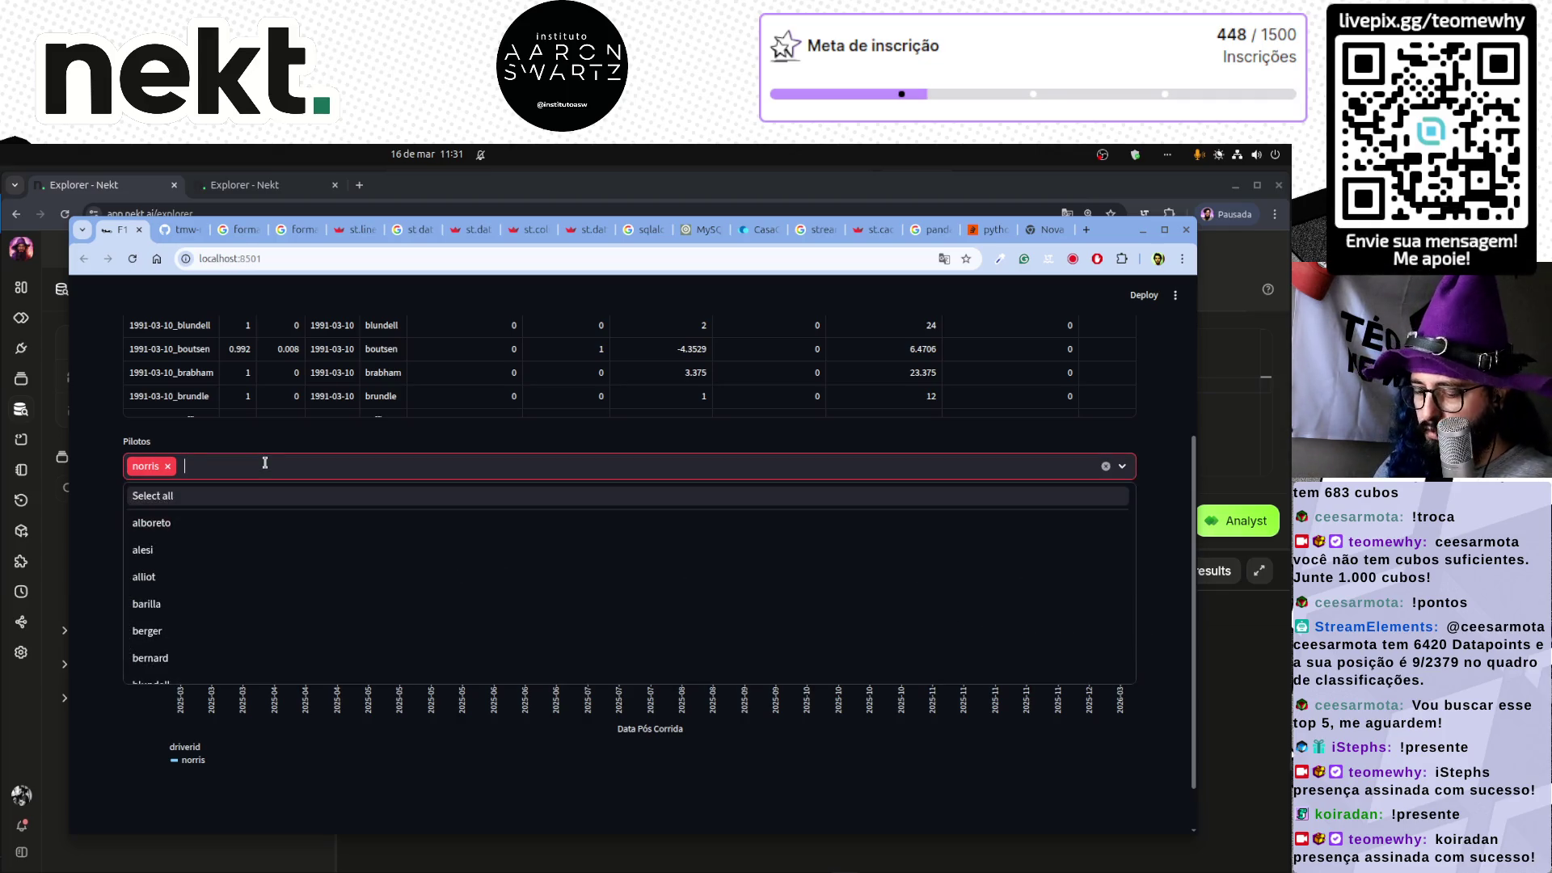
pyautogui.write('max')
pyautogui.press('Return')
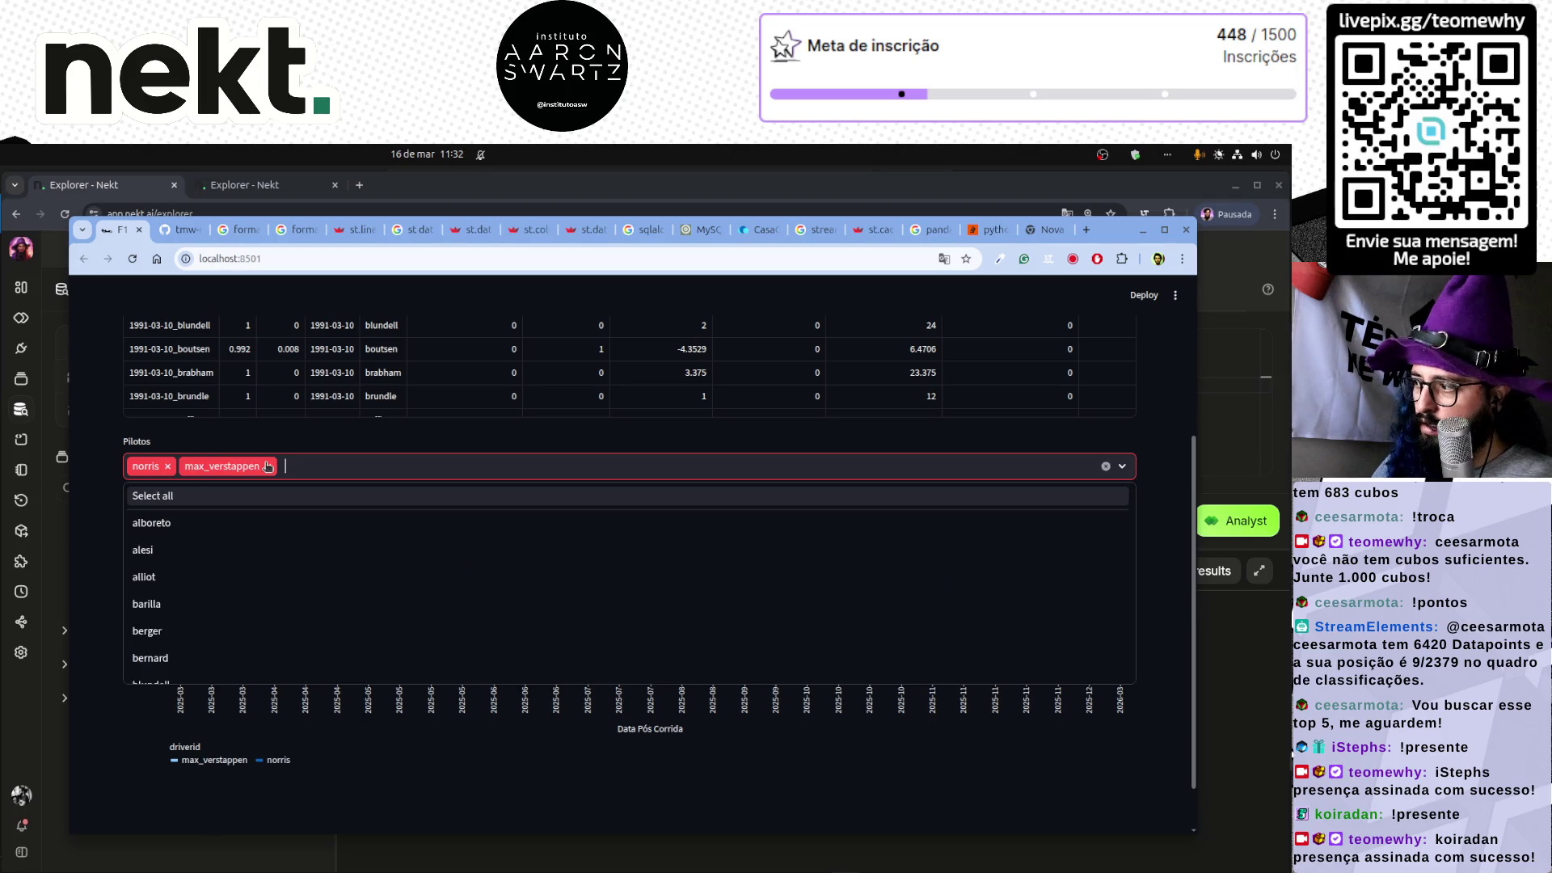
pyautogui.press('Escape')
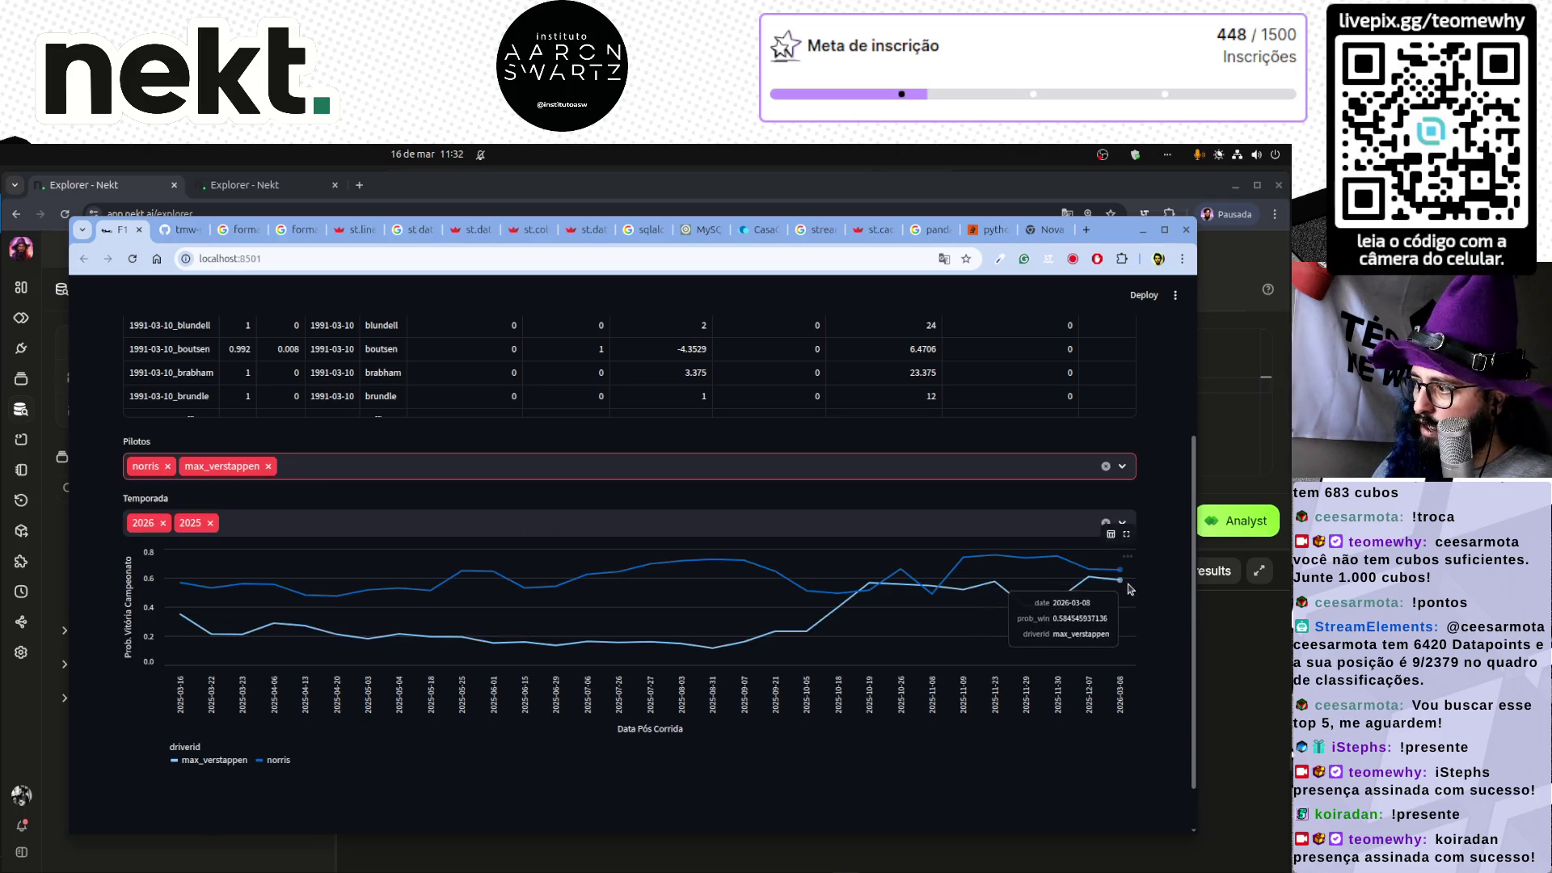
pyautogui.click(390, 466)
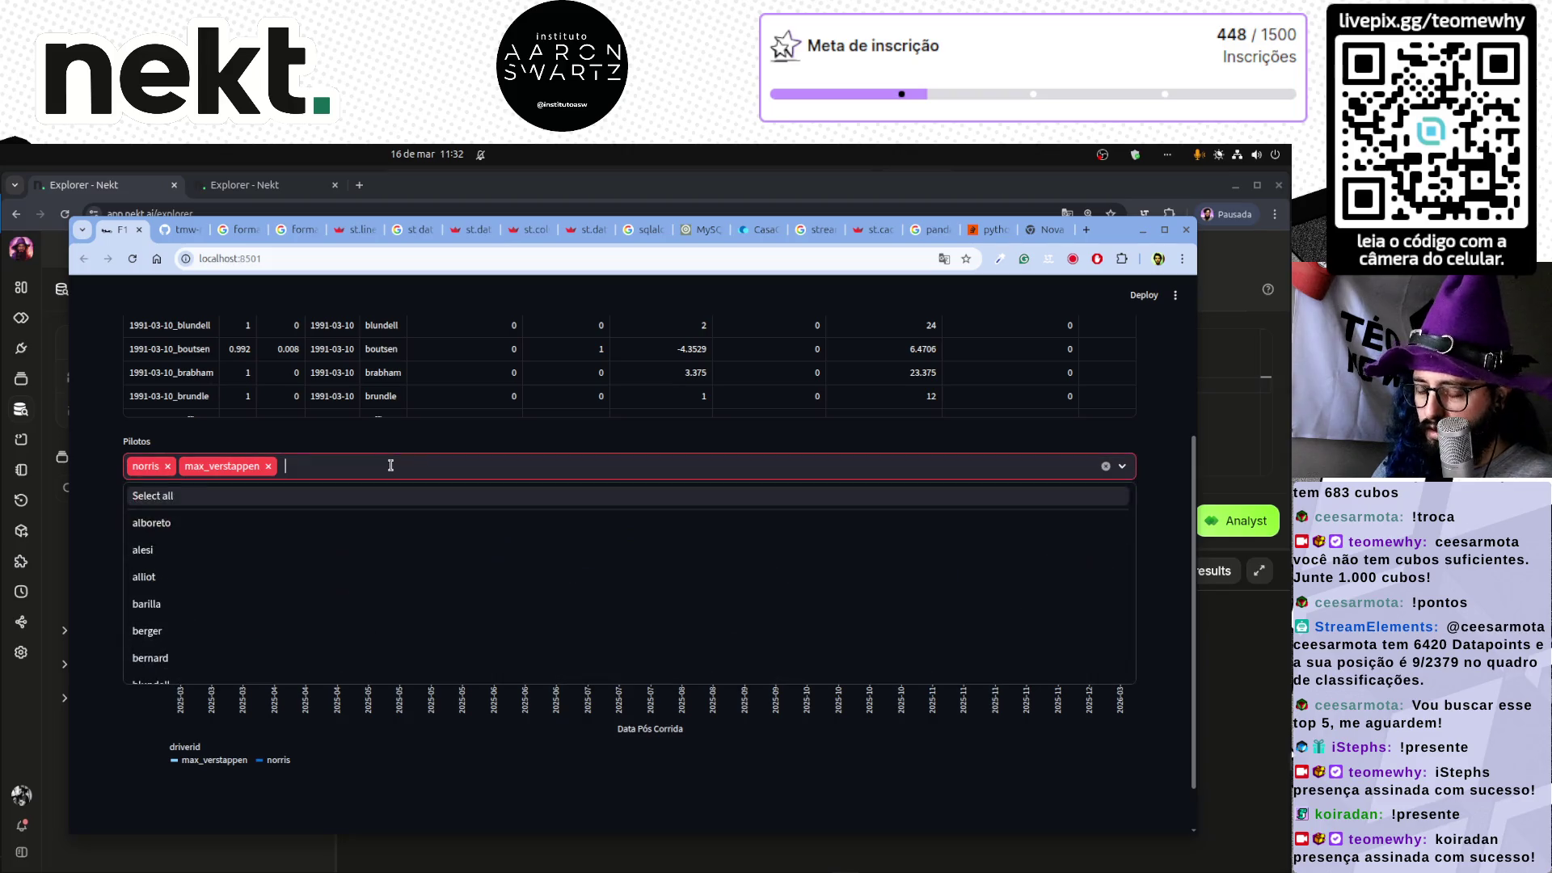
pyautogui.write('russ')
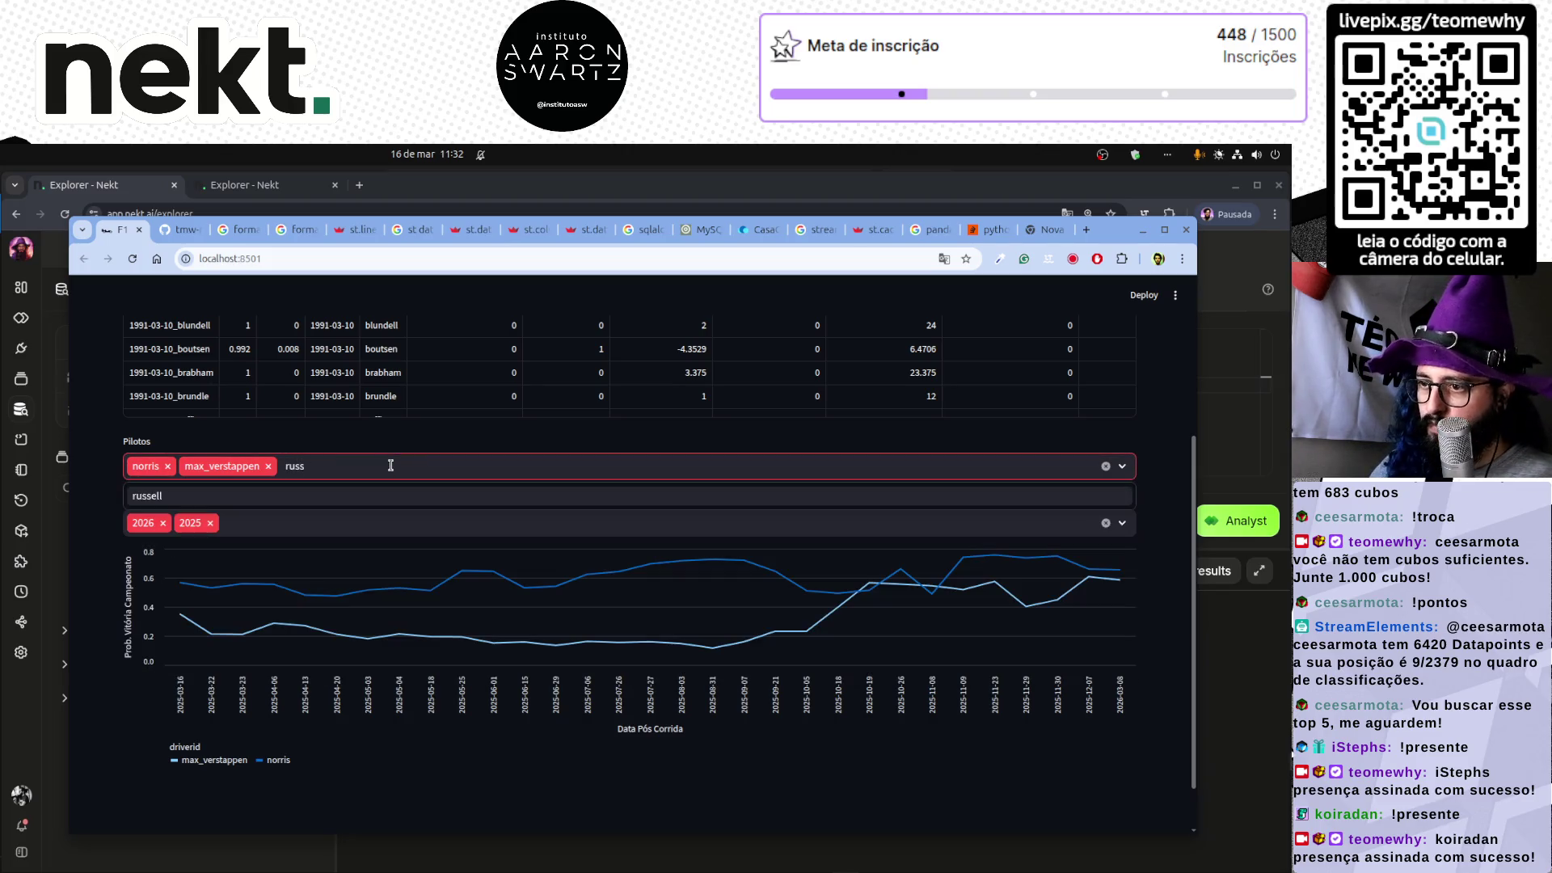
pyautogui.press('Return')
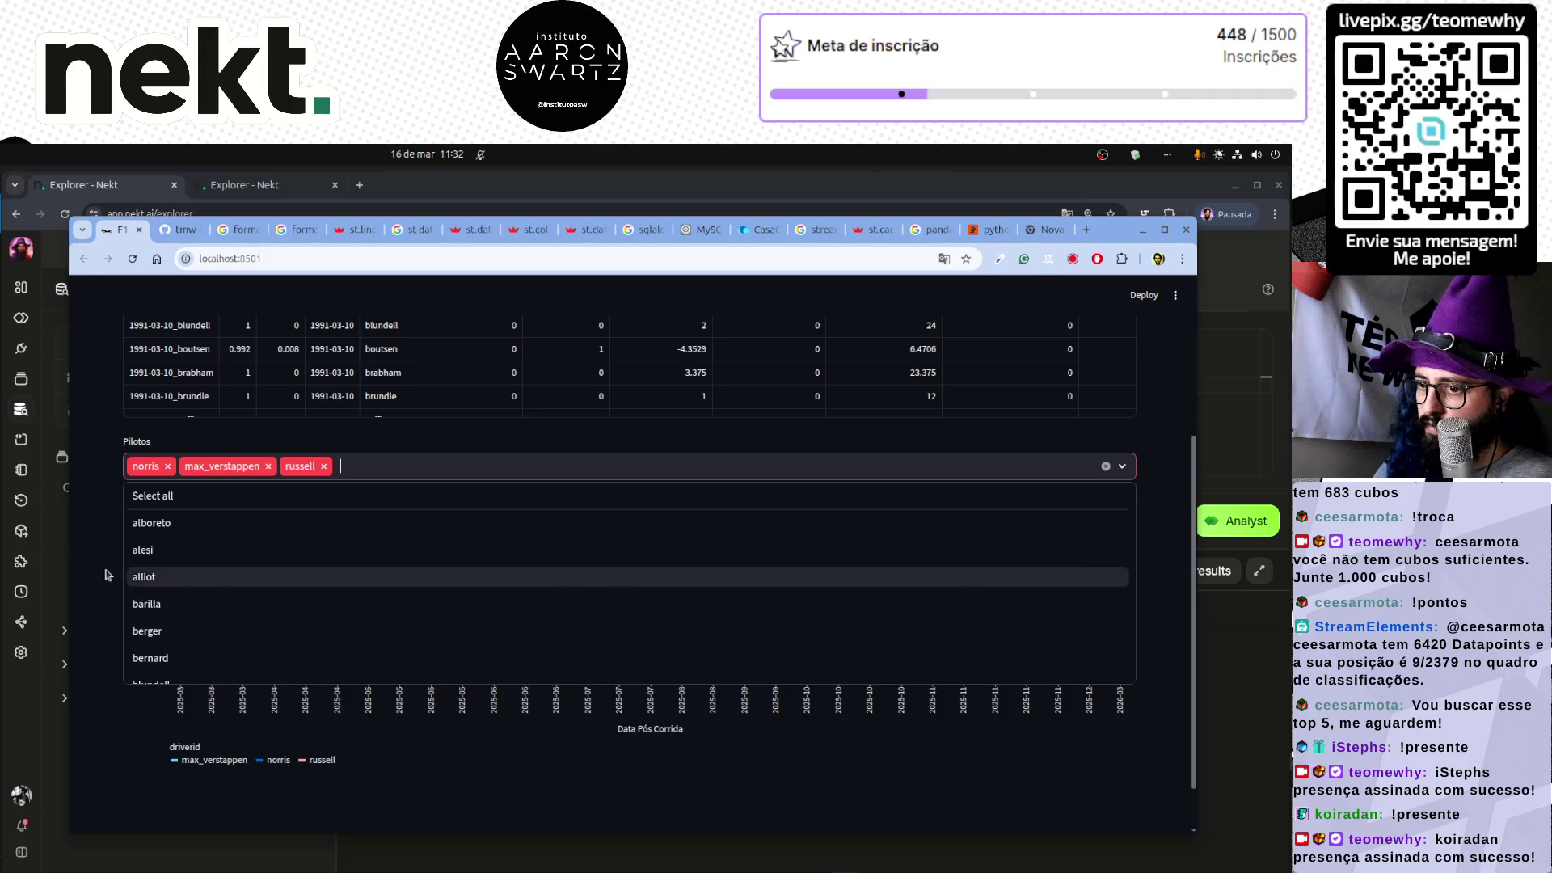
pyautogui.click(106, 568)
# - Add antonelli to Pilotos, view the chart, then switch to the server terminal
pyautogui.moveTo(1120, 665)
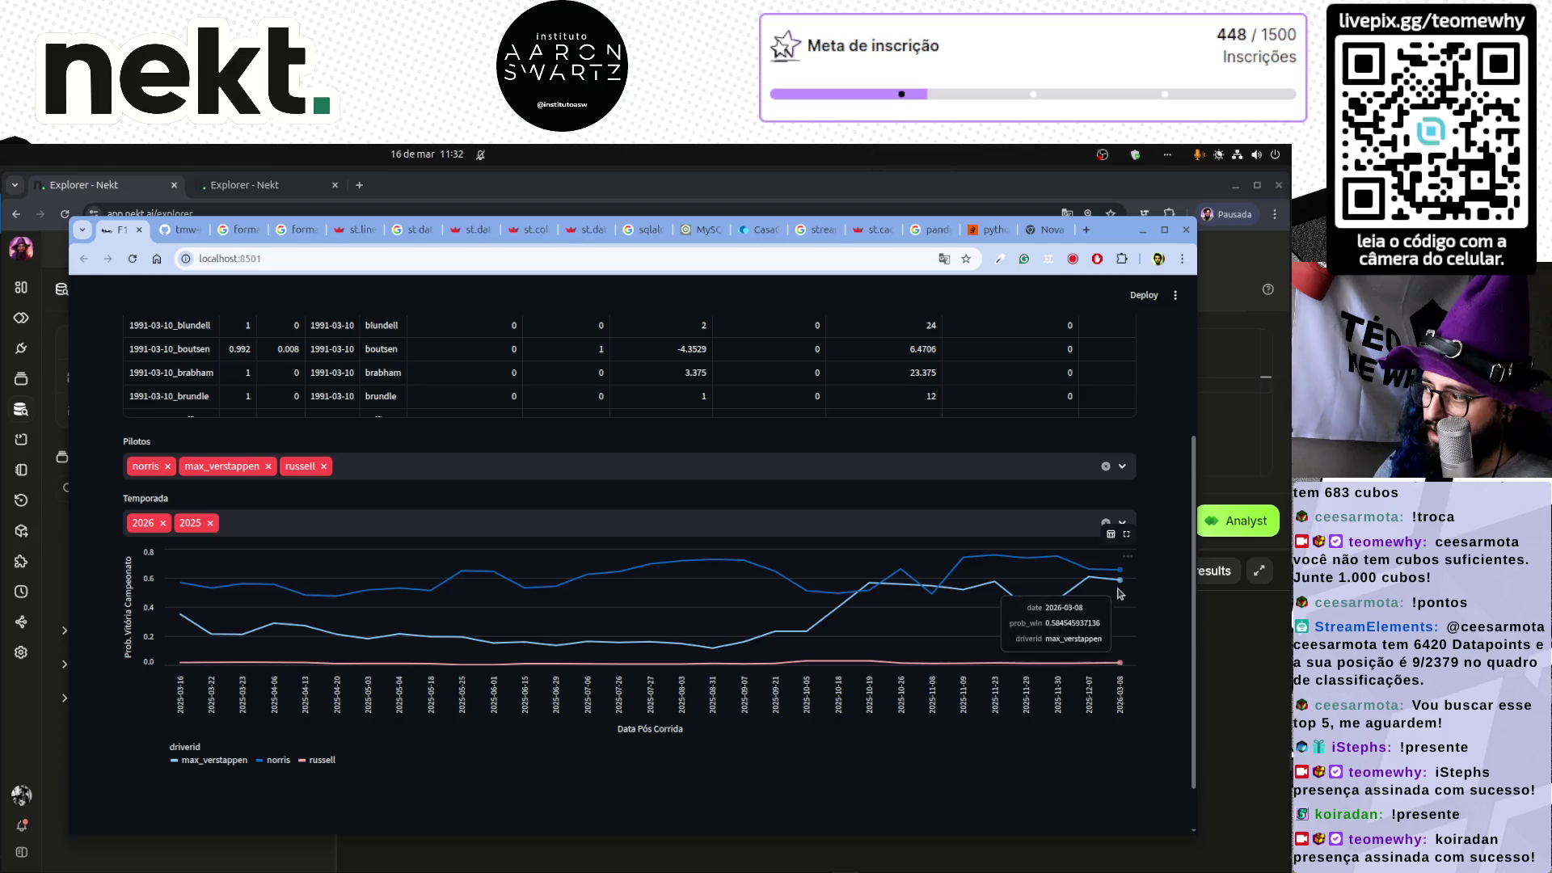
pyautogui.moveTo(1120, 575)
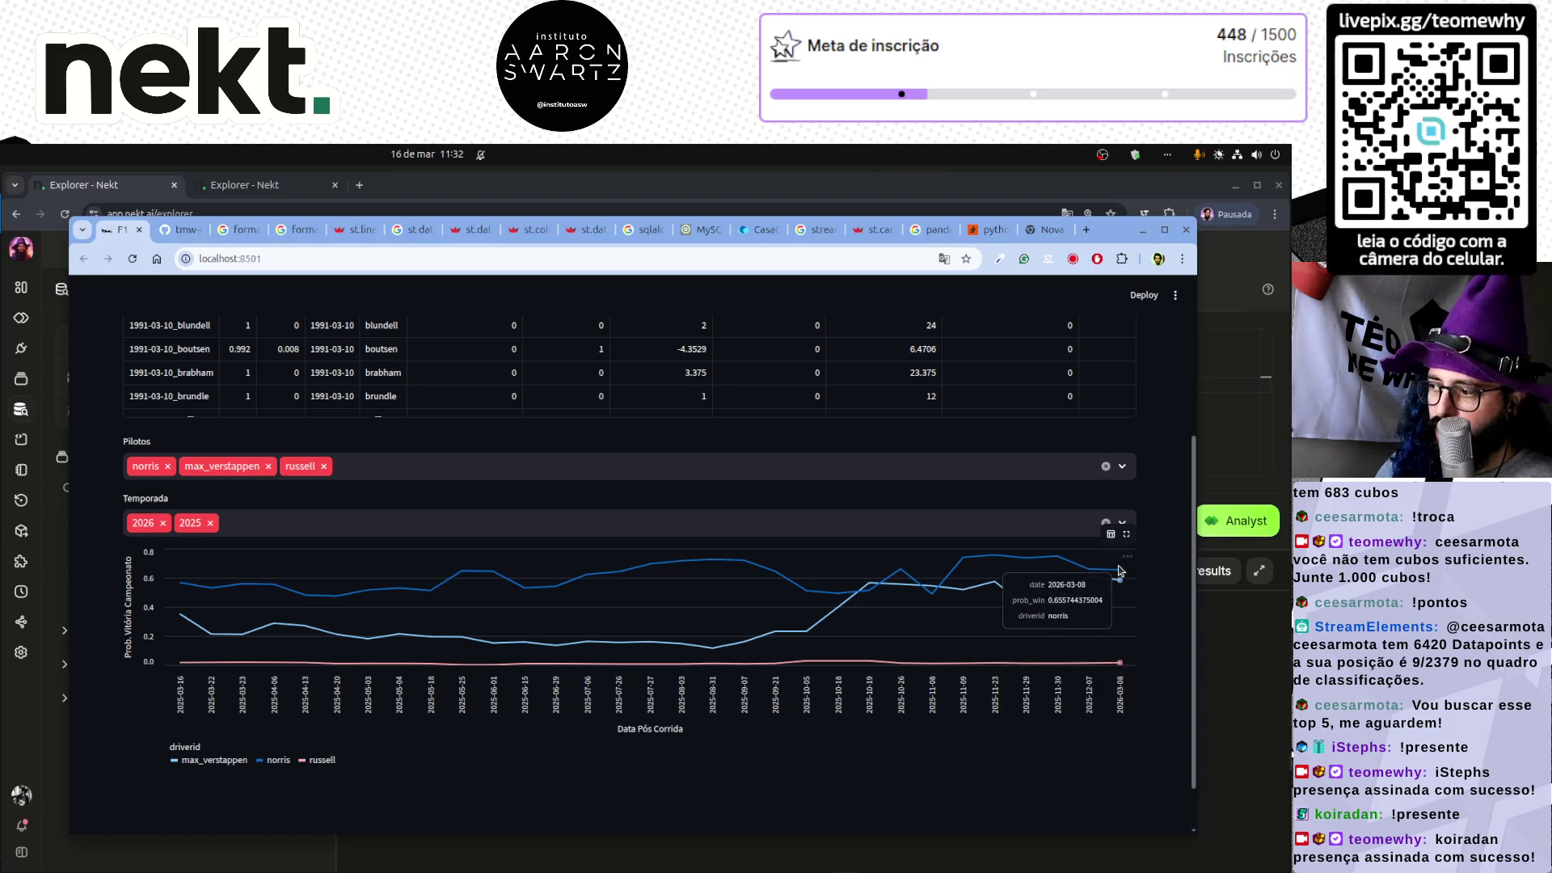
pyautogui.click(360, 466)
pyautogui.write('anto')
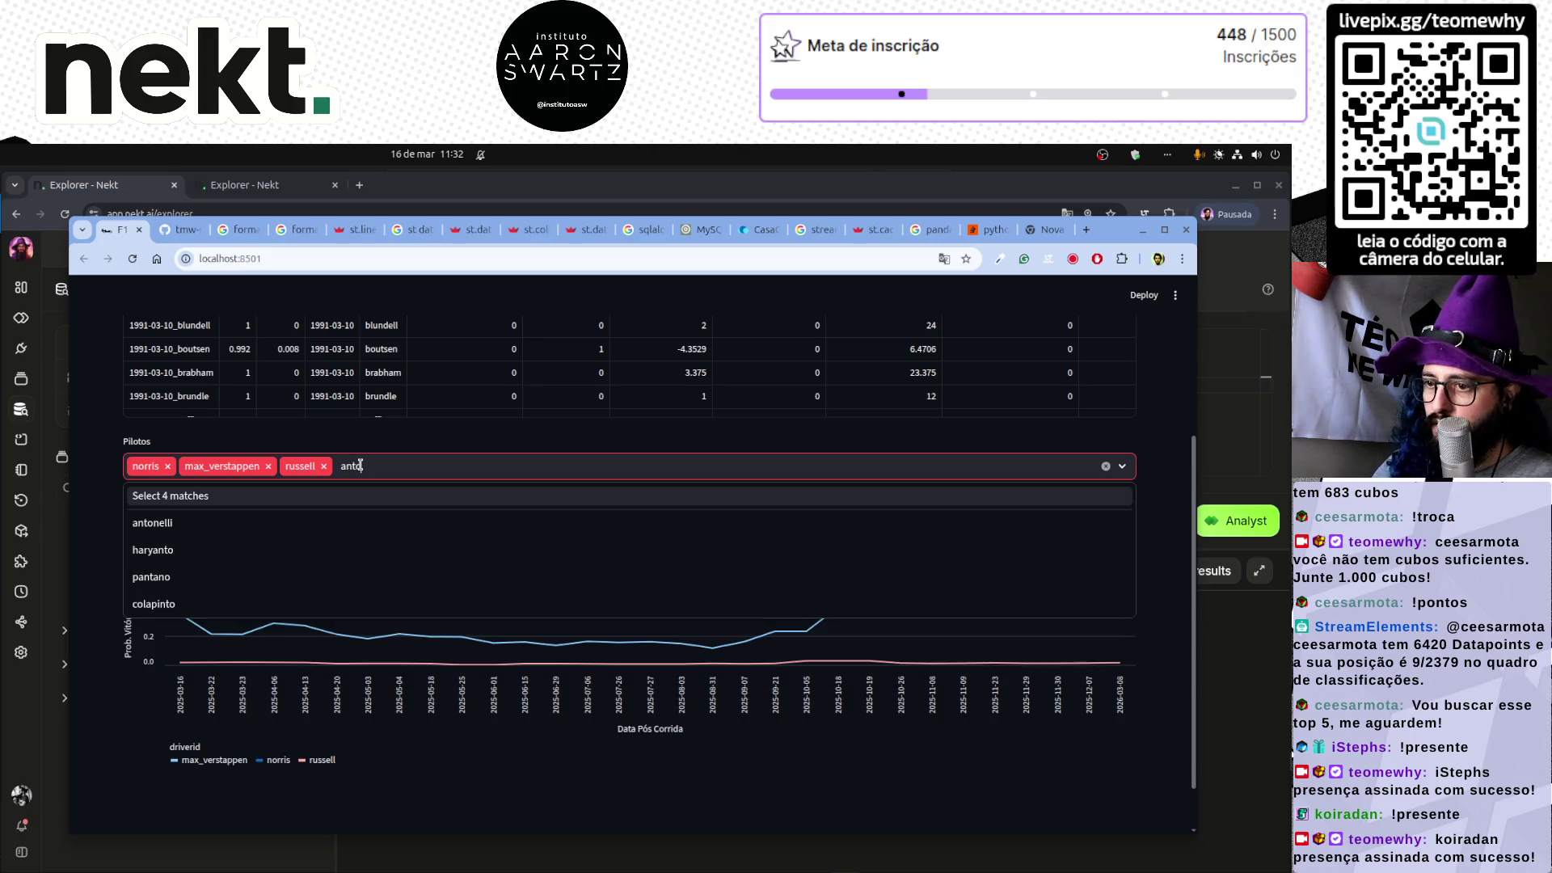
pyautogui.click(154, 523)
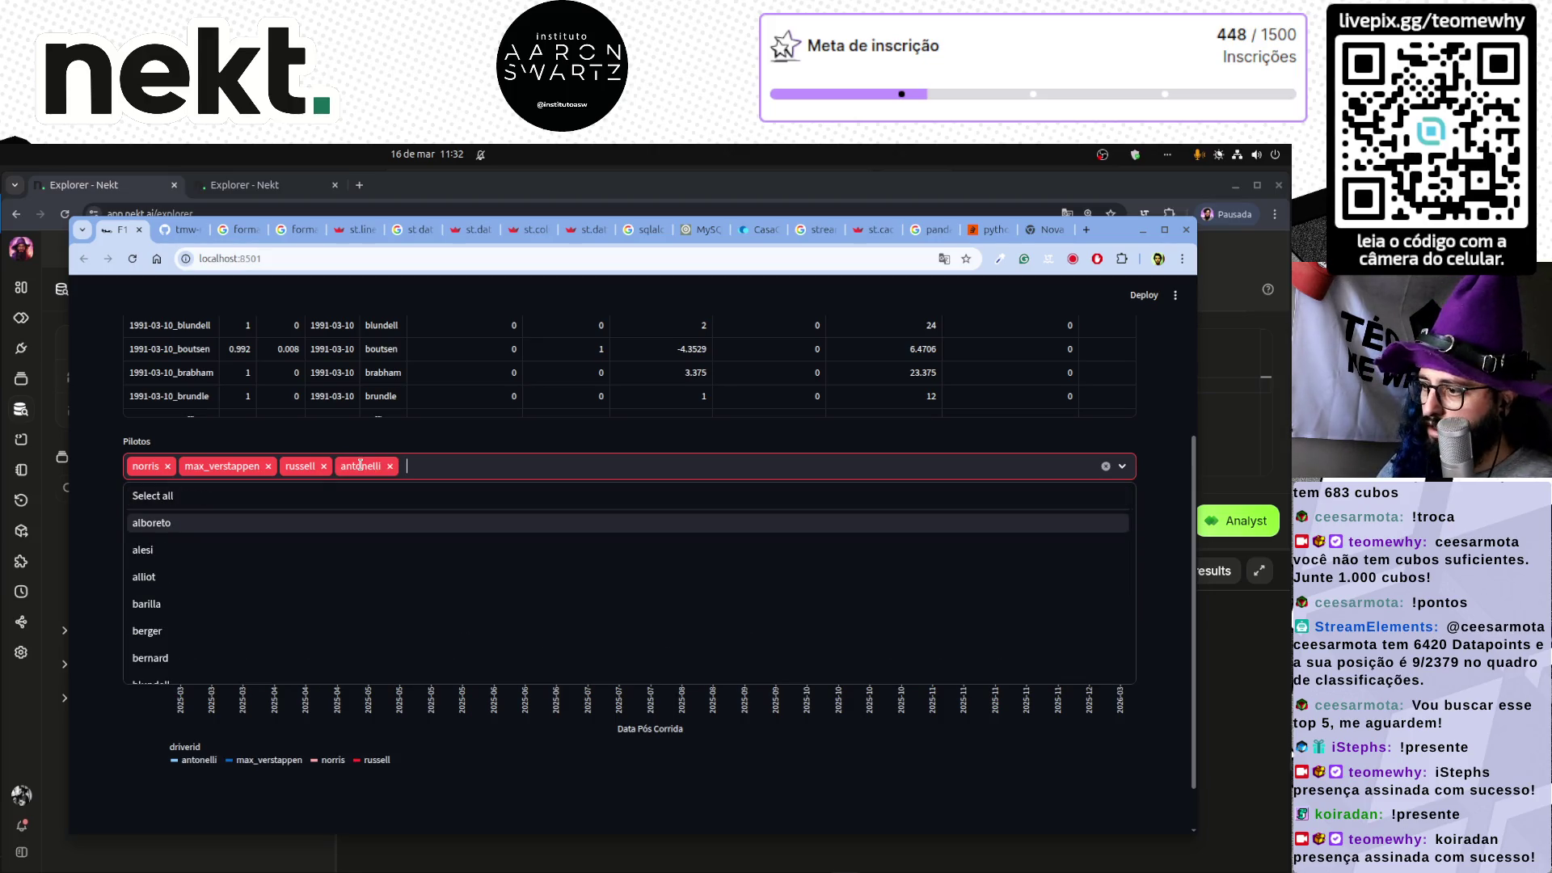
pyautogui.click(83, 575)
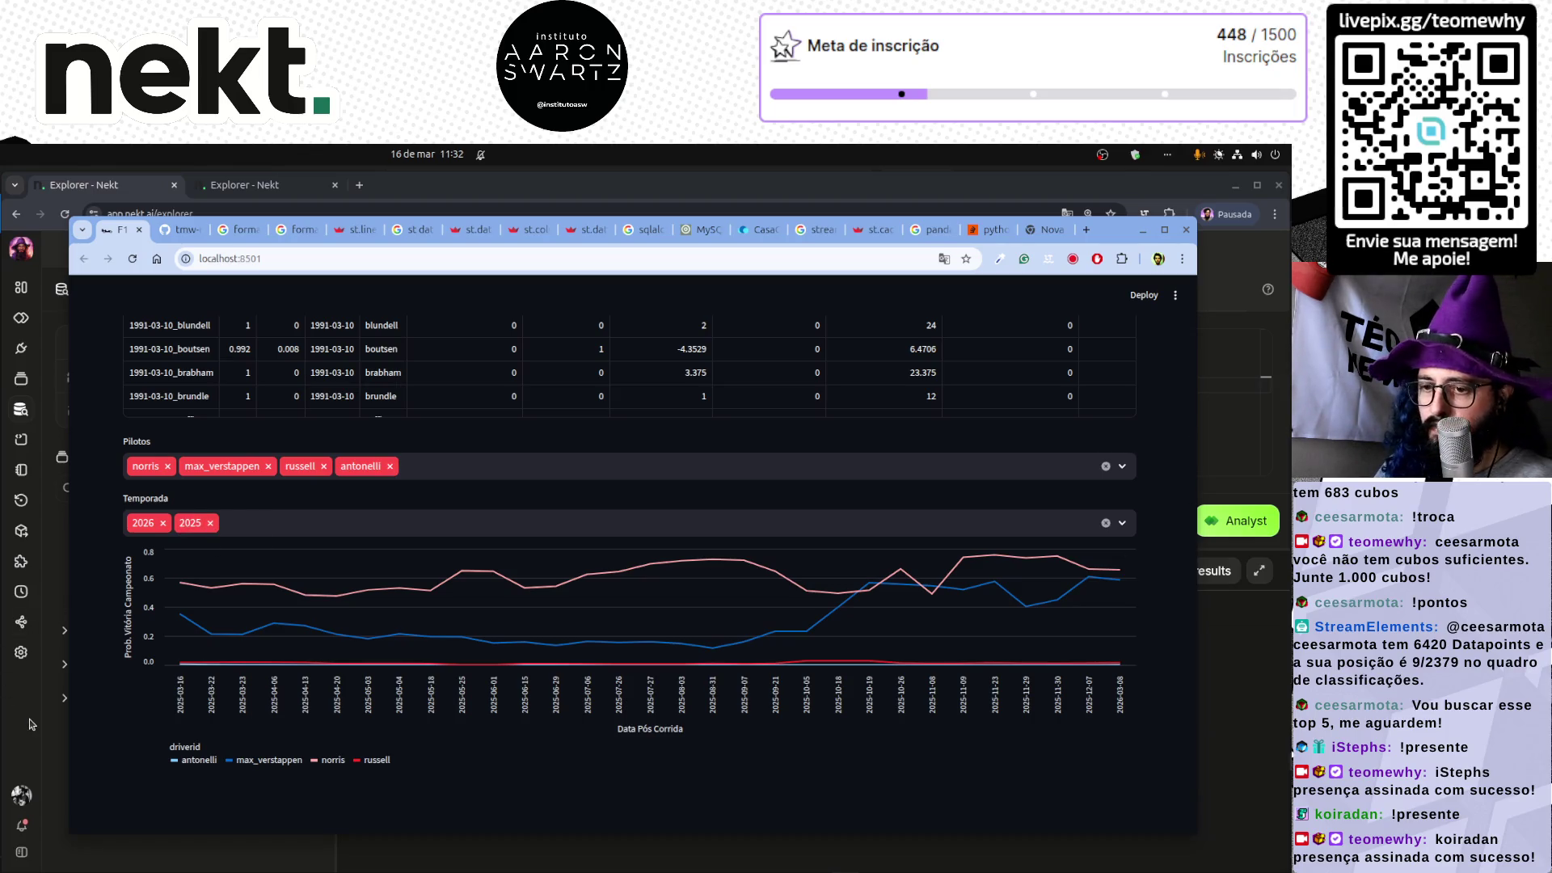
pyautogui.hotkey('alt', 'Tab')
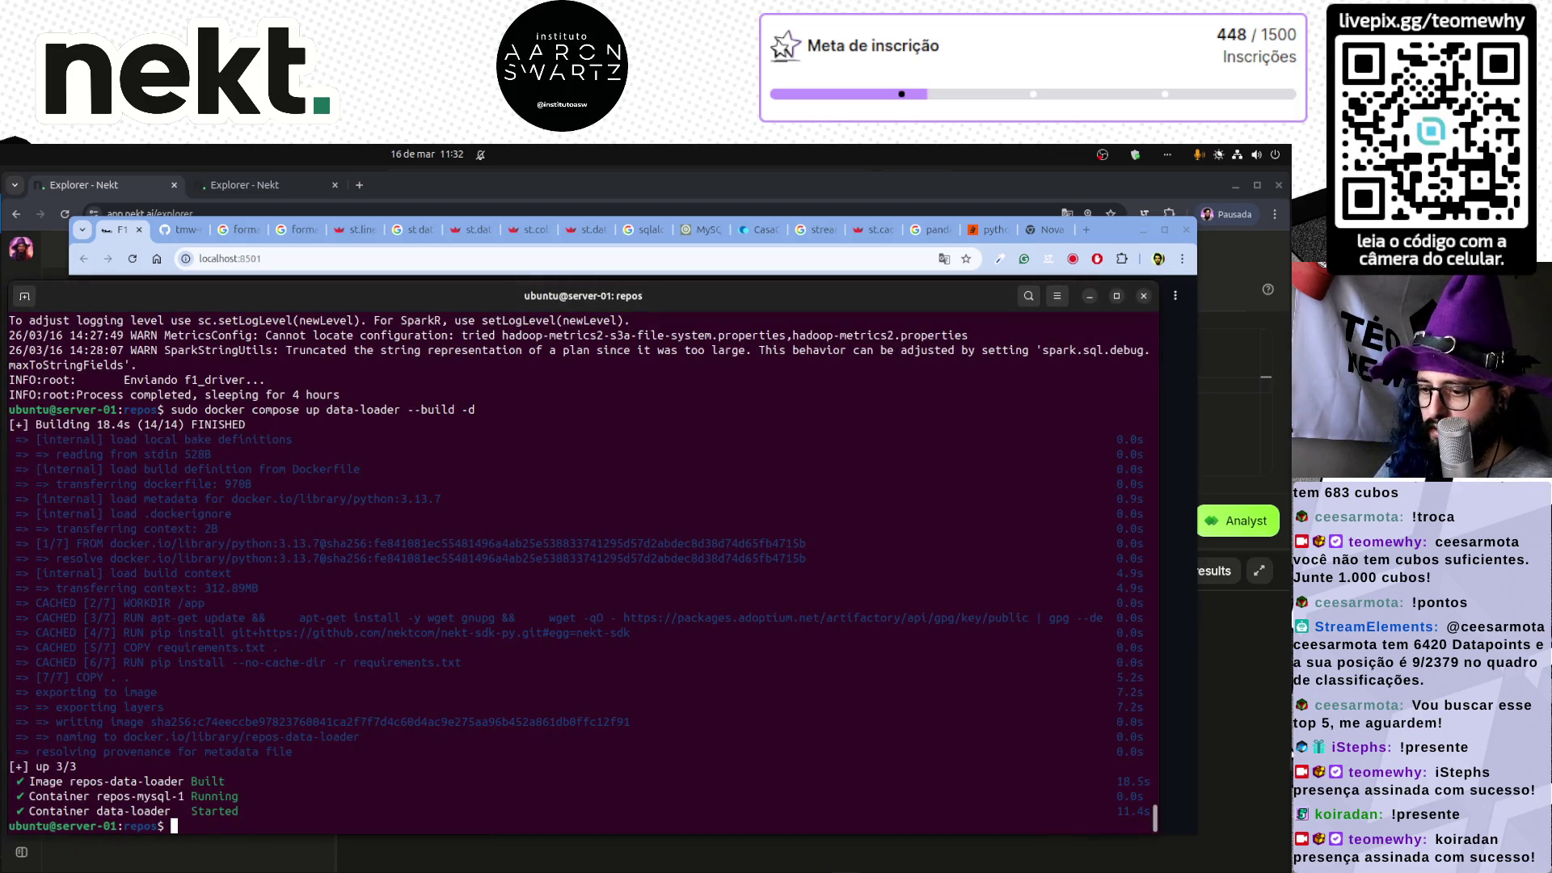
# - List running containers, show the data-loader container's logs, then return to the F1 app
pyautogui.write('sudo docker ps')
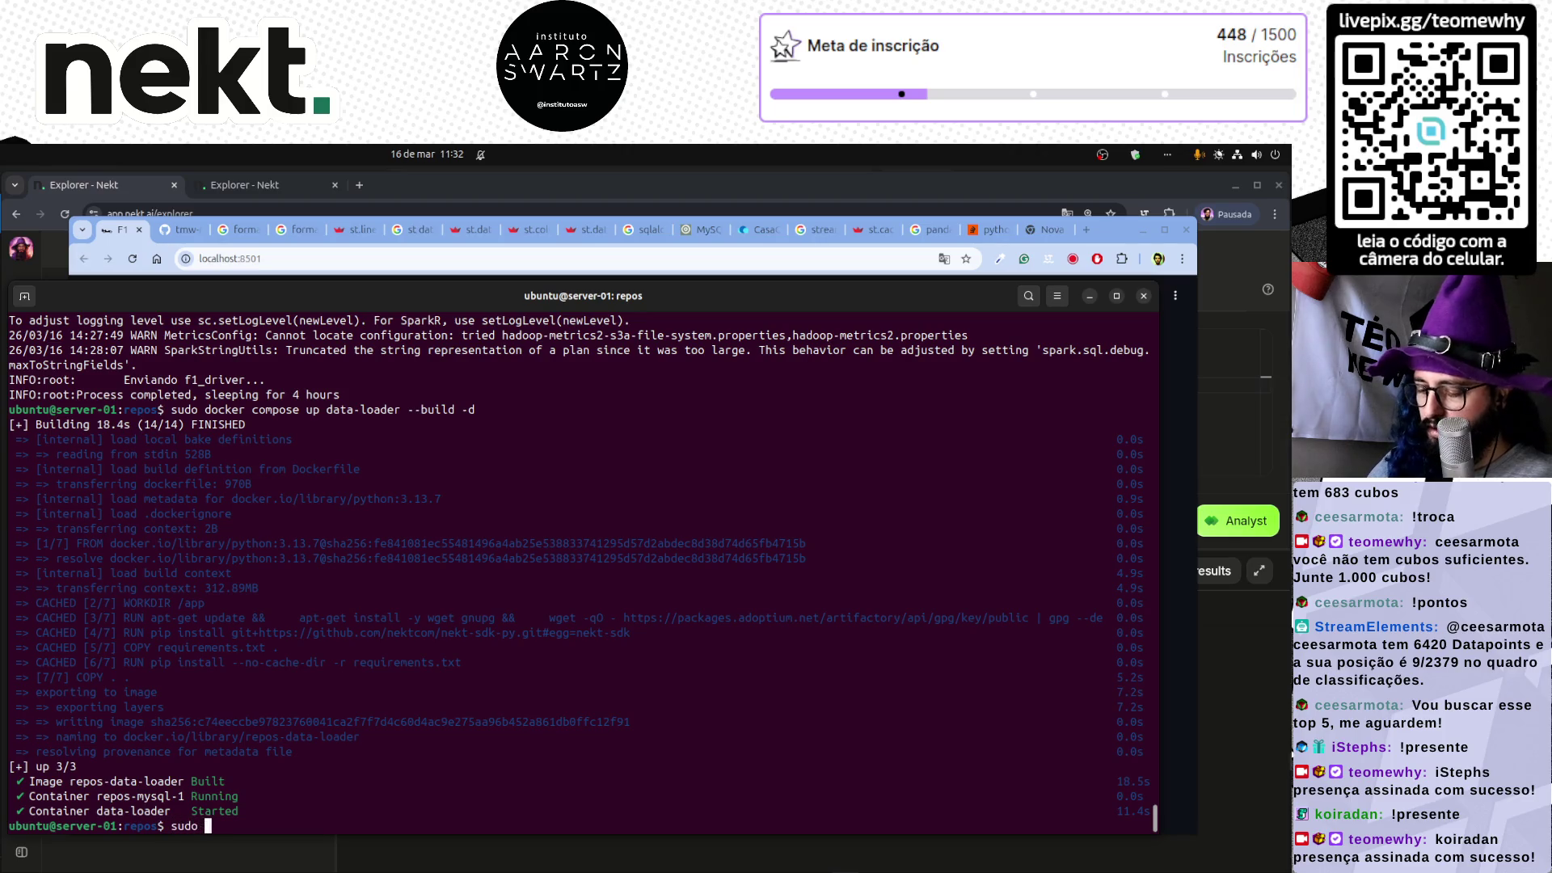
pyautogui.press('Return')
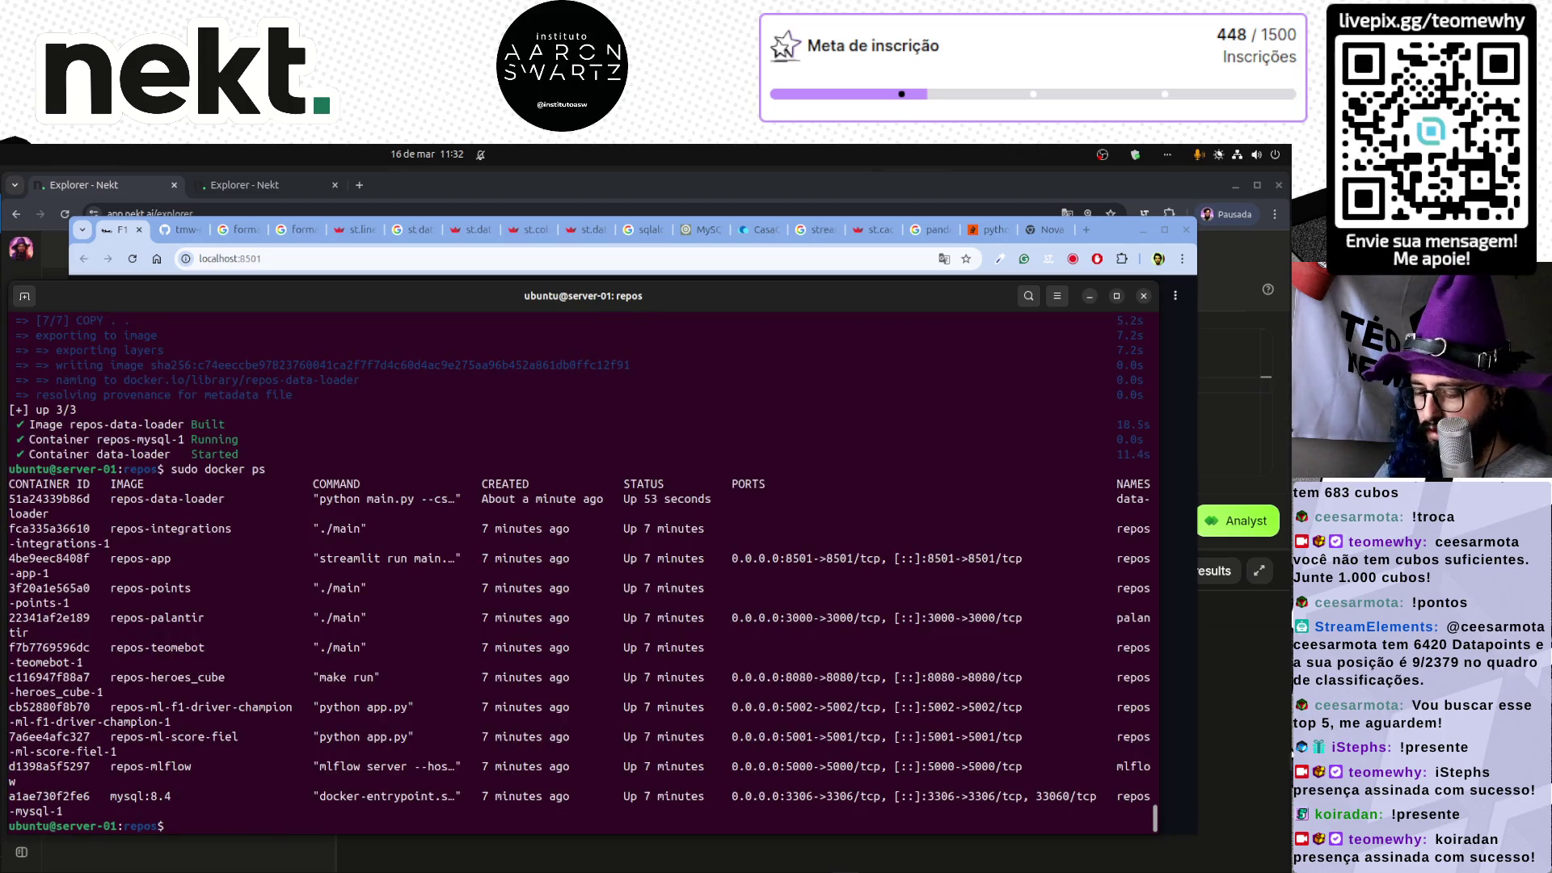
pyautogui.write('sudo docker ')
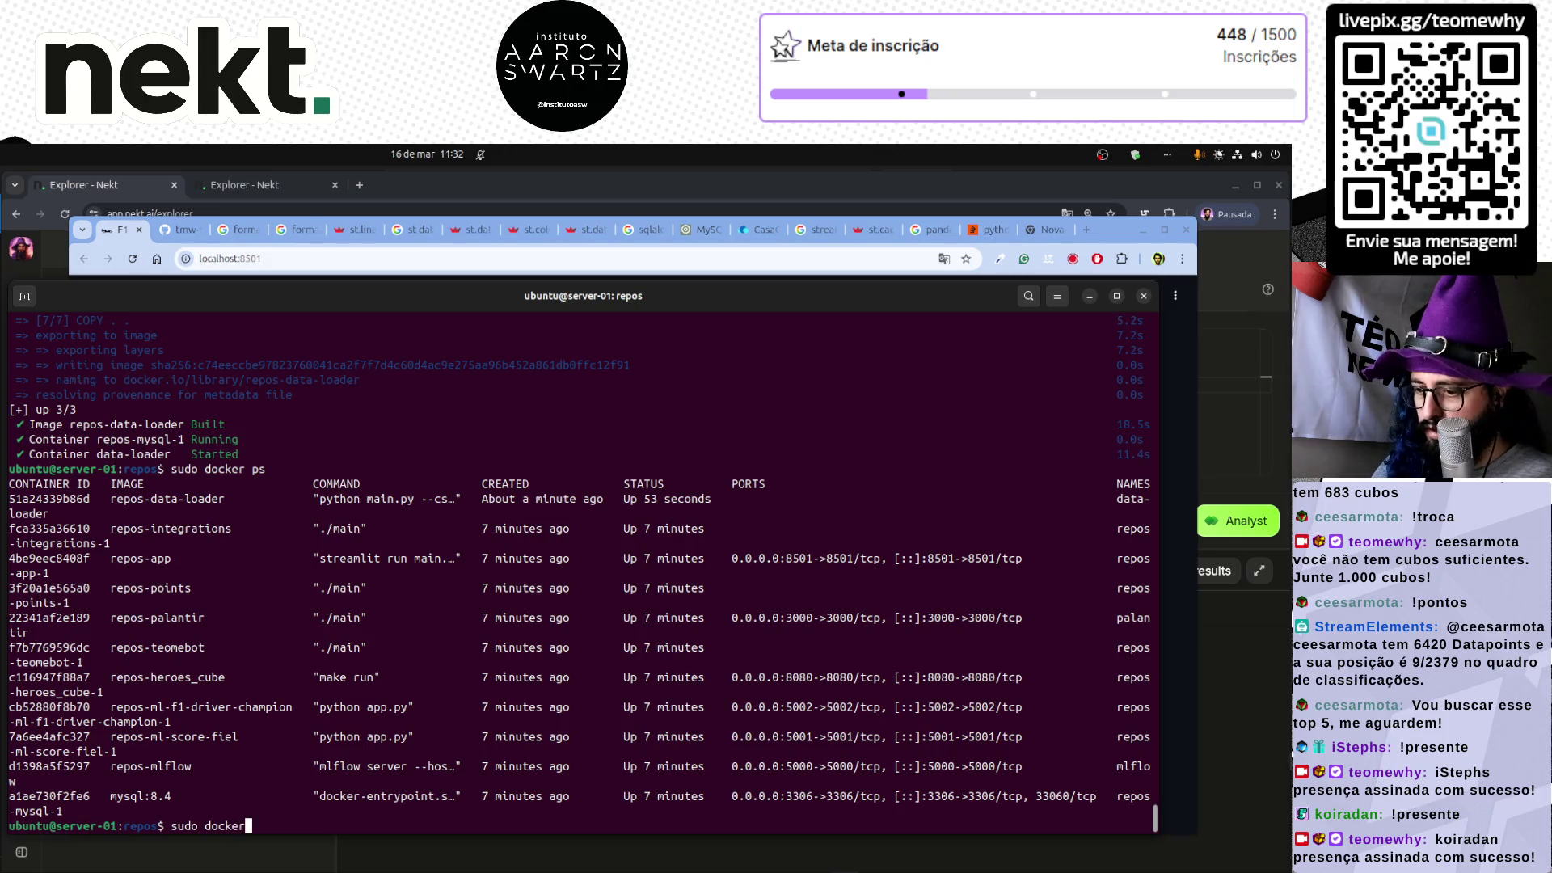
pyautogui.write('logs')
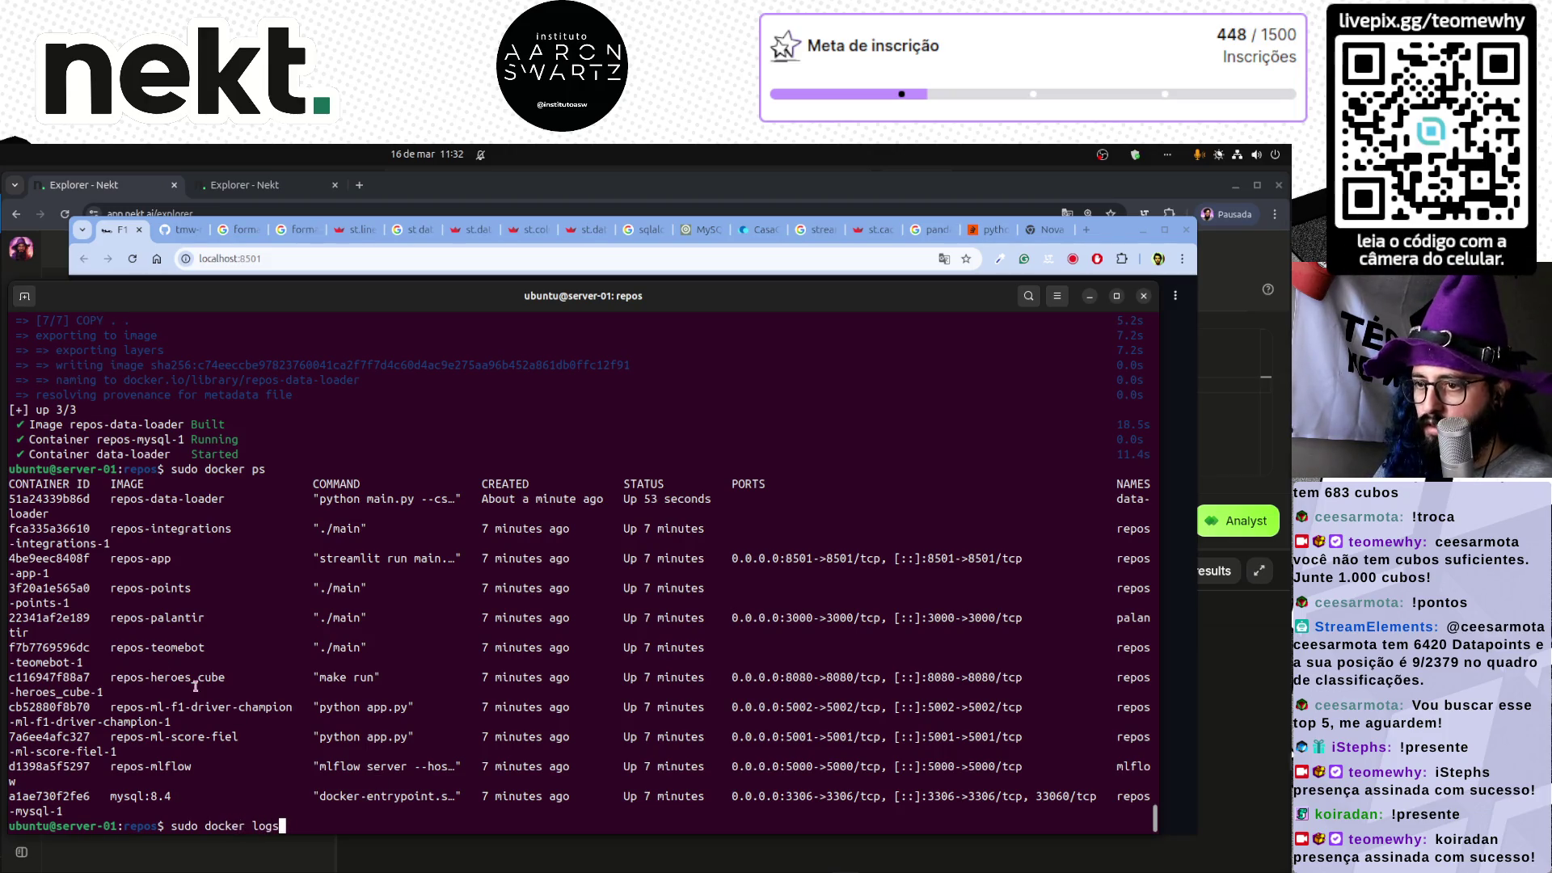
pyautogui.doubleClick(77, 499)
pyautogui.write('51a24339b86d')
pyautogui.press('Return')
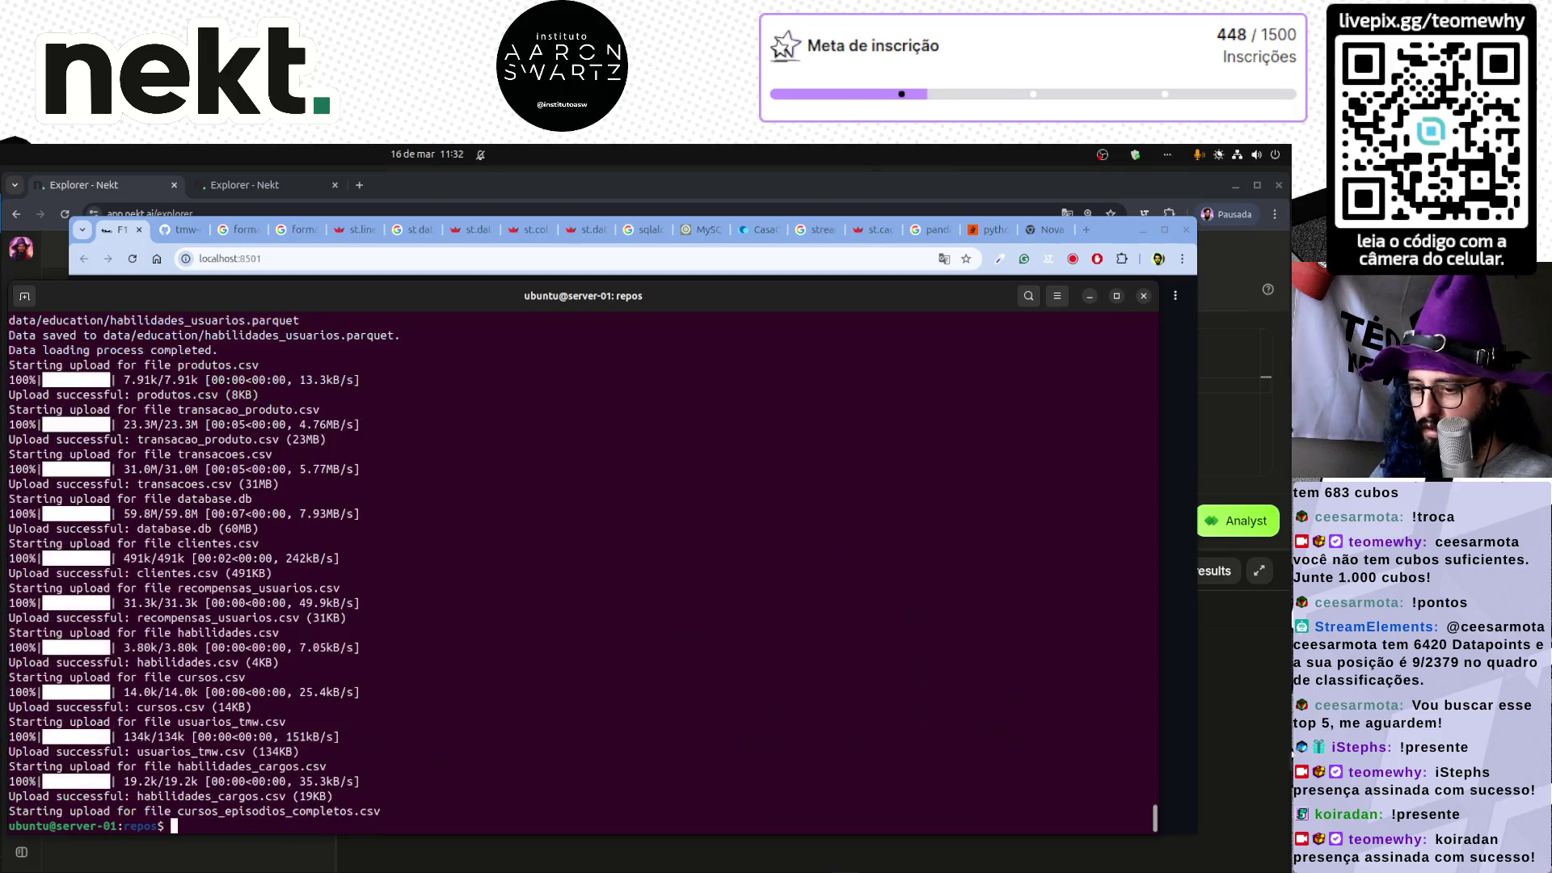
pyautogui.hotkey('alt', 'Tab')
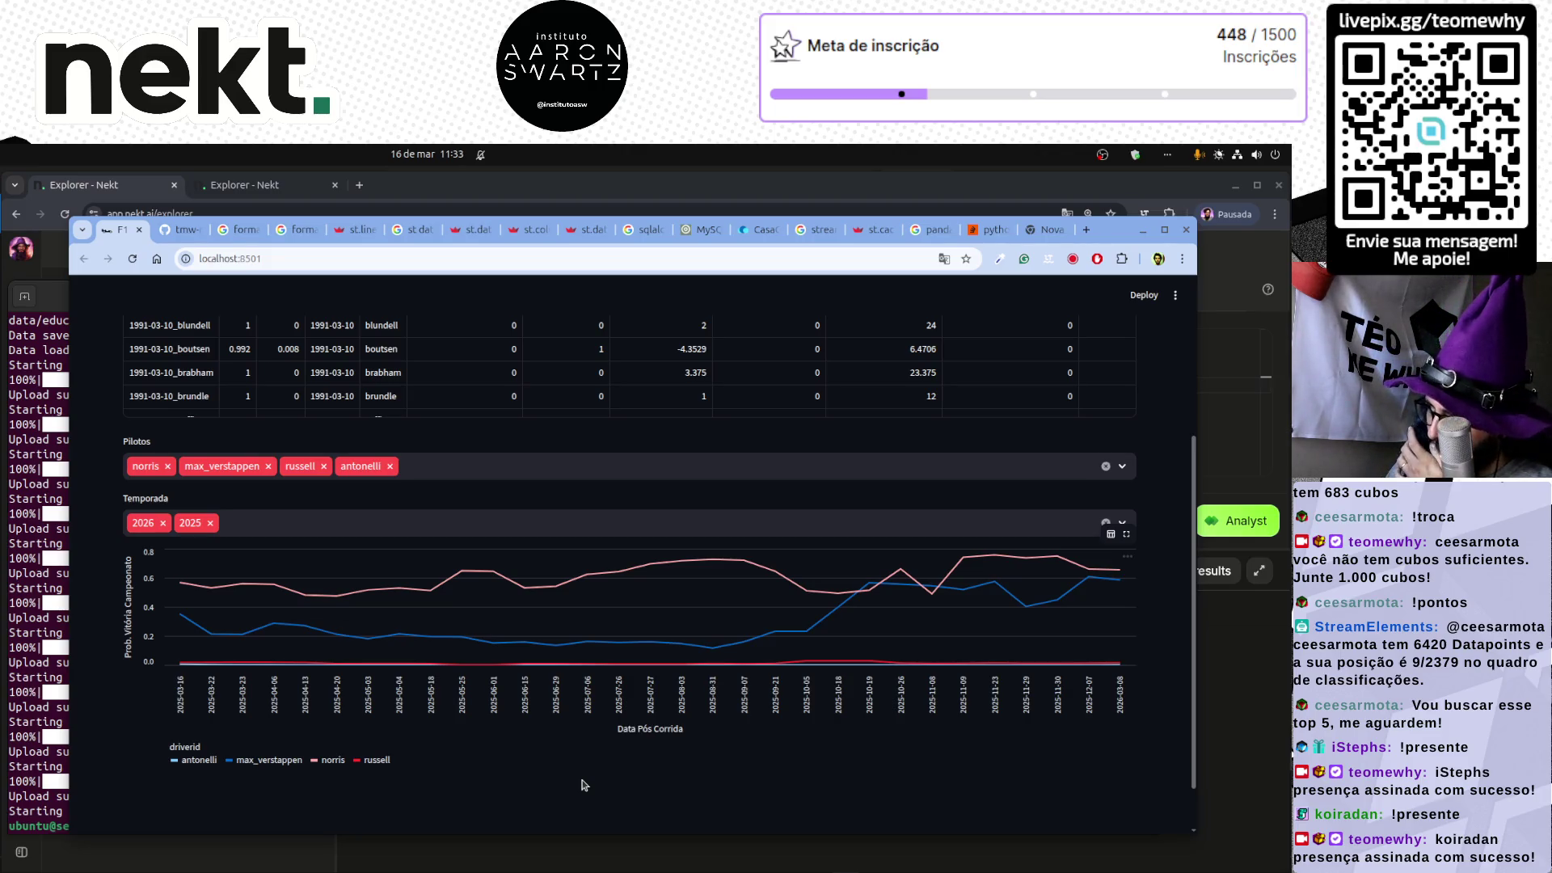
pyautogui.moveTo(1121, 573)
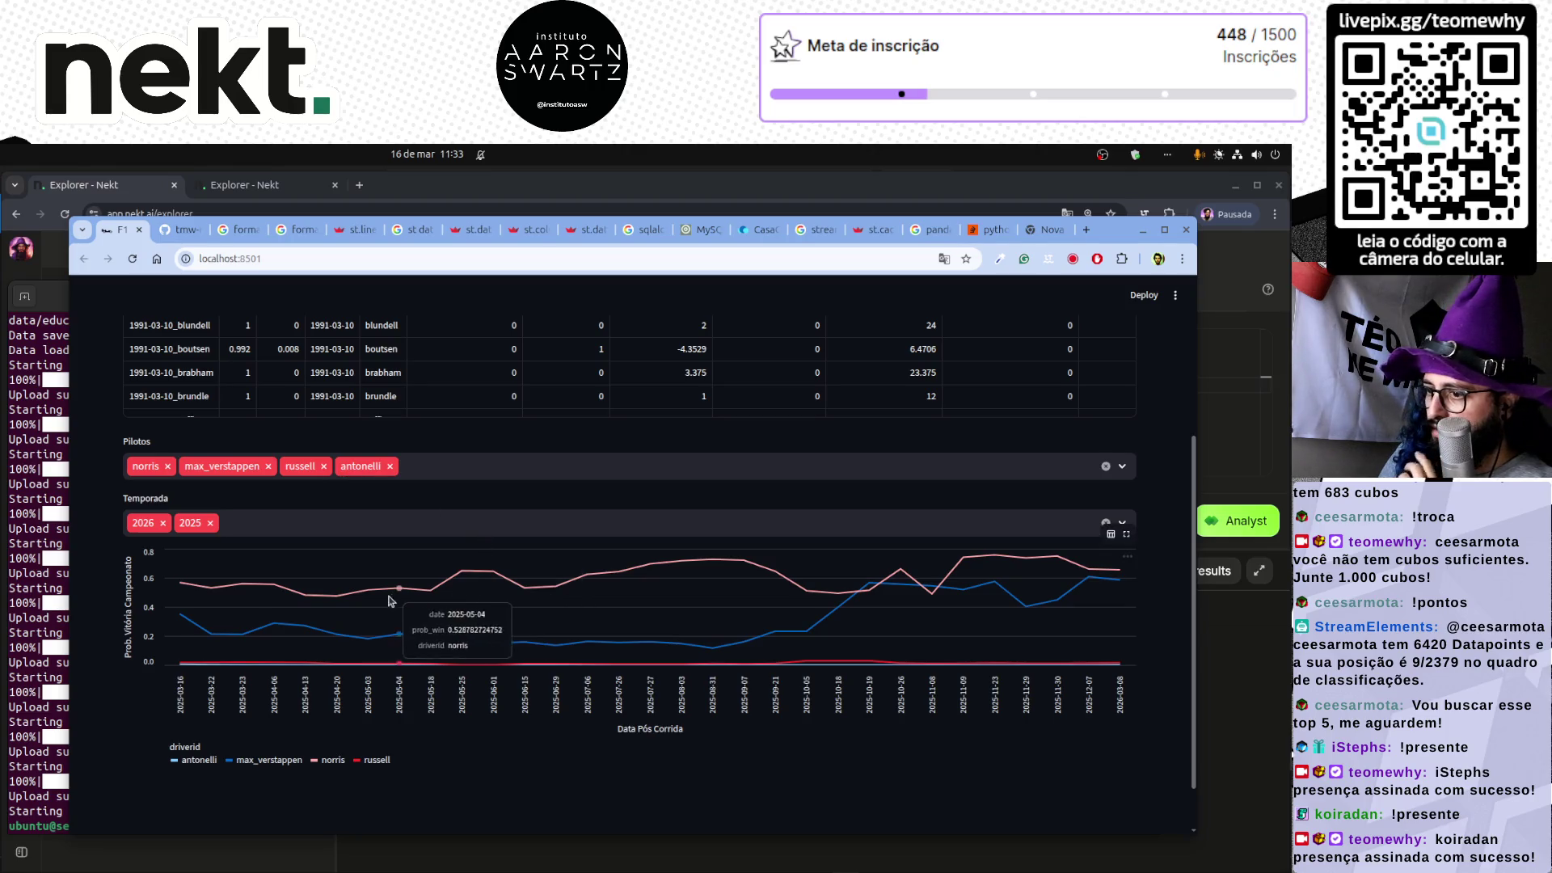
pyautogui.moveTo(716, 608)
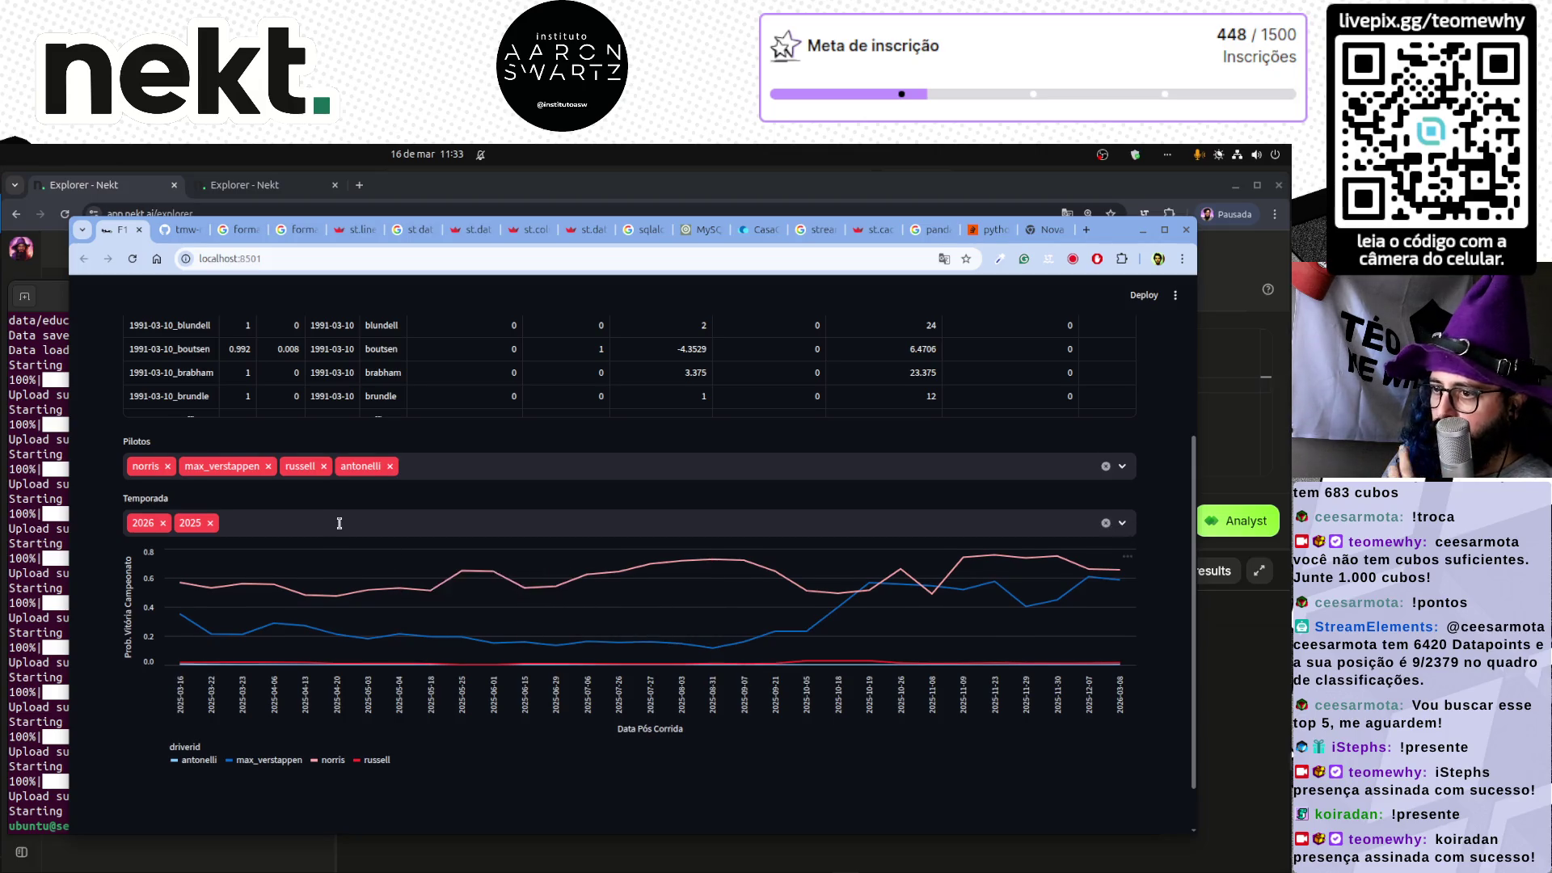
# - Sort the table by dt_ref descending, reload the app, and re-apply the newest-first sort
pyautogui.scroll(3, 362, 529)
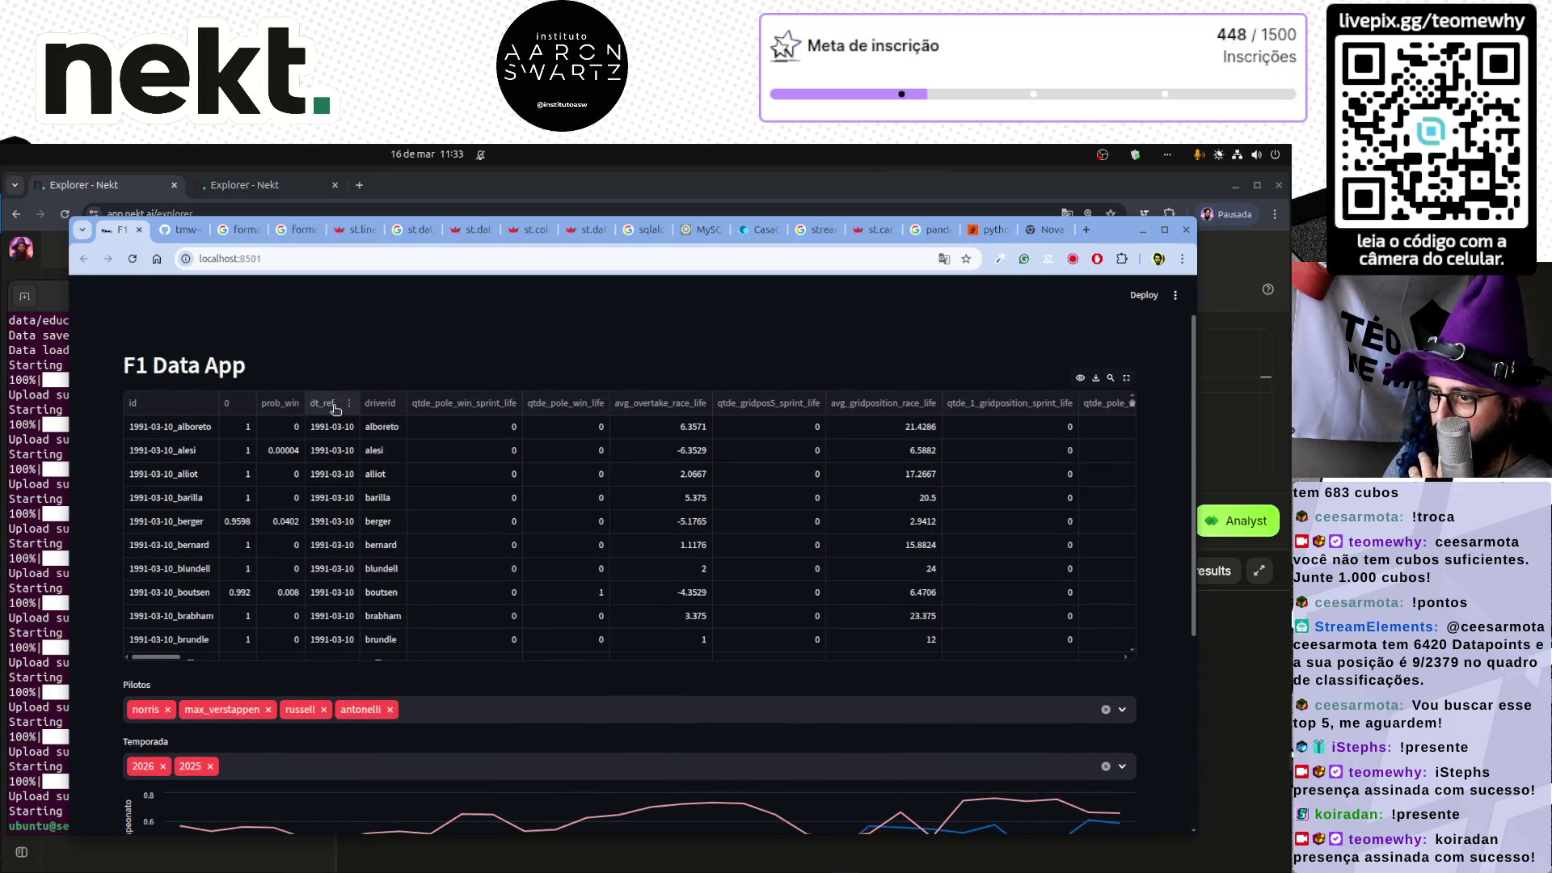
pyautogui.click(350, 412)
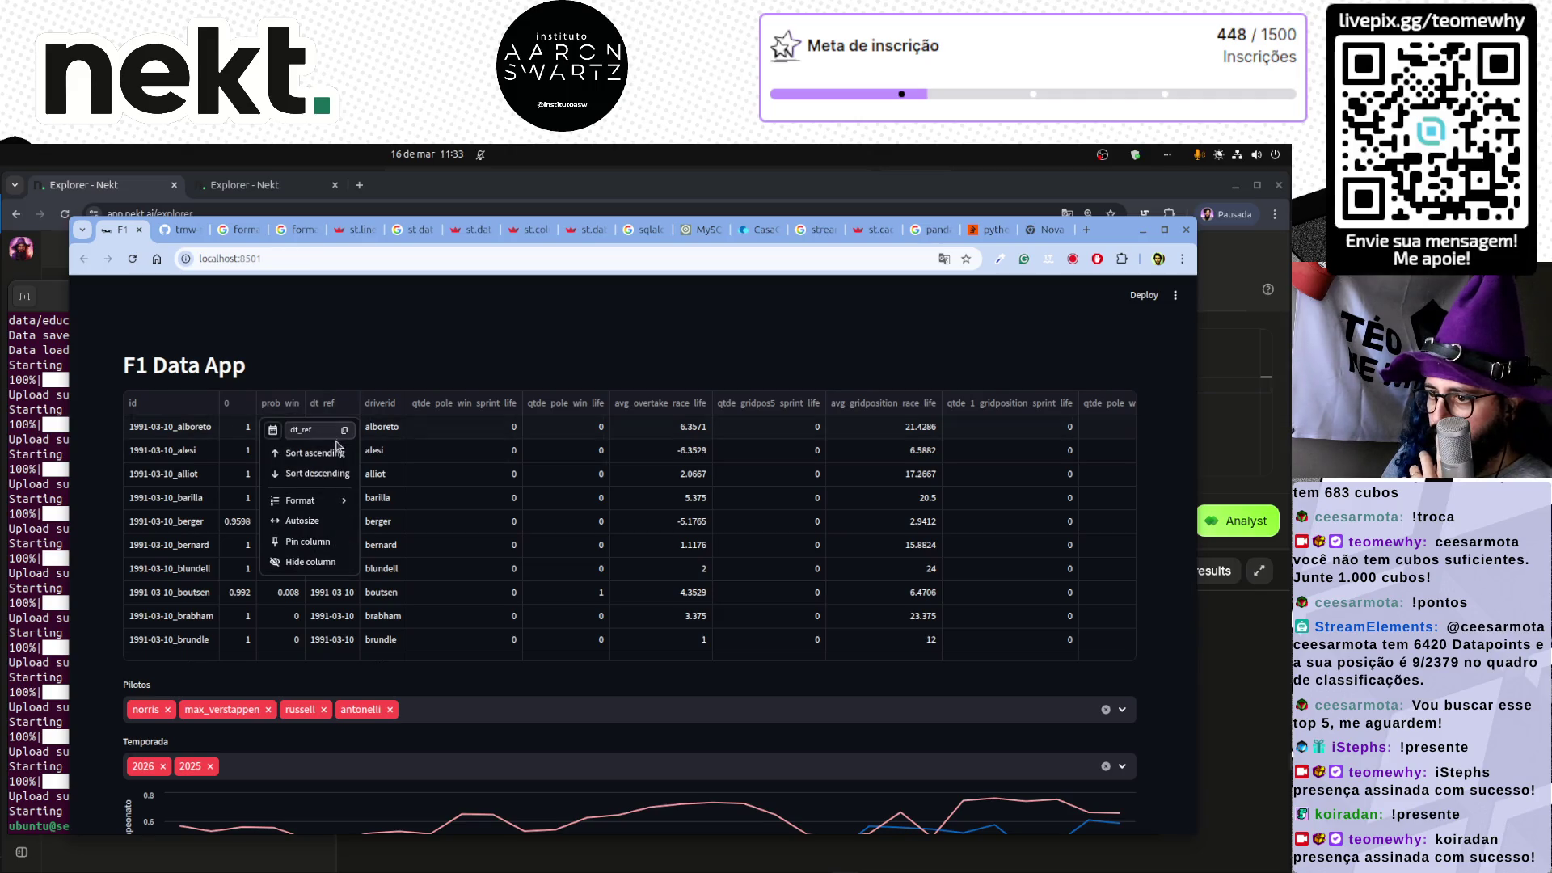
pyautogui.click(330, 477)
pyautogui.click(343, 431)
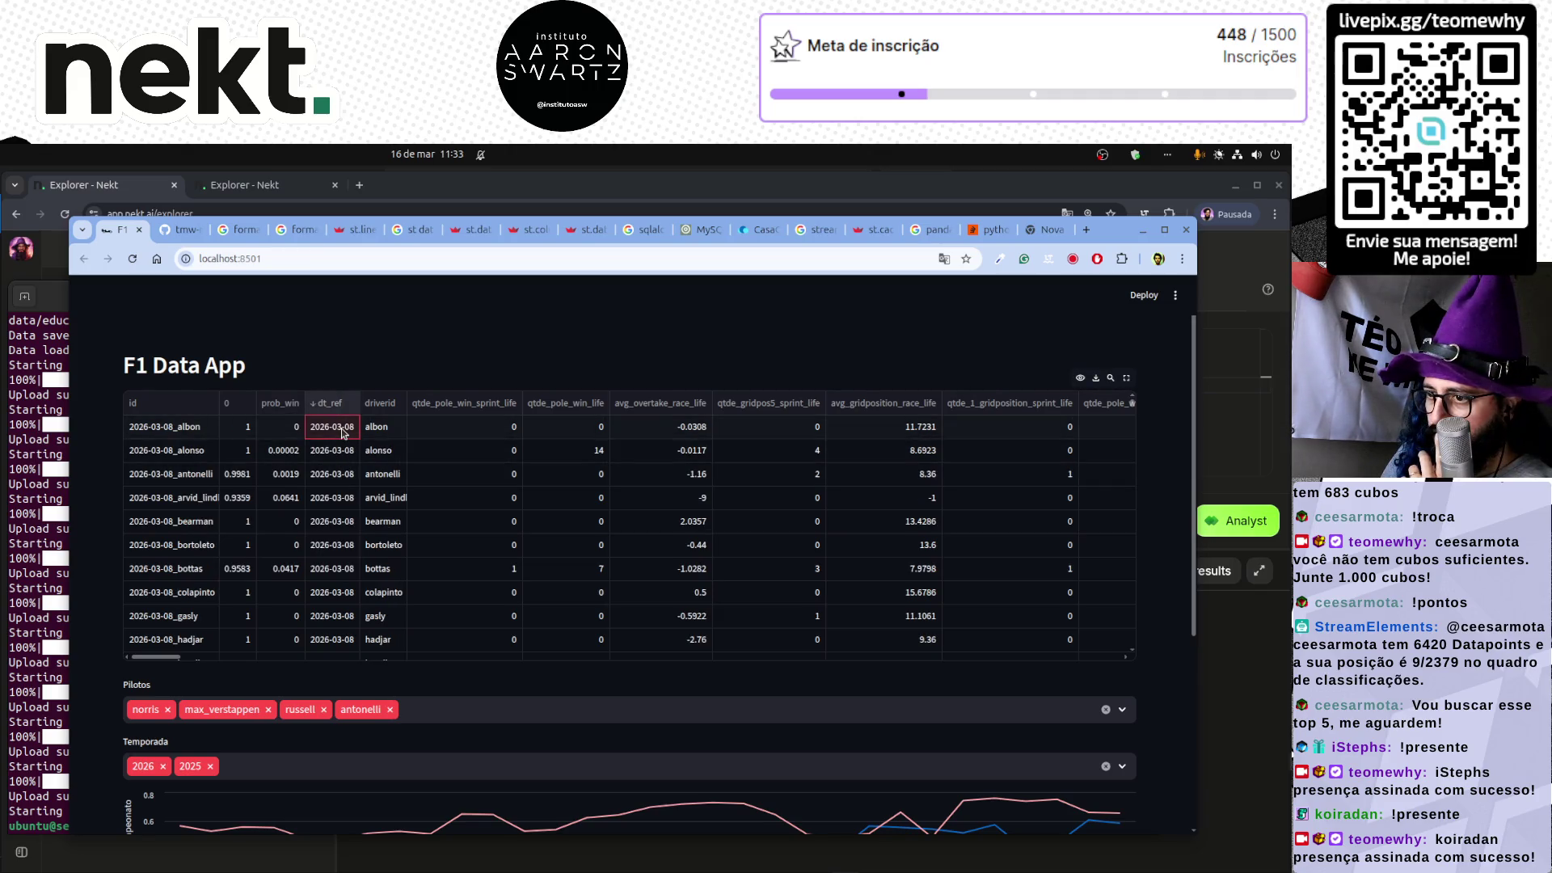
pyautogui.click(481, 330)
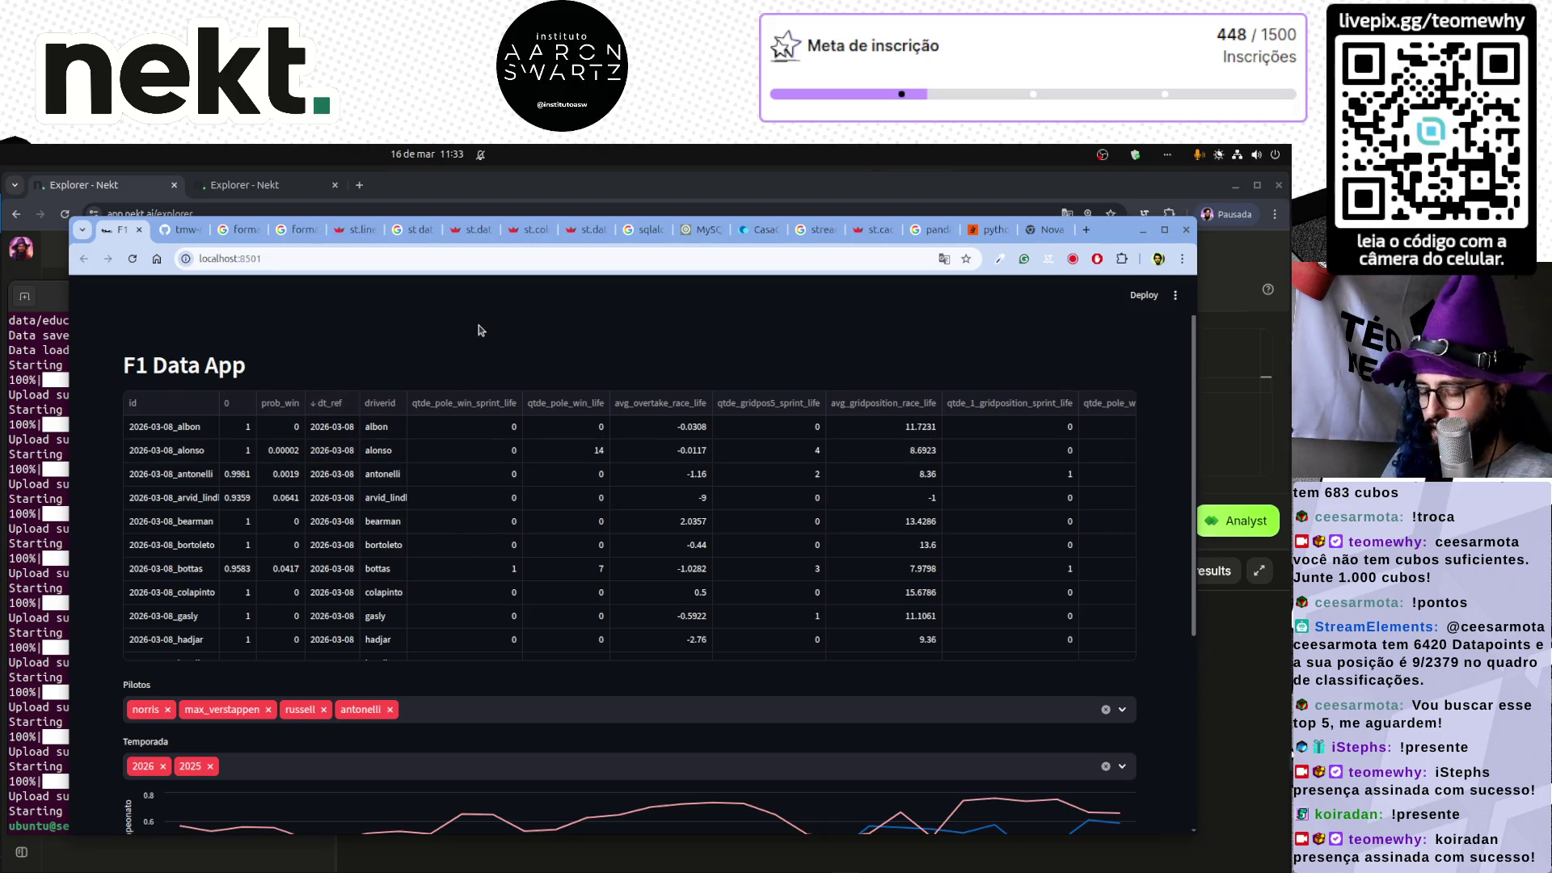
pyautogui.press('F5')
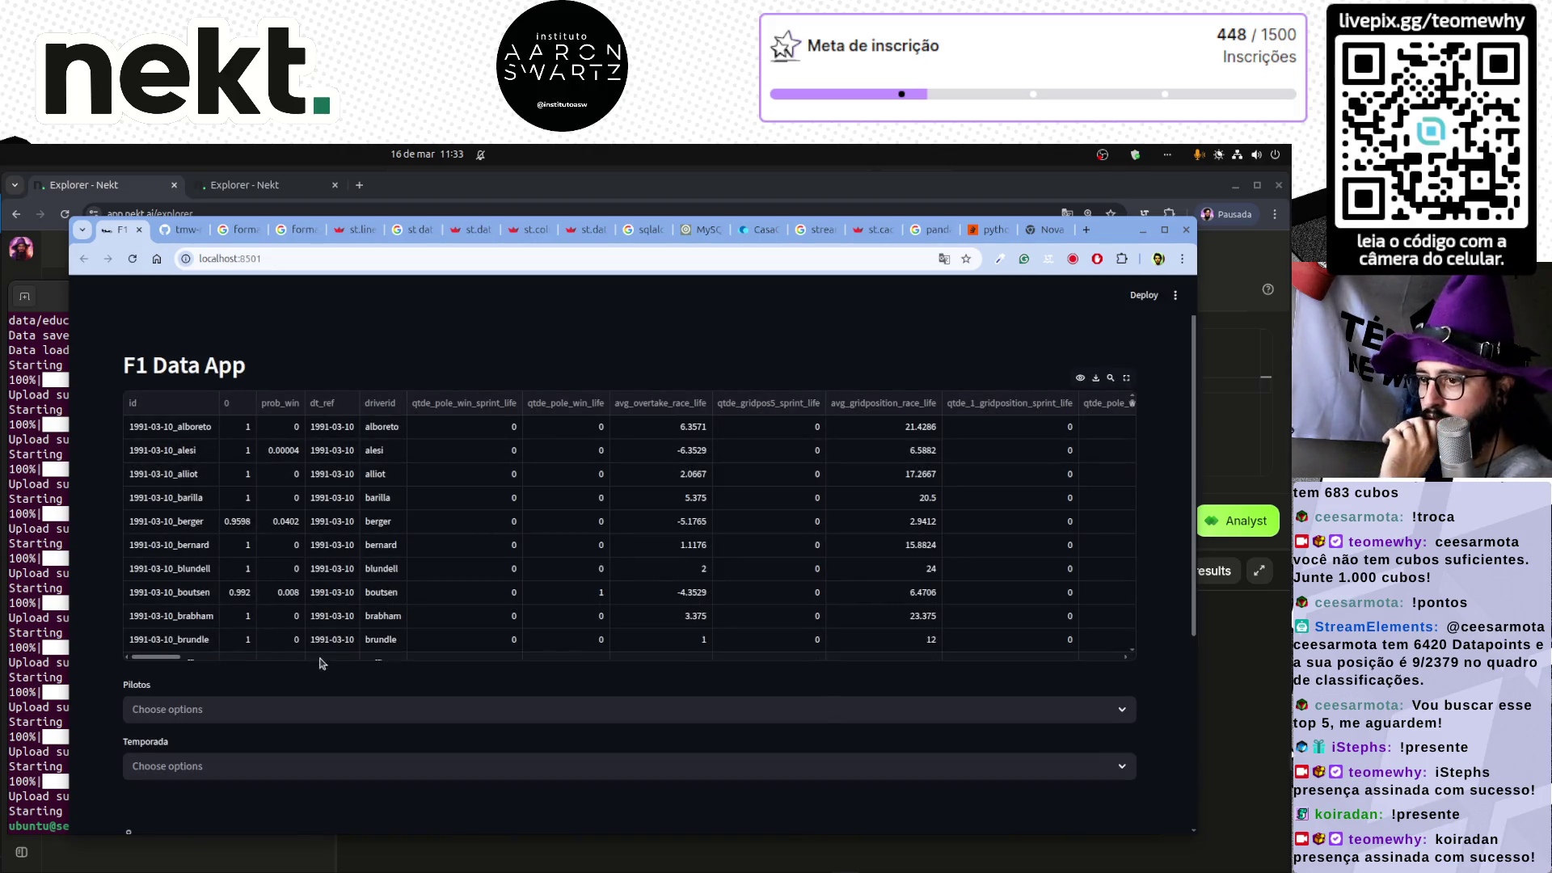
pyautogui.click(347, 405)
pyautogui.click(339, 455)
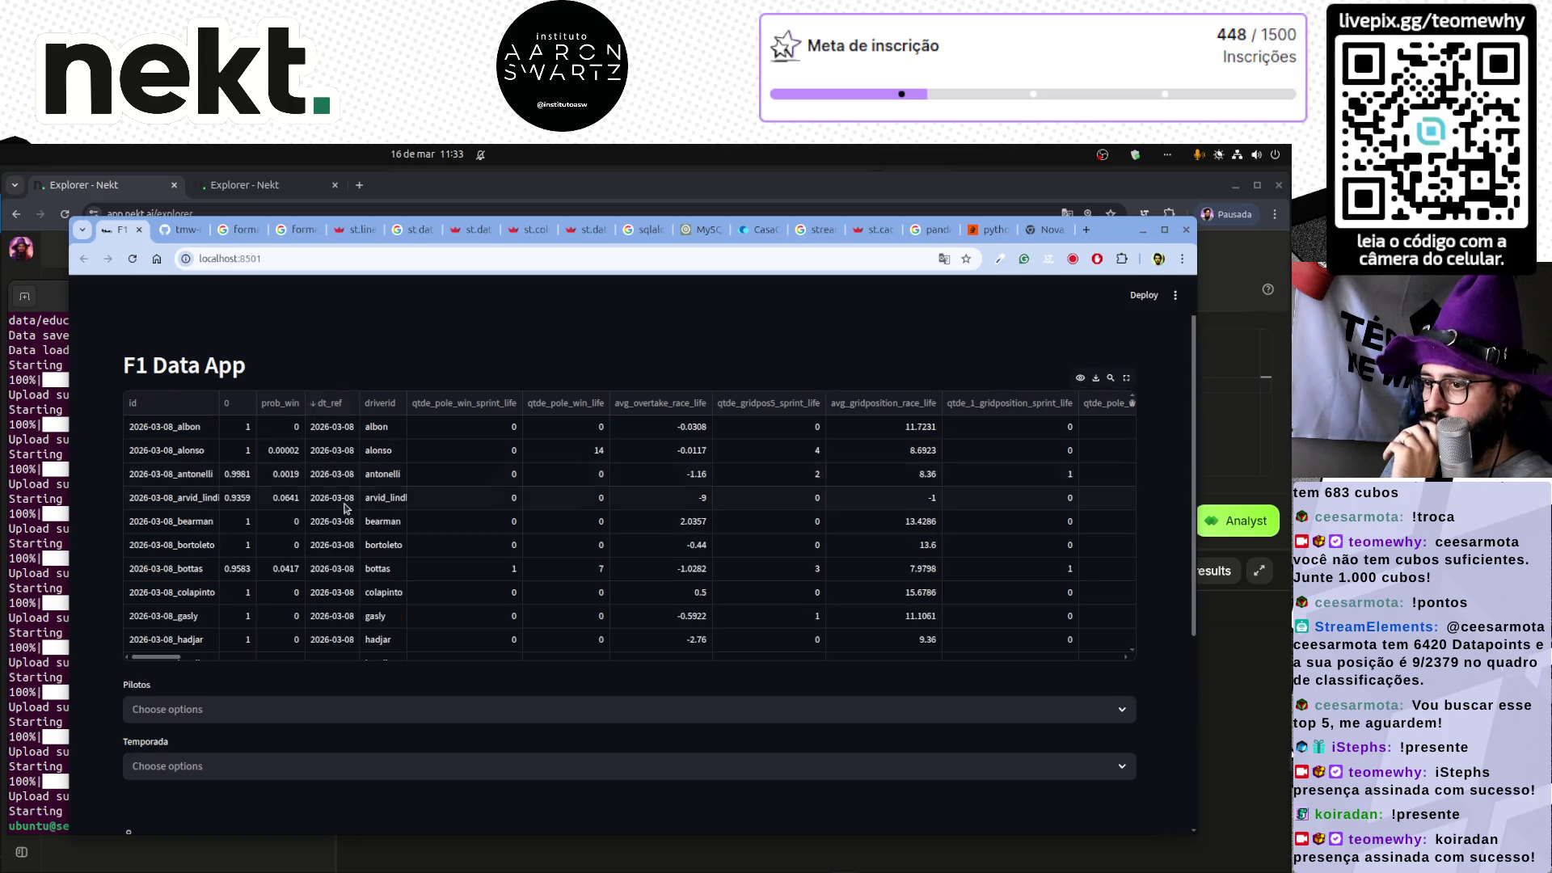
pyautogui.moveTo(332, 427); pyautogui.dragTo(339, 532)
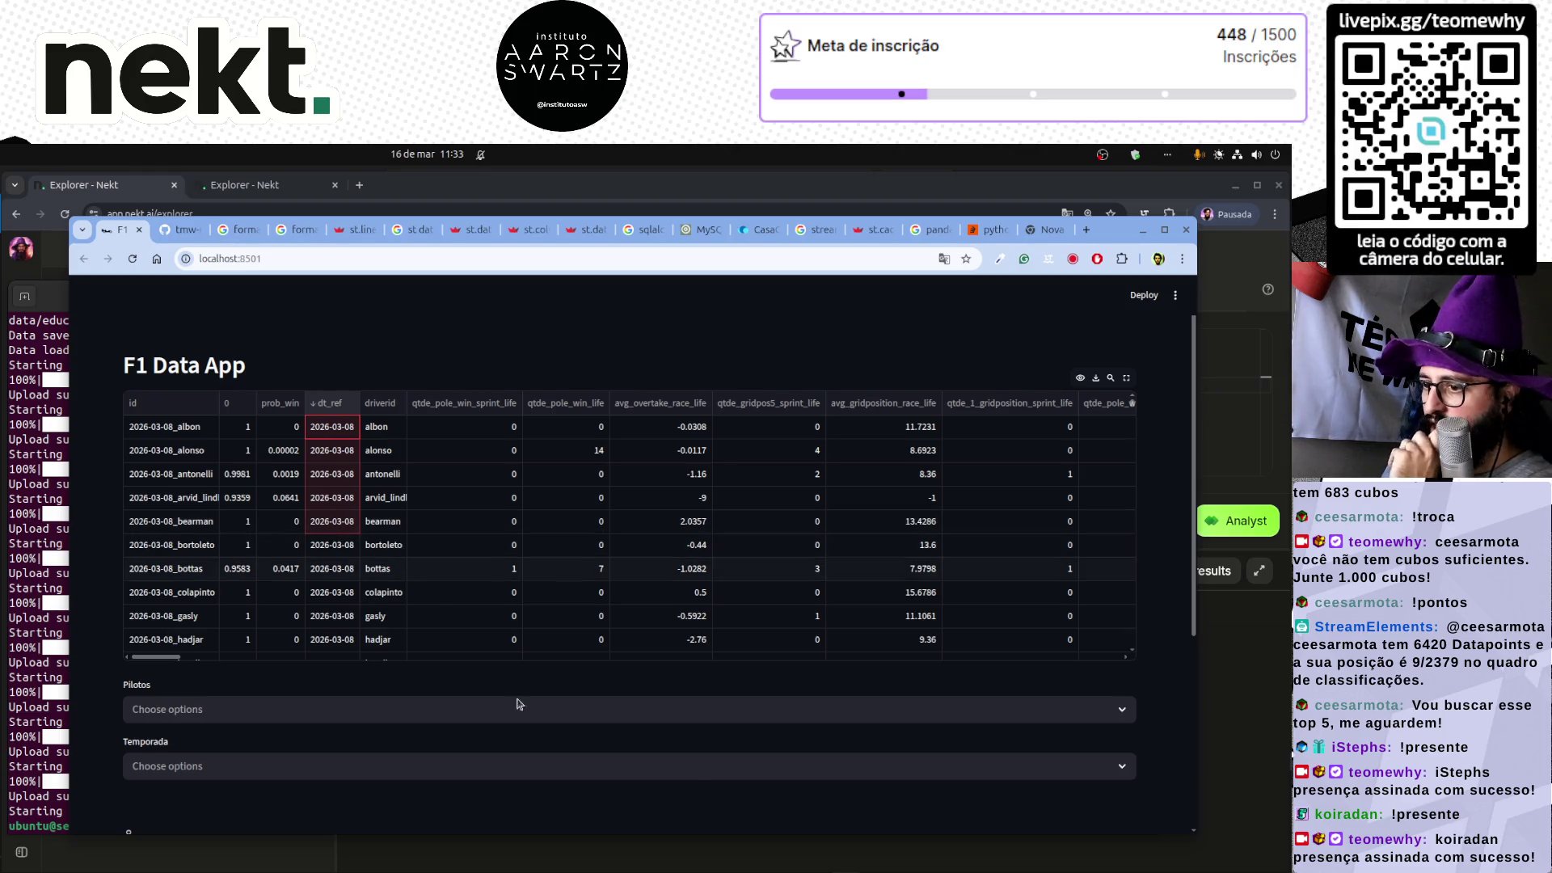
pyautogui.scroll(-4, 694, 780)
pyautogui.scroll(4, 700, 783)
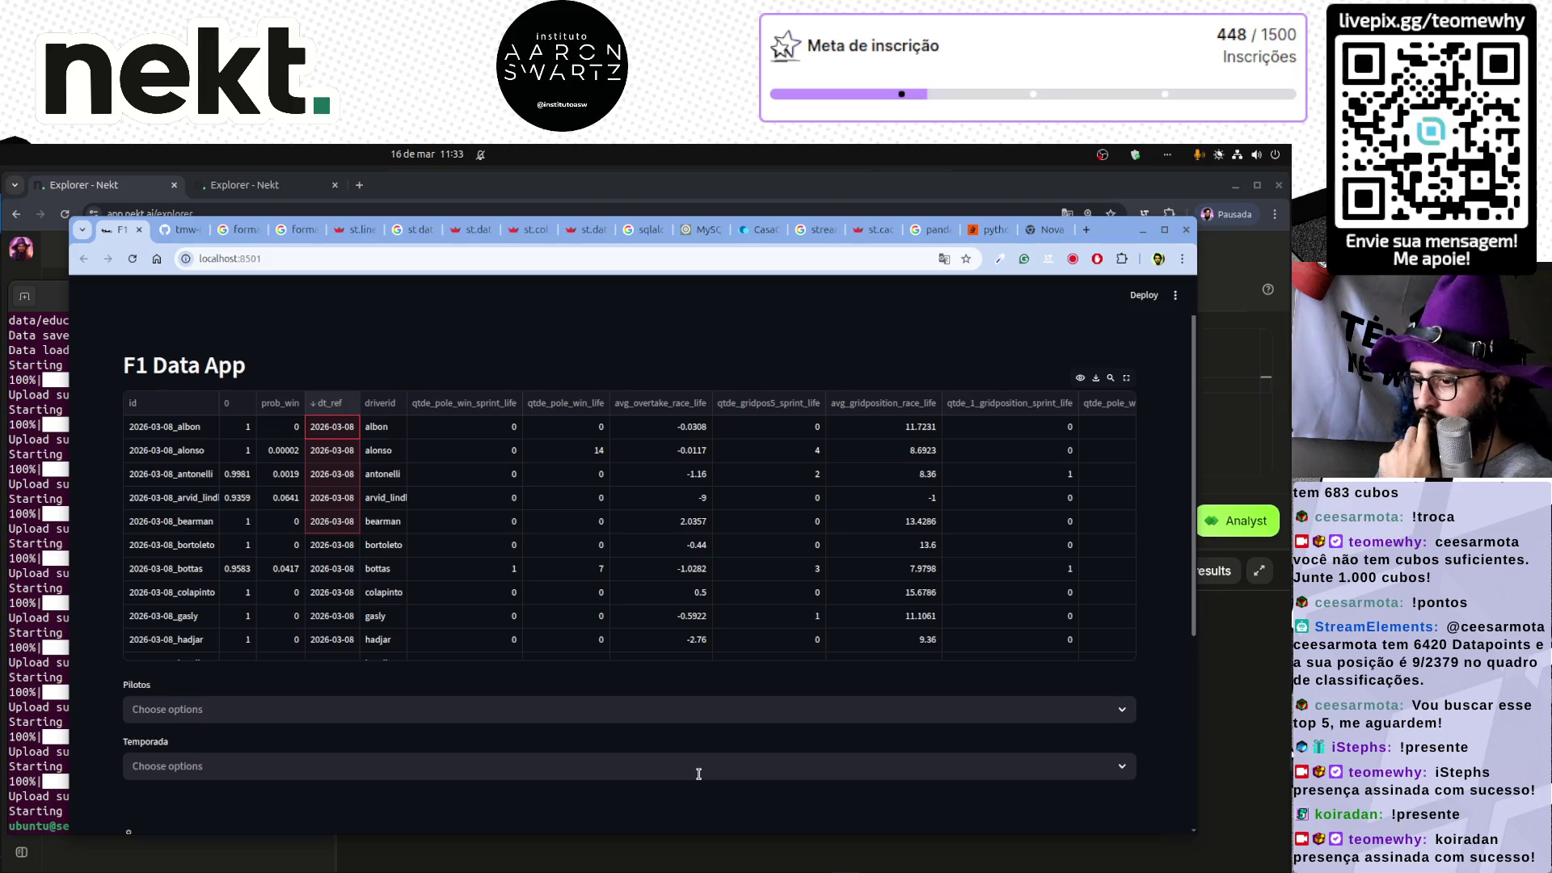
pyautogui.scroll(-4, 534, 749)
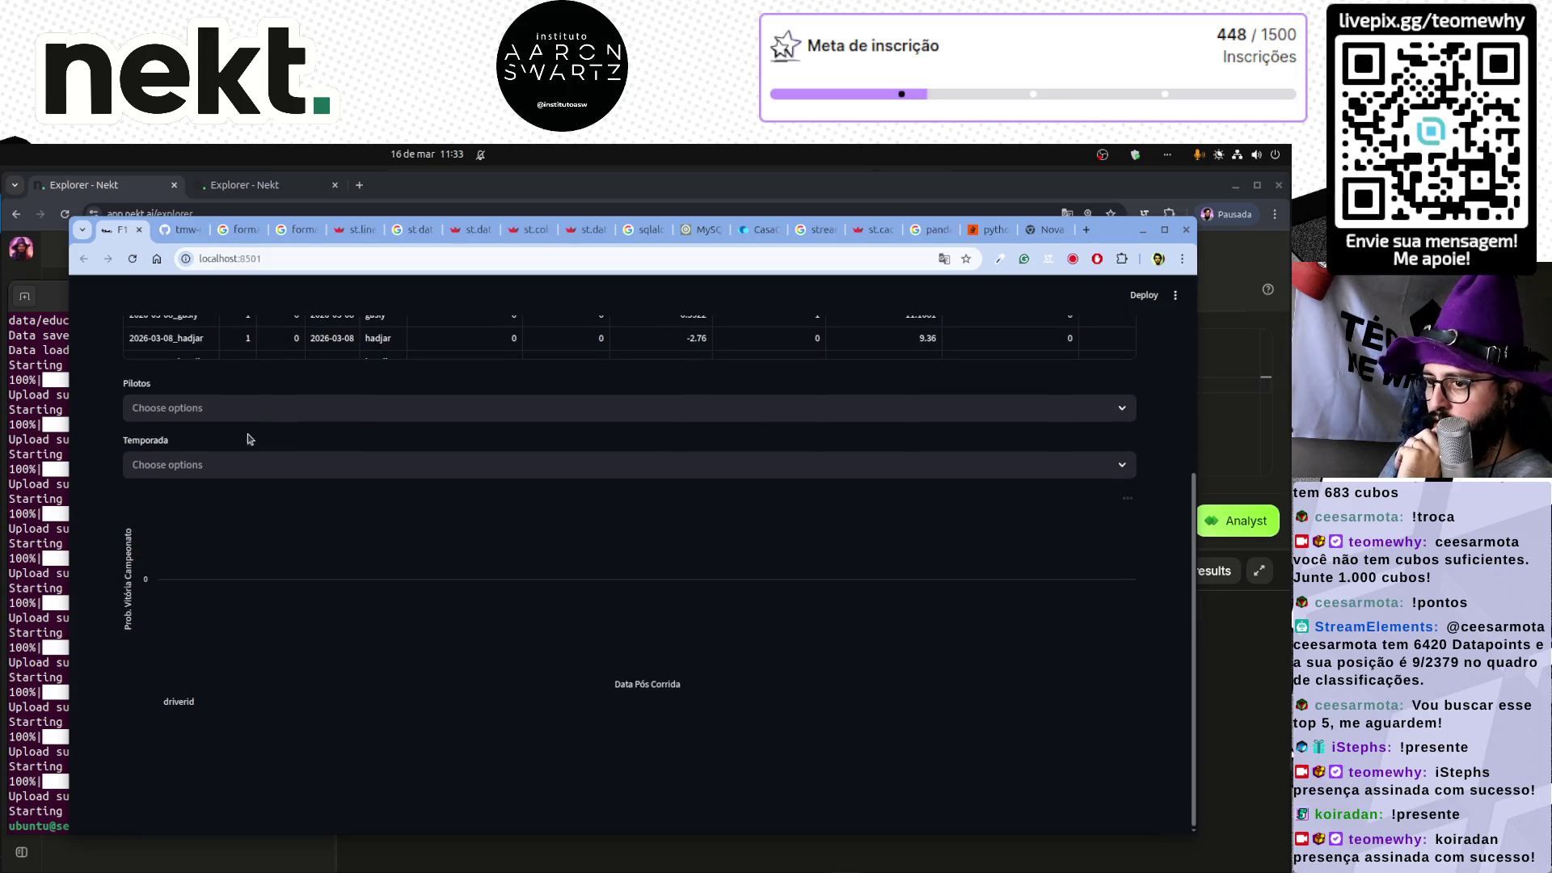
# - Select max_verstappen and norris in the Pilotos filter
pyautogui.click(246, 408)
pyautogui.write('max_v')
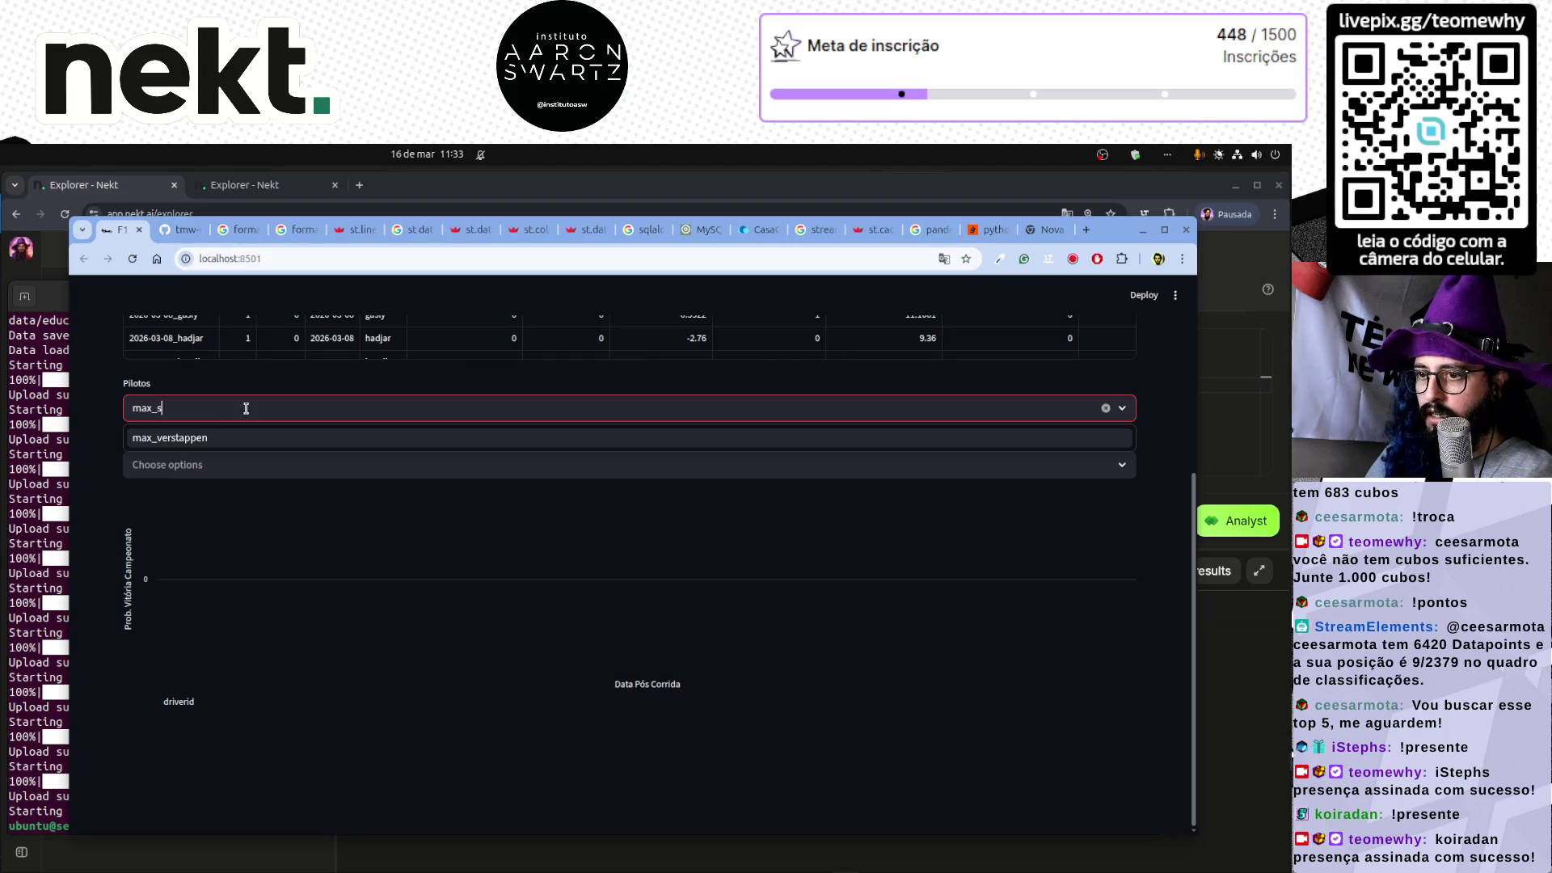
pyautogui.press('Return')
pyautogui.press('Escape')
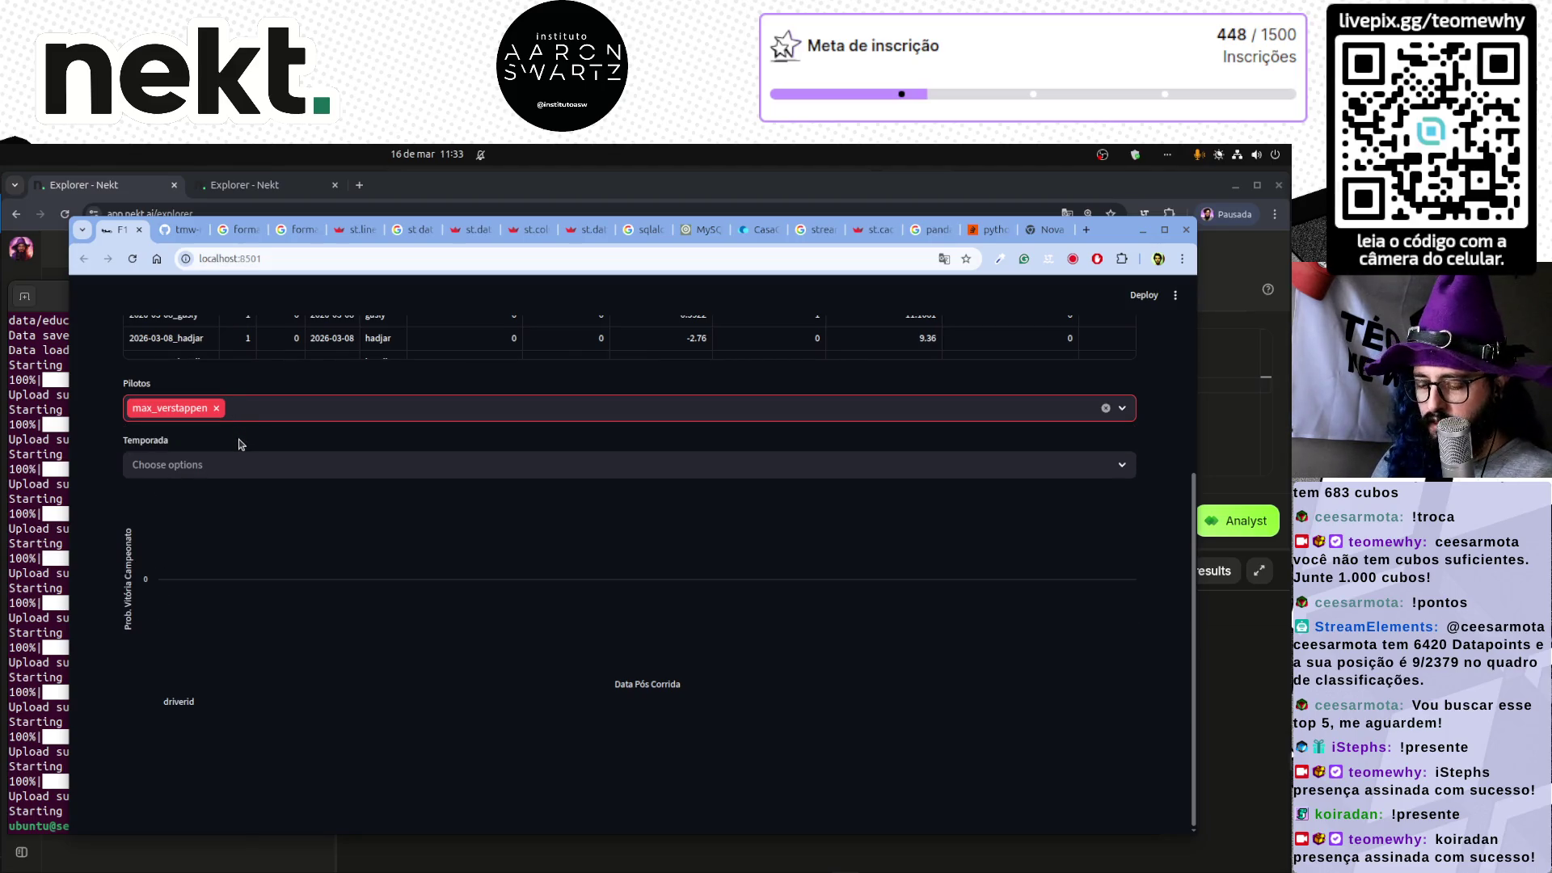
pyautogui.write('norr')
pyautogui.press('Return')
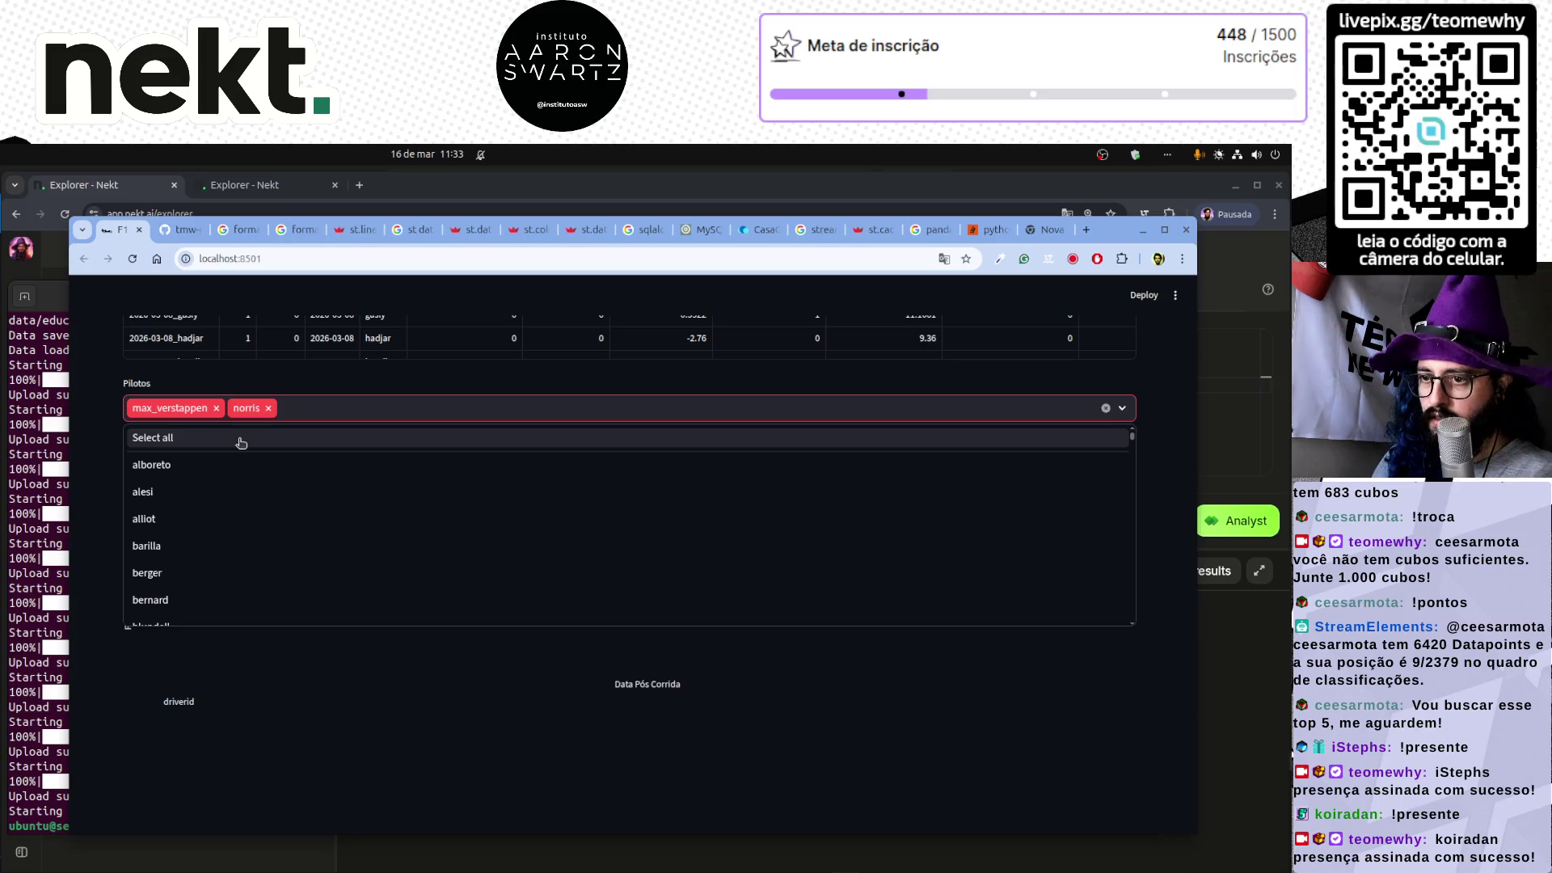
pyautogui.press('Escape')
# - Add 2025 and 2026 to the Temporada filter and reveal the chart
pyautogui.click(186, 465)
pyautogui.write('2025')
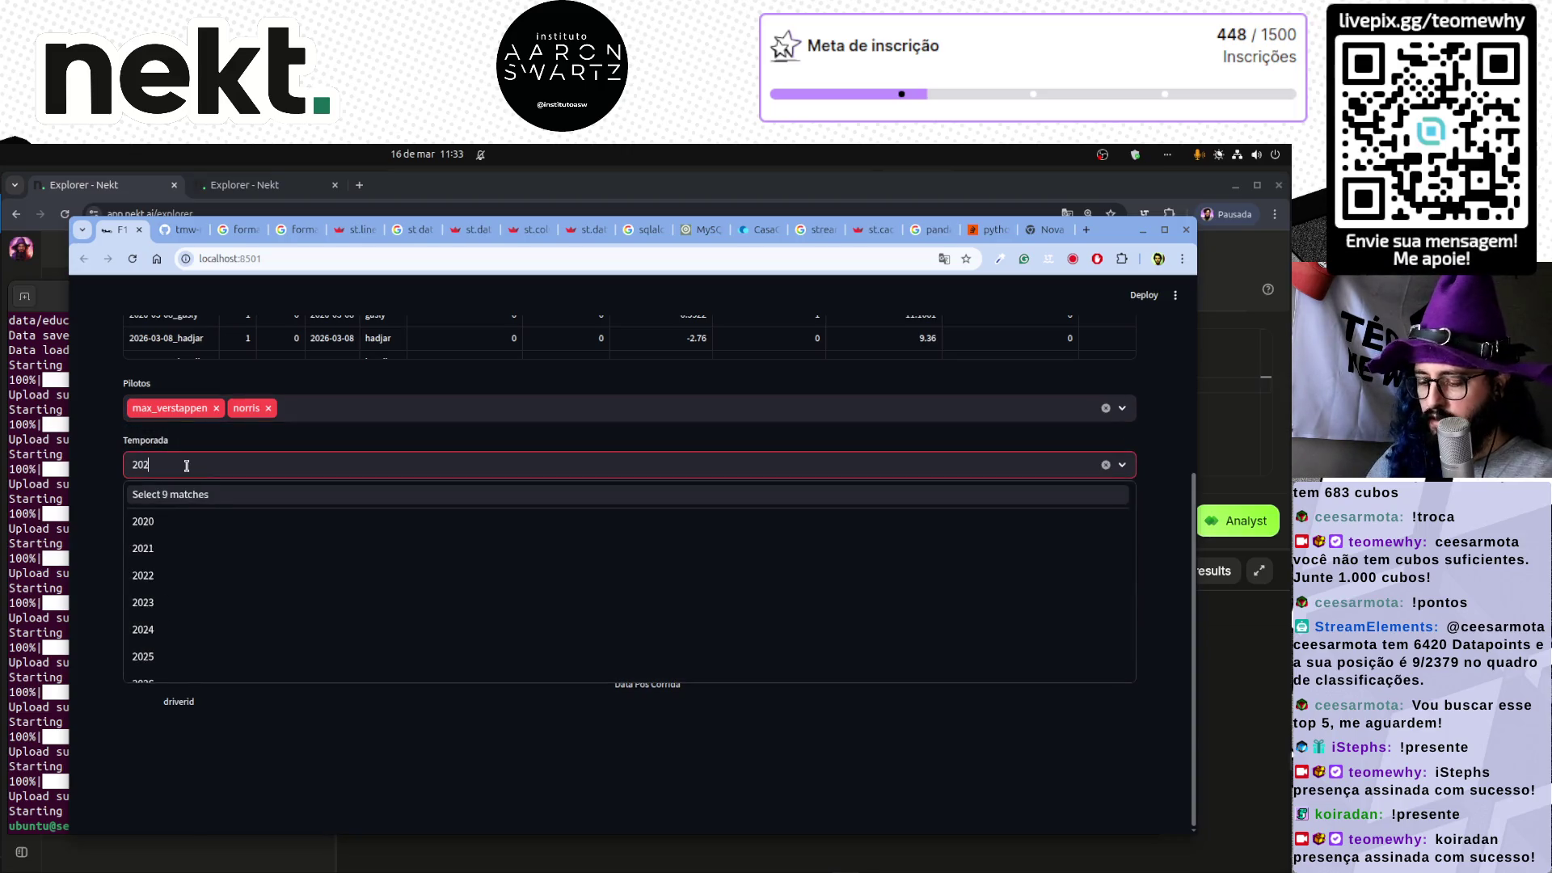
pyautogui.press('Return')
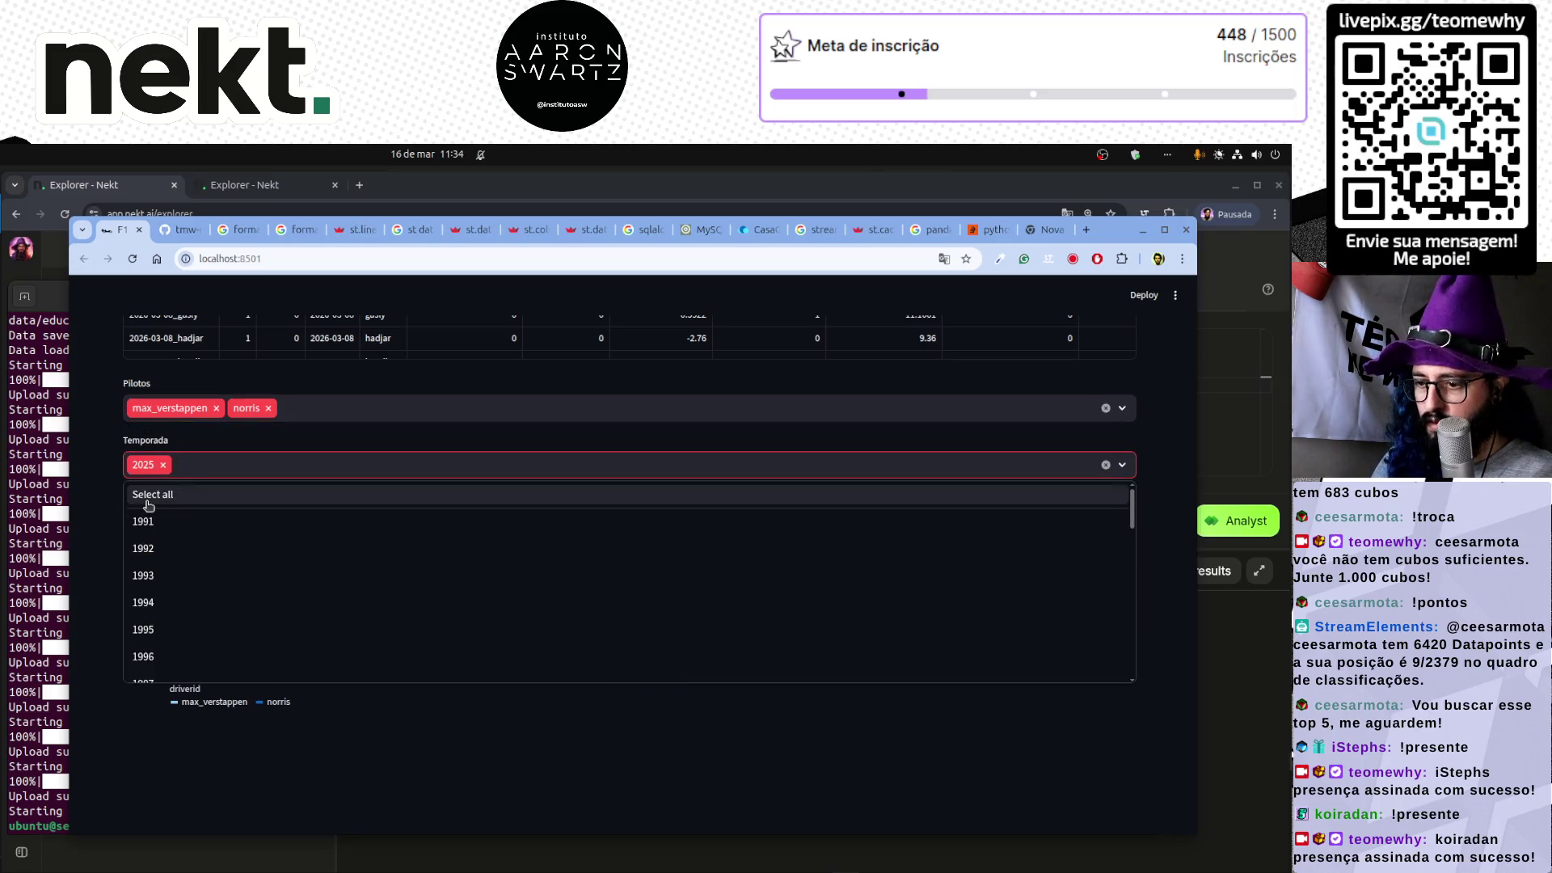
pyautogui.write('2026')
pyautogui.press('Return')
pyautogui.click(302, 785)
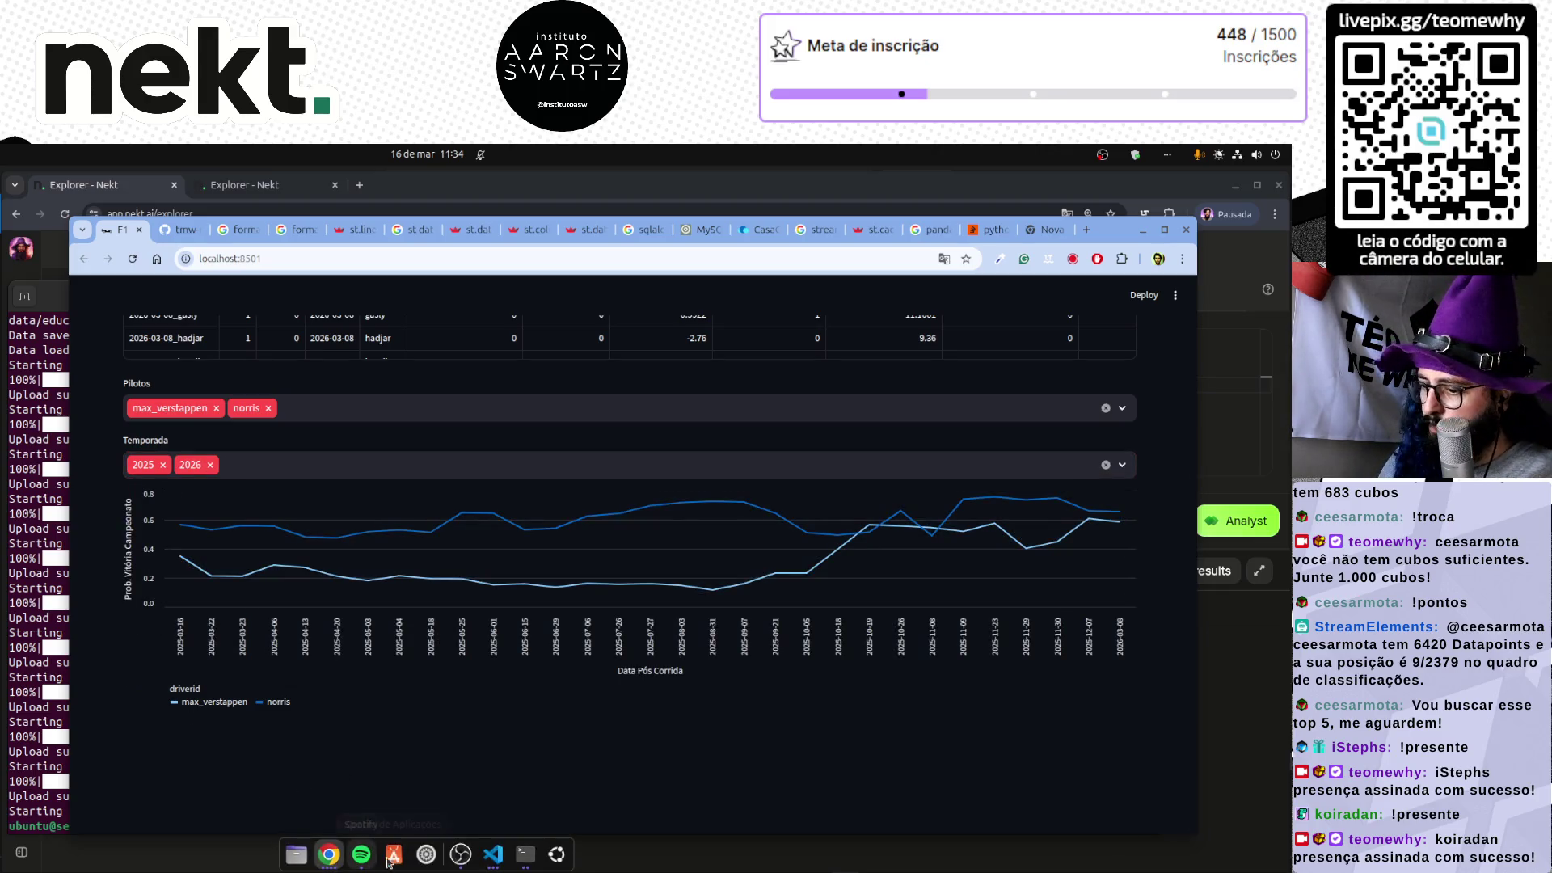
# - In the server terminal, show the logs of loader container 51a24339b86d with sudo docker logs
pyautogui.click(526, 854)
pyautogui.write('sudo docker logs 51a24339b86d')
pyautogui.press('Return')
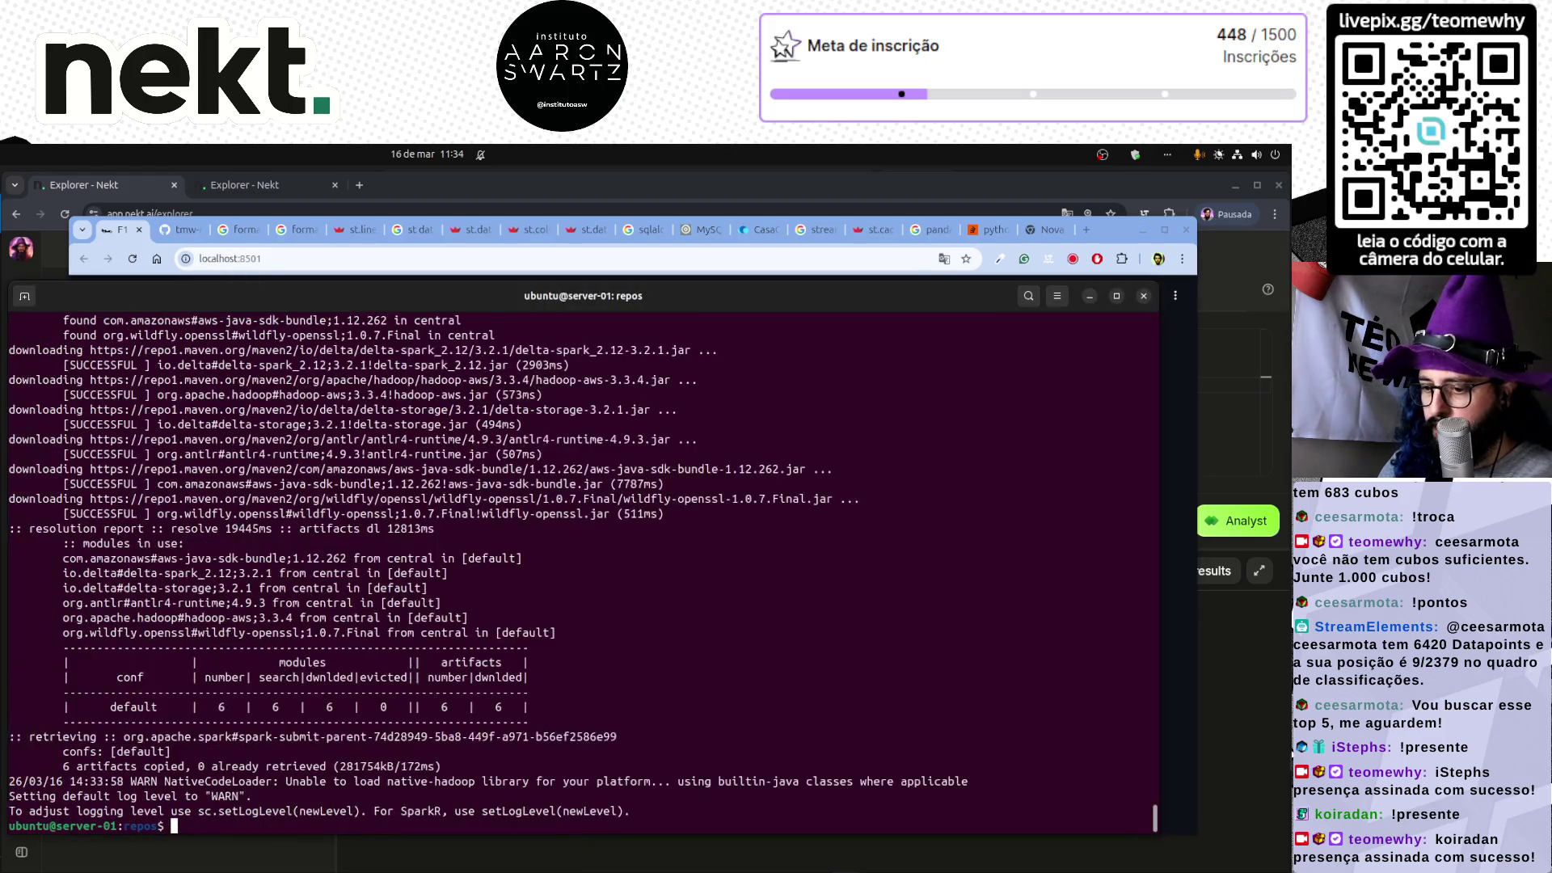
pyautogui.press('Up')
pyautogui.press('Down')
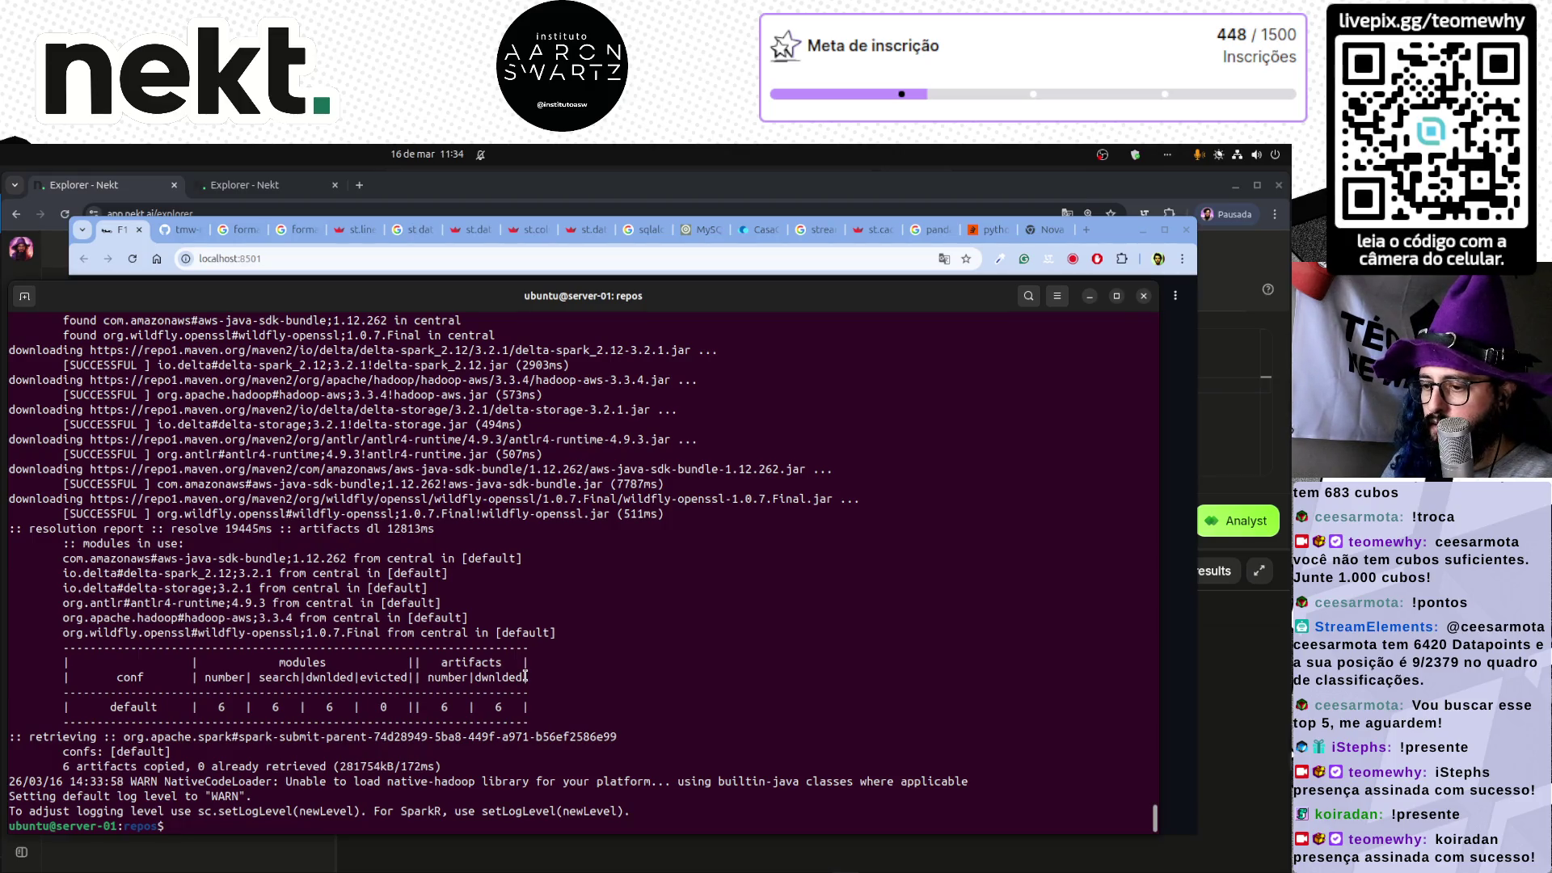
# - Rerun the docker logs command several times until the loader reports sending f1_driver
pyautogui.press('Up')
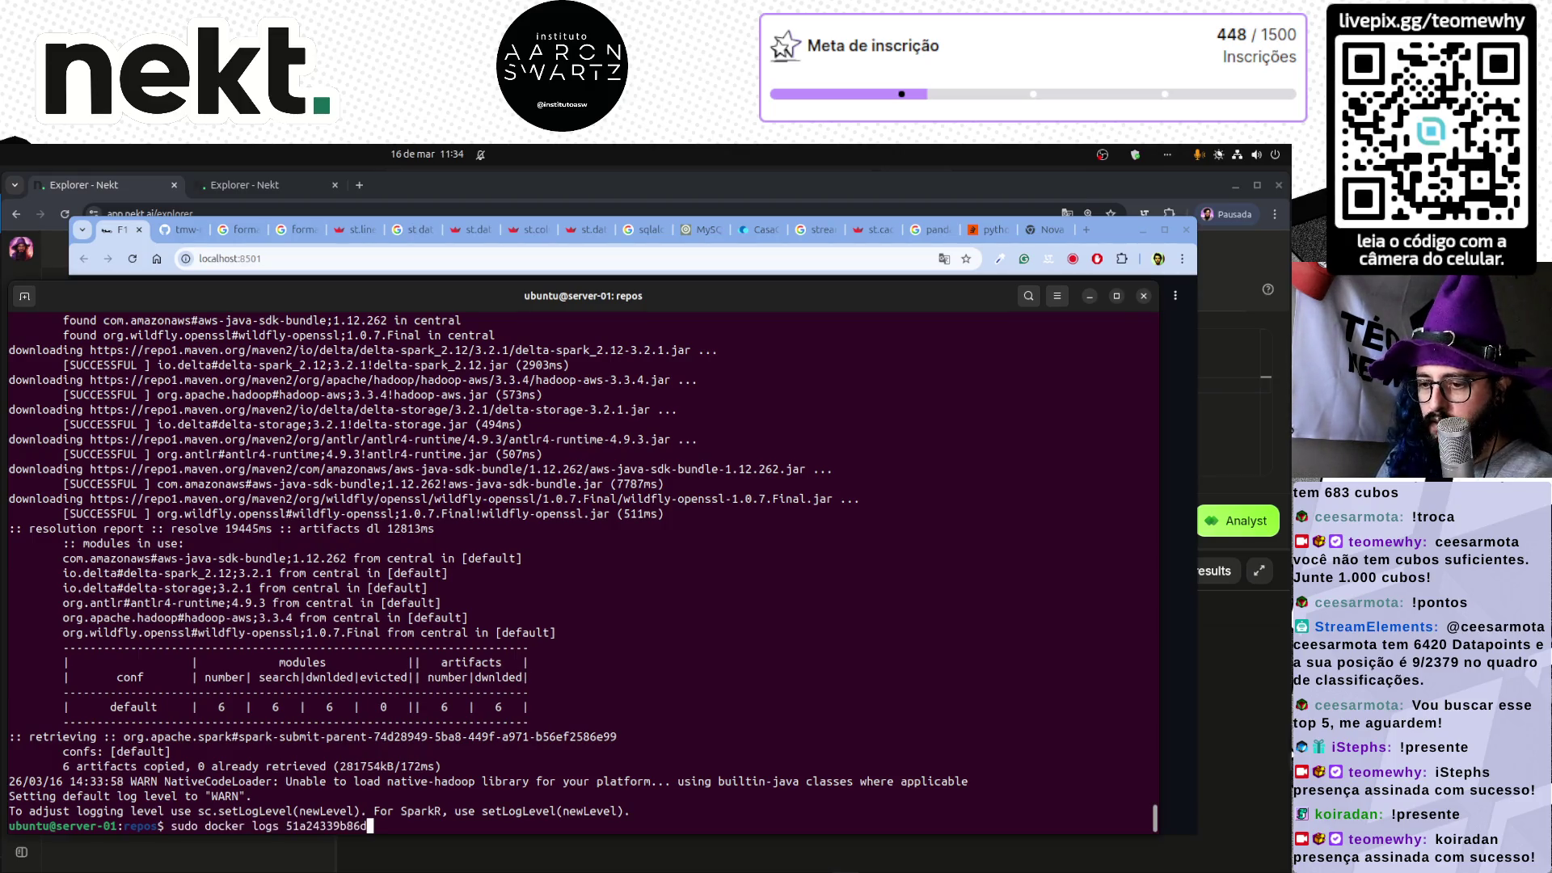
pyautogui.press('Return')
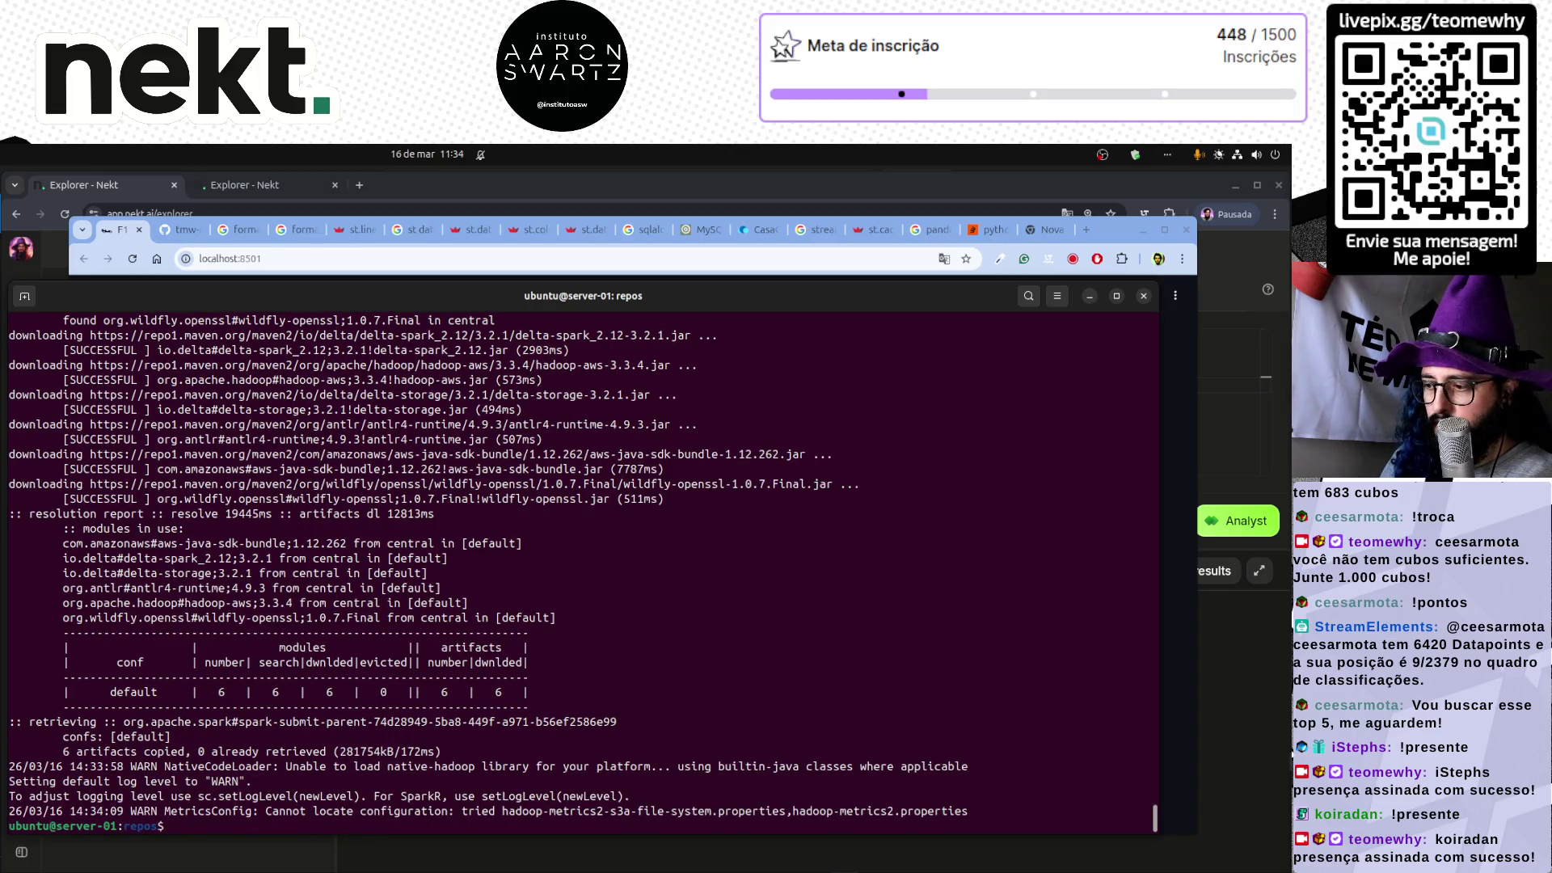
pyautogui.press('Up')
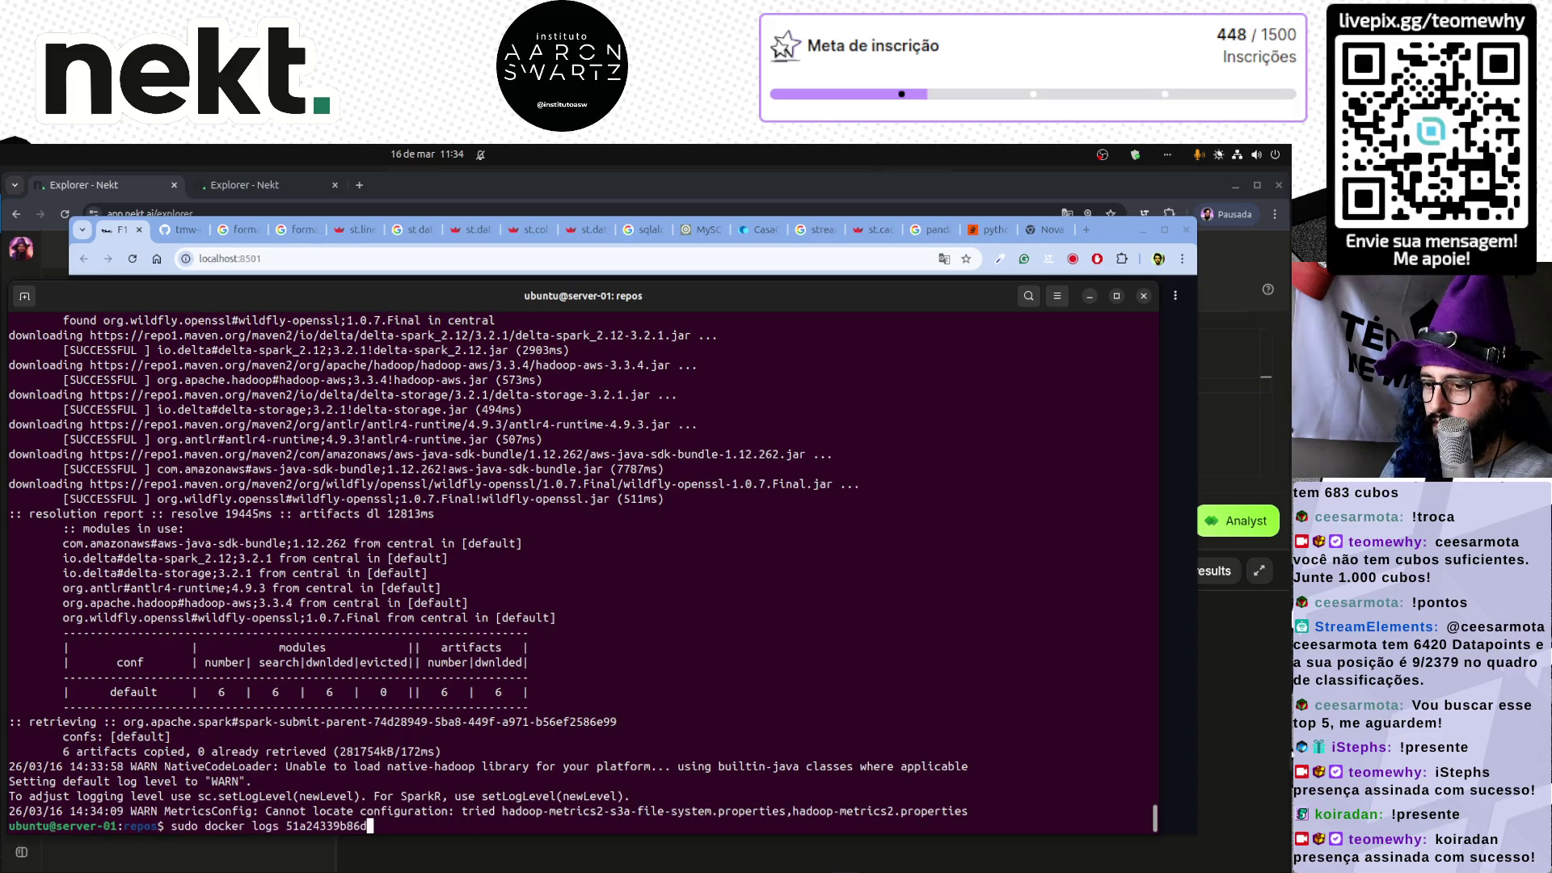
pyautogui.press('Return')
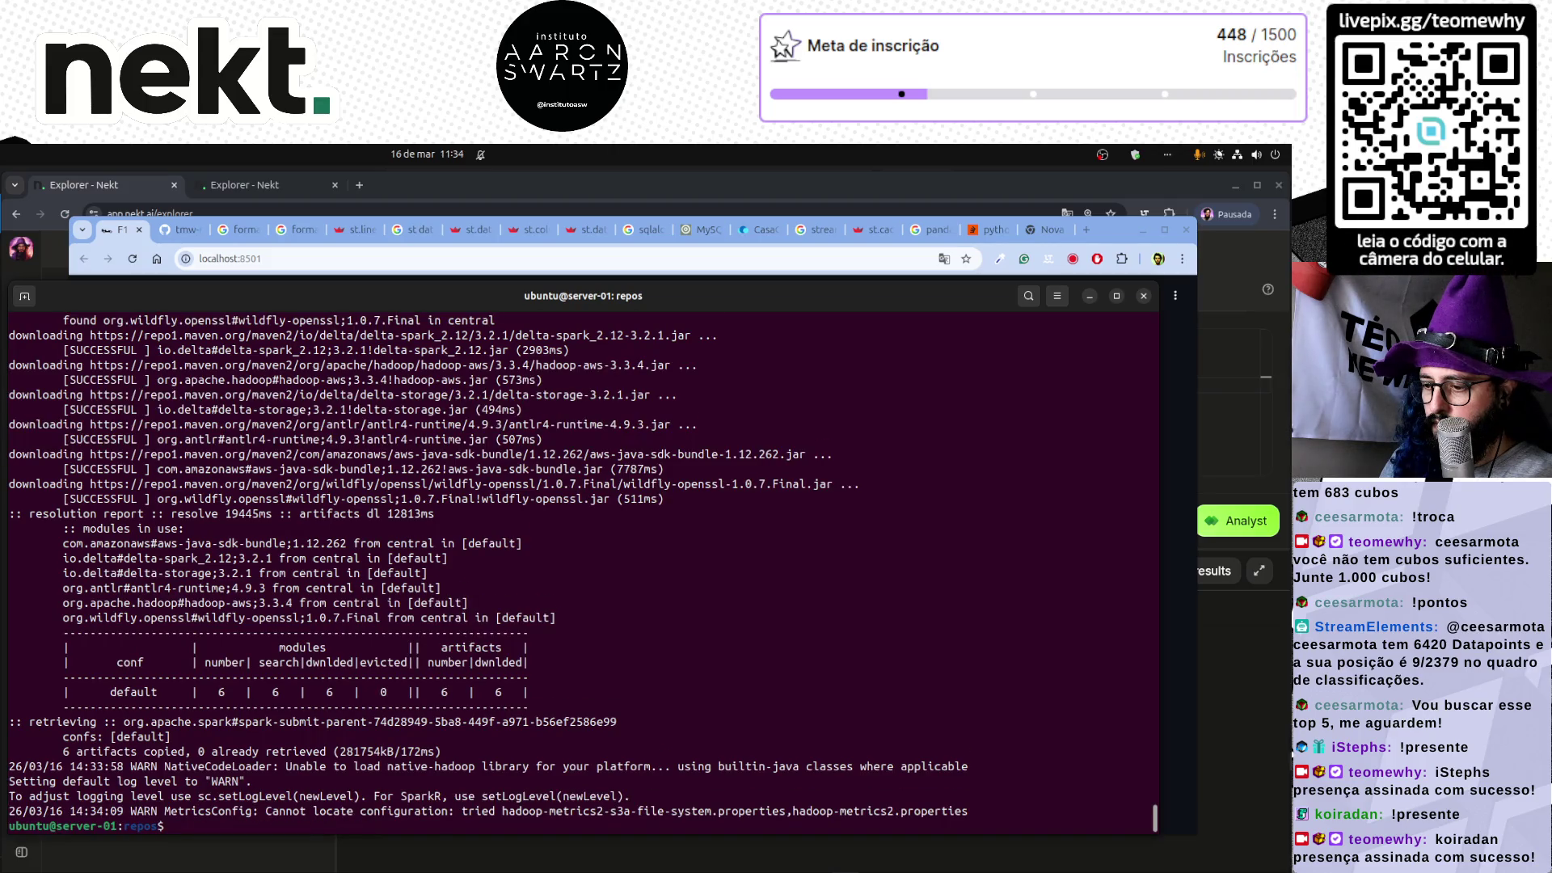
pyautogui.press('Up')
pyautogui.press('Return')
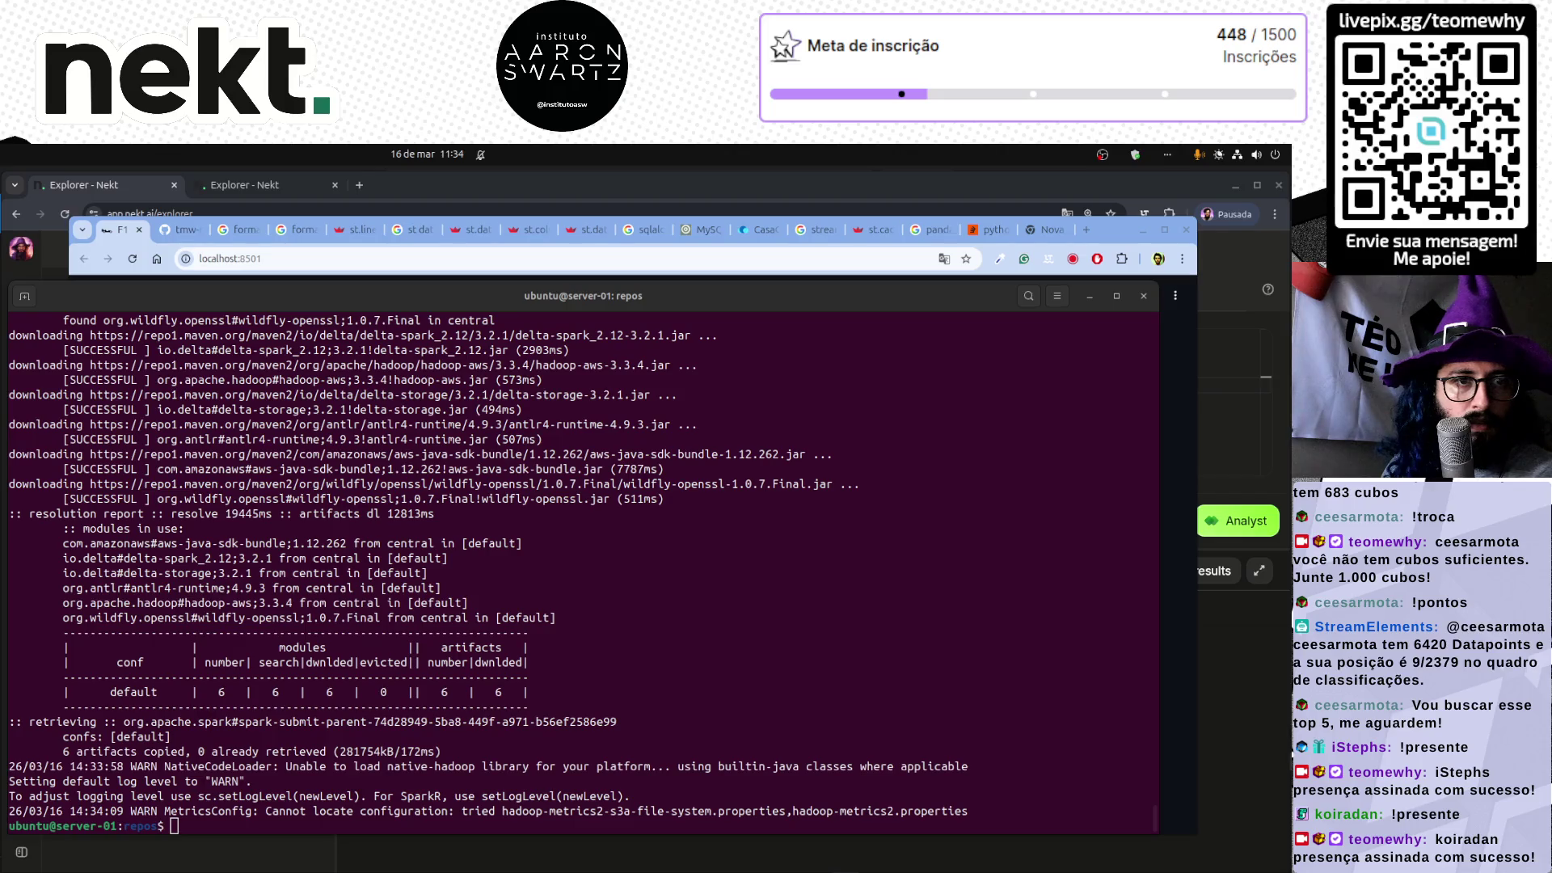
pyautogui.click(420, 699)
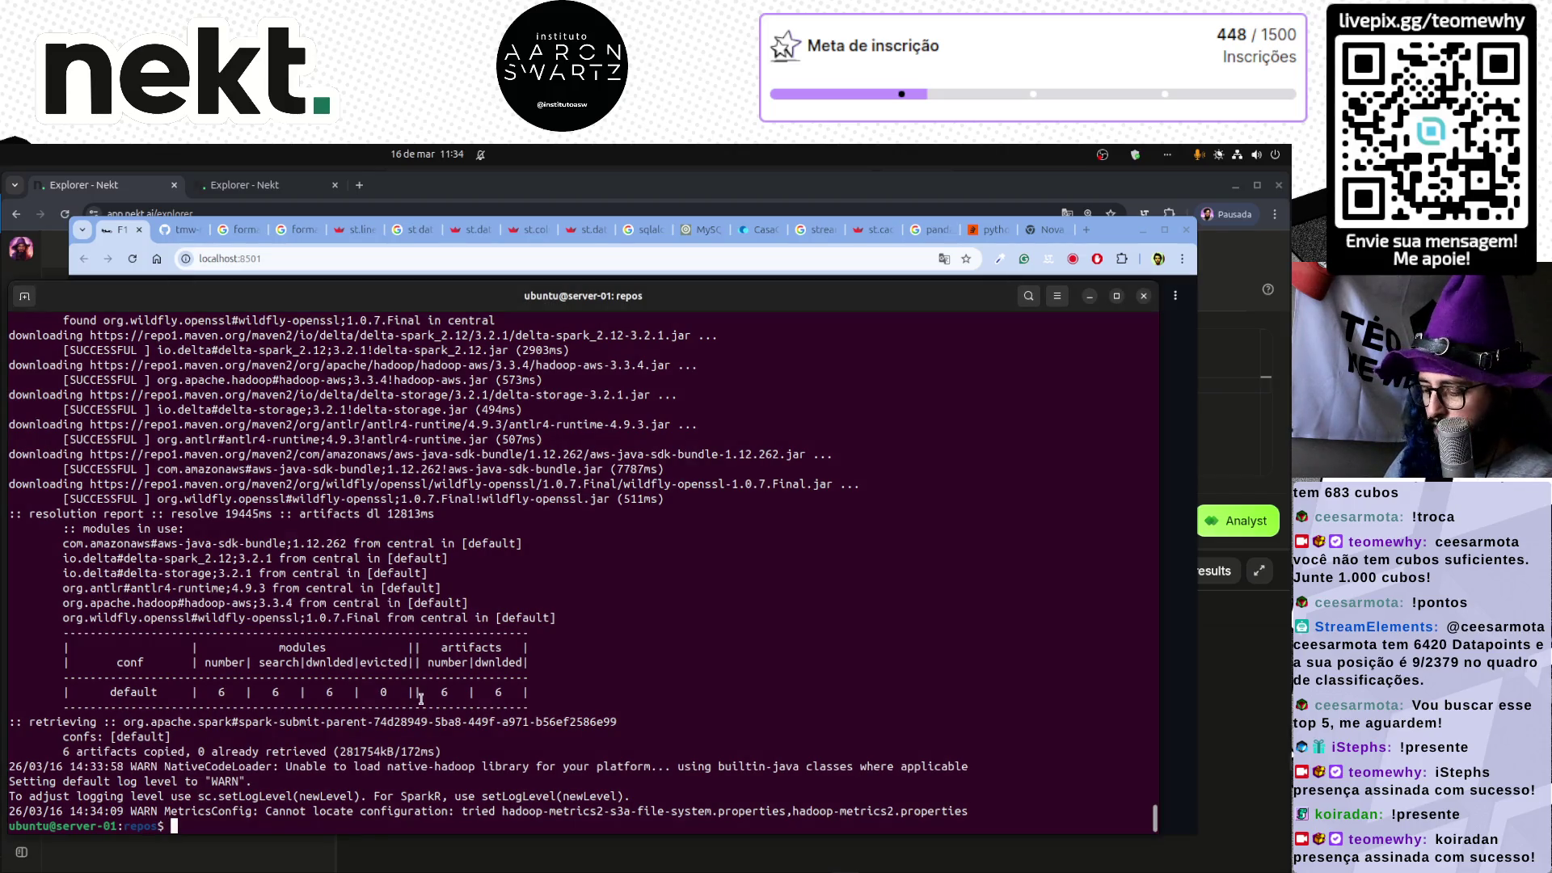
pyautogui.write('sudo docker logs 51a24339b86d')
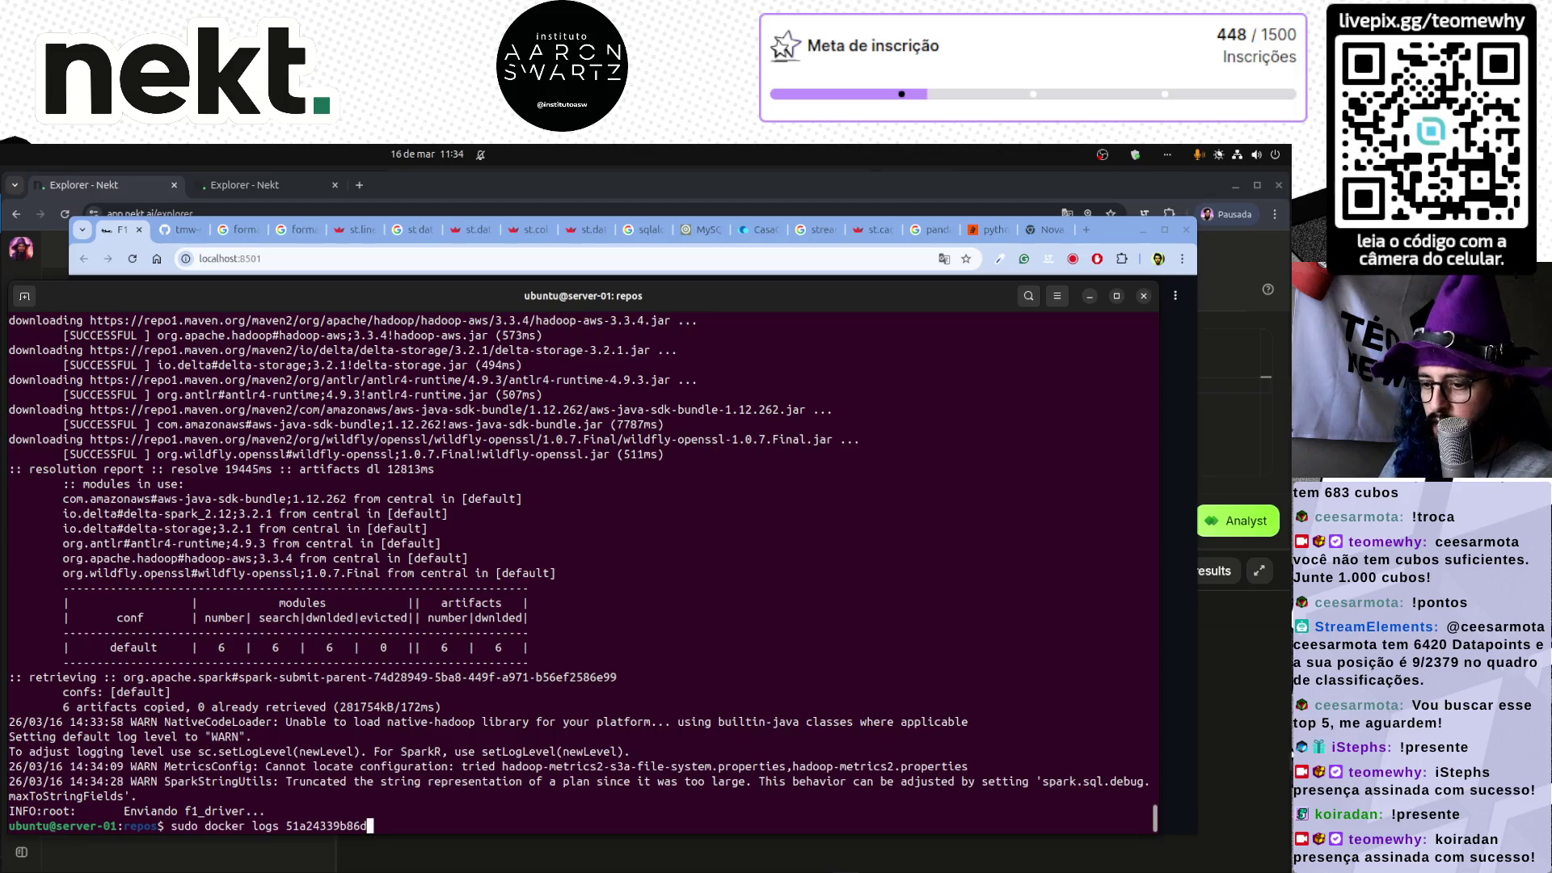
pyautogui.hotkey('ctrl', 'u')
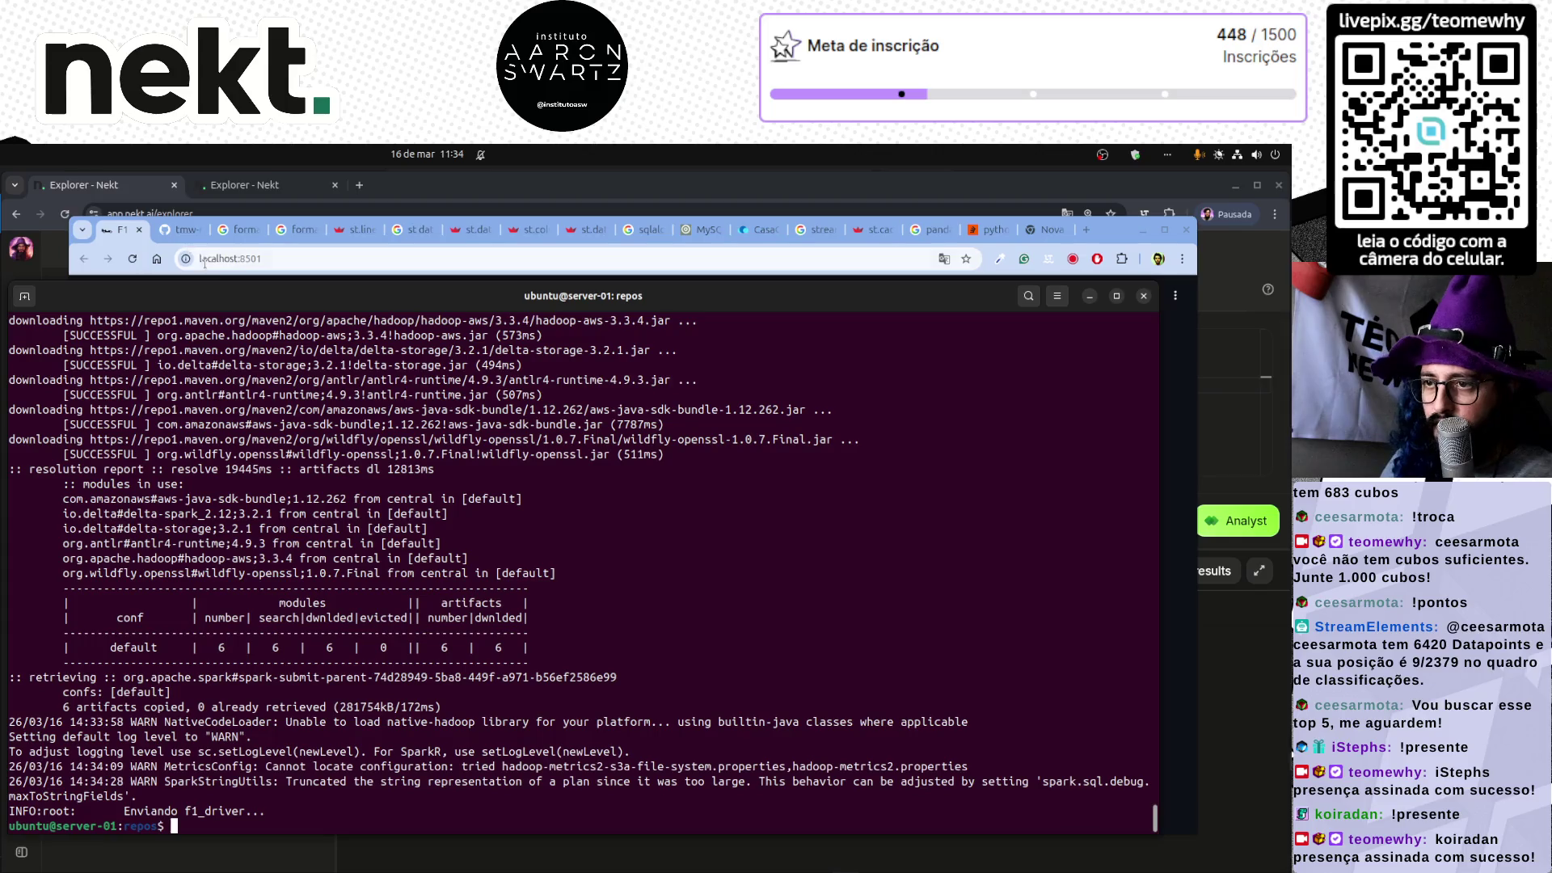
# - Check the server's load on the CasaOS dashboard
pyautogui.click(756, 230)
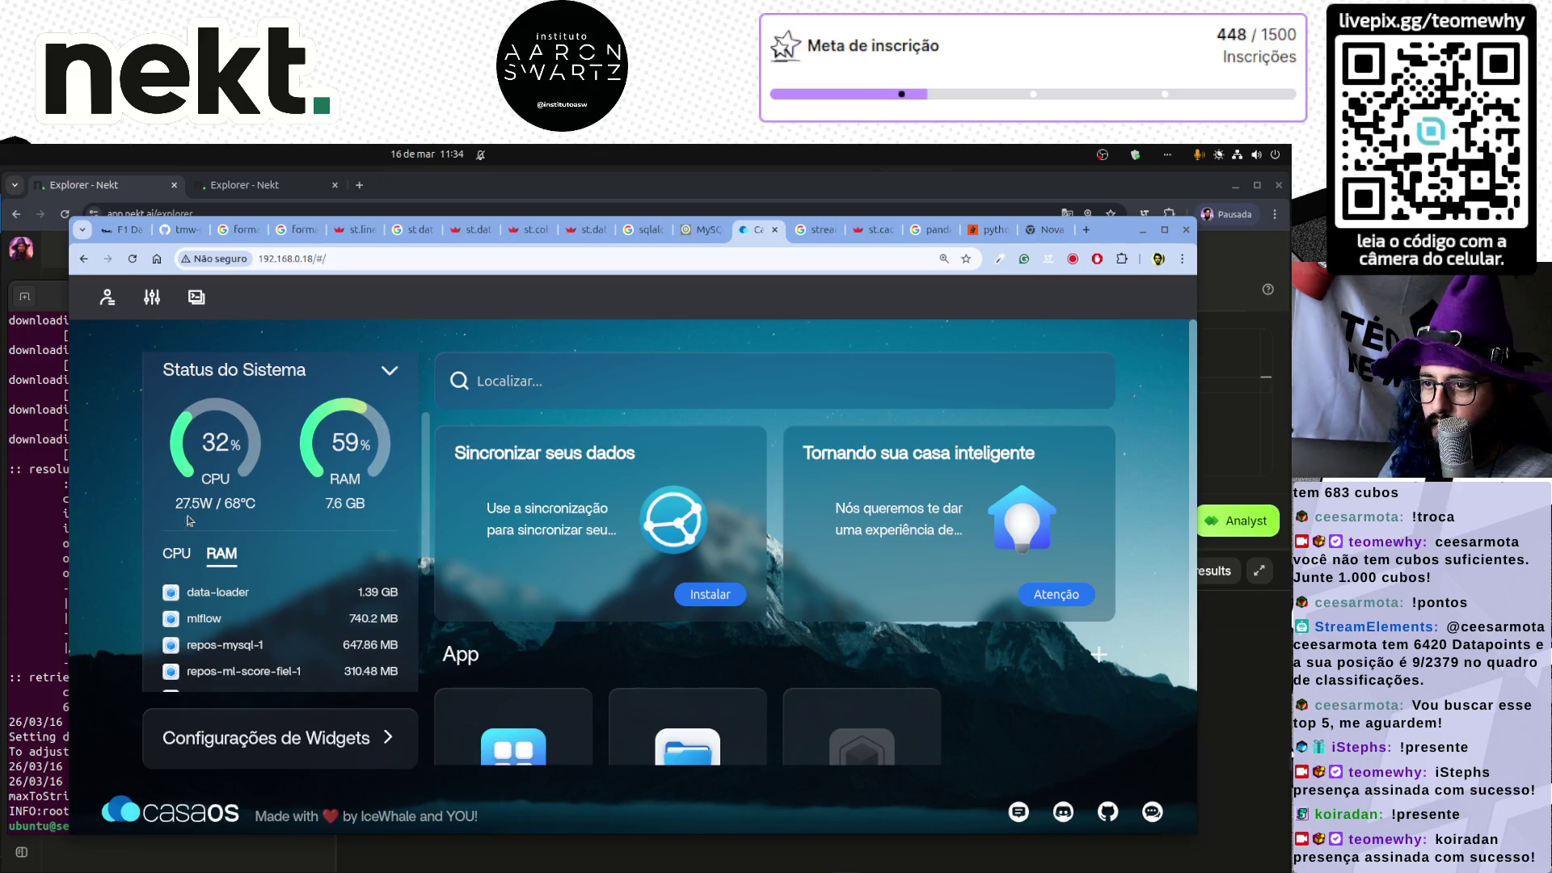
pyautogui.click(124, 231)
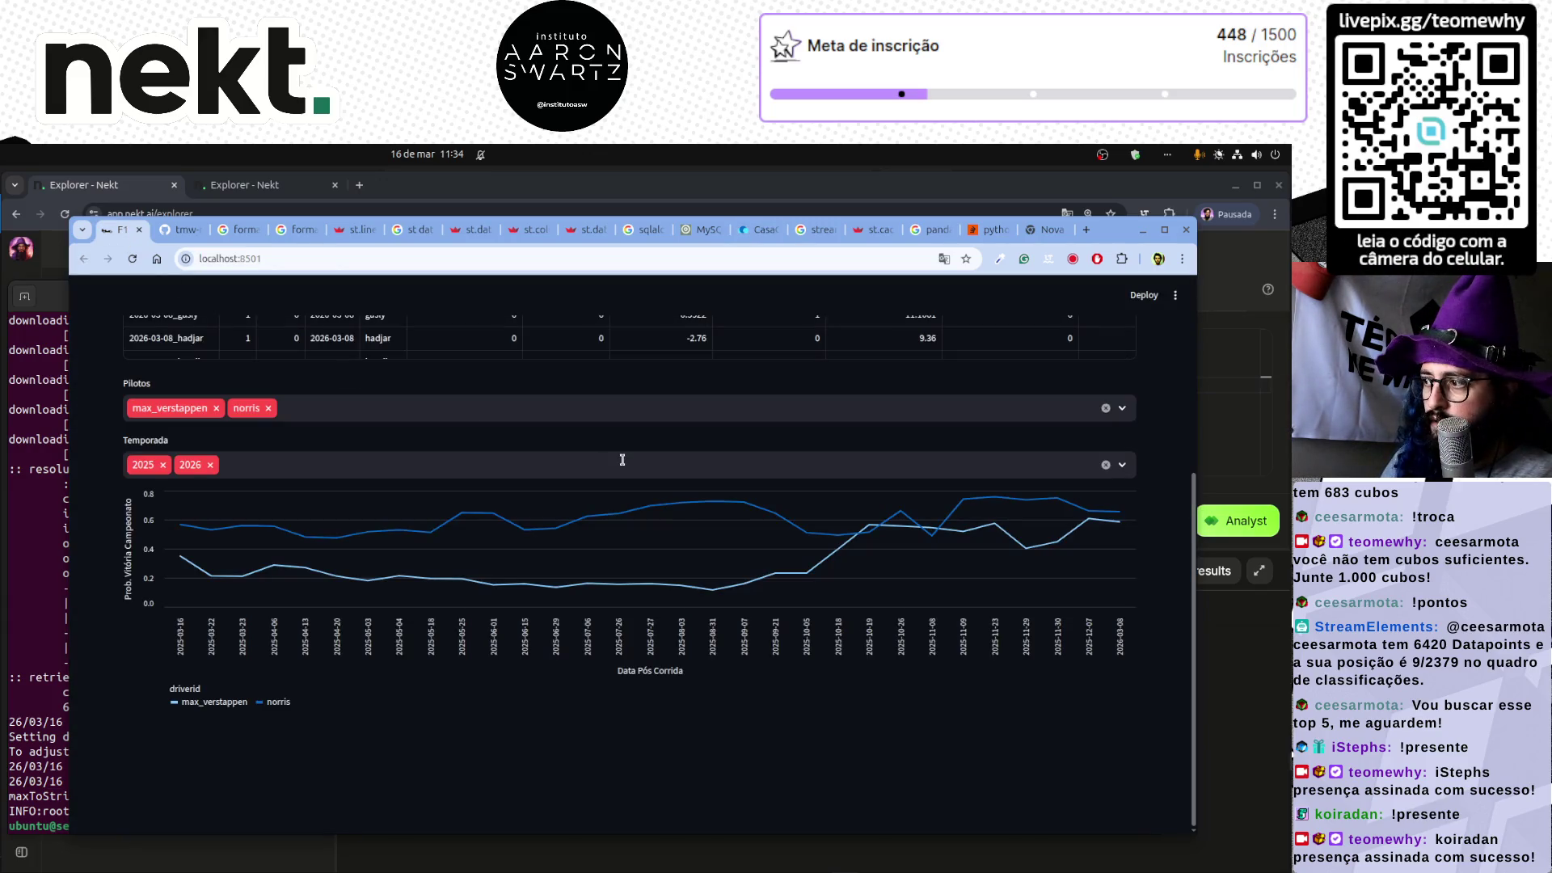
pyautogui.click(755, 231)
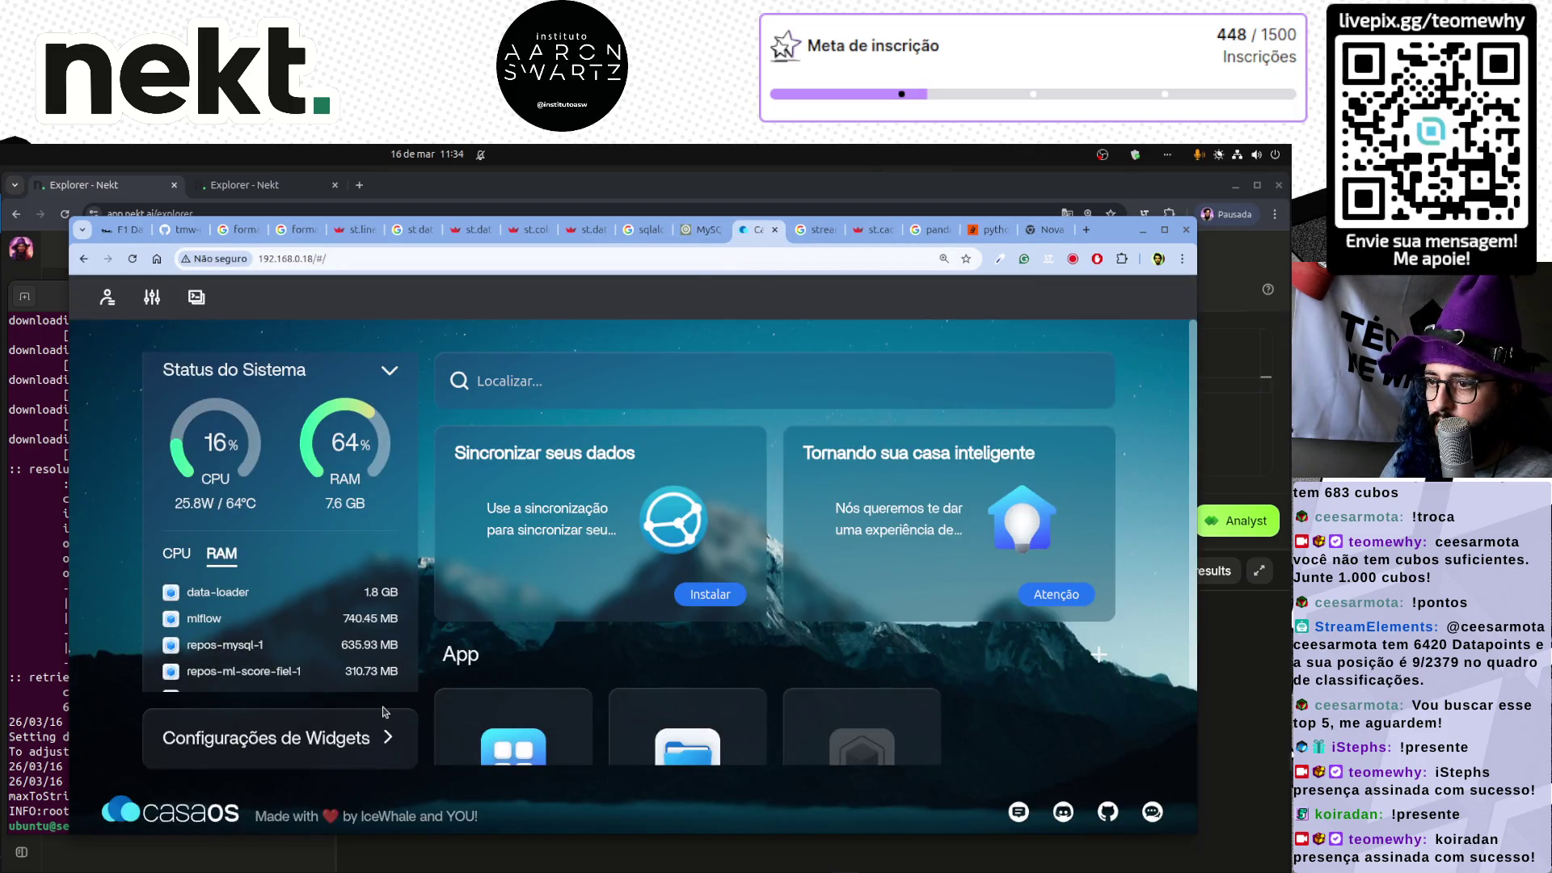
# - Rerun the container logs command to confirm completion, then return to the reloaded F1 Data App
pyautogui.click(36, 722)
pyautogui.press('Up')
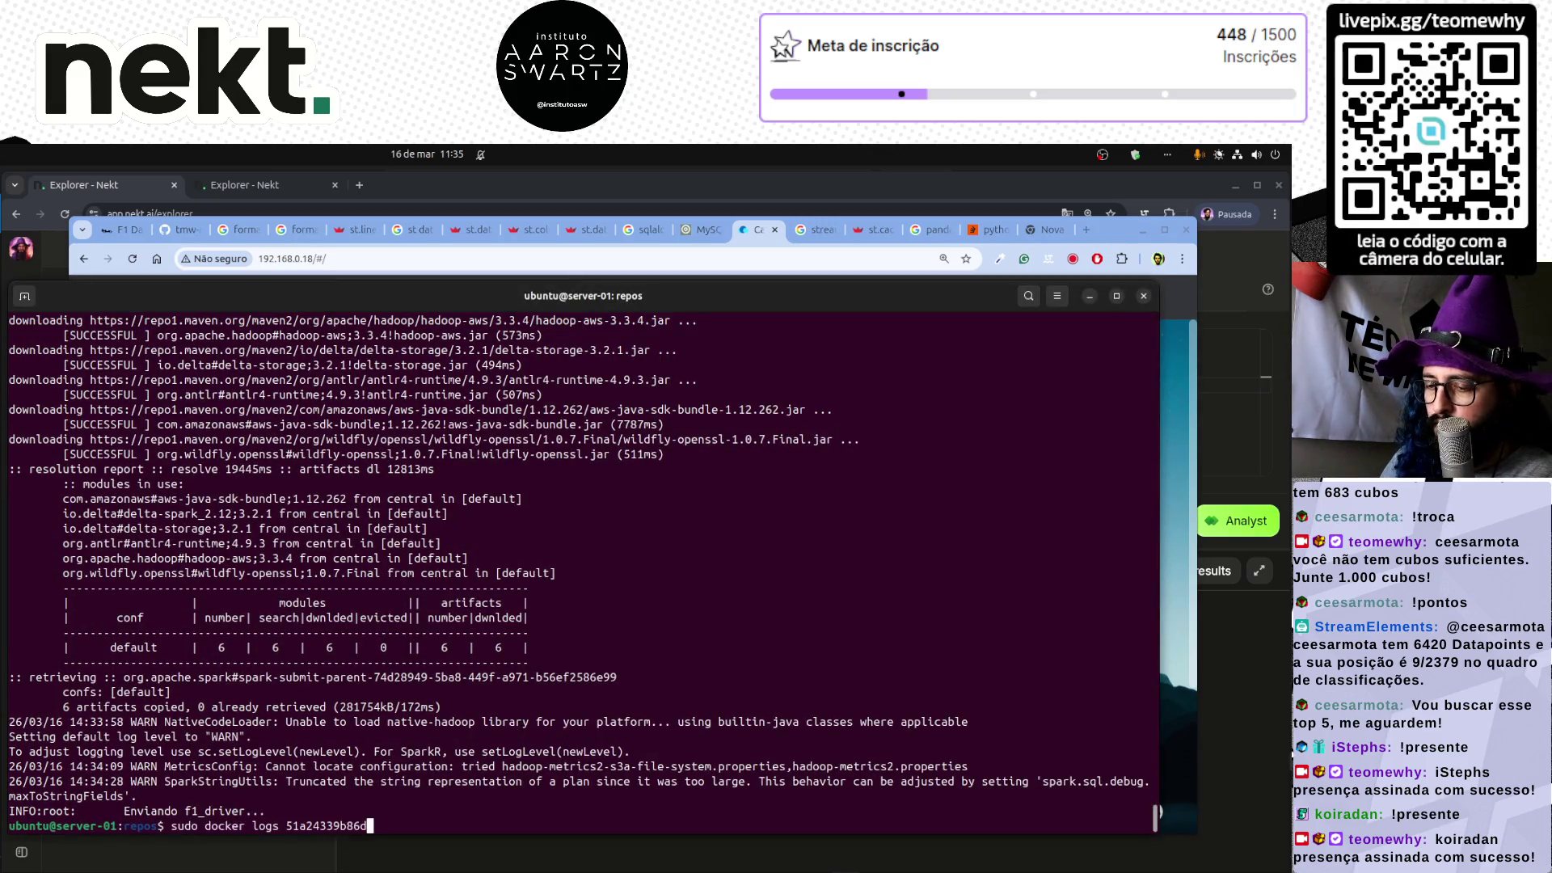
pyautogui.press('Return')
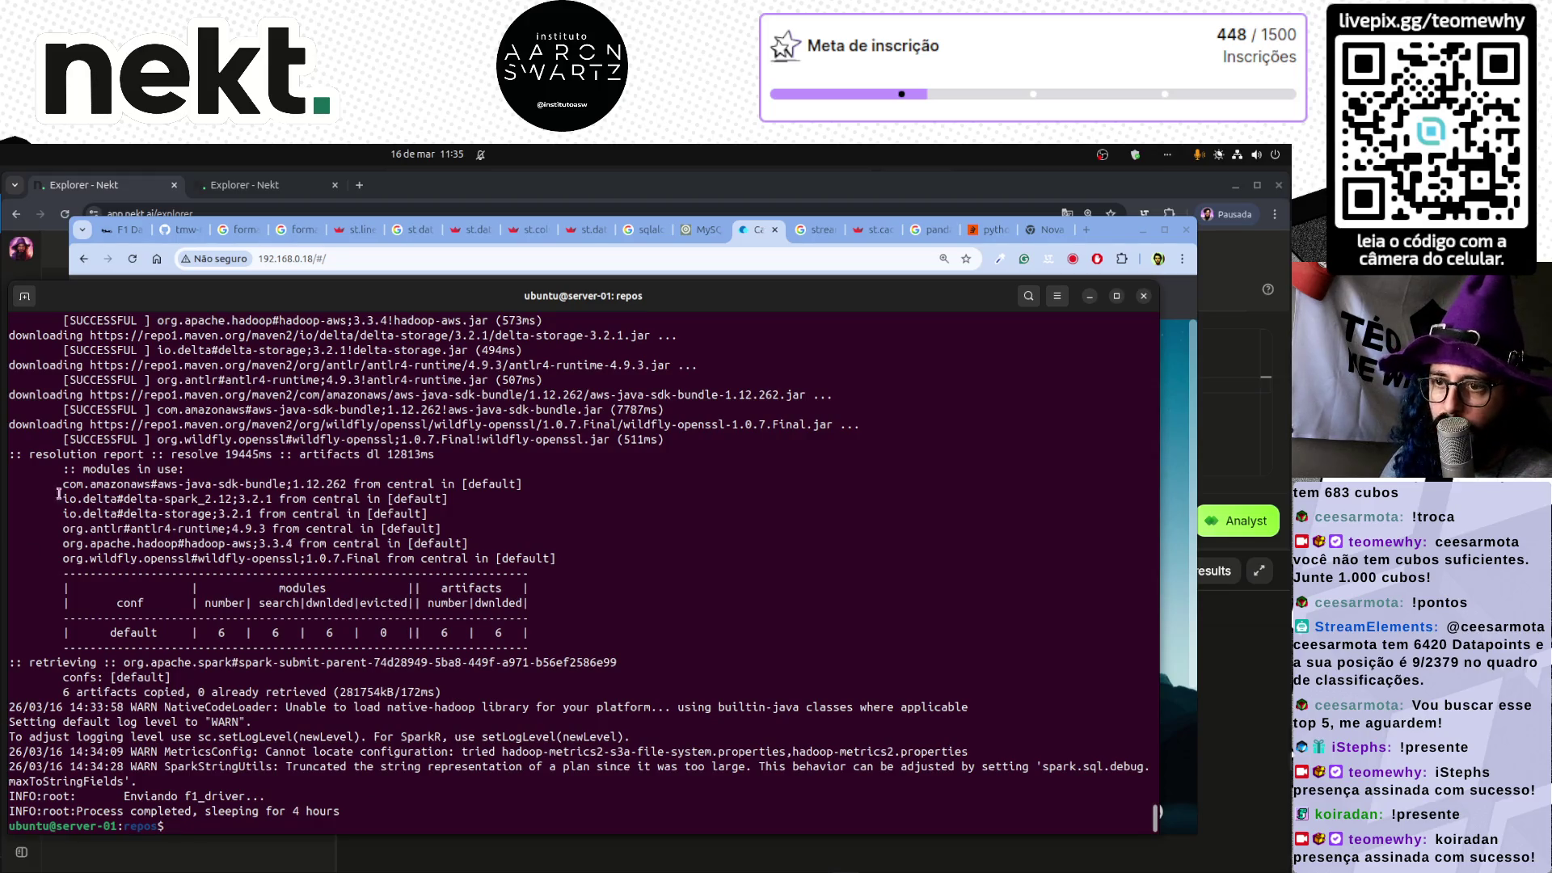
pyautogui.click(119, 230)
pyautogui.scroll(5, 430, 450)
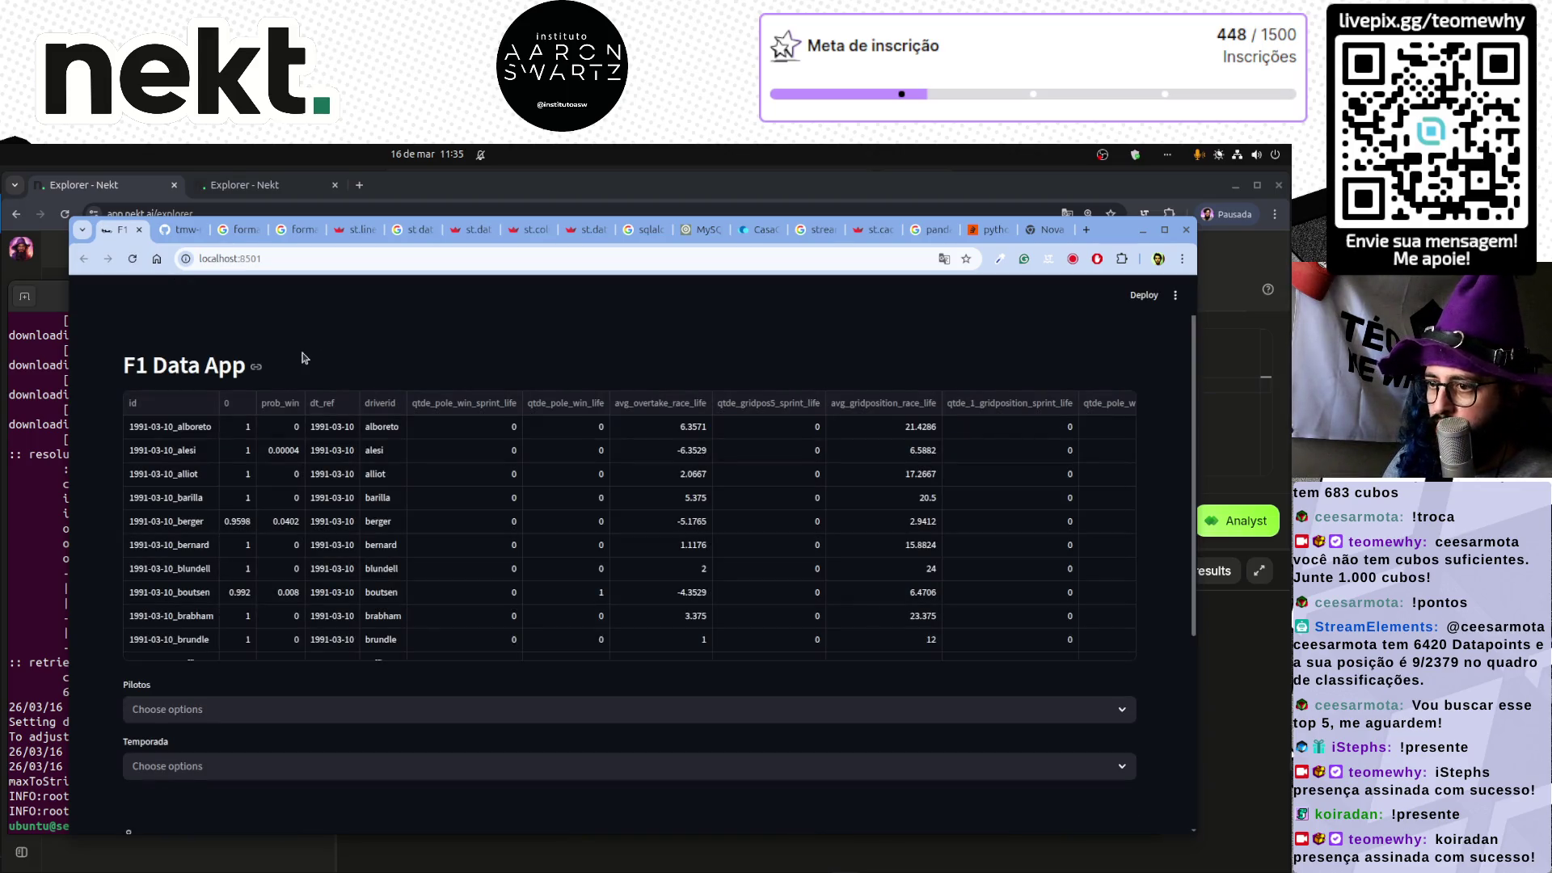
# - Sort by dt_ref descending and inspect the 2026-03-08 dates in the bortoleto and bottas rows
pyautogui.click(352, 407)
pyautogui.click(341, 445)
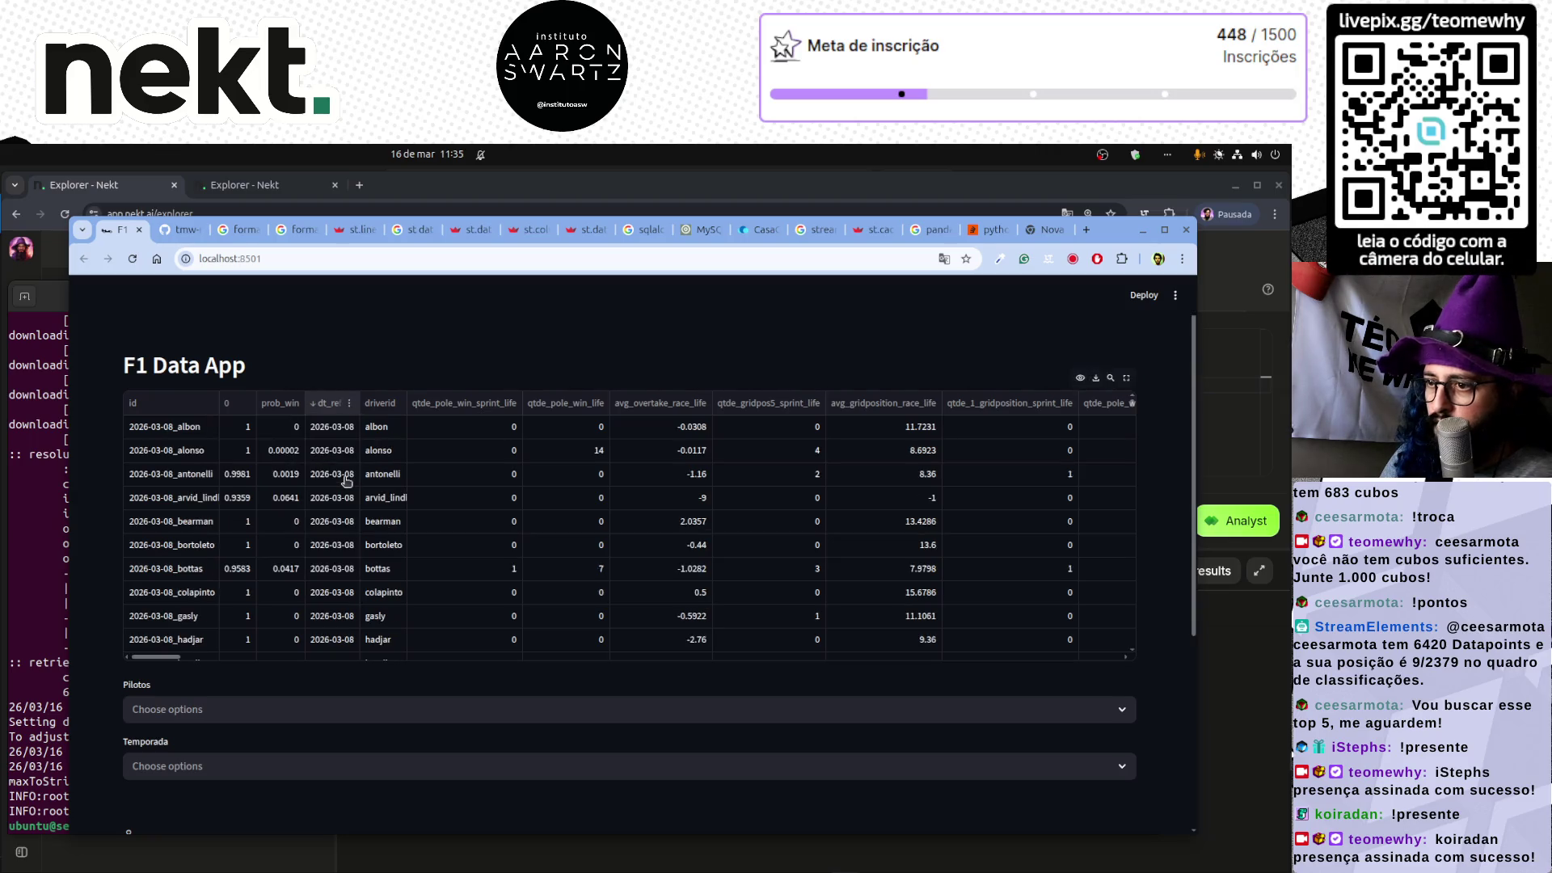
pyautogui.click(347, 549)
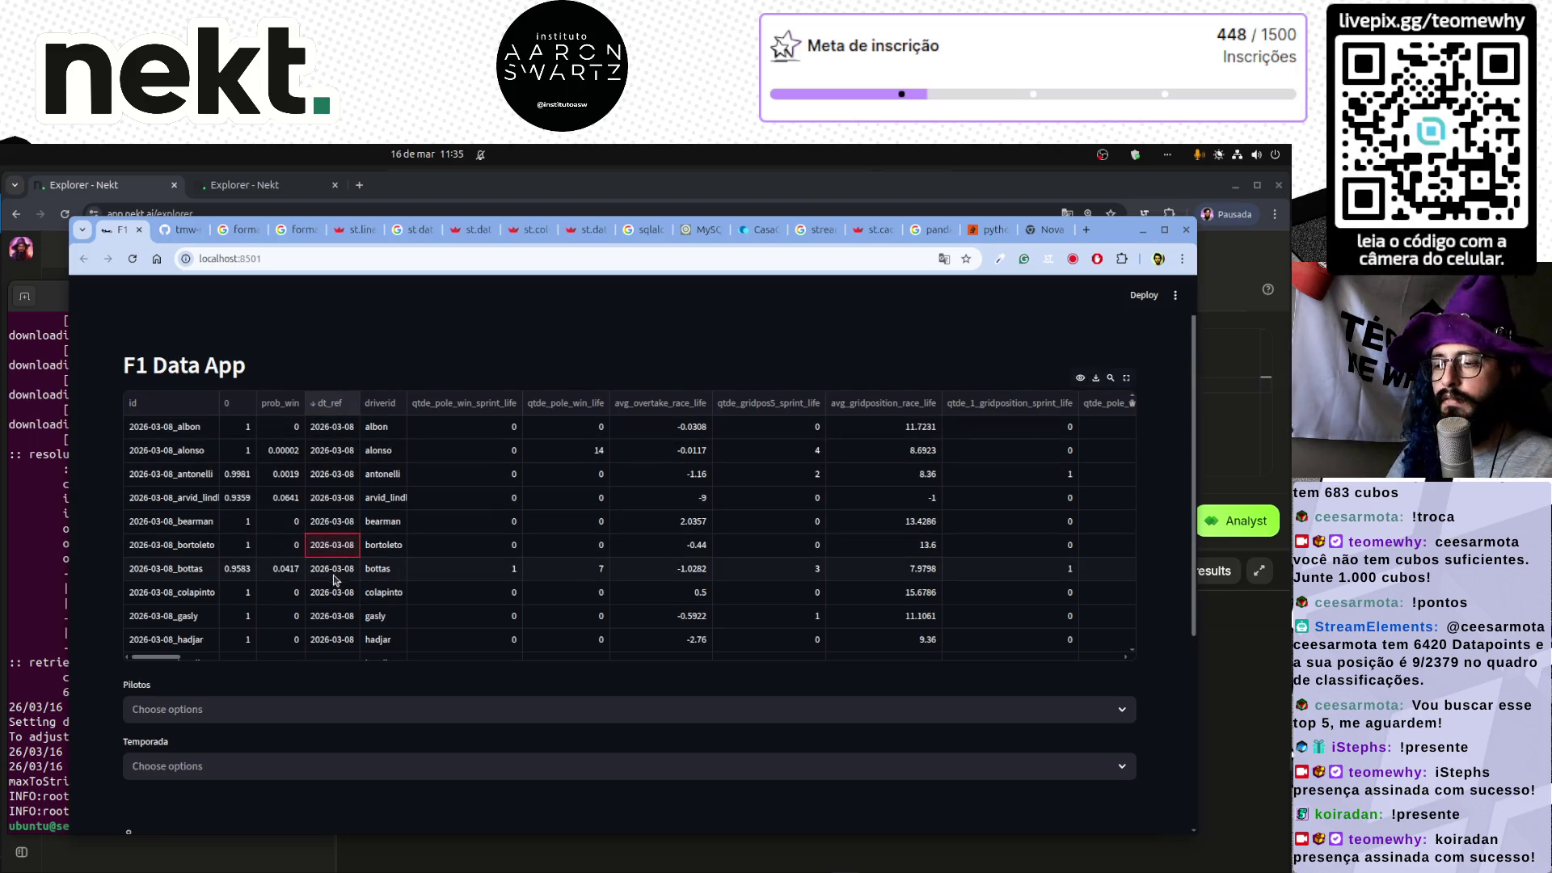
pyautogui.click(333, 574)
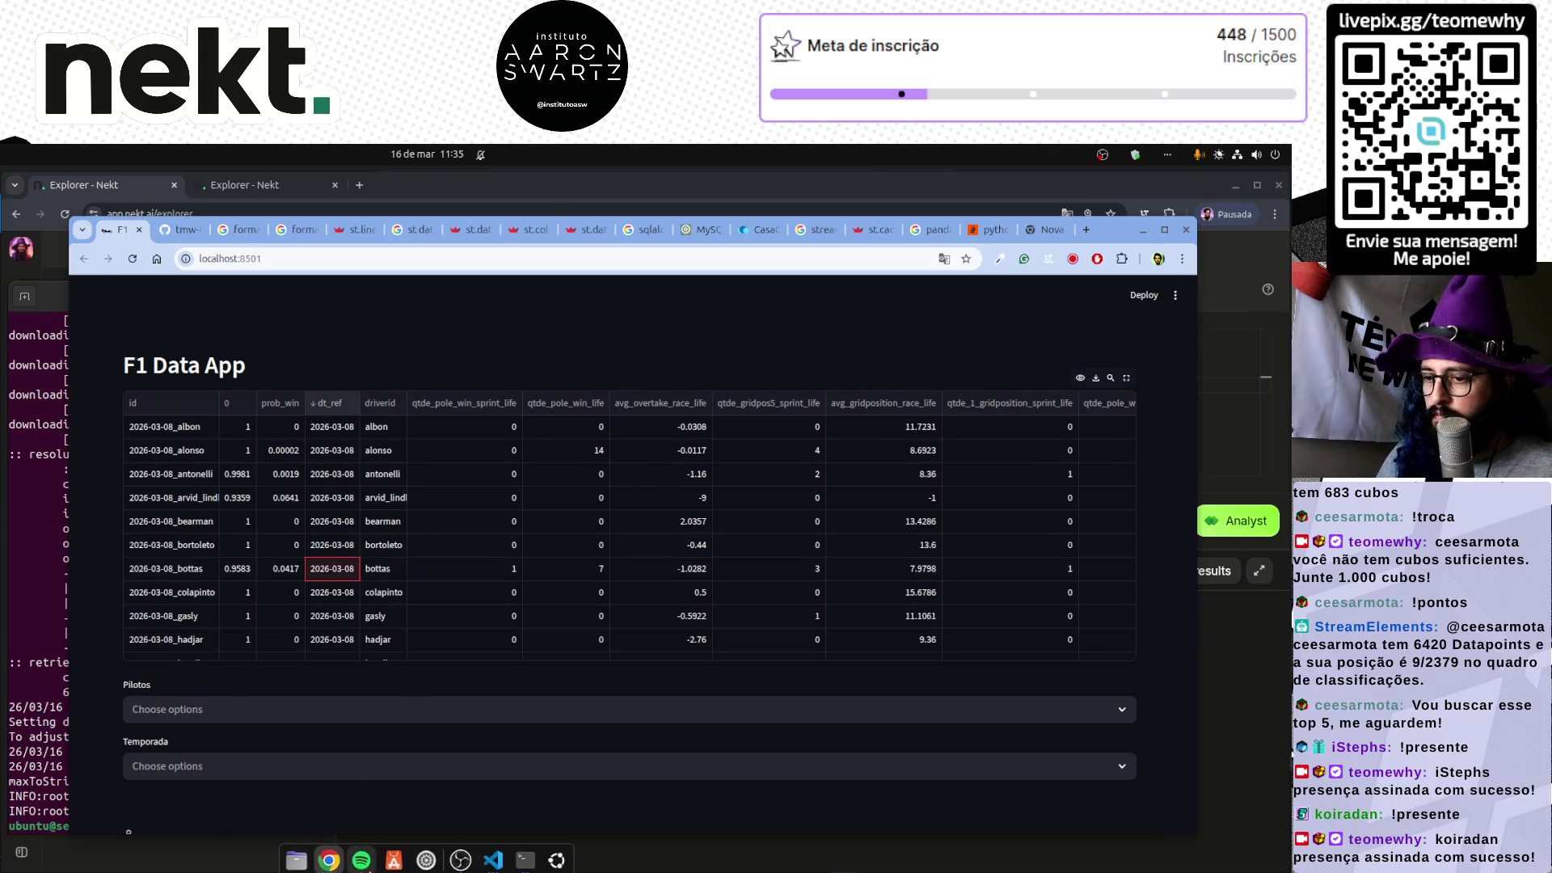
# - Append WHERE dt_ref > 1990-01-01 to the f1_driver query in main.py's get_predictions
pyautogui.click(493, 853)
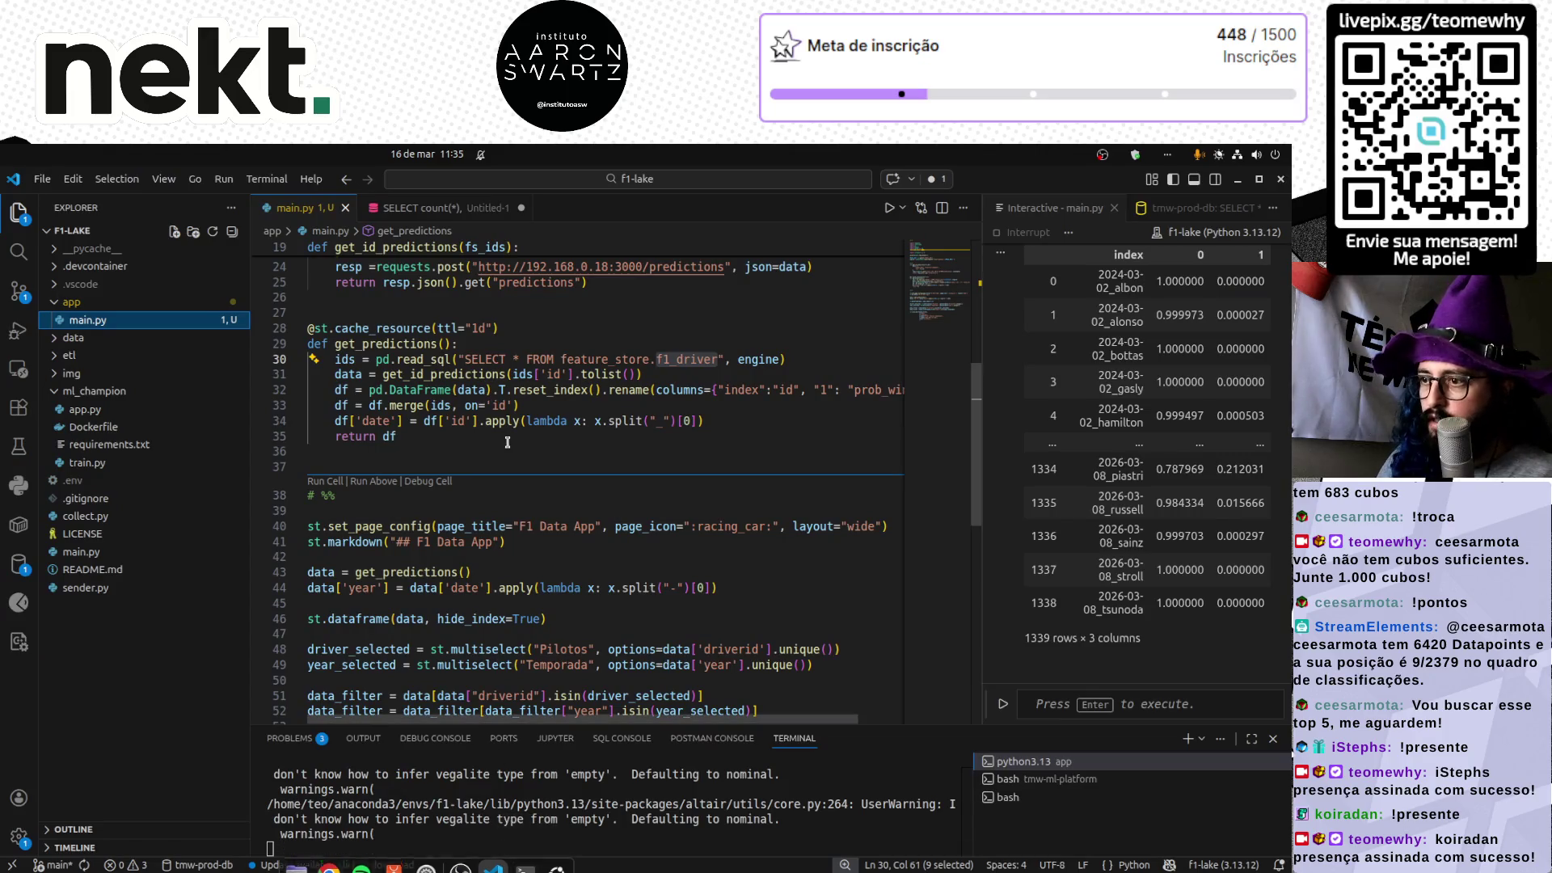
pyautogui.click(663, 345)
pyautogui.scroll(3, 663, 346)
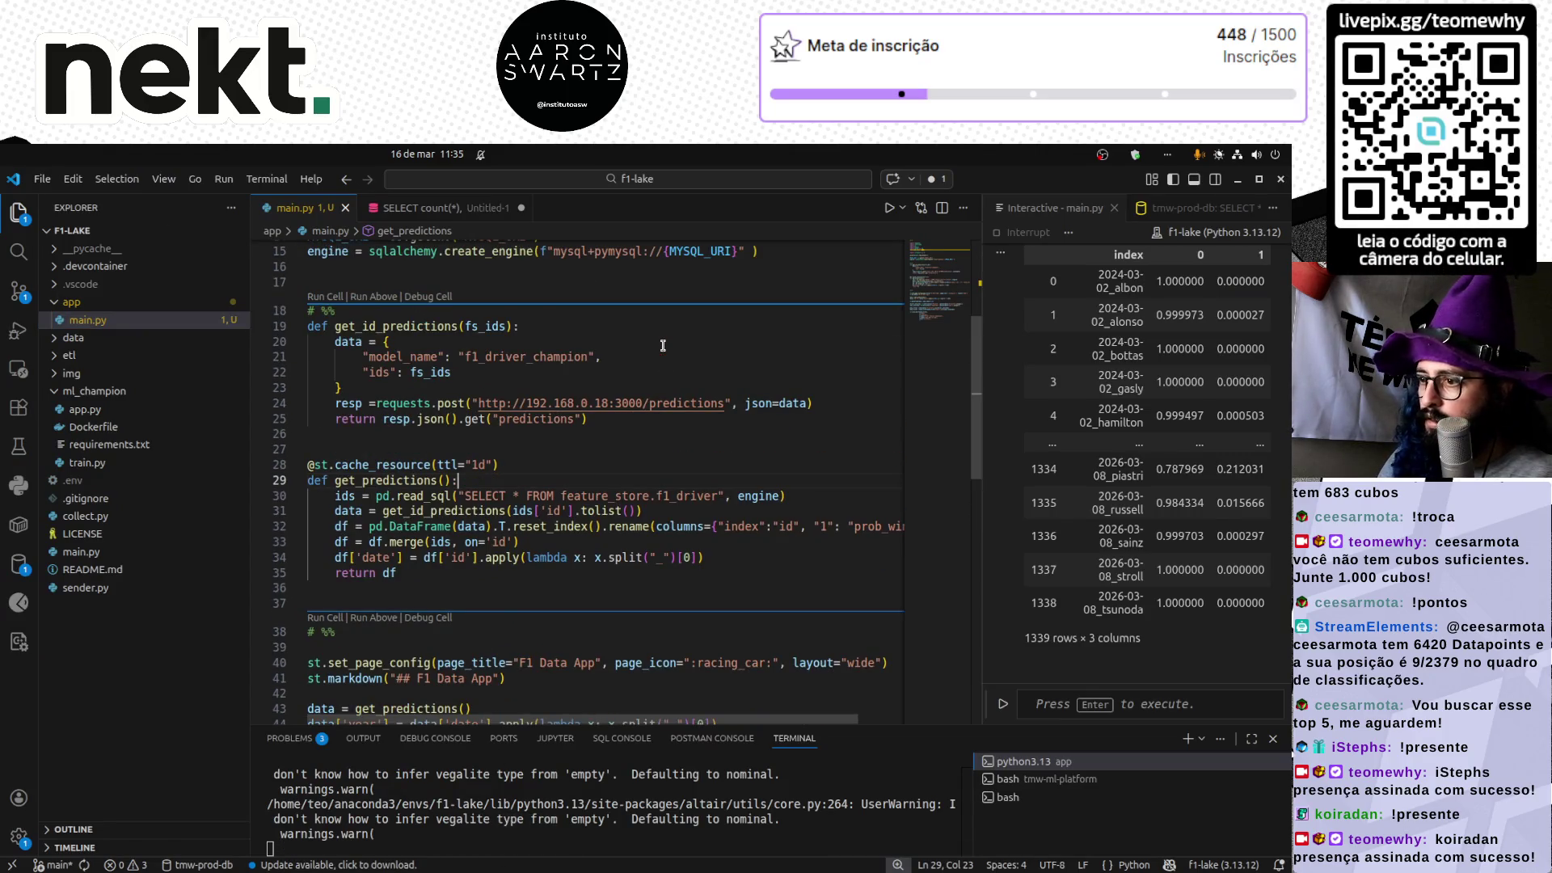
pyautogui.scroll(2, 697, 566)
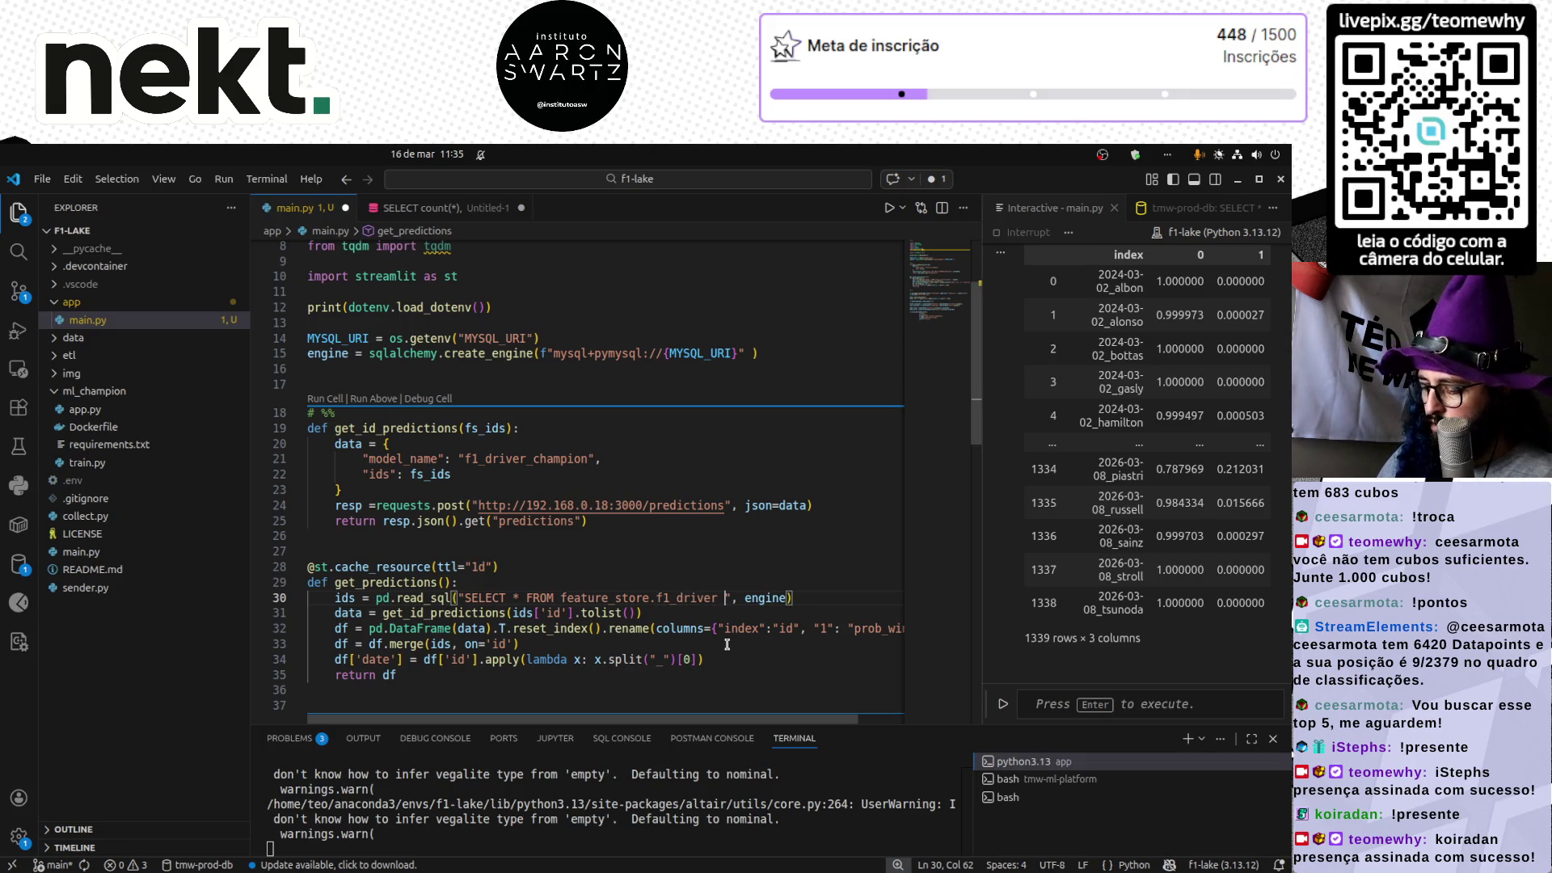
pyautogui.write('WHERE ')
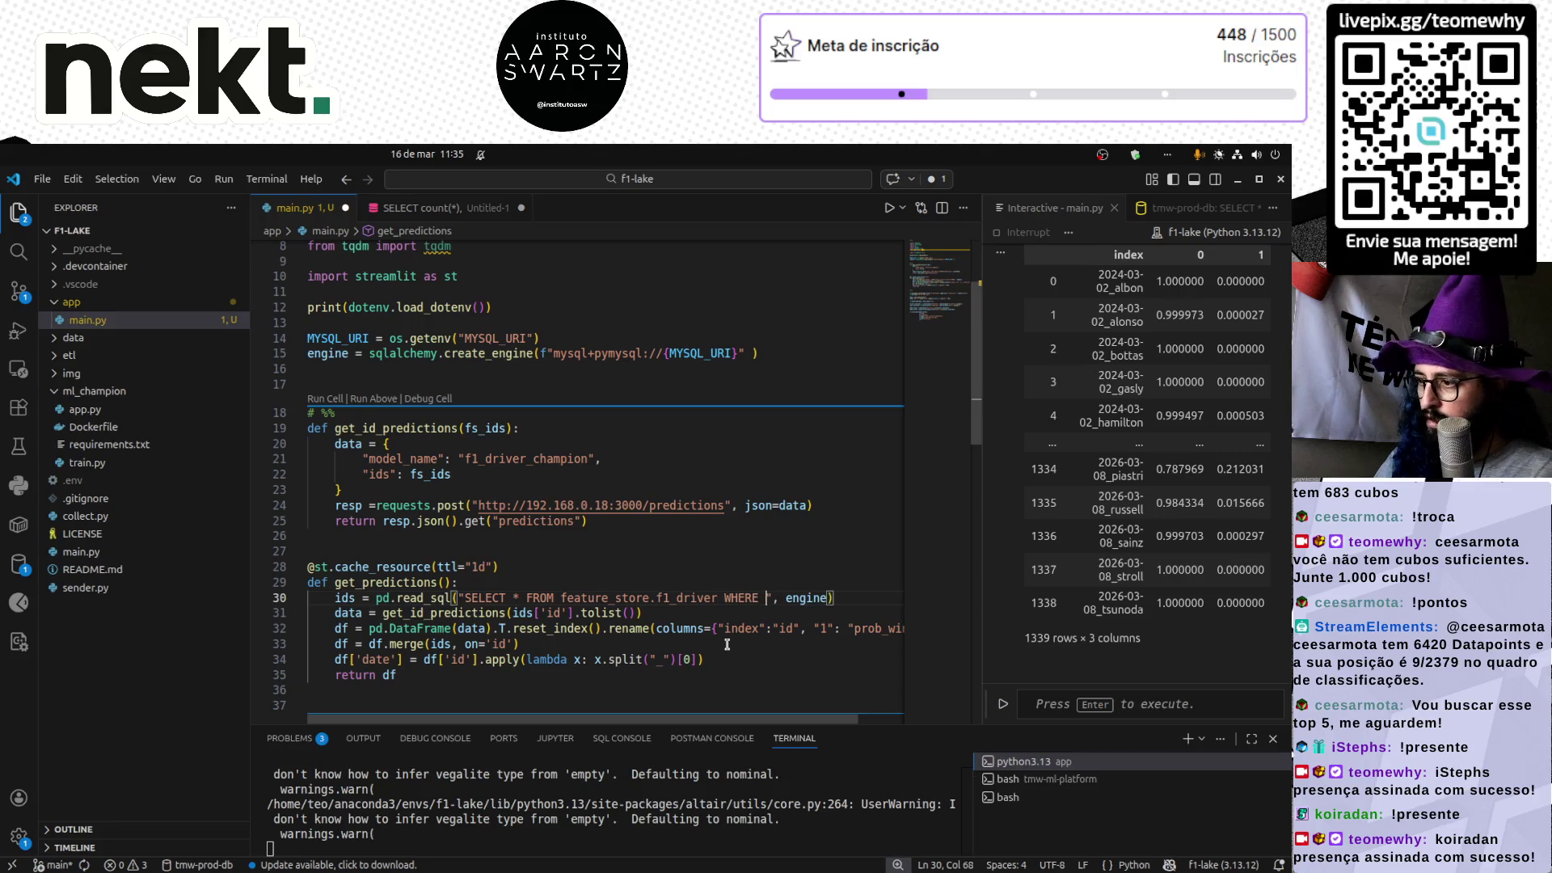
pyautogui.write('dt')
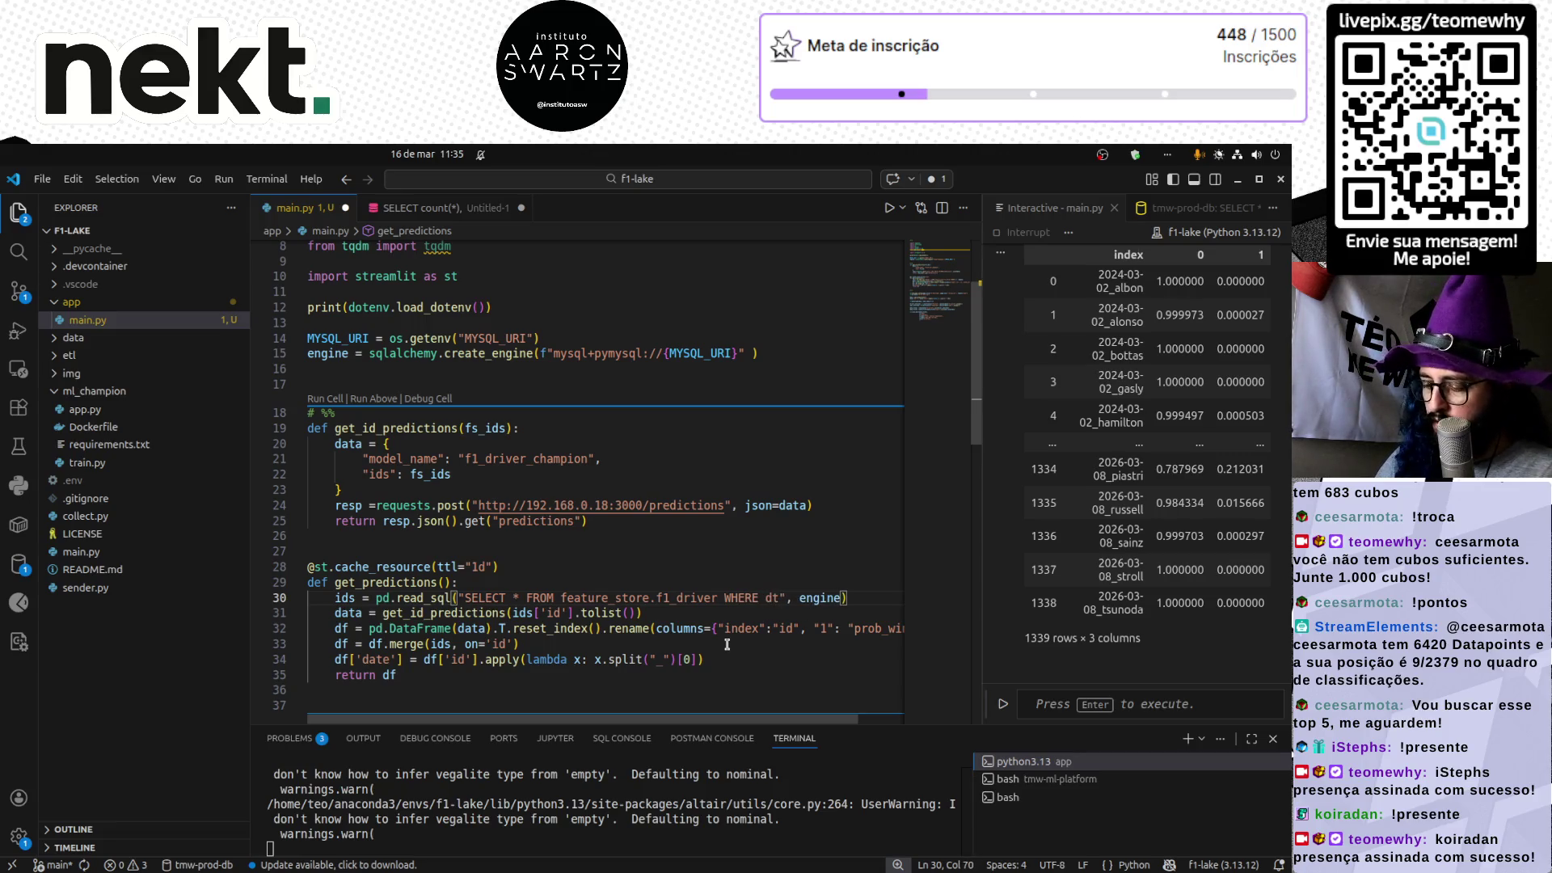
pyautogui.write('_ref')
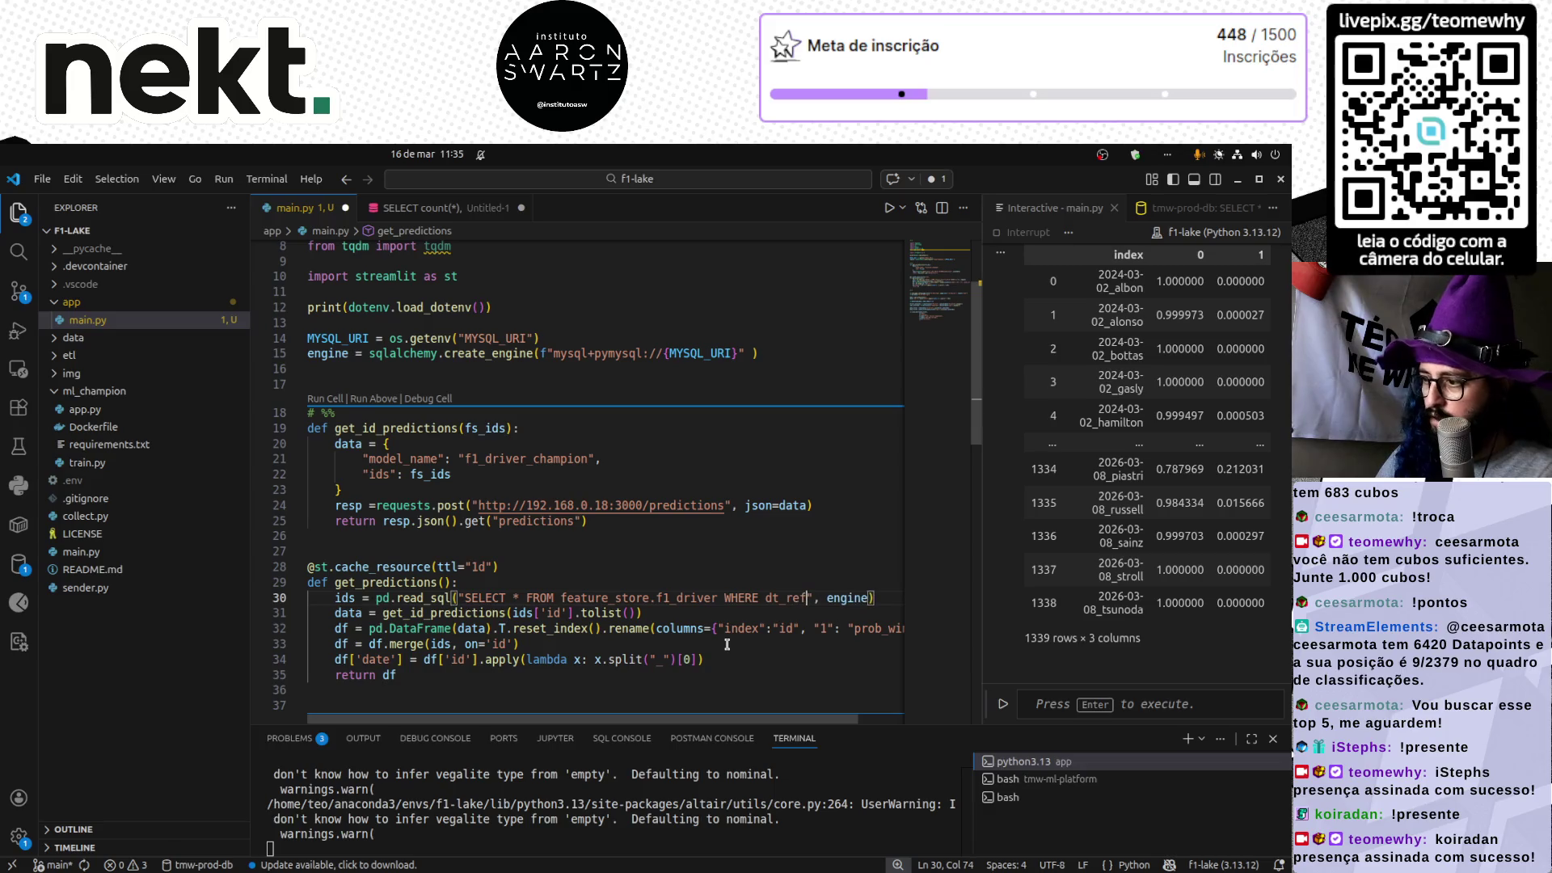
pyautogui.write(' > 2')
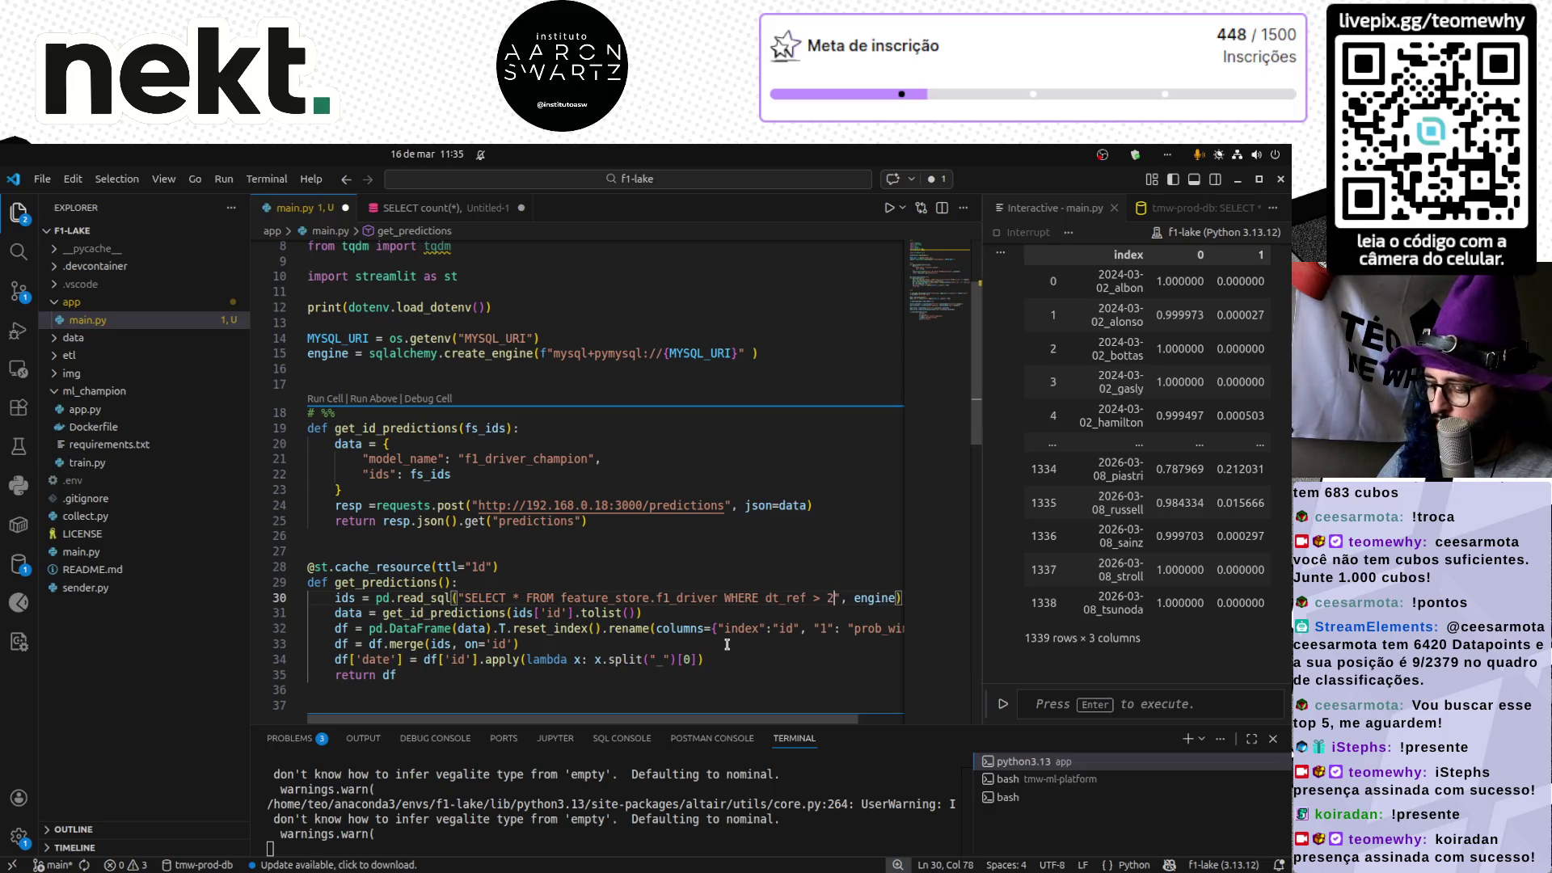
pyautogui.press('BackSpace')
pyautogui.write('1990')
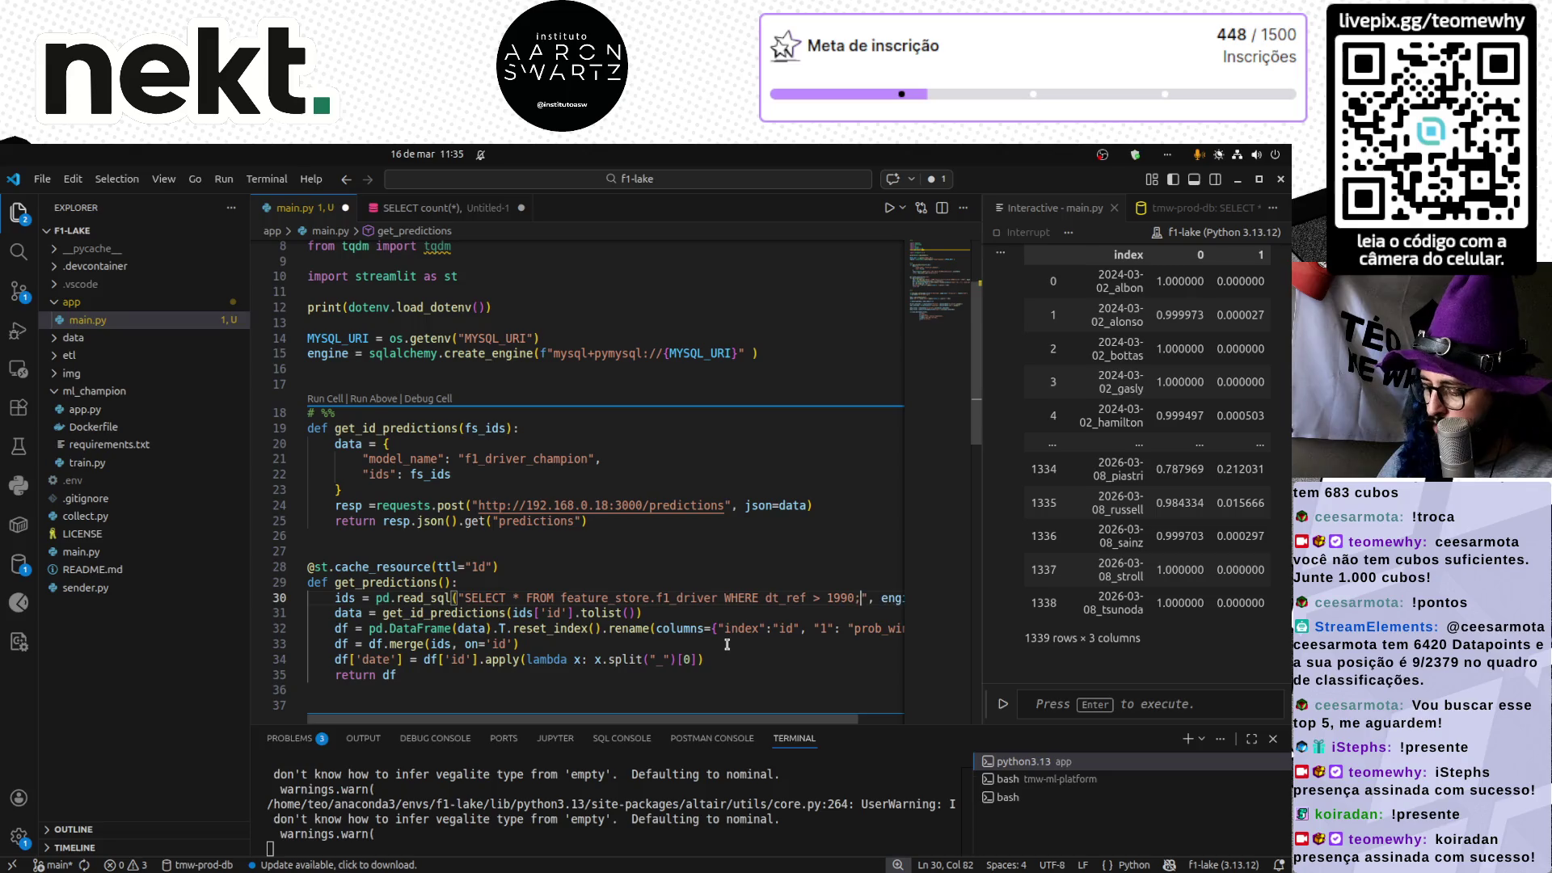
pyautogui.press('BackSpace')
pyautogui.write('-01-01')
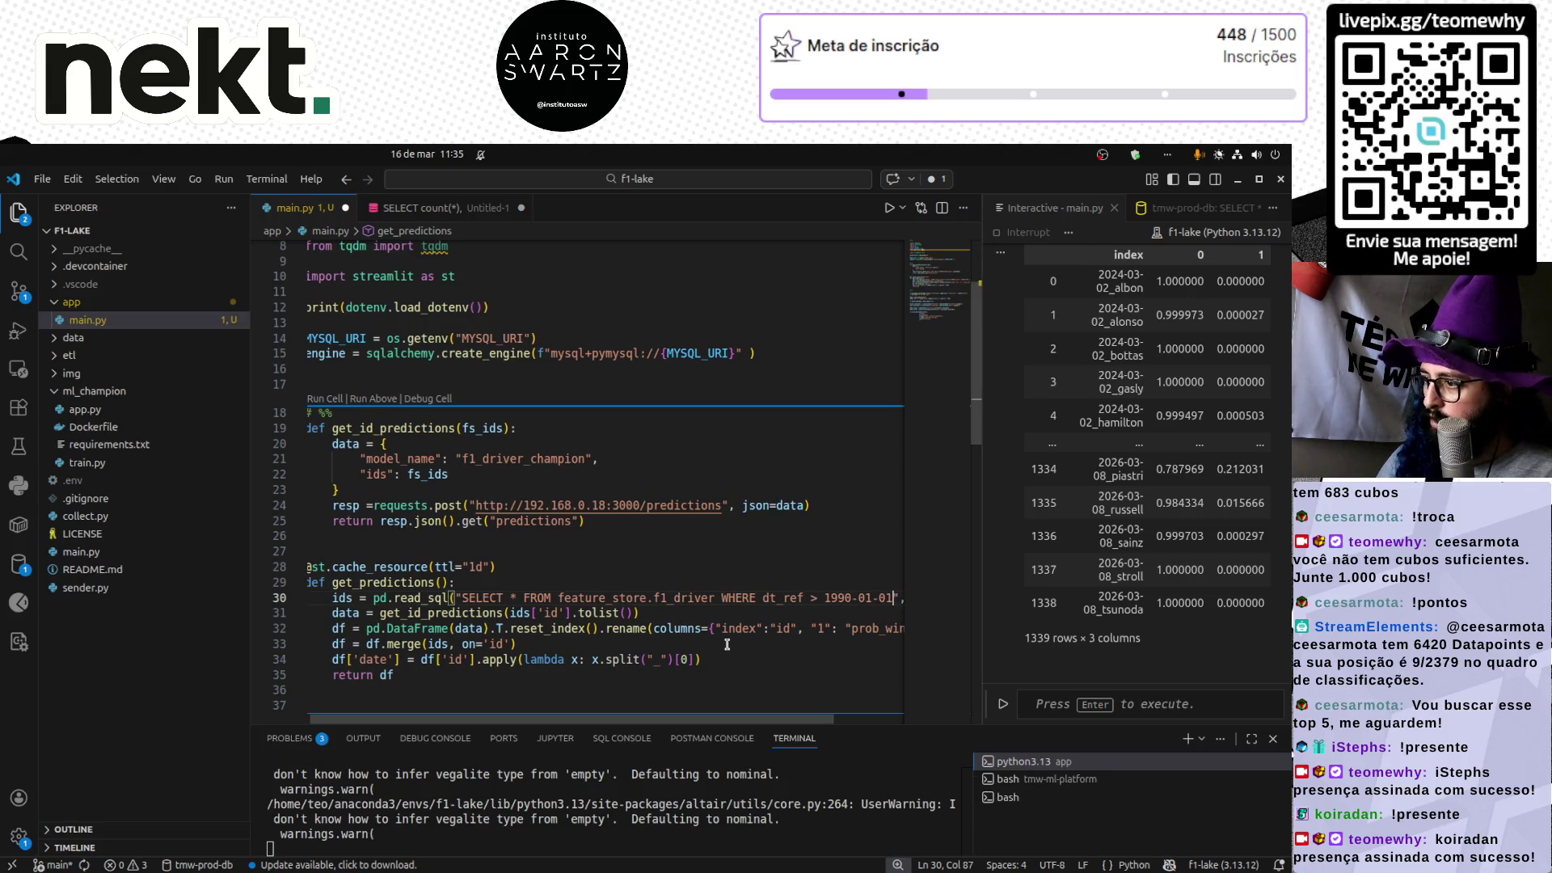
# - Quote the '1990-01-01' date, save main.py, and rerun the F1 Data App
pyautogui.hotkey('ctrl', 'shift', 'Left')
pyautogui.hotkey('ctrl', 'shift', 'Left')
pyautogui.hotkey('ctrl', 'shift', 'Left')
pyautogui.hotkey('ctrl', 's')
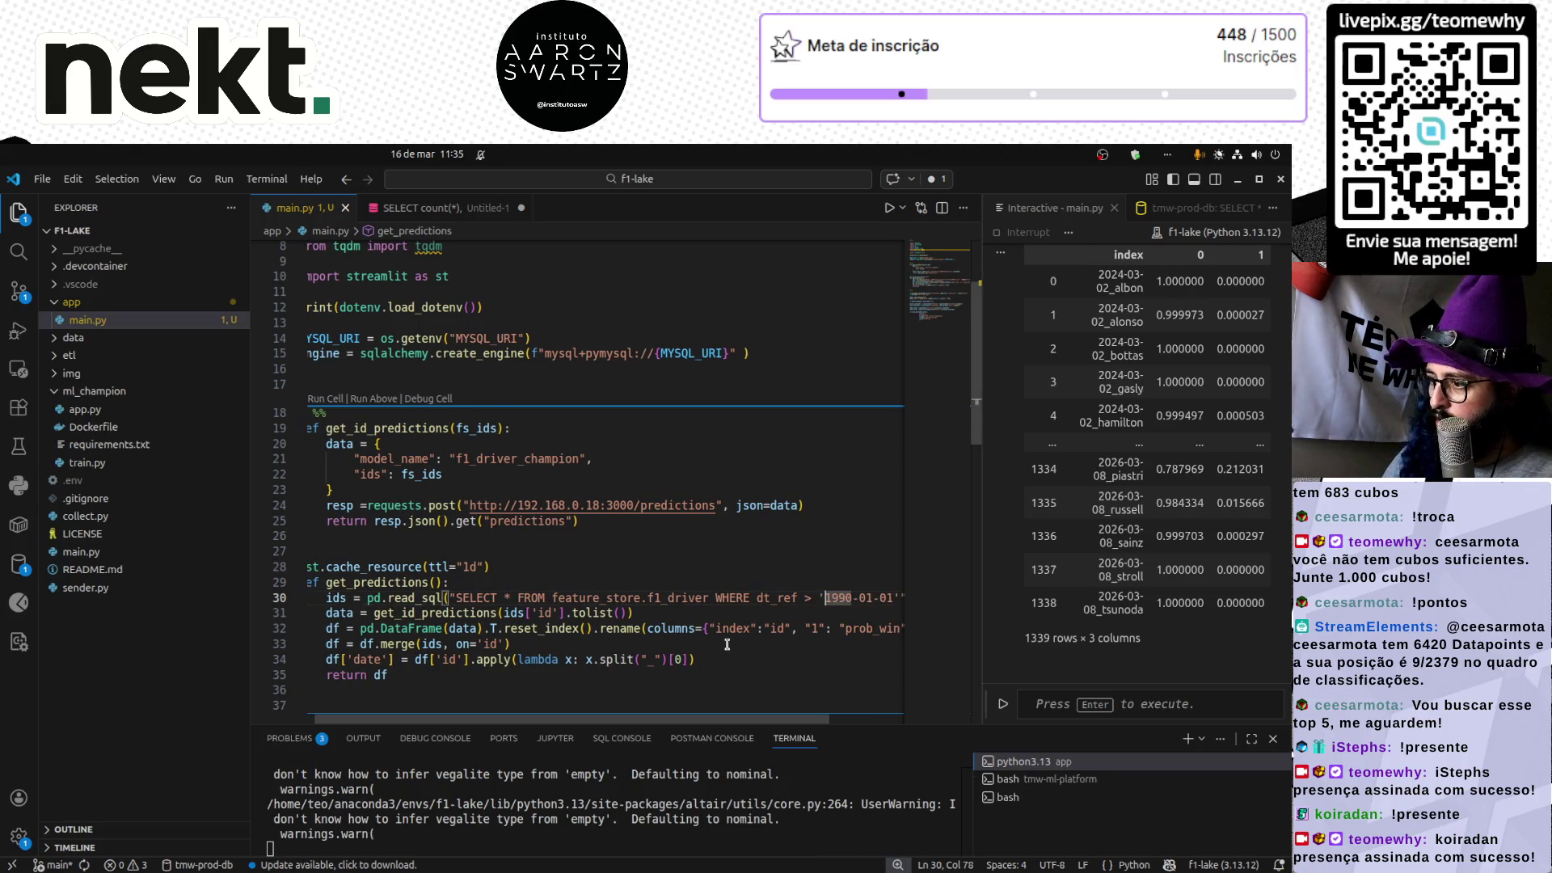
pyautogui.hotkey('alt', 'Tab')
pyautogui.press('r')
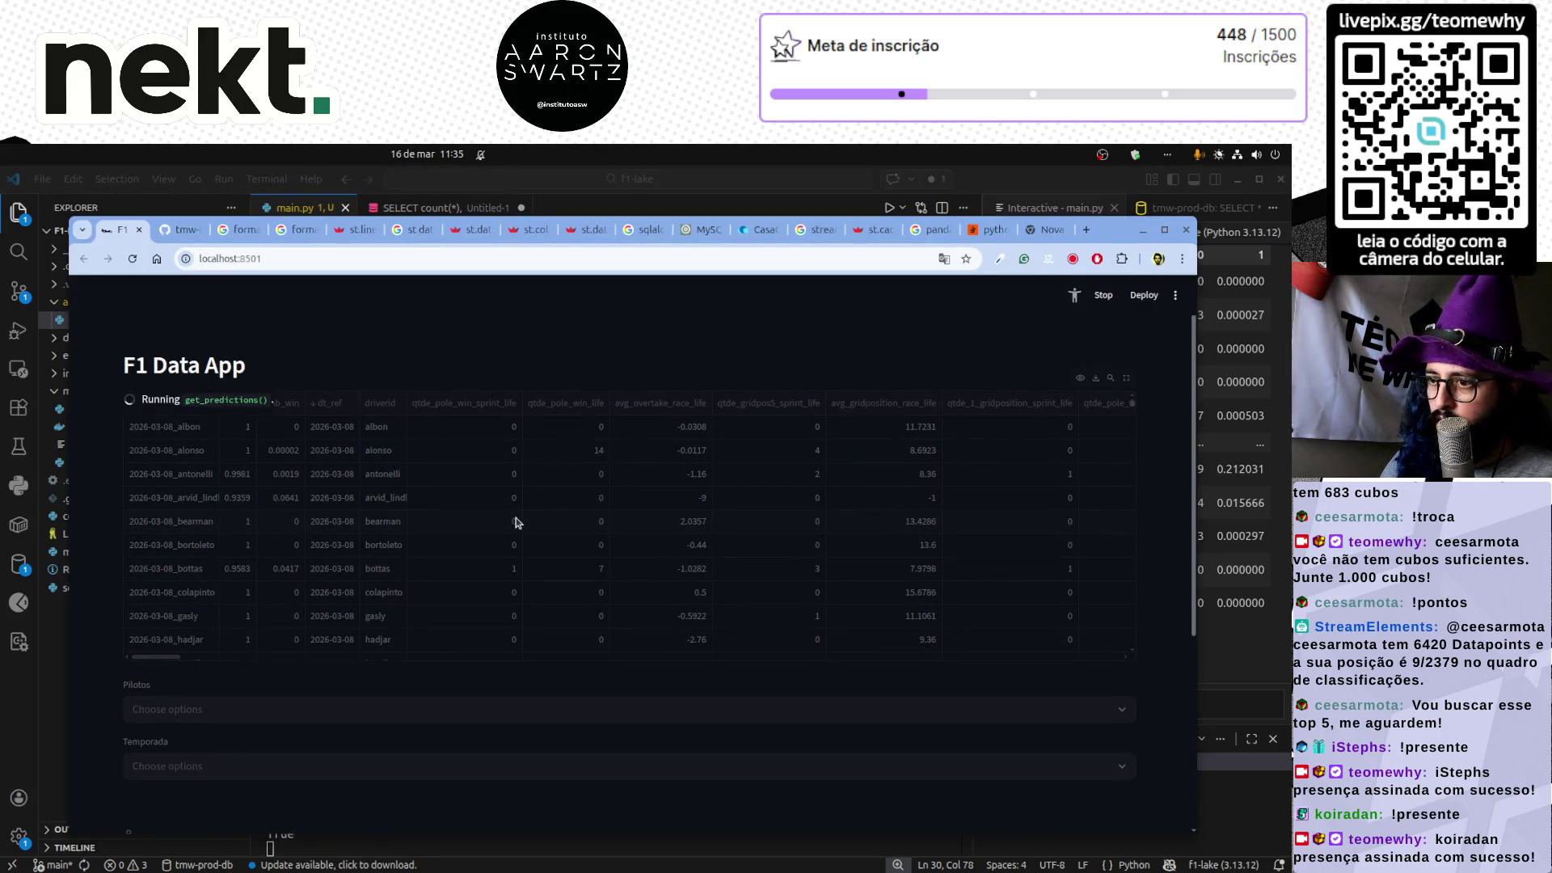
# - Check the new 2026-03-15 rows, then select russell, antonelli and norris in Pilotos
pyautogui.click(347, 428)
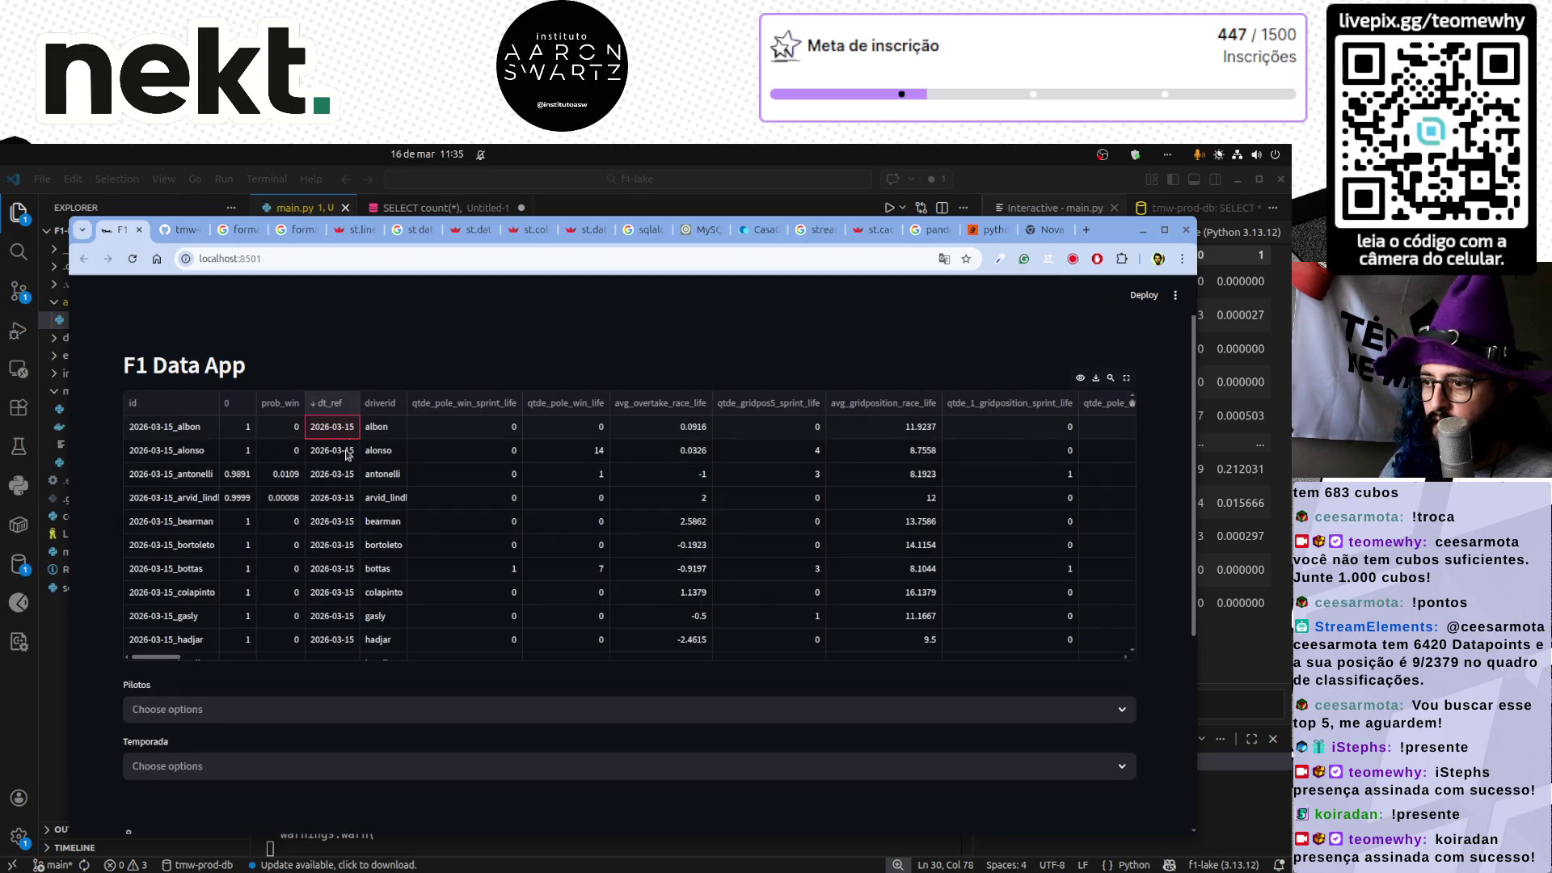
pyautogui.moveTo(347, 454); pyautogui.dragTo(347, 570)
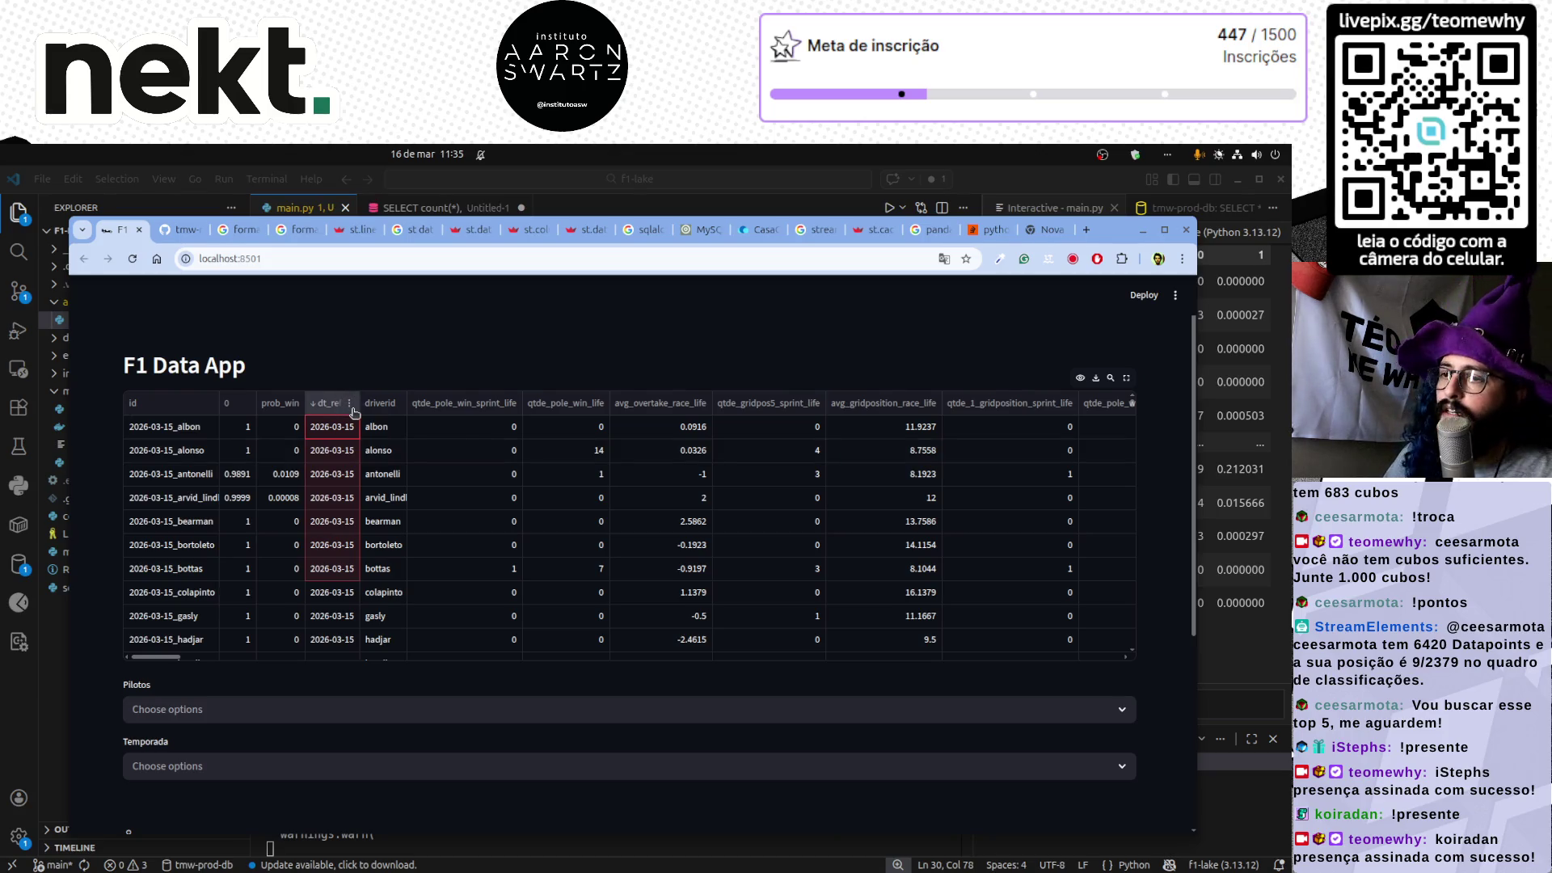
pyautogui.click(193, 709)
pyautogui.write('russell')
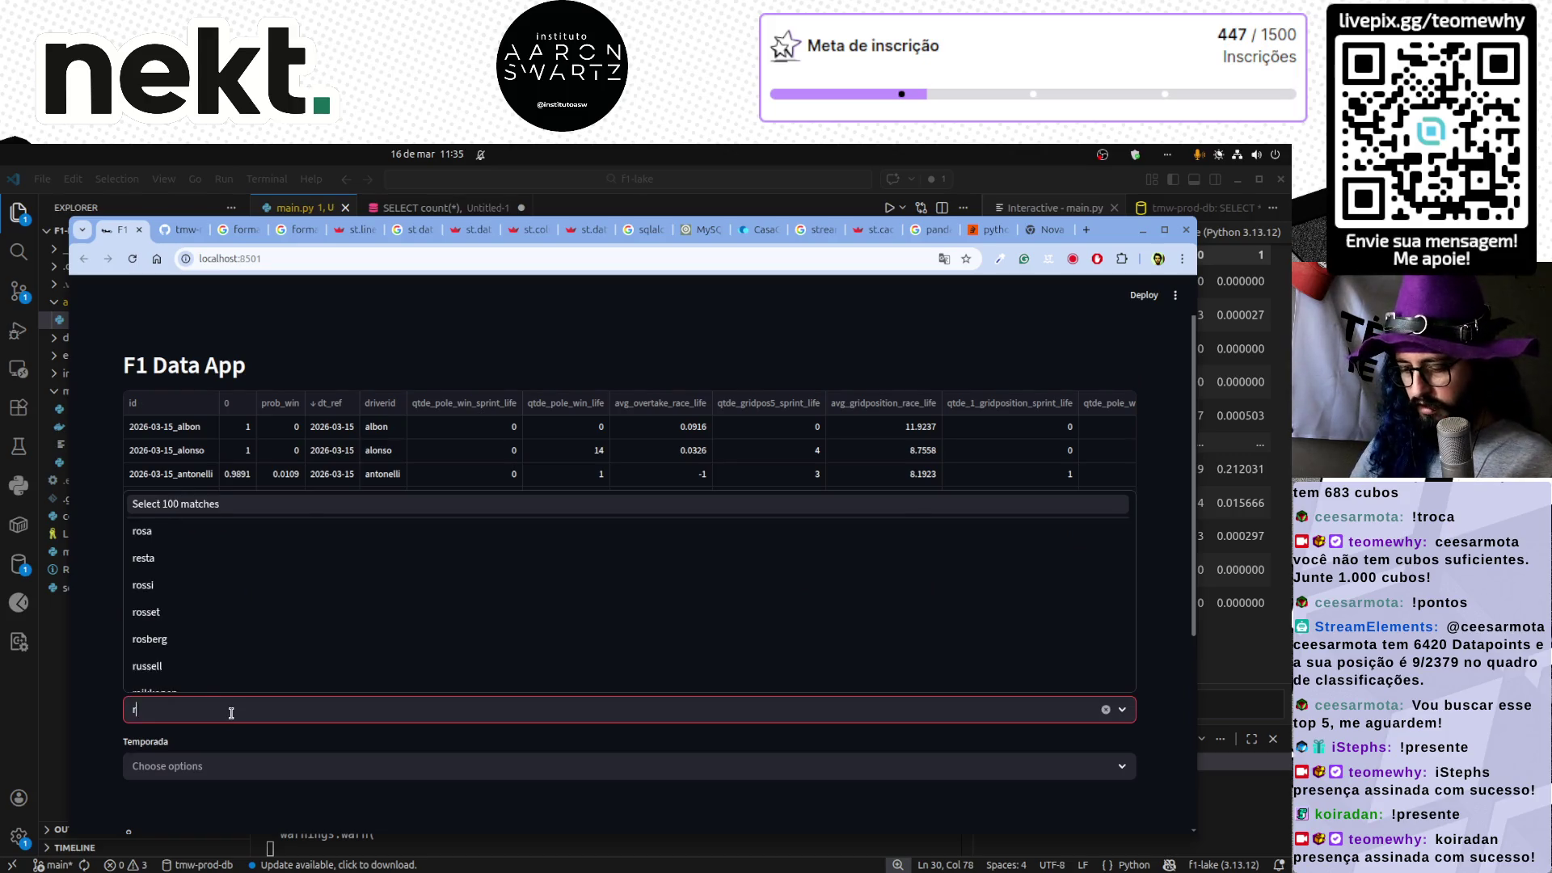
pyautogui.press('Return')
pyautogui.write('anton')
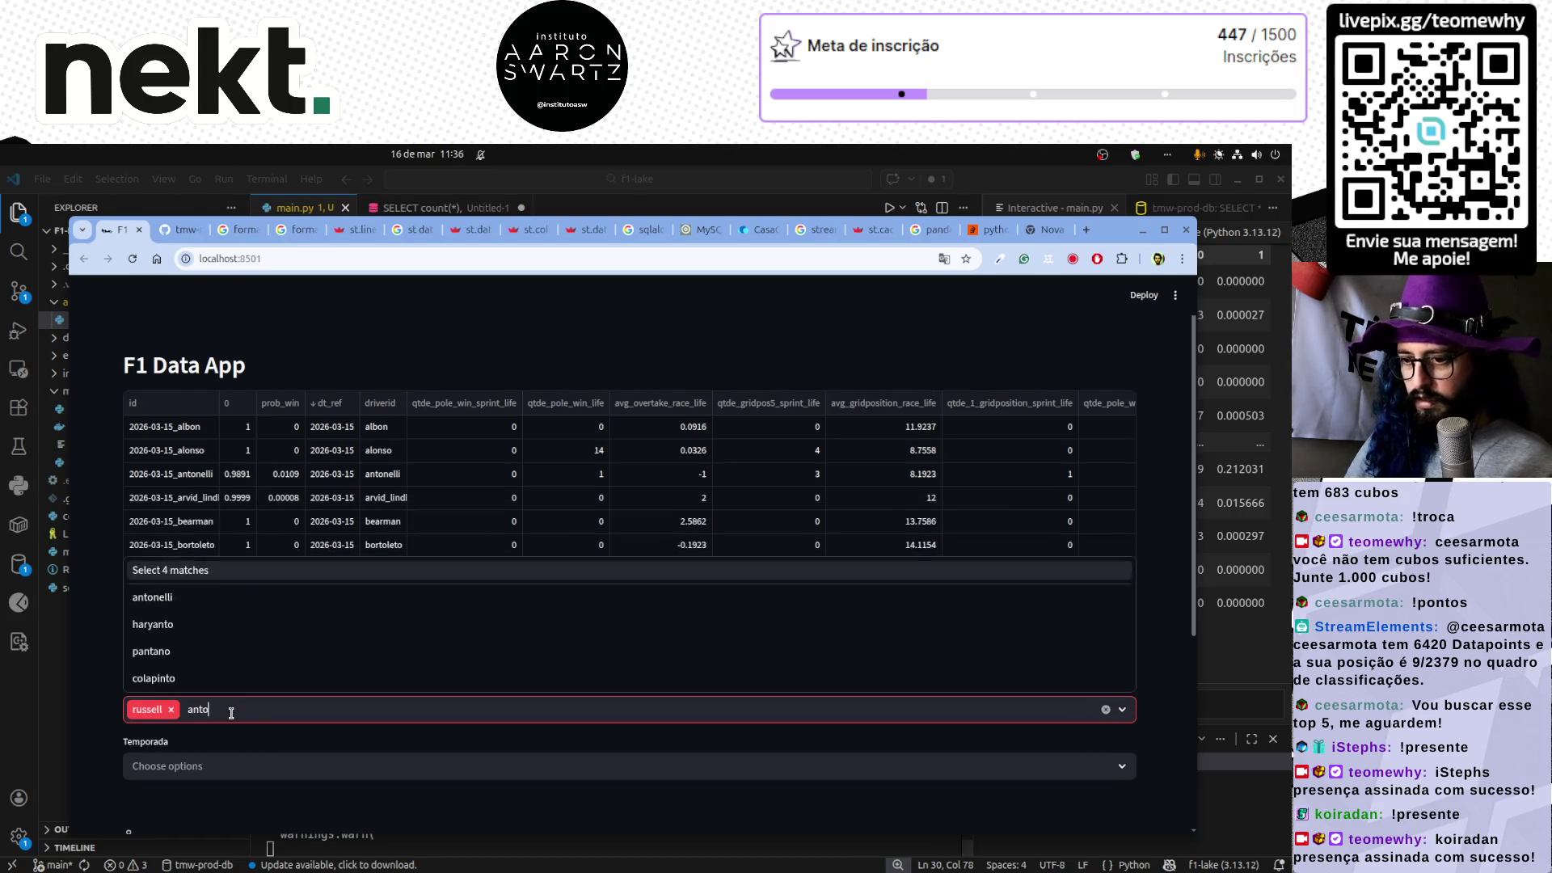
pyautogui.press('Return')
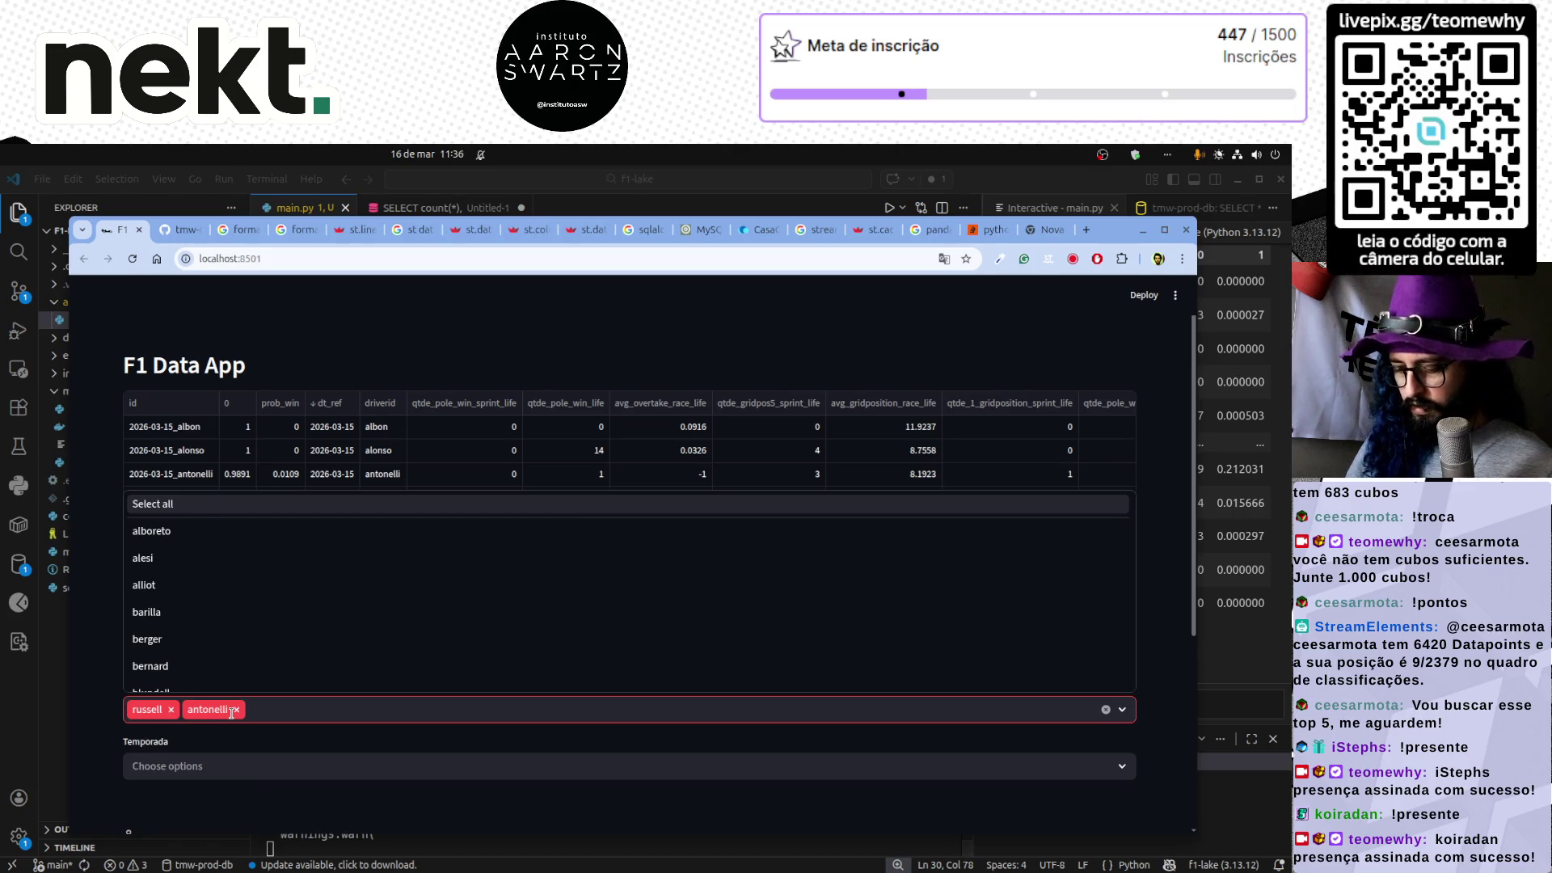
pyautogui.write('norris')
pyautogui.press('Return')
# - Select seasons 2025 and 2026 in Temporada and scroll down to the line chart
pyautogui.click(177, 768)
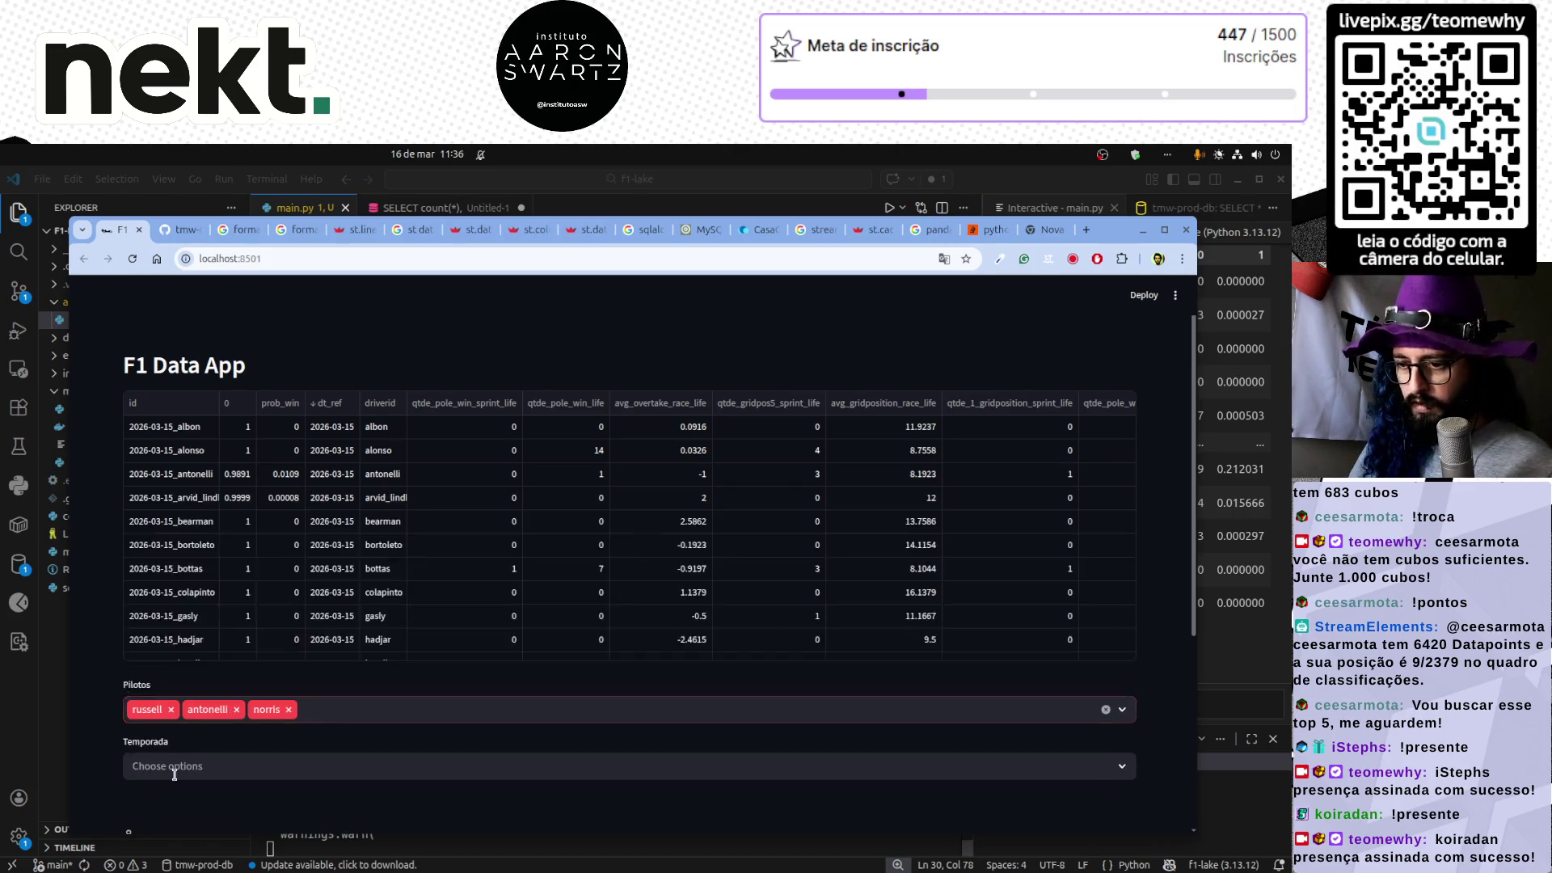
pyautogui.write('2025')
pyautogui.press('Return')
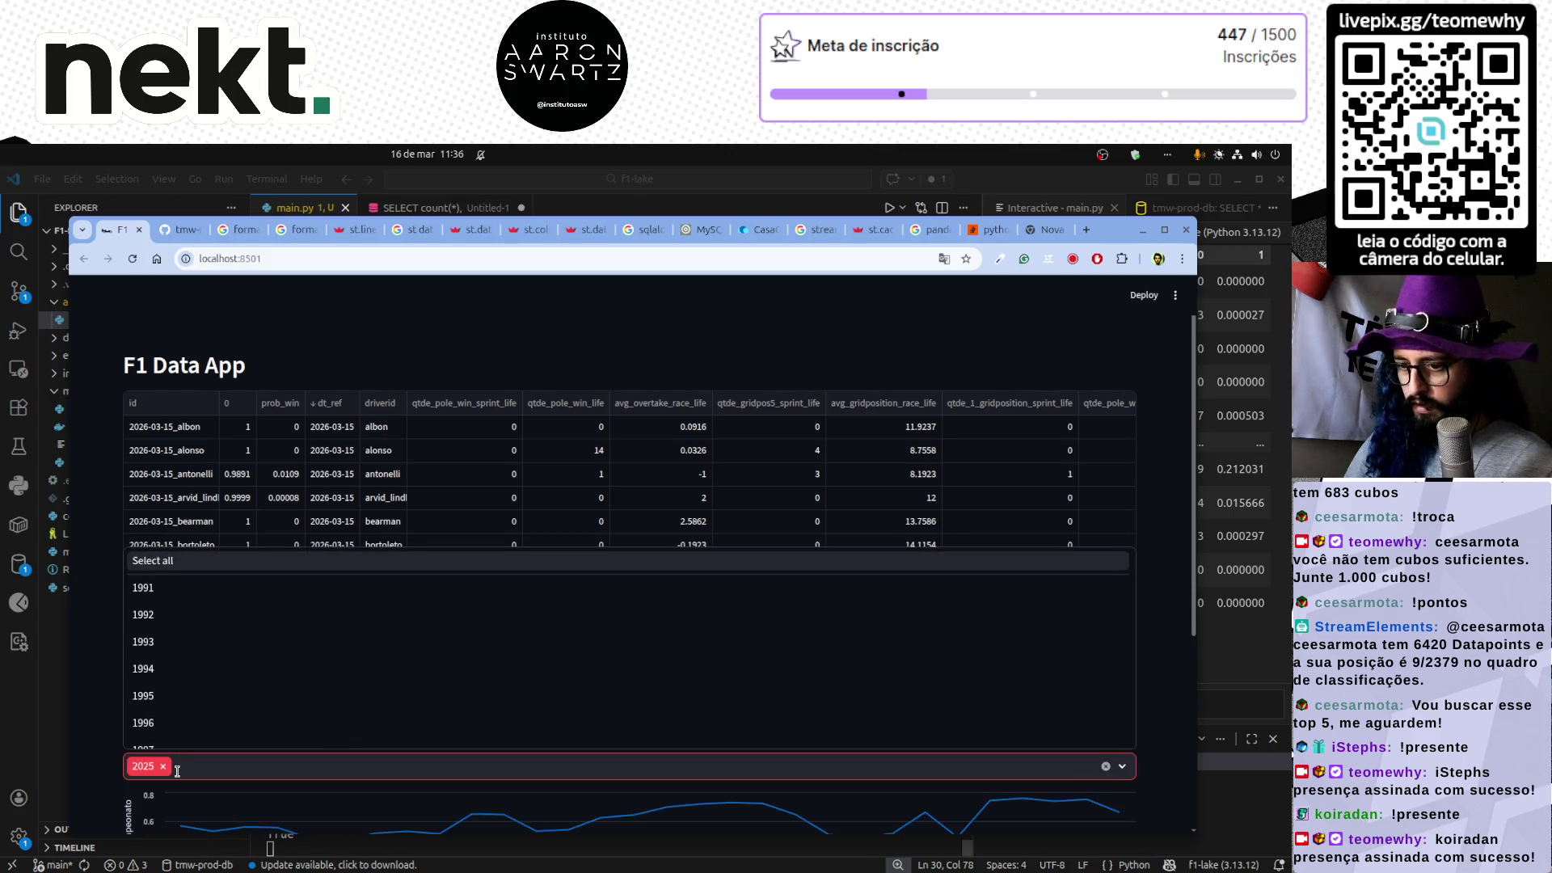
pyautogui.write('2026')
pyautogui.press('Return')
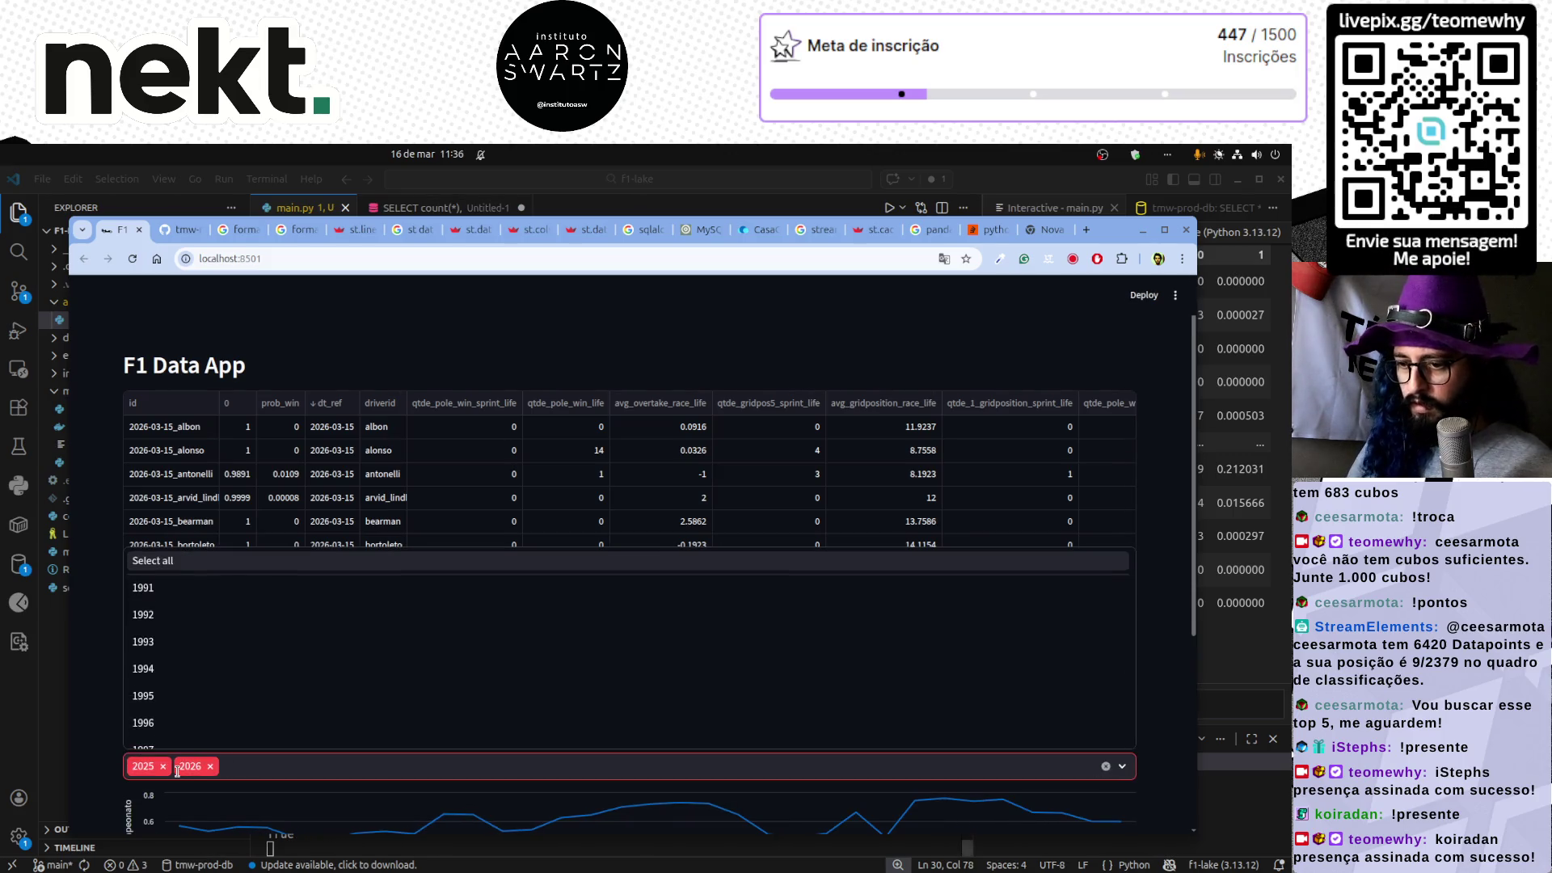
pyautogui.press('Escape')
pyautogui.scroll(-3, 206, 726)
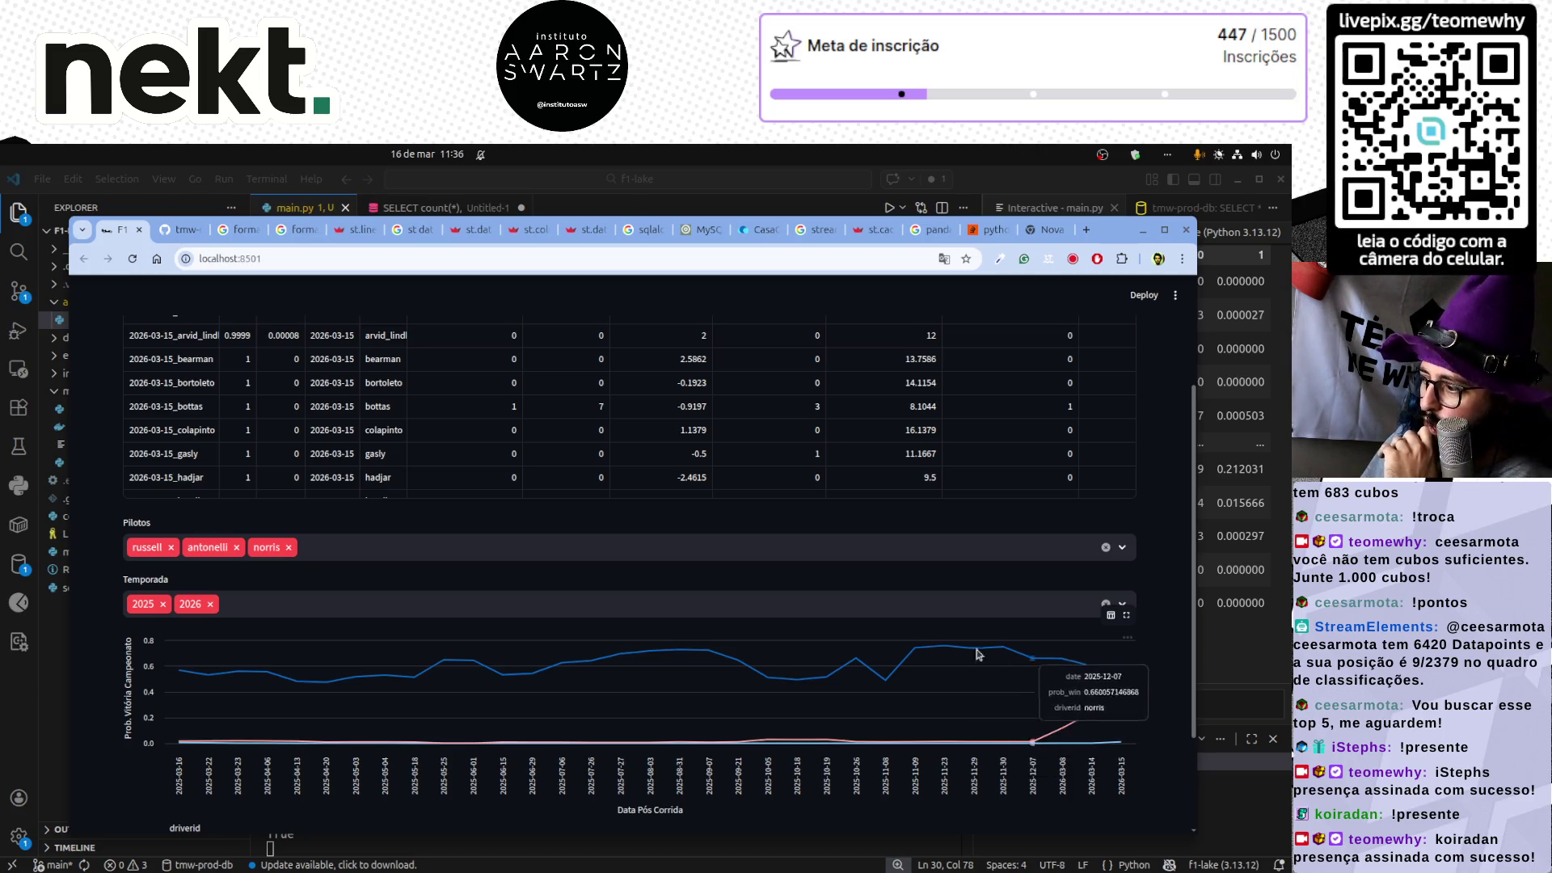
# - Add piastri to the Pilotos driver filter
pyautogui.click(367, 546)
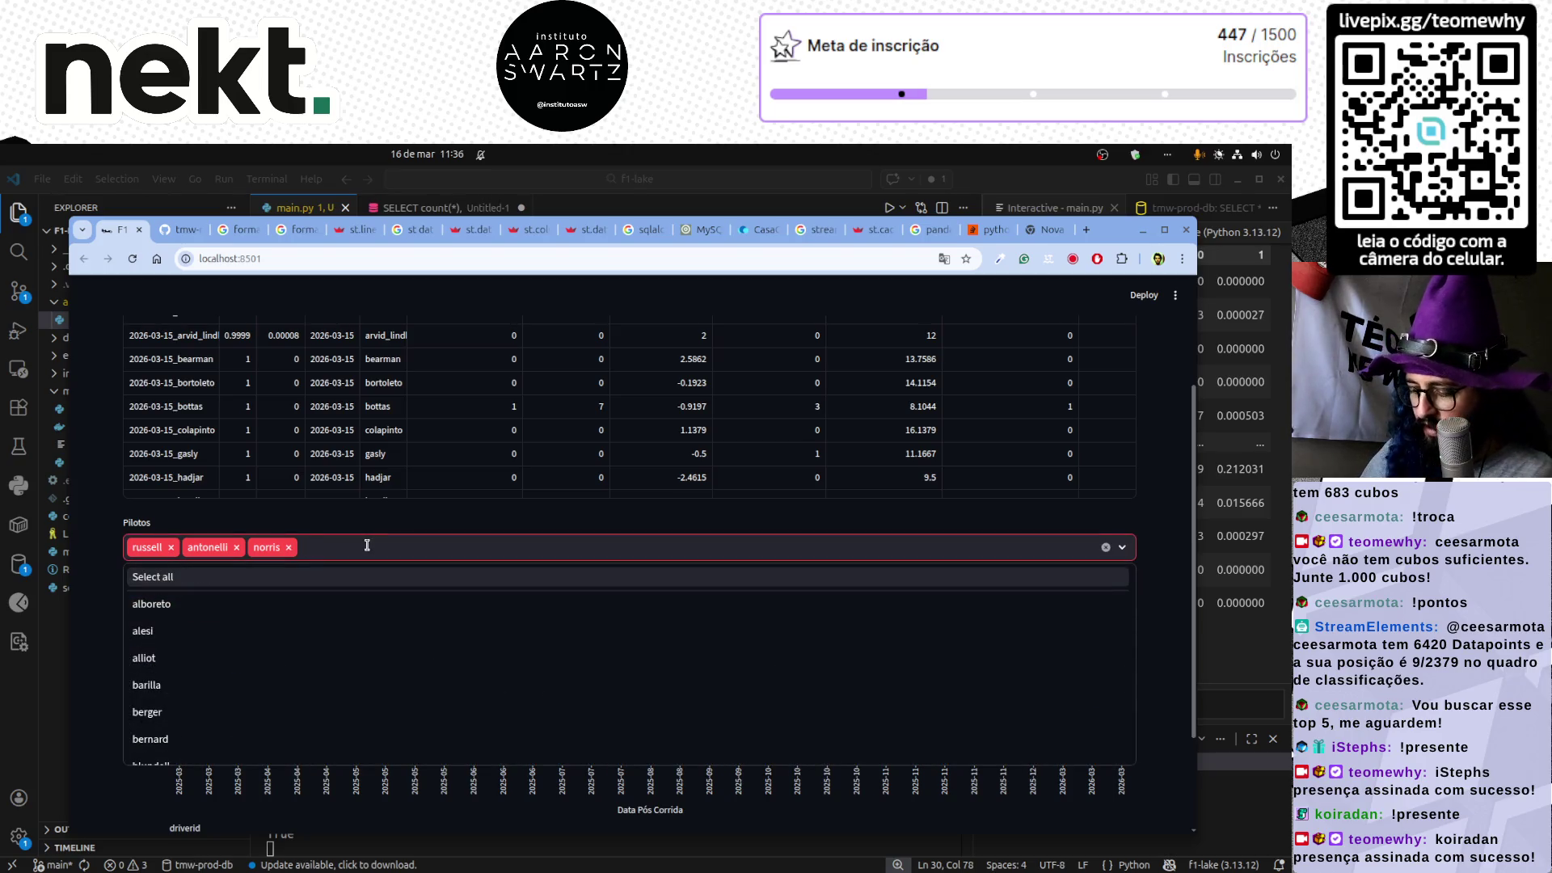
pyautogui.write('piatr')
pyautogui.press('Return')
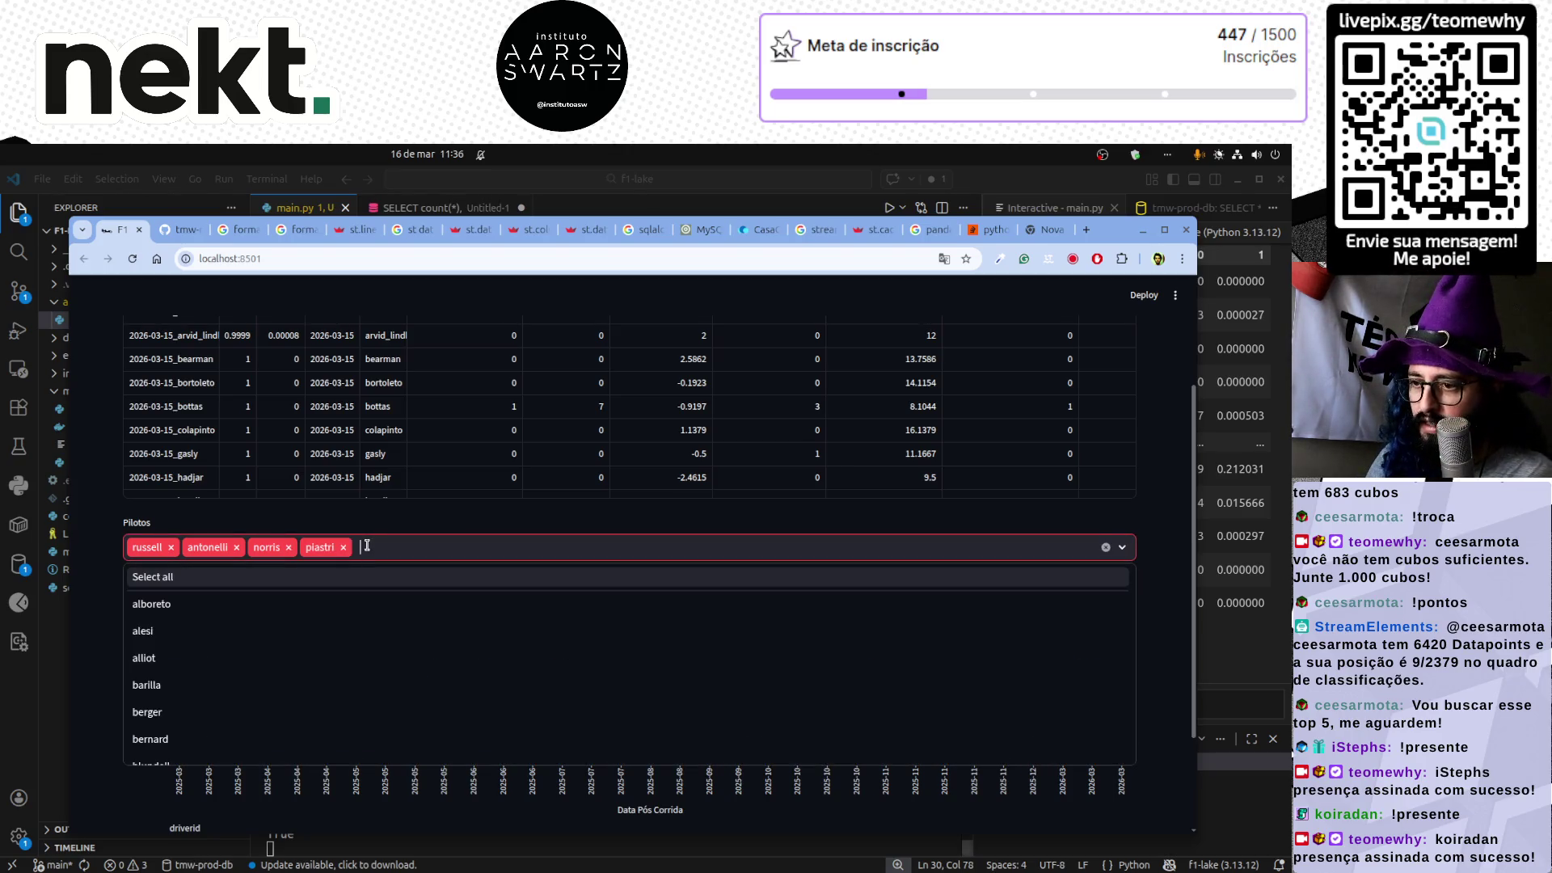
pyautogui.press('Escape')
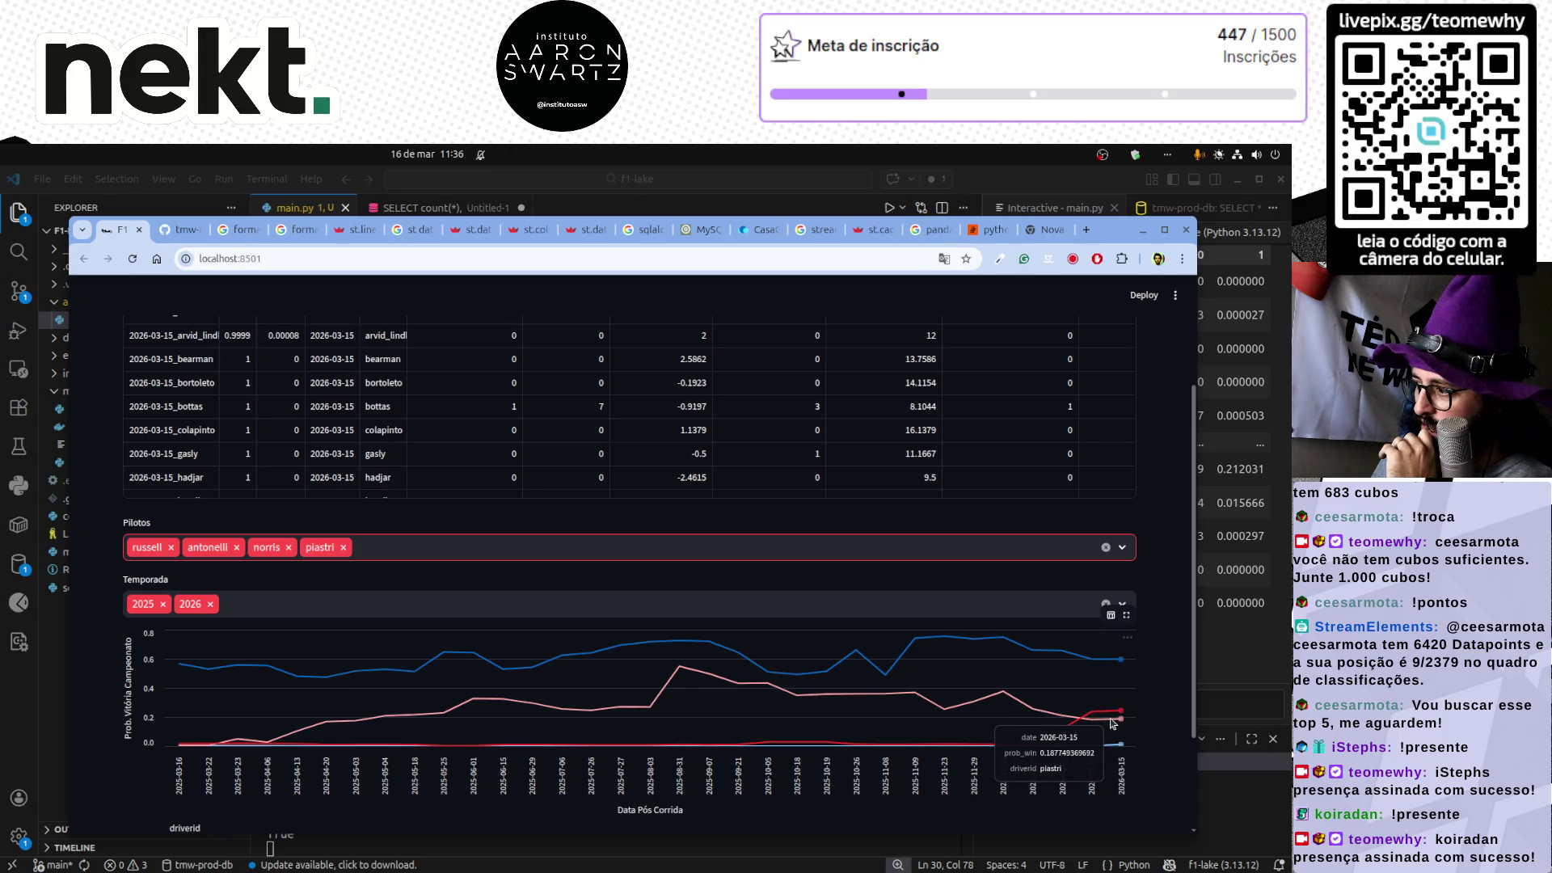
# - Inspect the four-driver win-probability chart, viewing point details and zooming into a range
pyautogui.scroll(3, 661, 627)
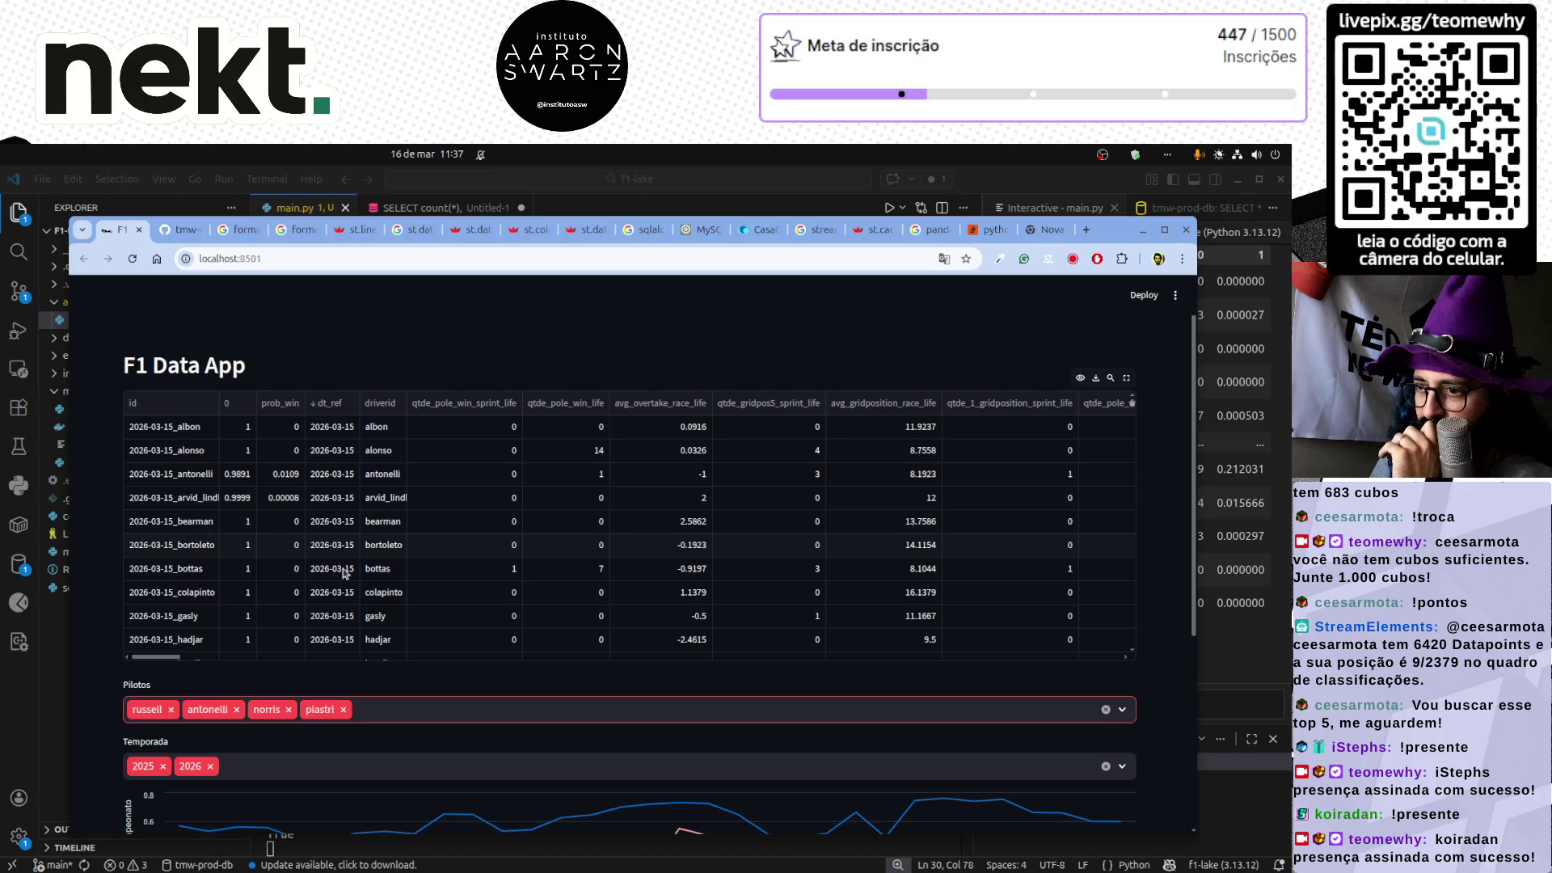
pyautogui.scroll(-4, 98, 661)
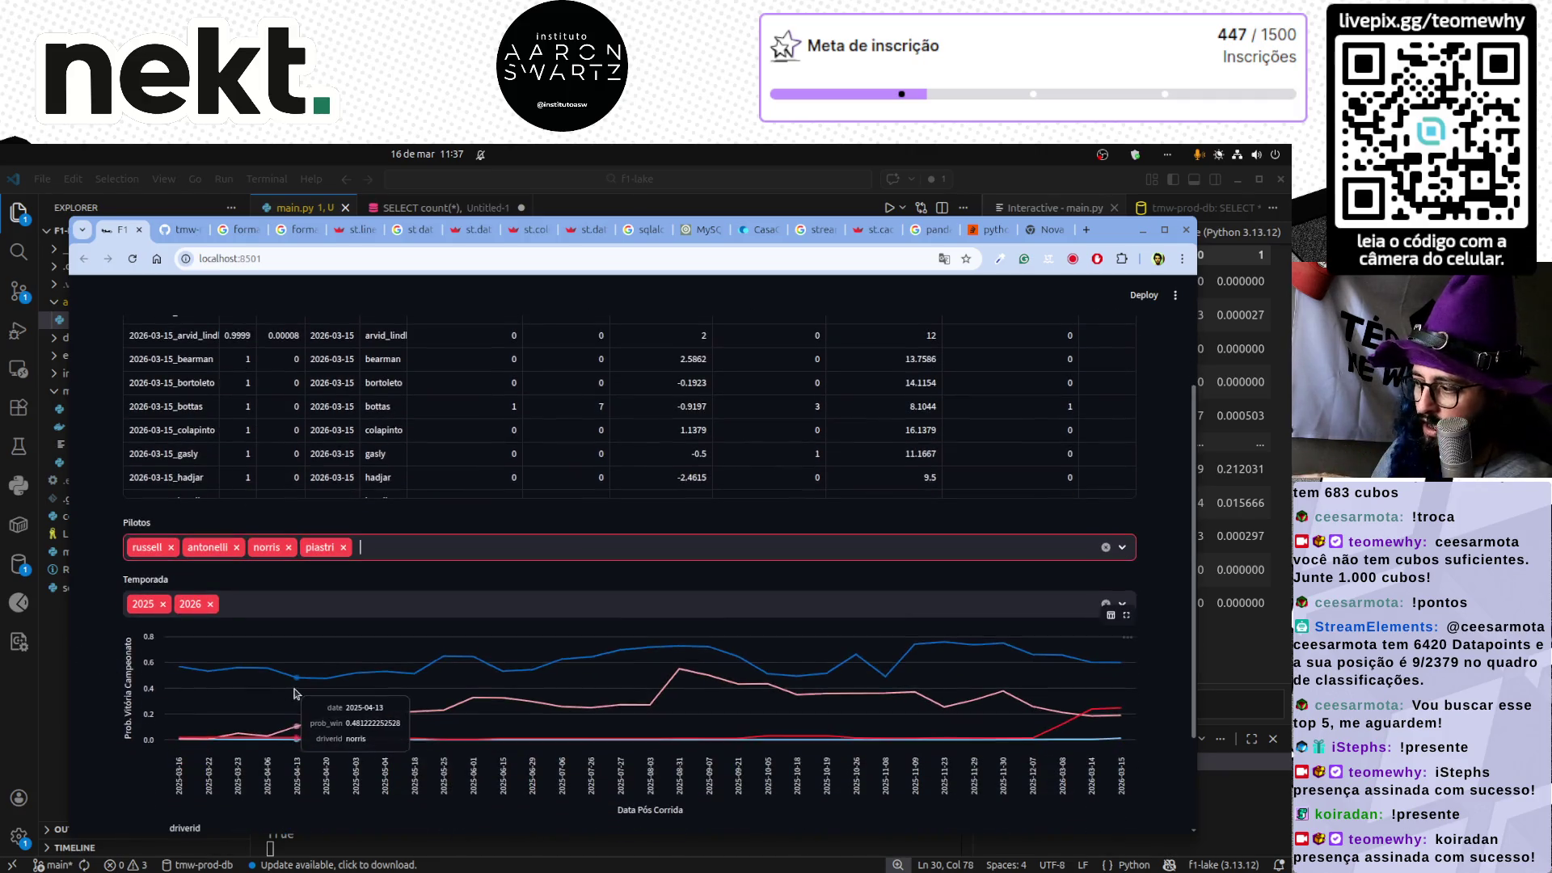
pyautogui.scroll(2, 299, 687)
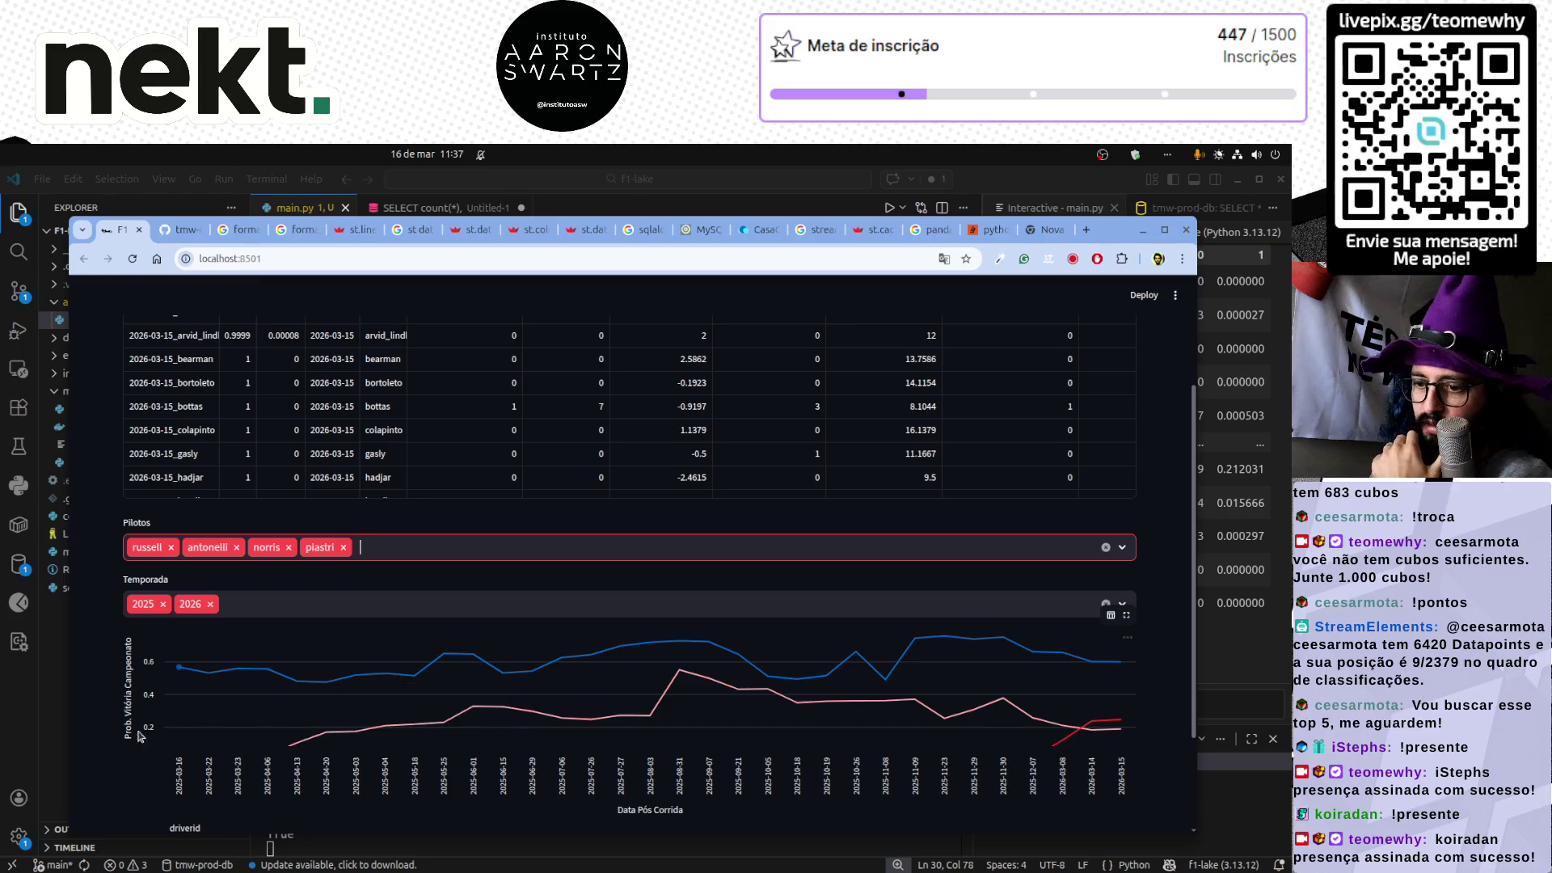
pyautogui.scroll(-2, 134, 774)
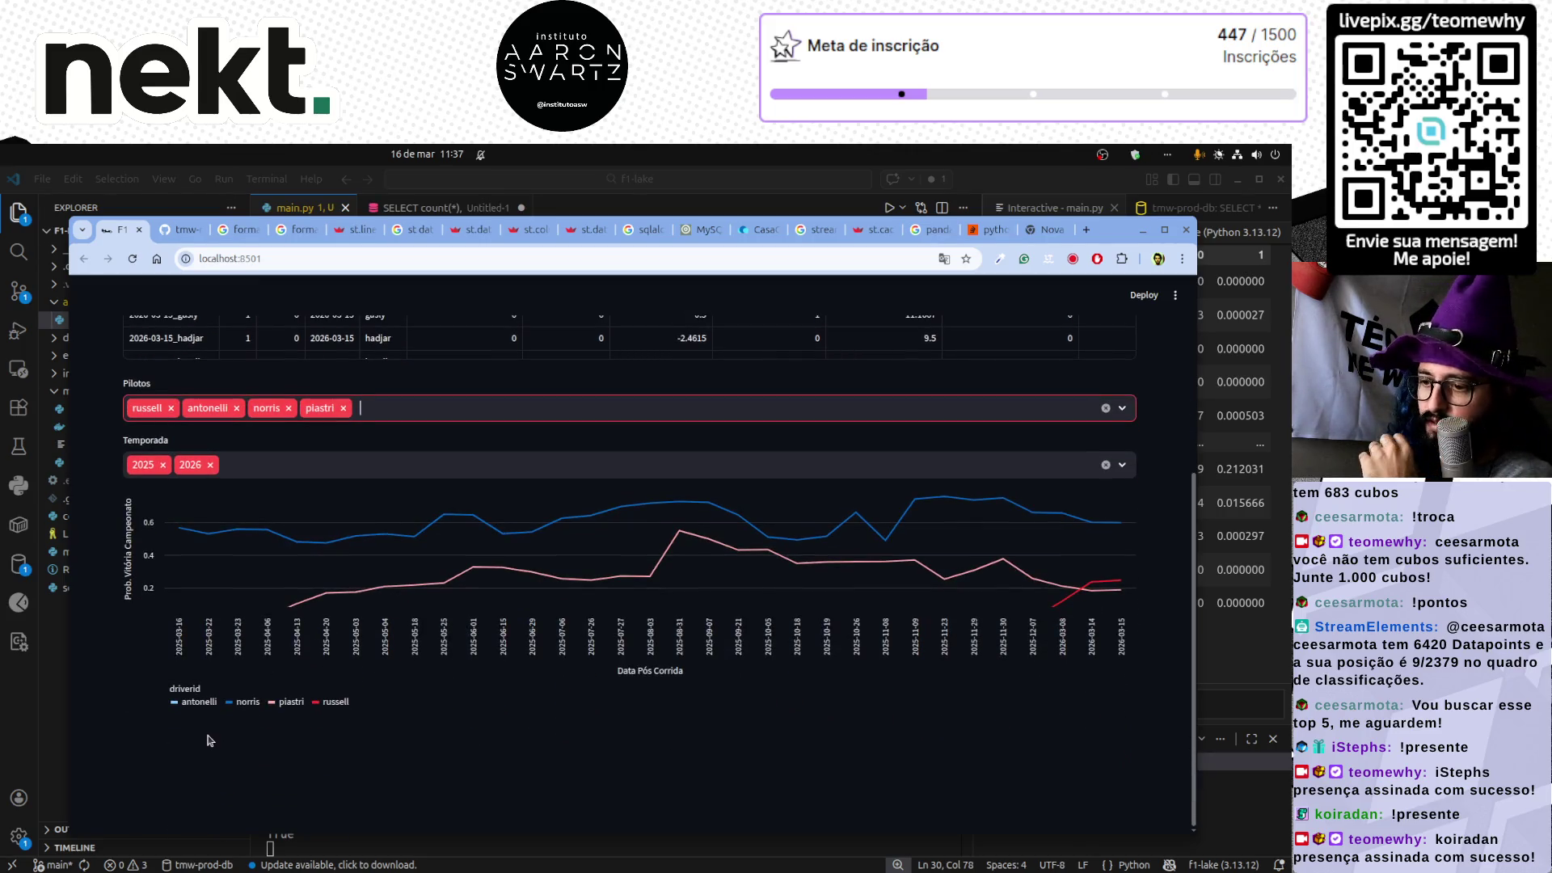
pyautogui.scroll(-3, 954, 572)
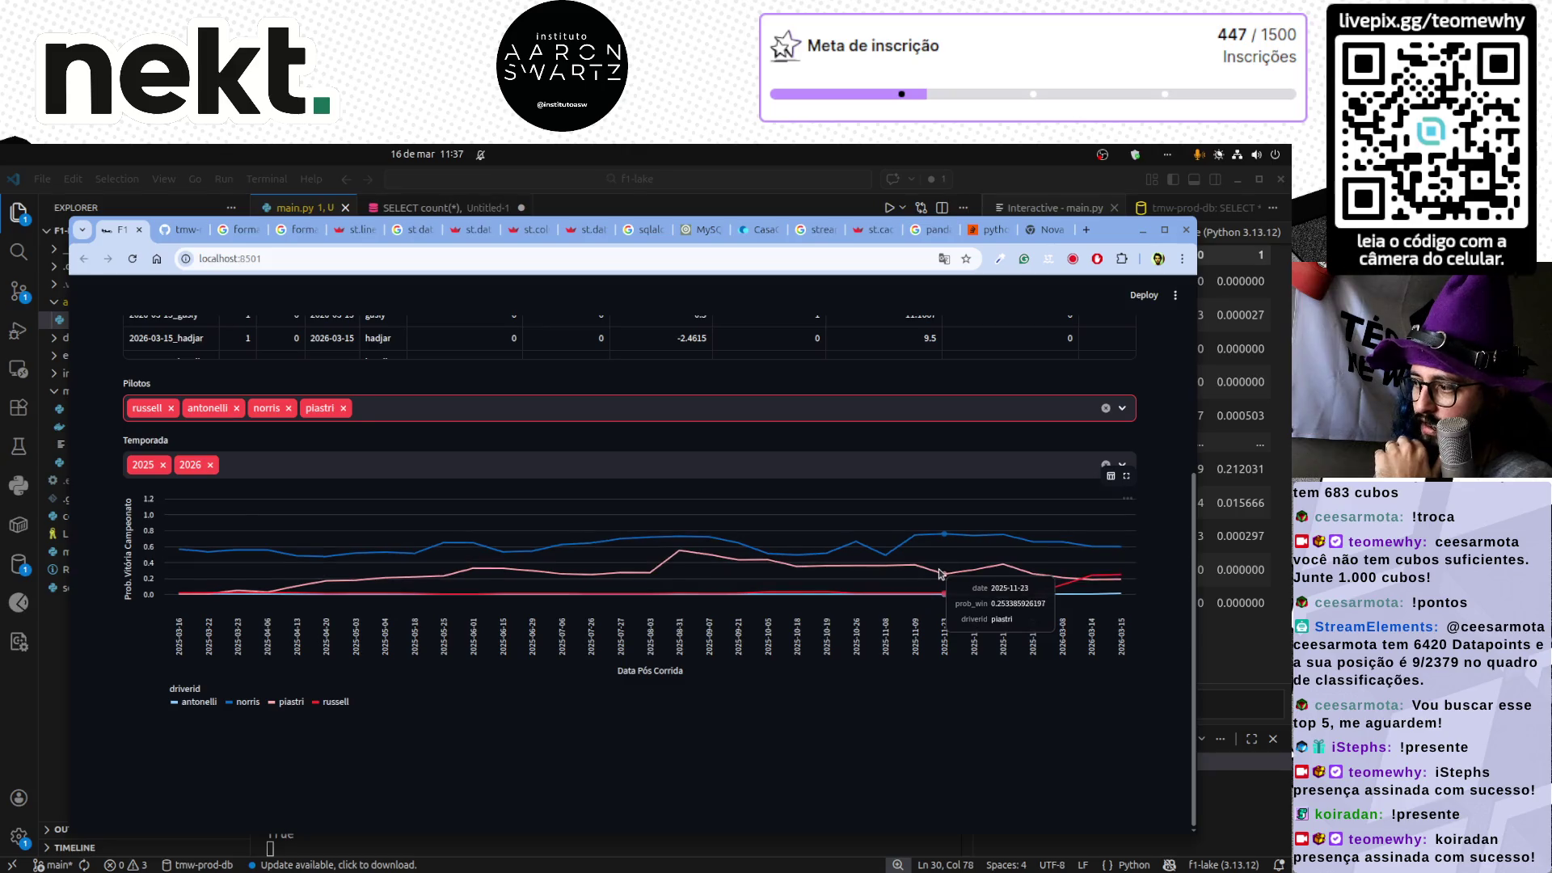
pyautogui.scroll(2, 942, 558)
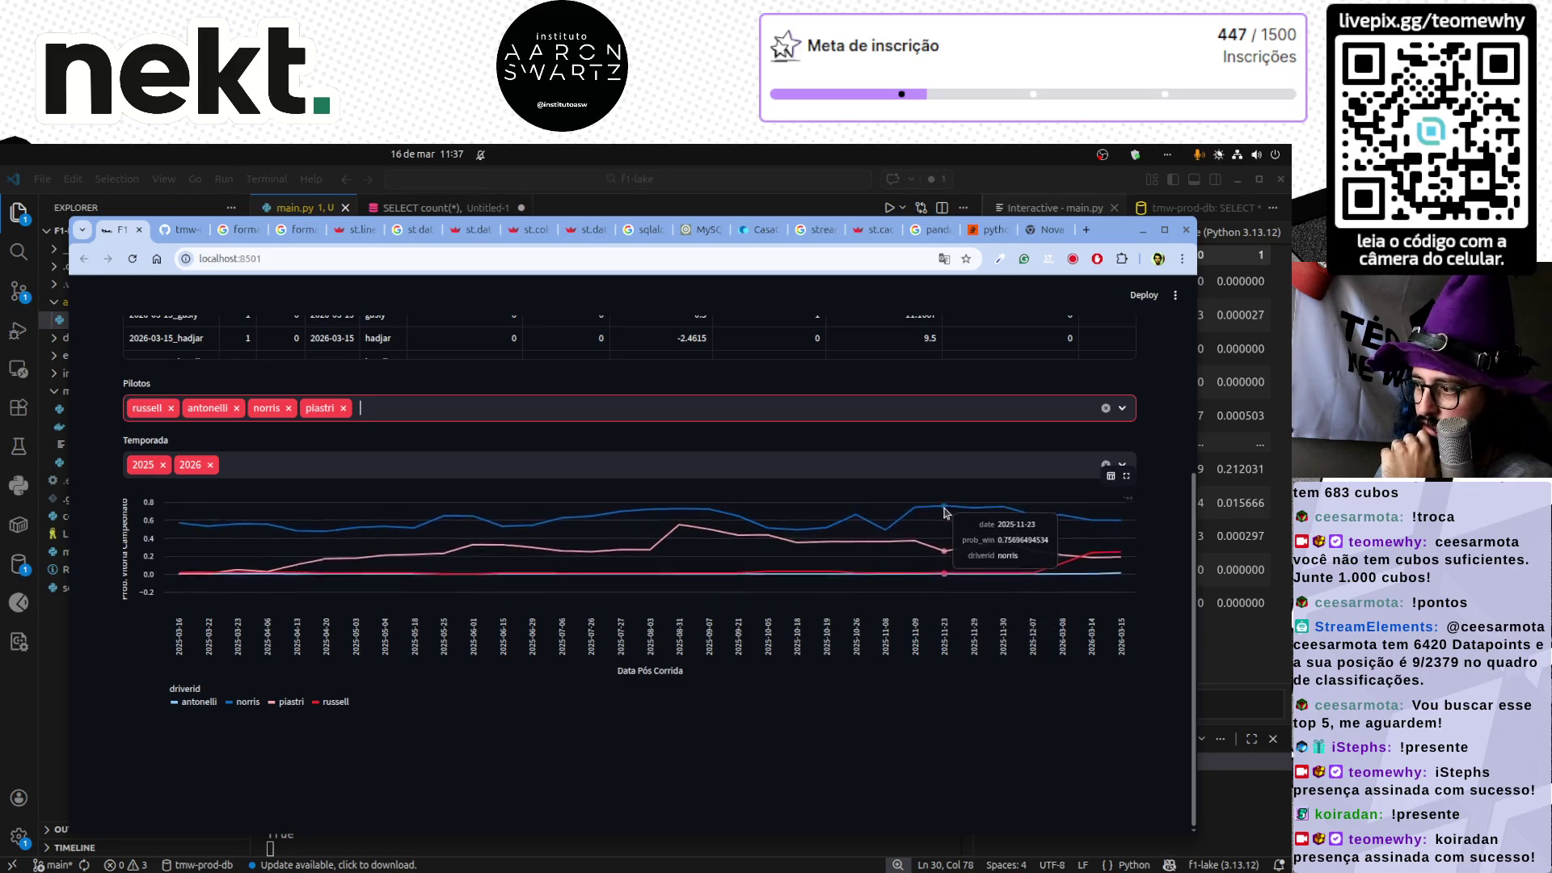
pyautogui.scroll(3, 944, 511)
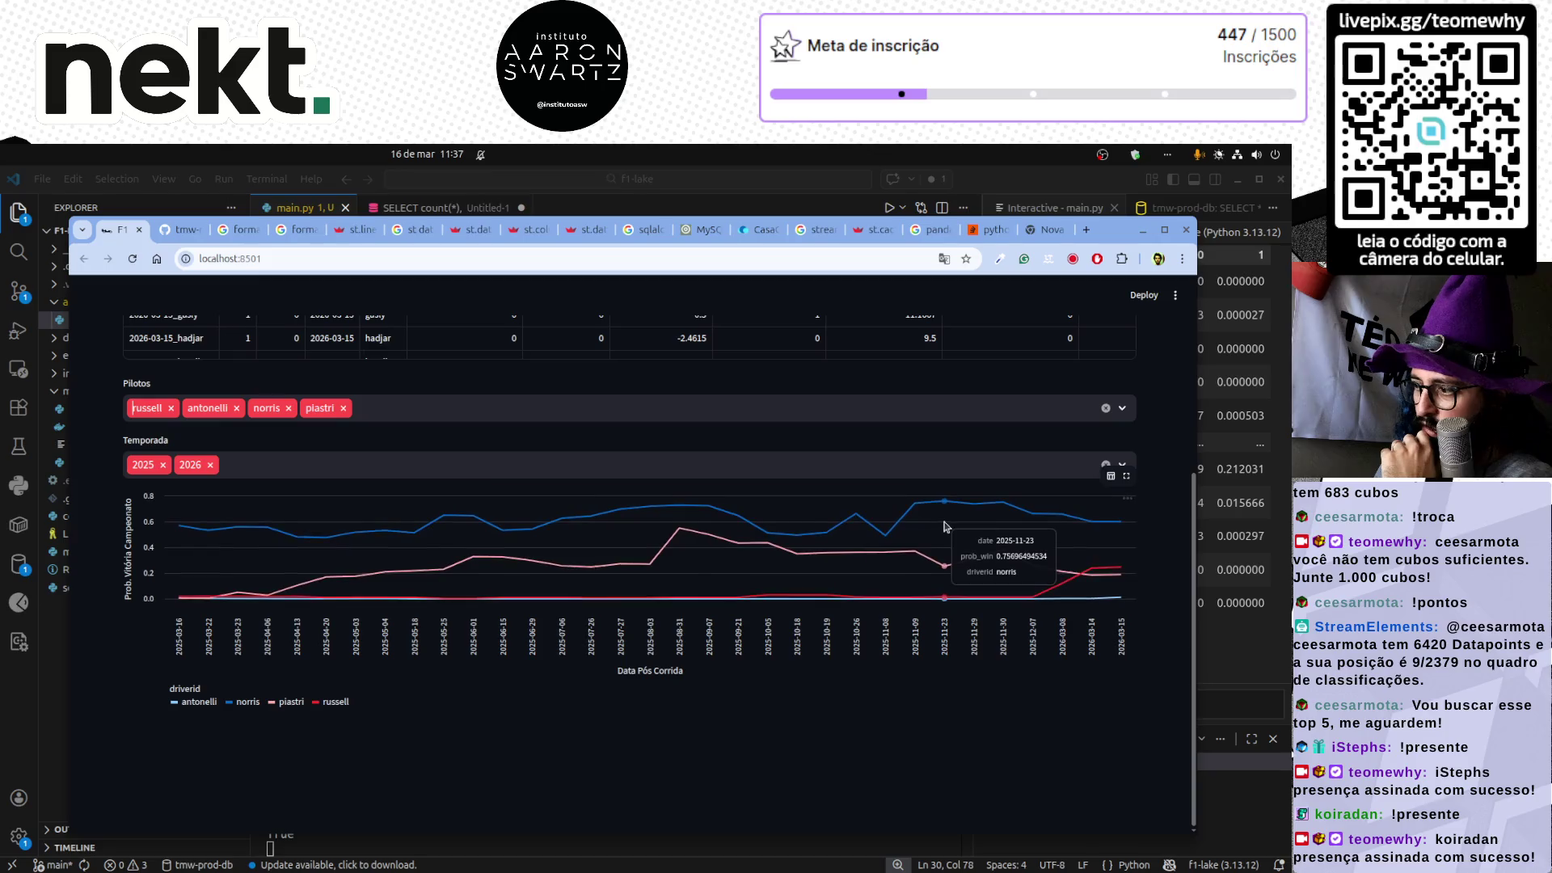
pyautogui.scroll(2, 946, 527)
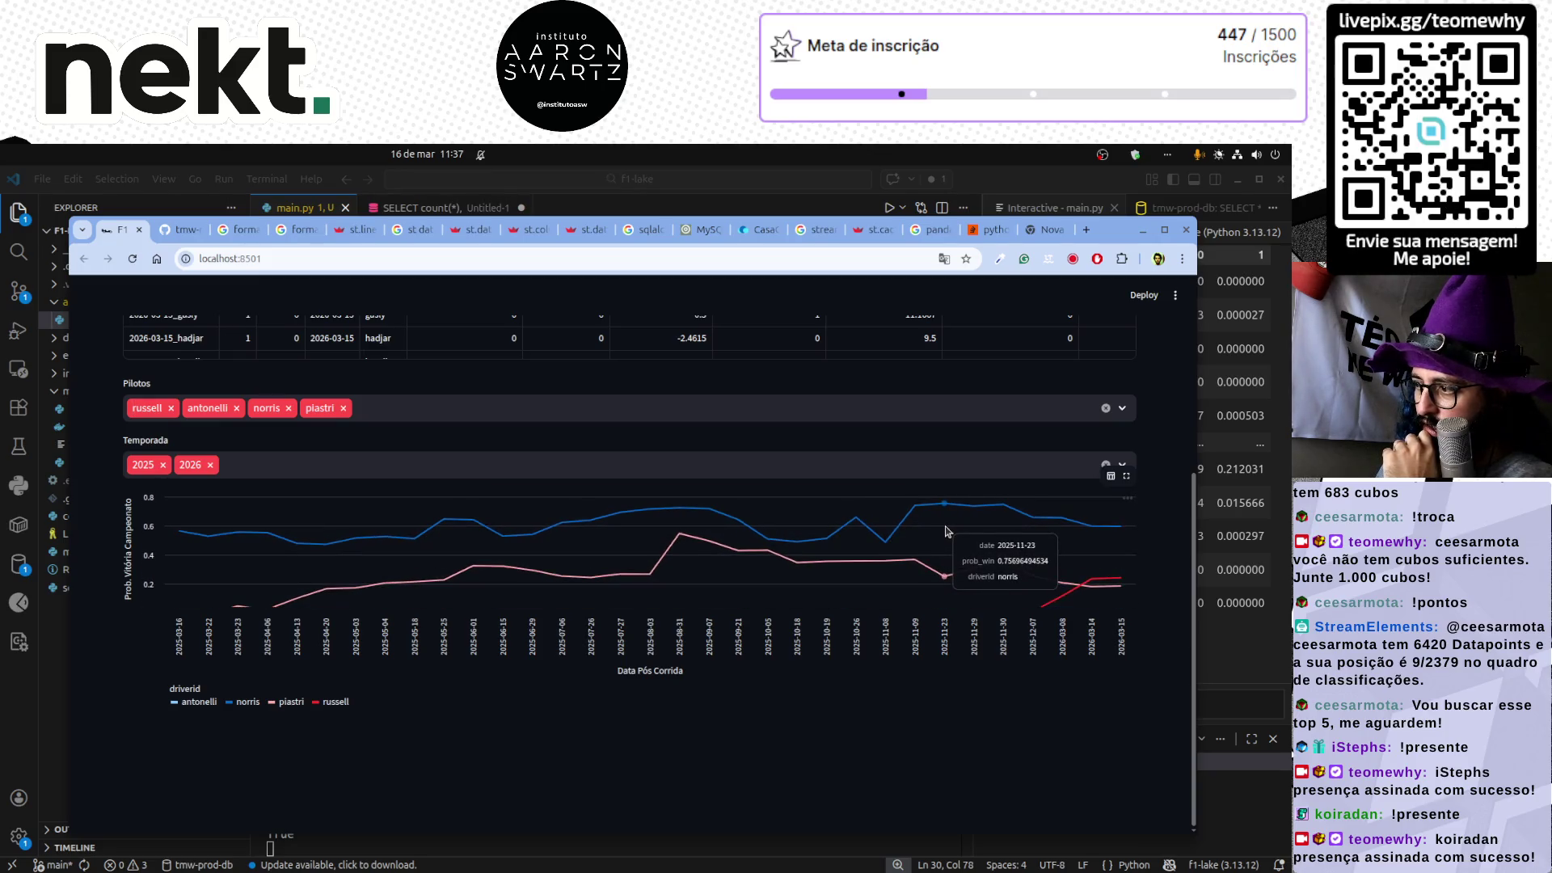
pyautogui.scroll(2, 947, 529)
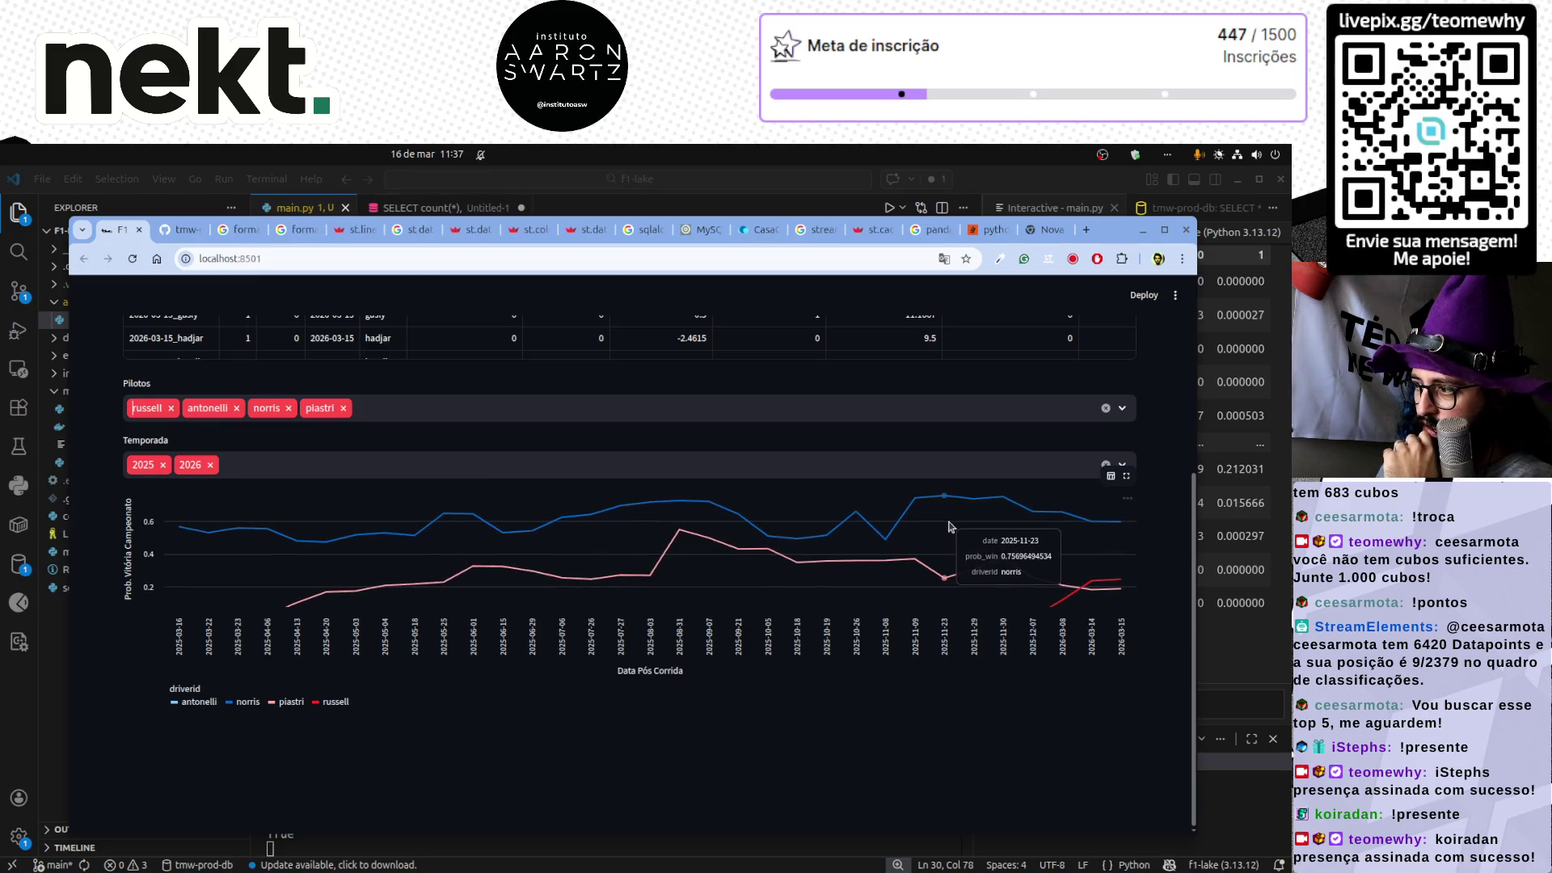
pyautogui.scroll(-2, 949, 526)
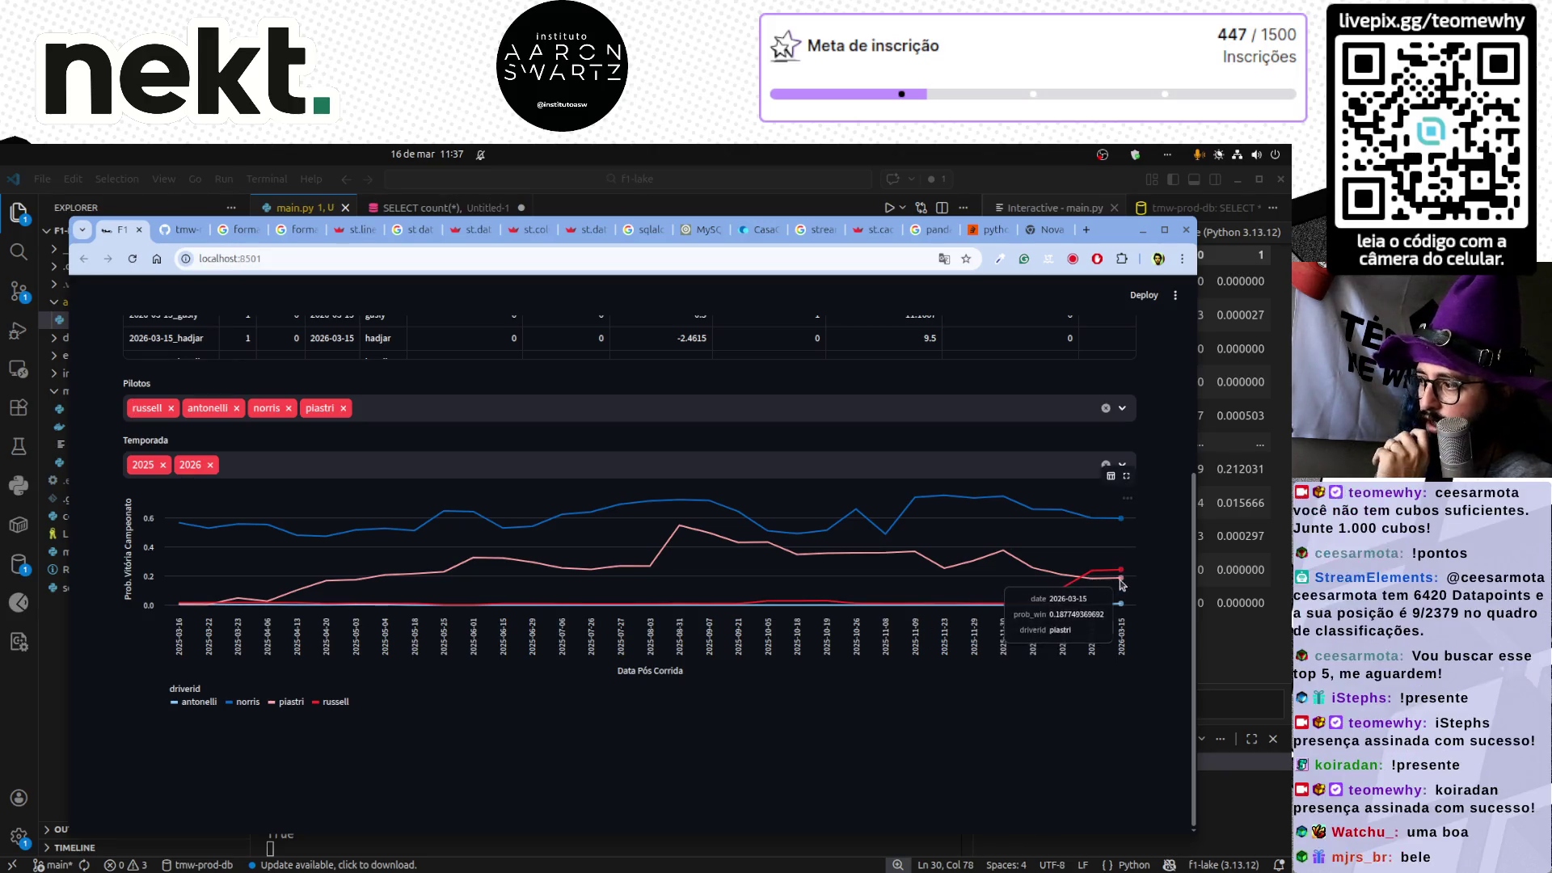
pyautogui.moveTo(1120, 521)
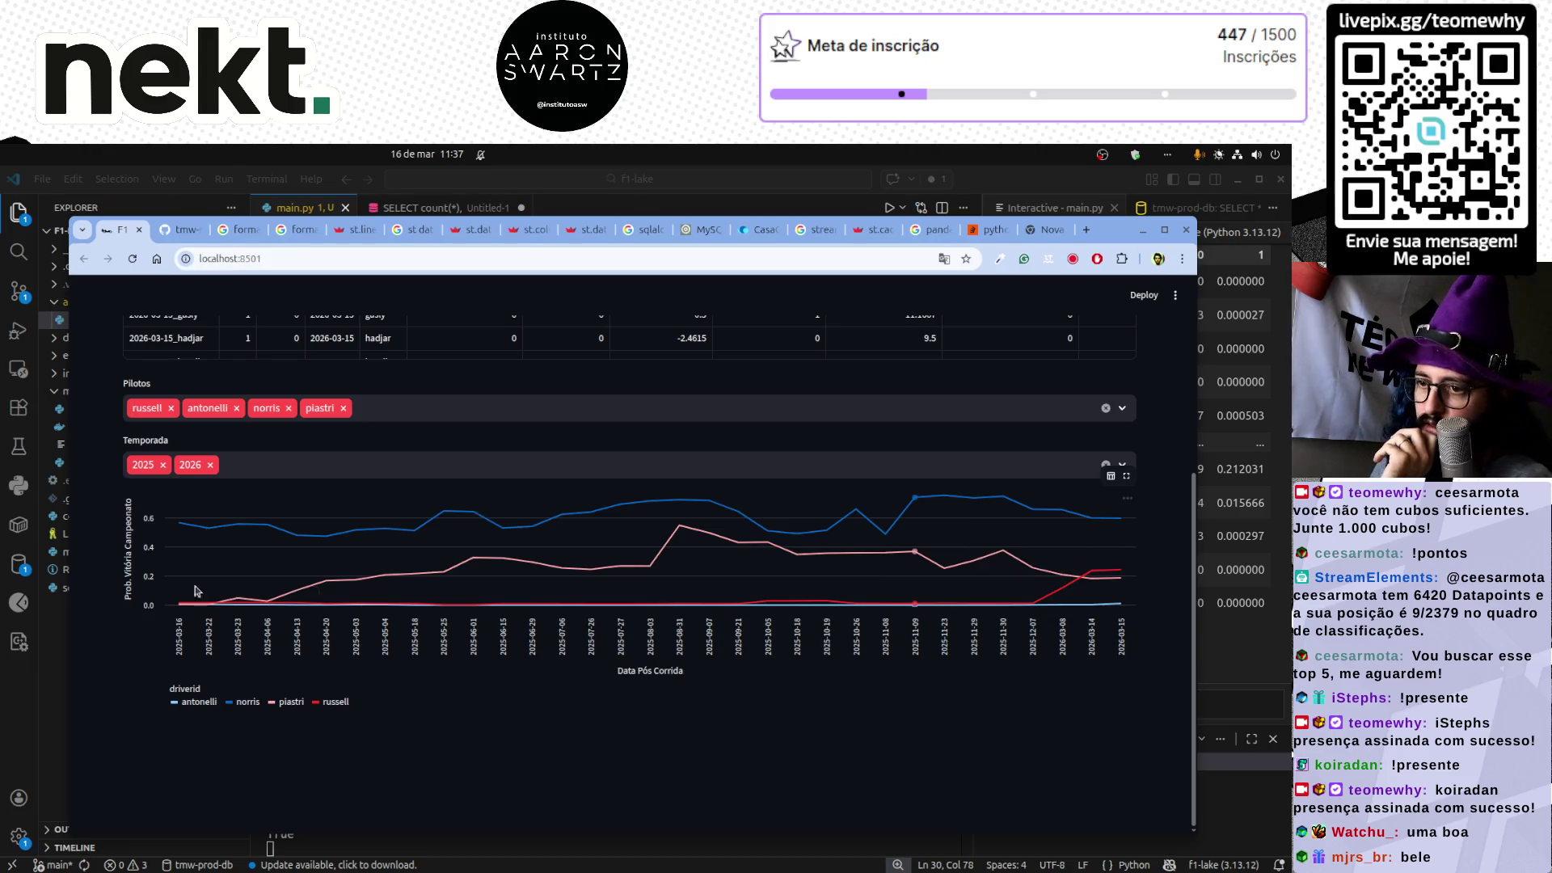
pyautogui.scroll(4, 105, 667)
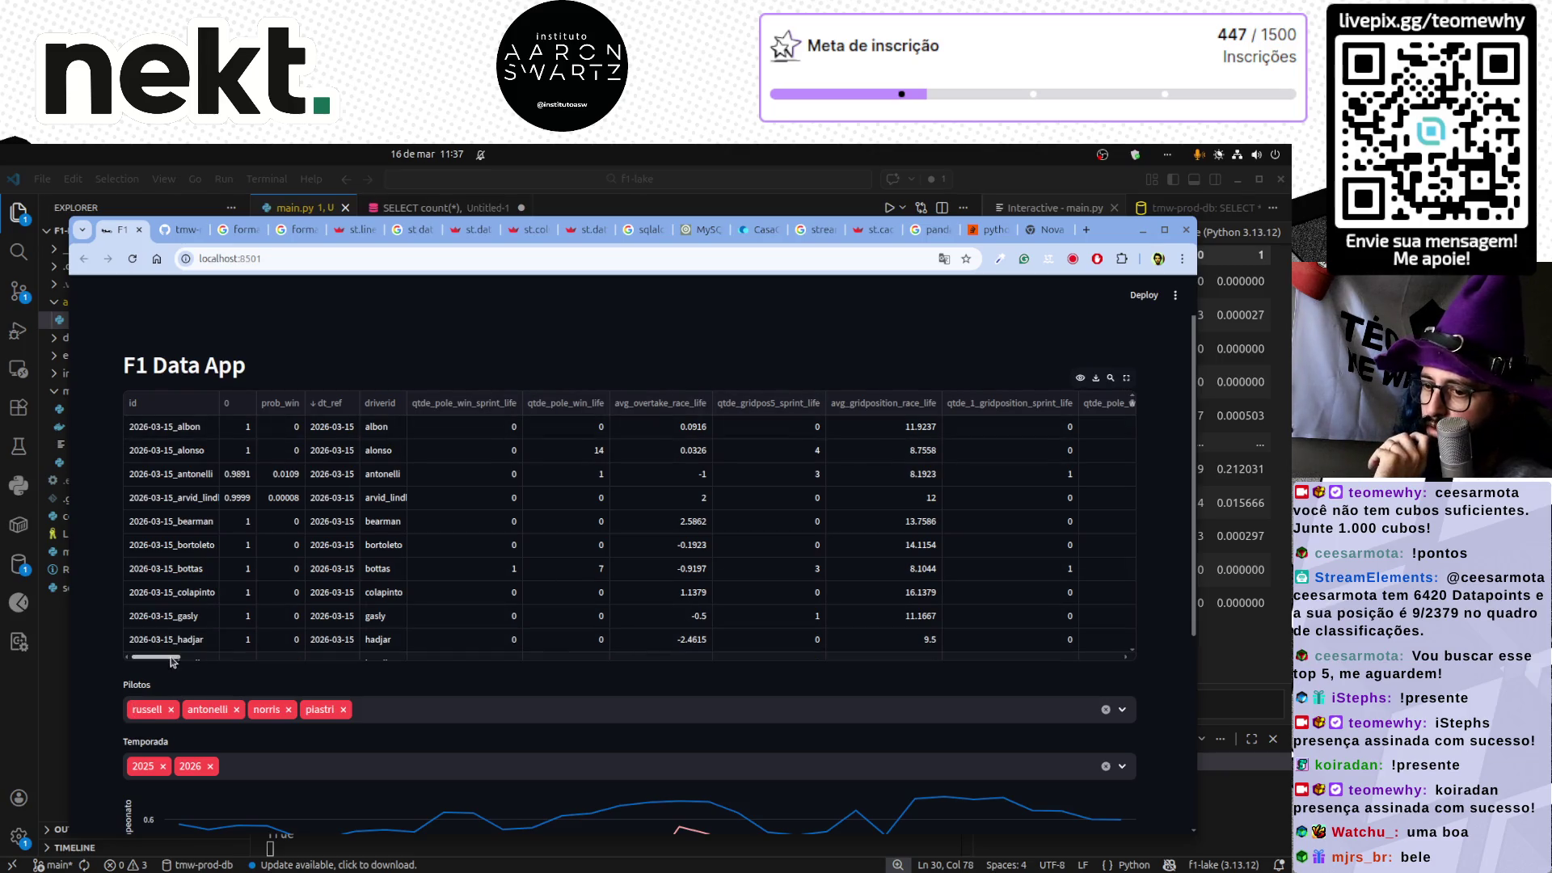
pyautogui.moveTo(172, 656)
pyautogui.mouseDown()
pyautogui.moveTo(1099, 656)
pyautogui.moveTo(119, 656)
pyautogui.mouseUp()
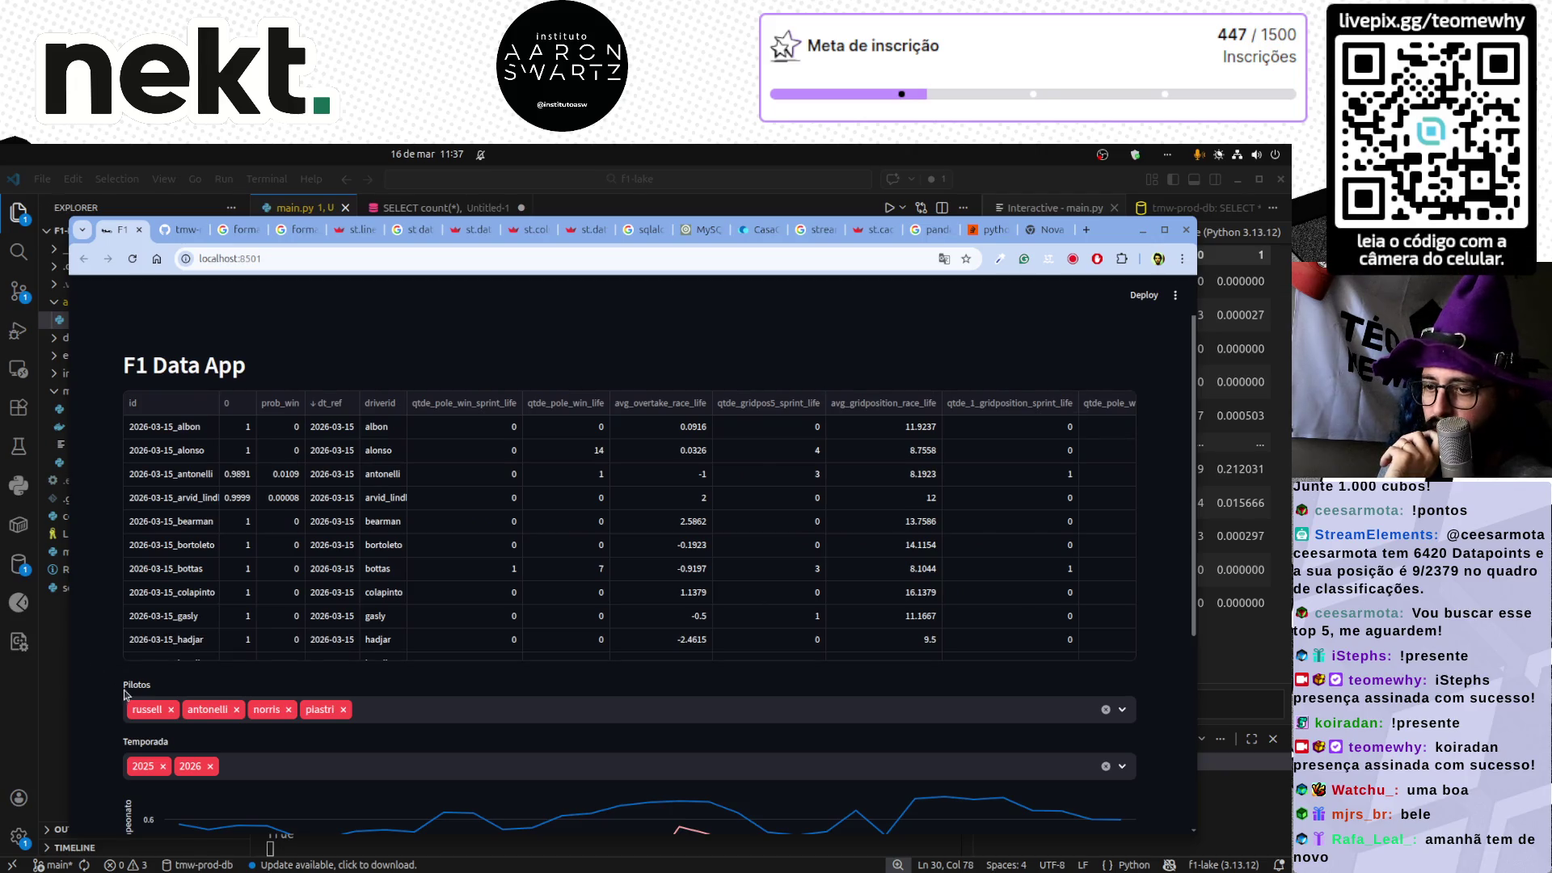
pyautogui.scroll(-4, 129, 695)
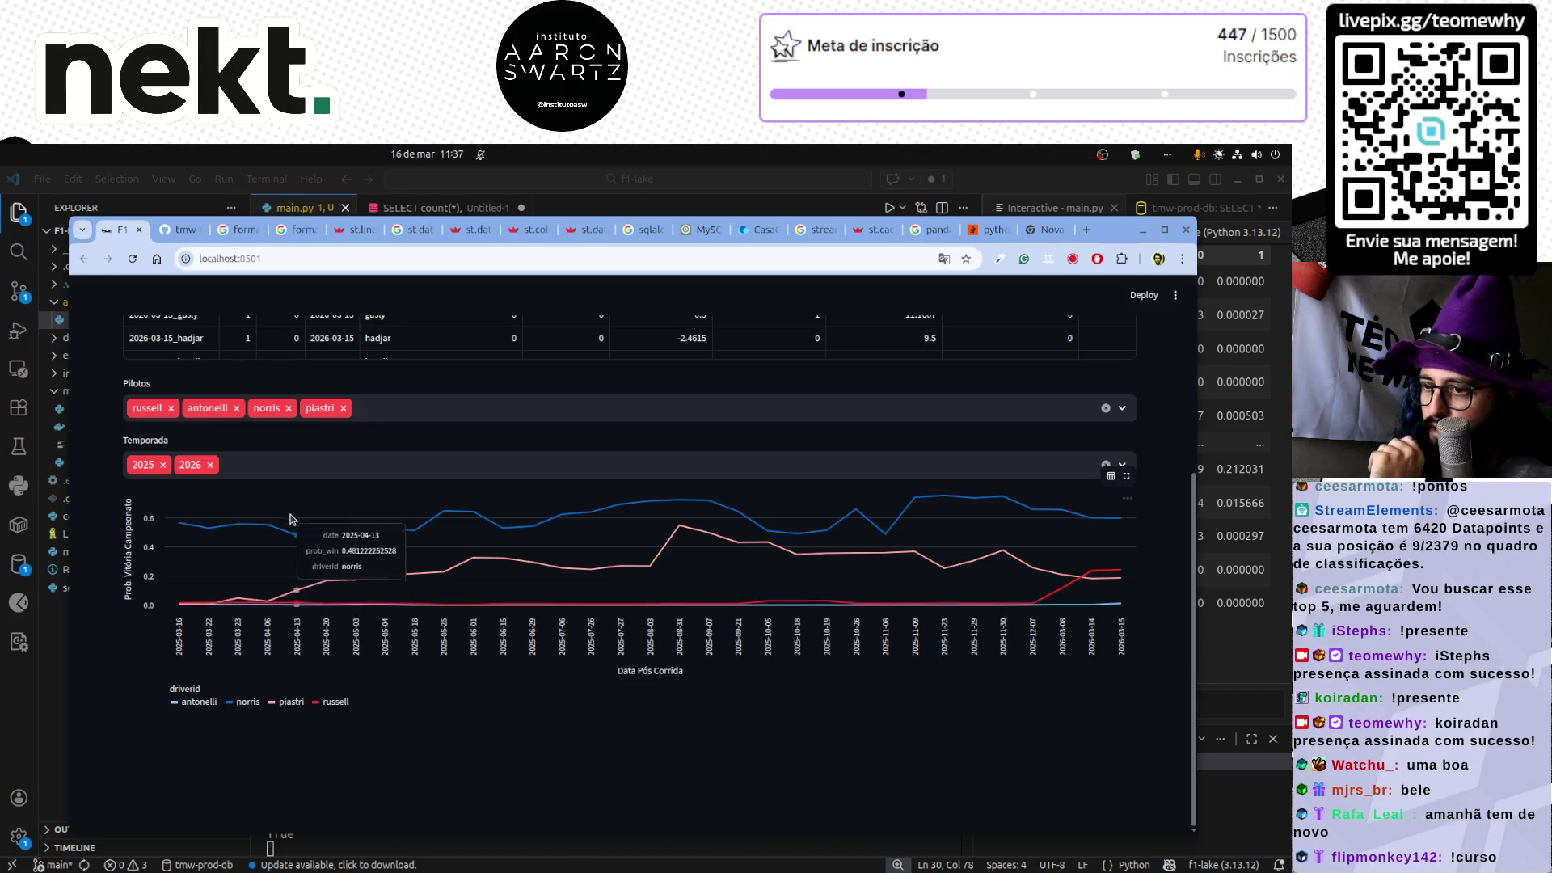
# - Remove 2025 from Temporada, leaving only 2026, and add max_verstappen to Pilotos
pyautogui.click(164, 466)
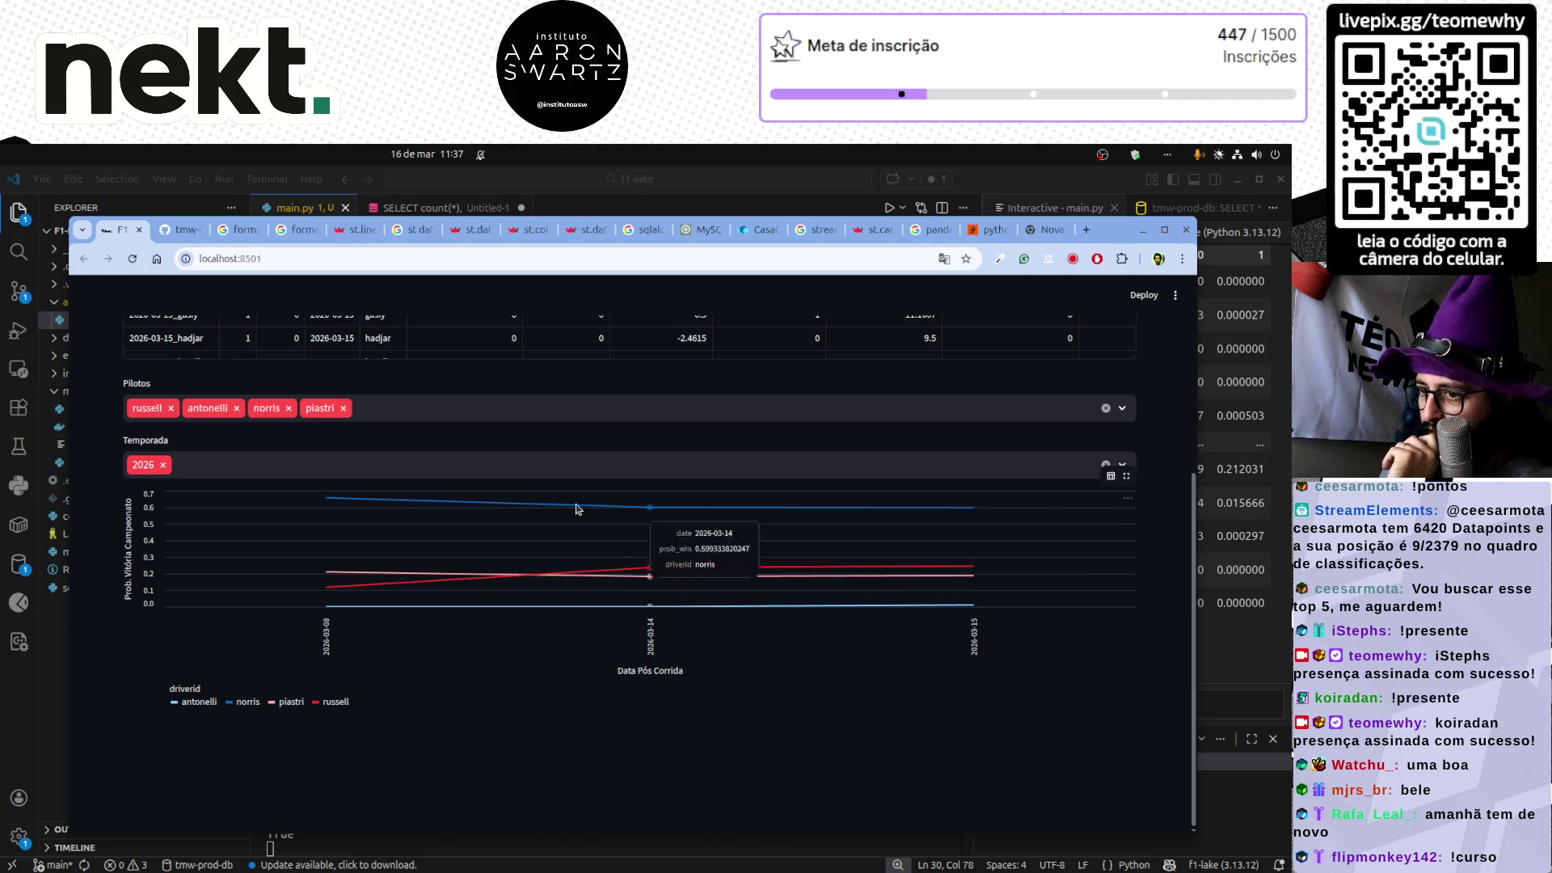
pyautogui.click(413, 409)
pyautogui.write('max')
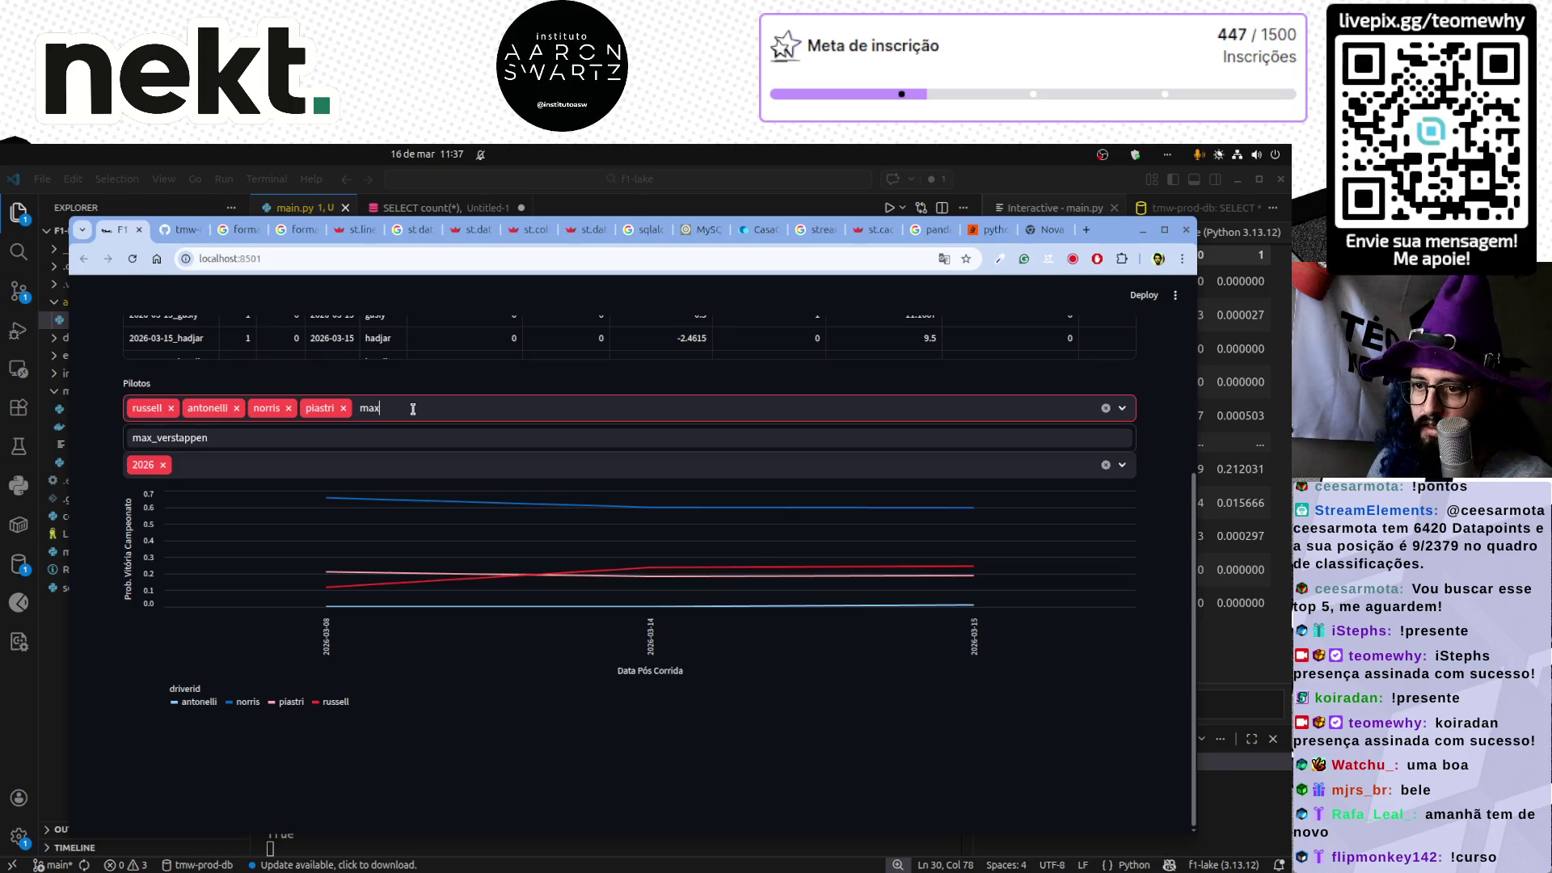
pyautogui.click(437, 440)
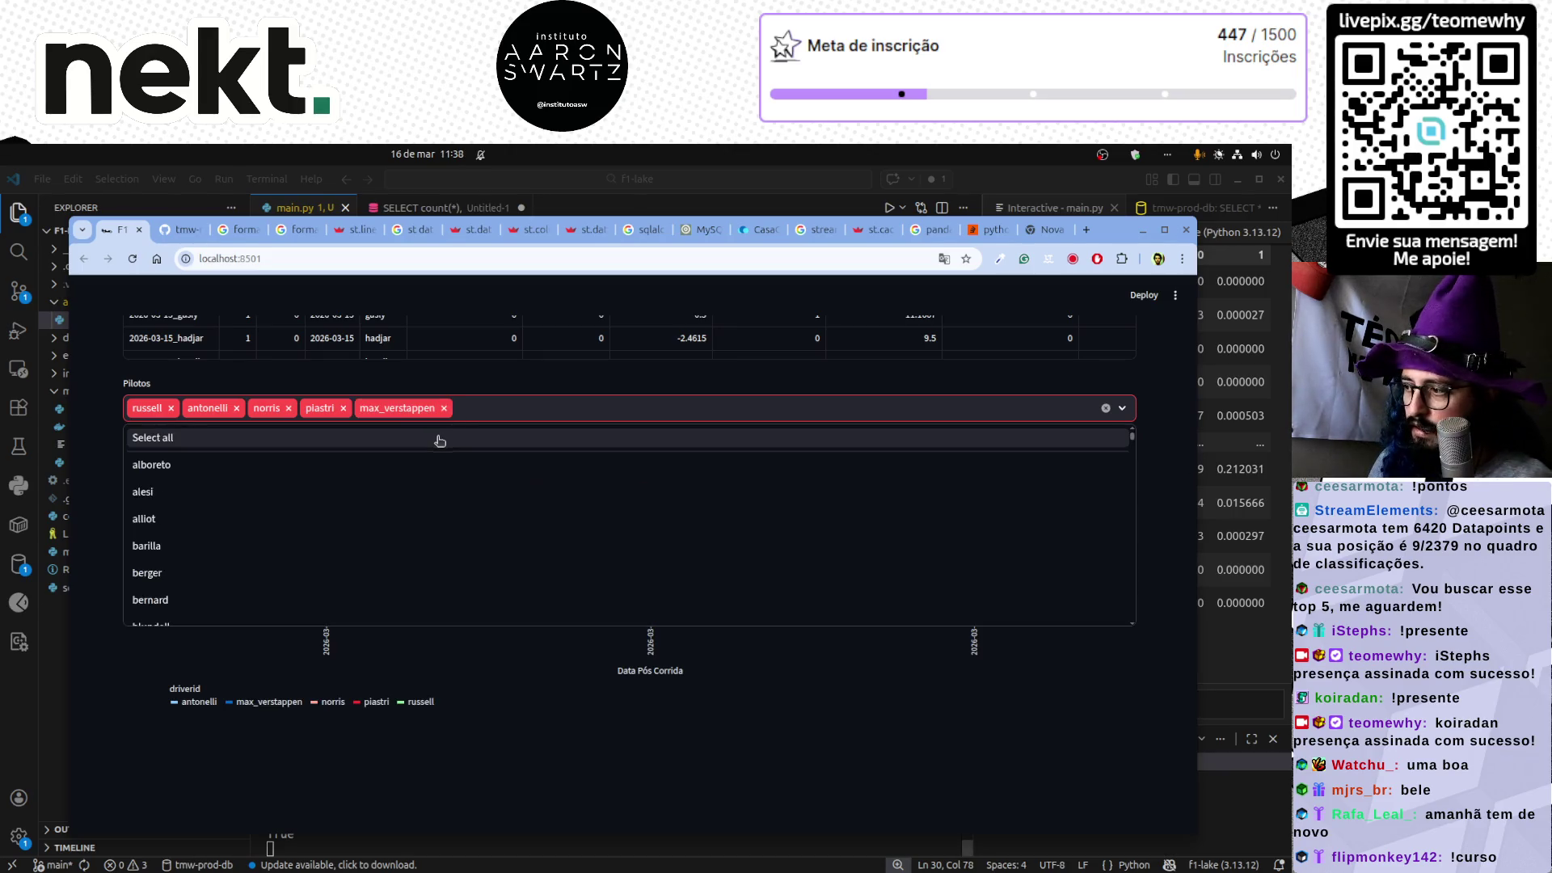
pyautogui.click(716, 721)
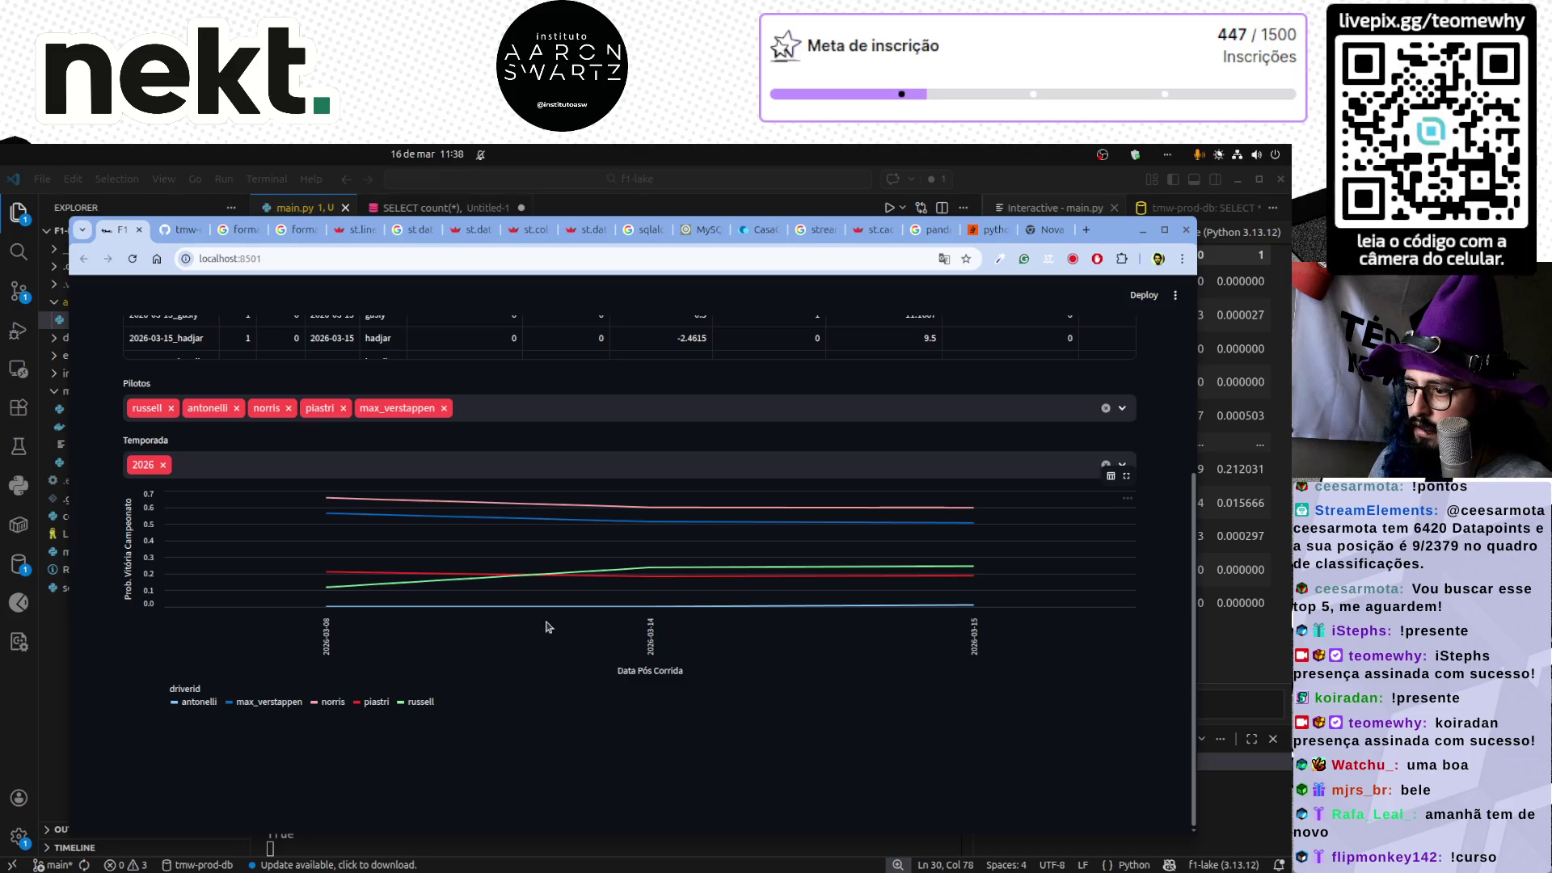